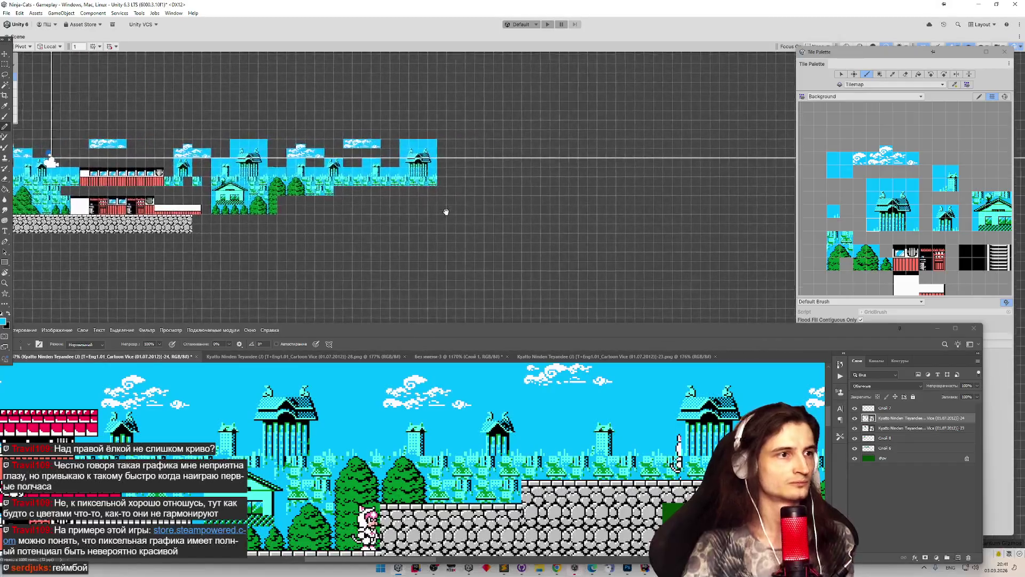
scroll(425, 180, "up", 3)
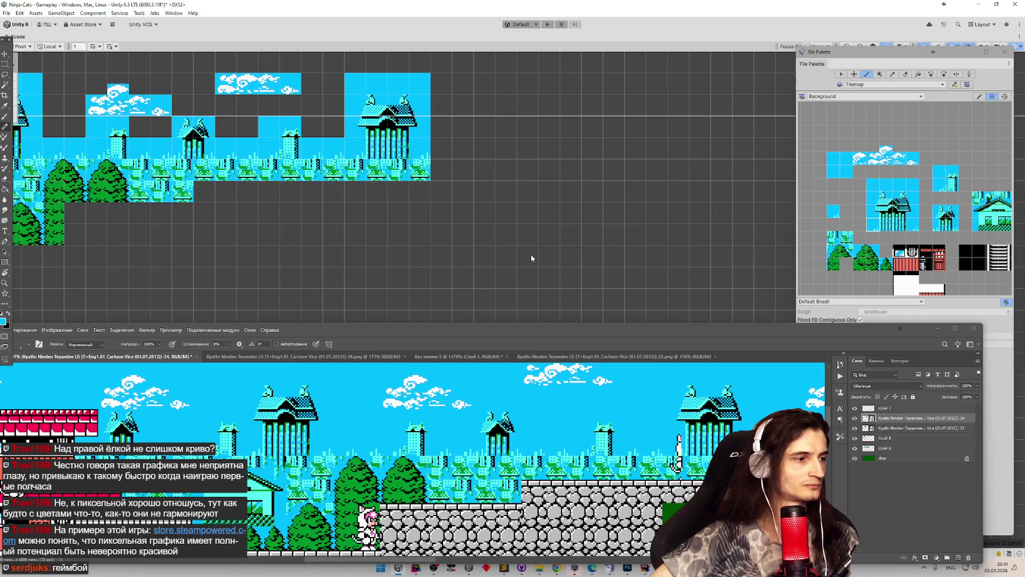
Zoom in on the Background tilemap and raise the reference image window into view.
mouse_move(441, 336)
left_mouse_down()
mouse_move(579, 252)
mouse_move(600, 261)
left_mouse_up()
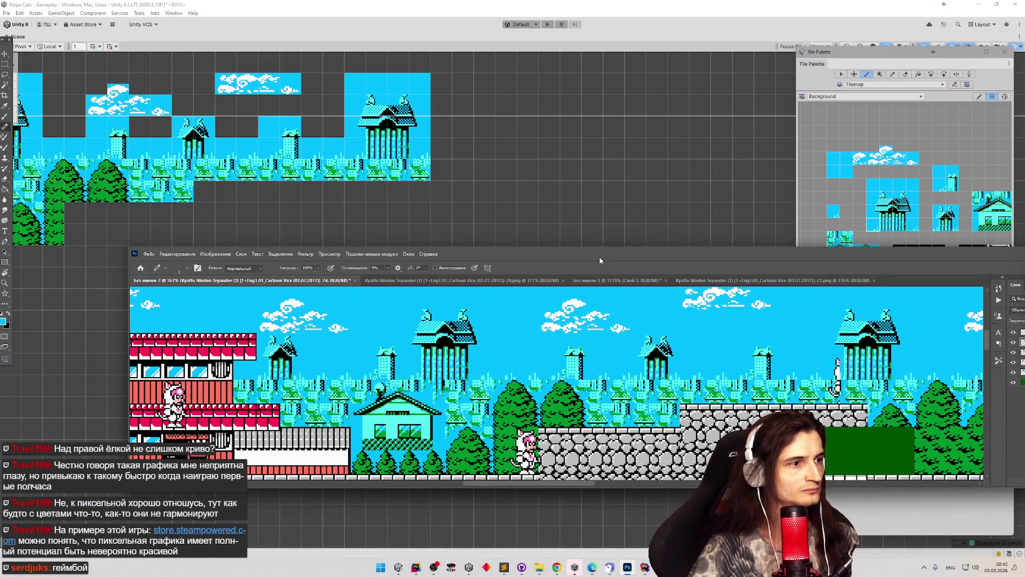
Spread the Photoshop reference across the screen, pan to the level's unfinished right end, and select the tree tile.
mouse_move(599, 261)
left_mouse_down()
mouse_move(483, 274)
mouse_move(494, 278)
left_mouse_up()
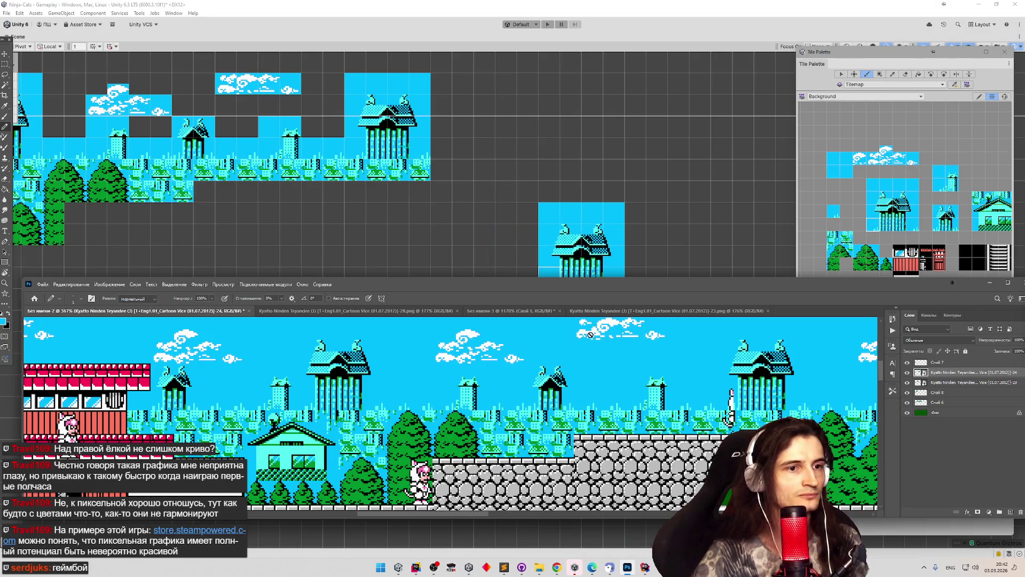
mouse_move(635, 293)
left_mouse_down()
mouse_move(619, 274)
mouse_move(513, 294)
left_mouse_up()
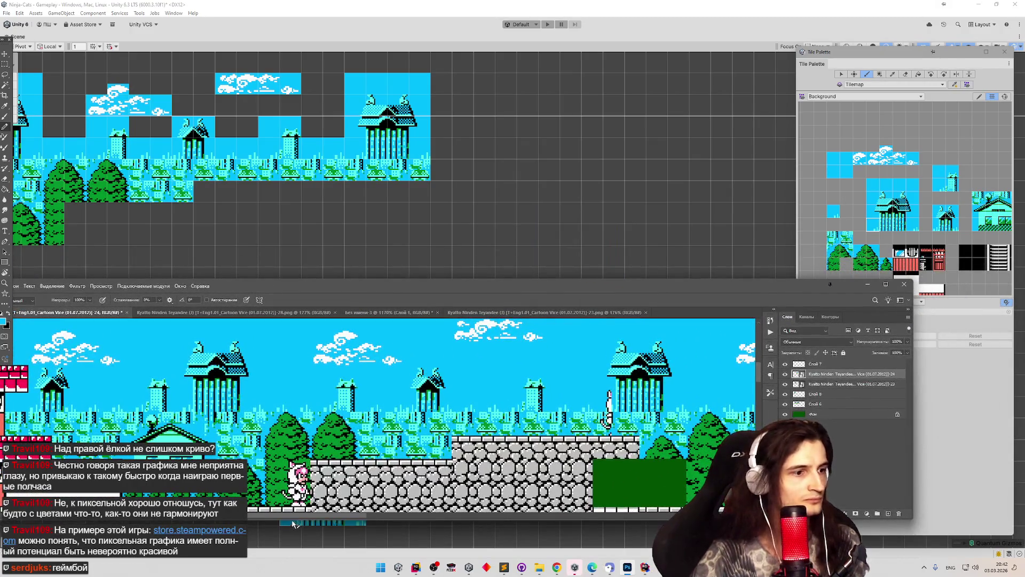
mouse_move(303, 516)
left_mouse_down()
mouse_move(364, 513)
mouse_move(352, 515)
left_mouse_up()
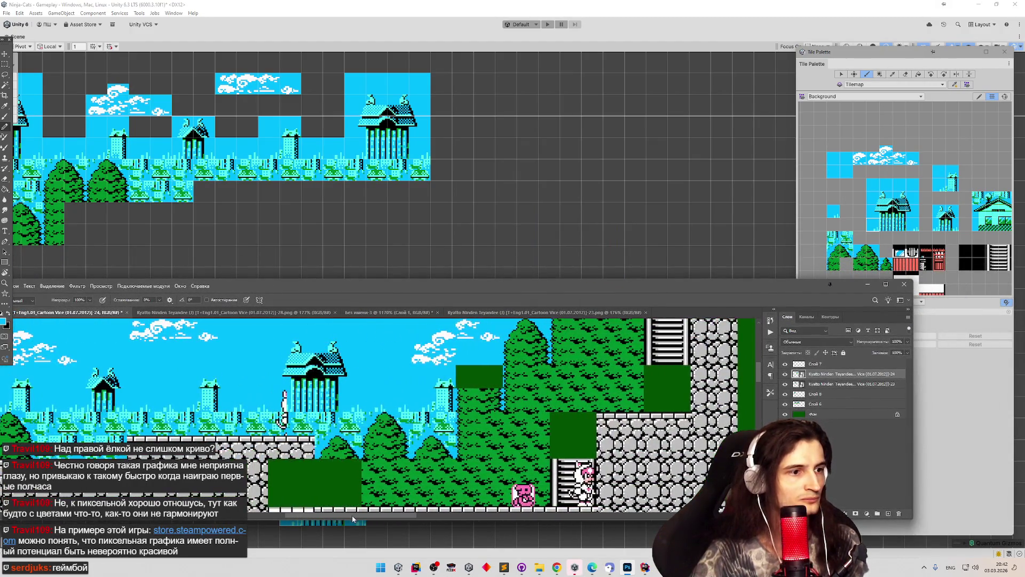
mouse_move(487, 205)
left_mouse_down()
mouse_move(545, 184)
mouse_move(554, 217)
mouse_move(545, 222)
mouse_move(555, 230)
left_mouse_up()
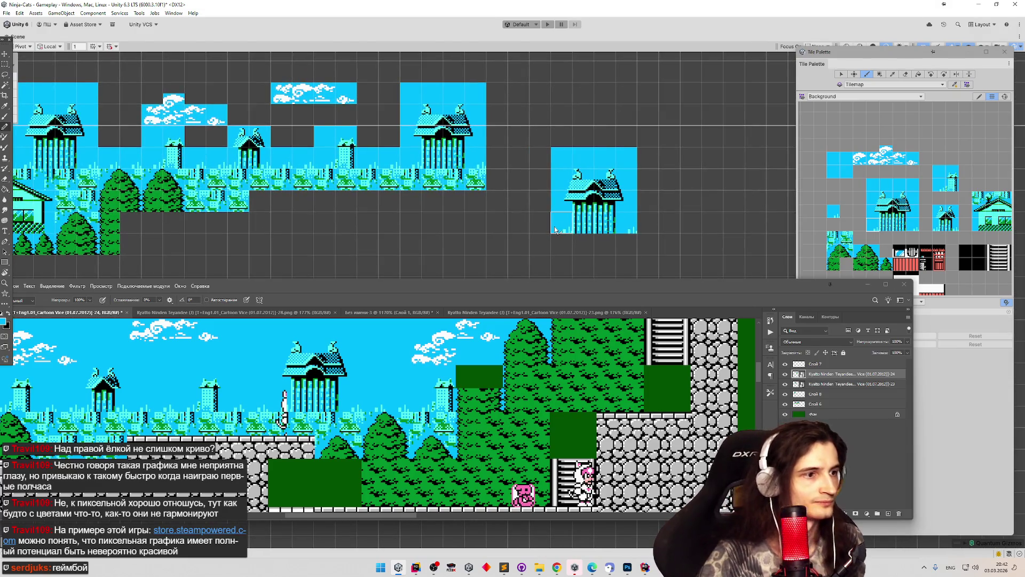
left_click(833, 258)
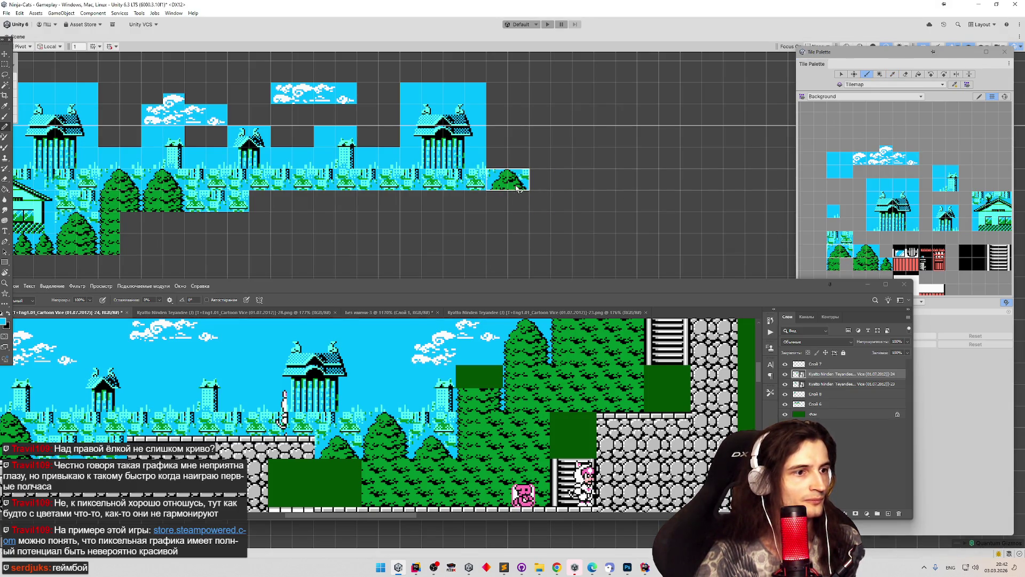
Paint a tree and two small grass tiles at the end of the hedge row.
left_click(517, 188)
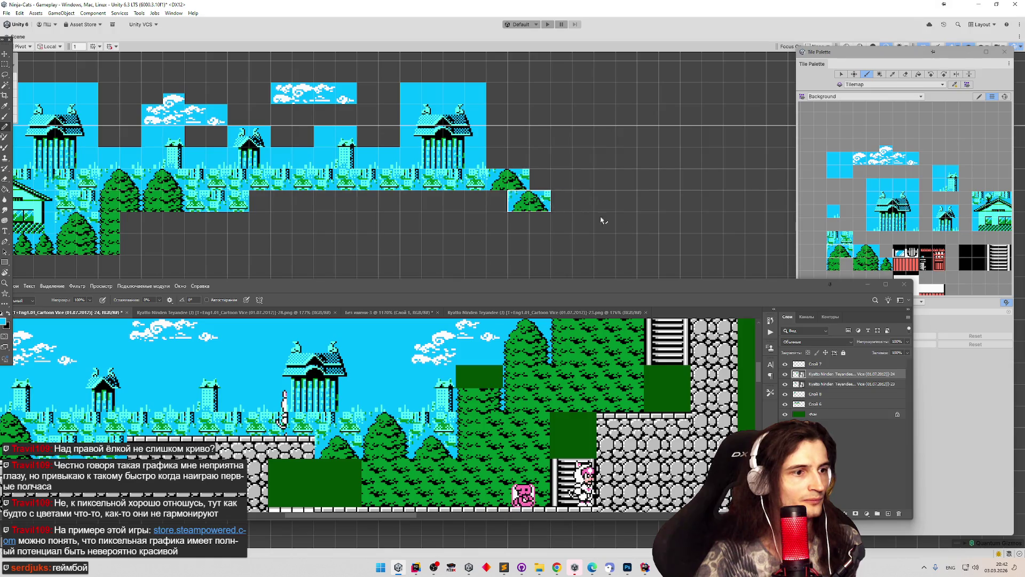
left_click(831, 240)
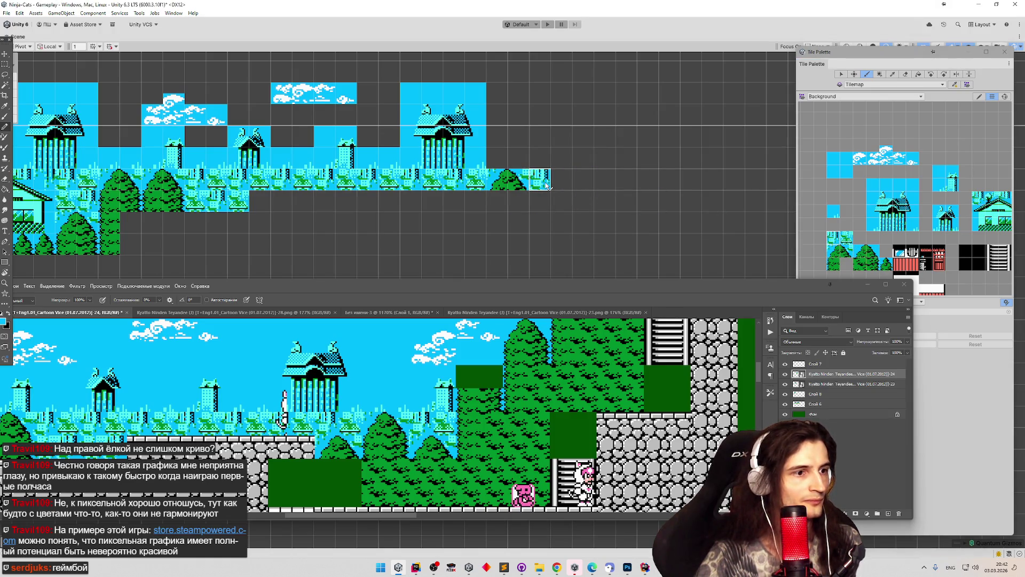
left_click(548, 186)
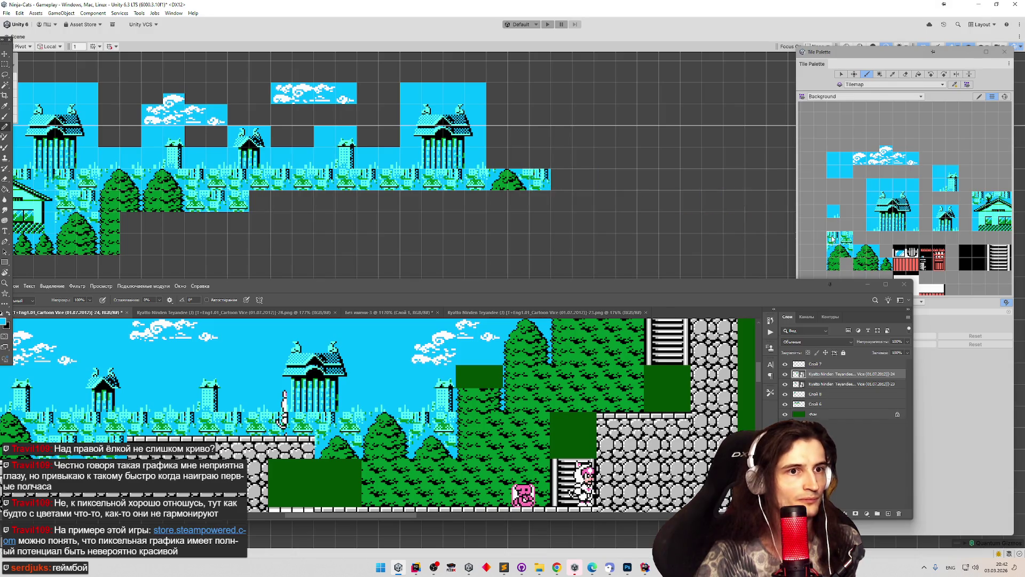
left_click(567, 183)
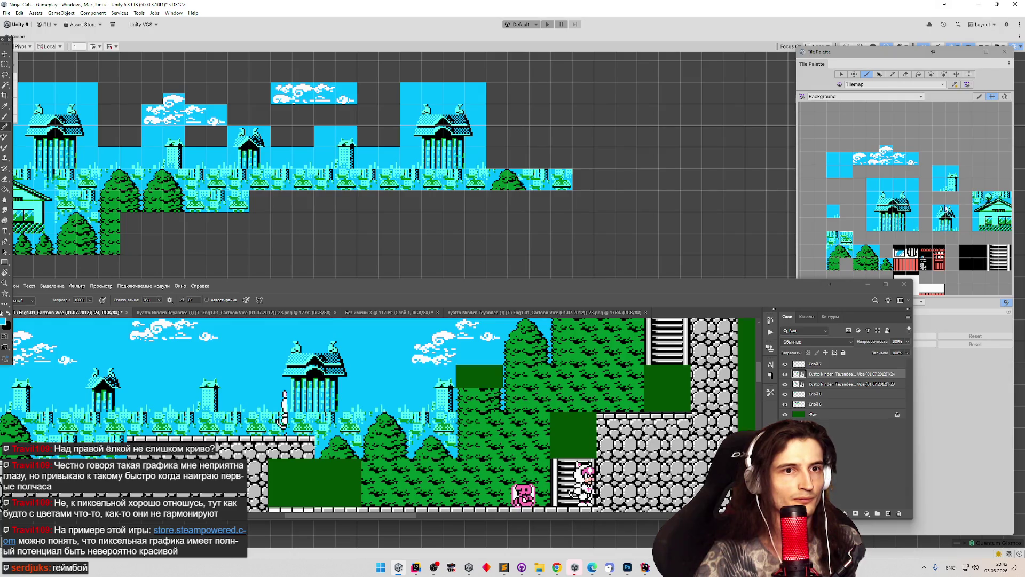
Place a tower piece in an empty cell and fill sky tiles above the new tree.
left_click(937, 186)
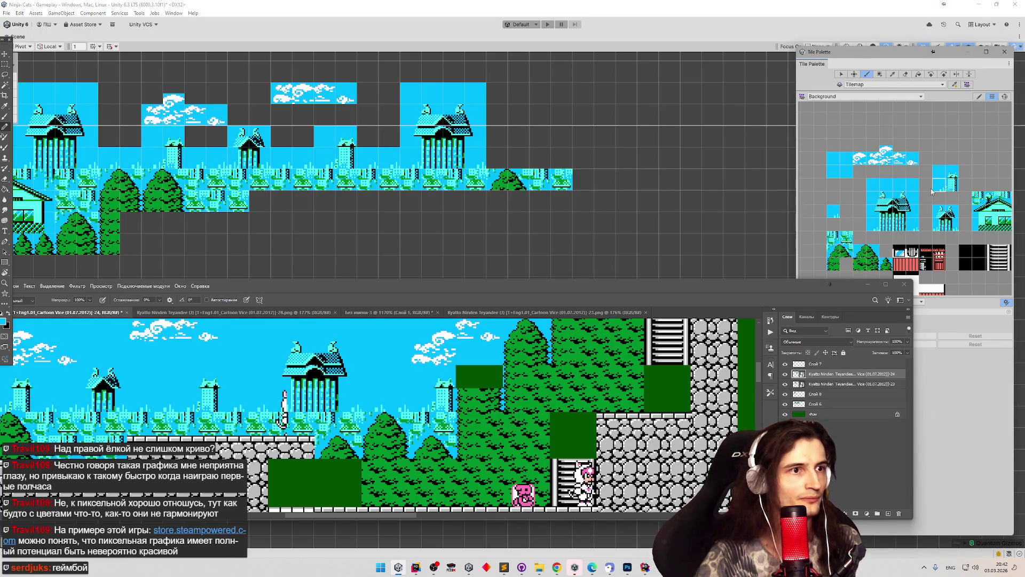
left_click(551, 152)
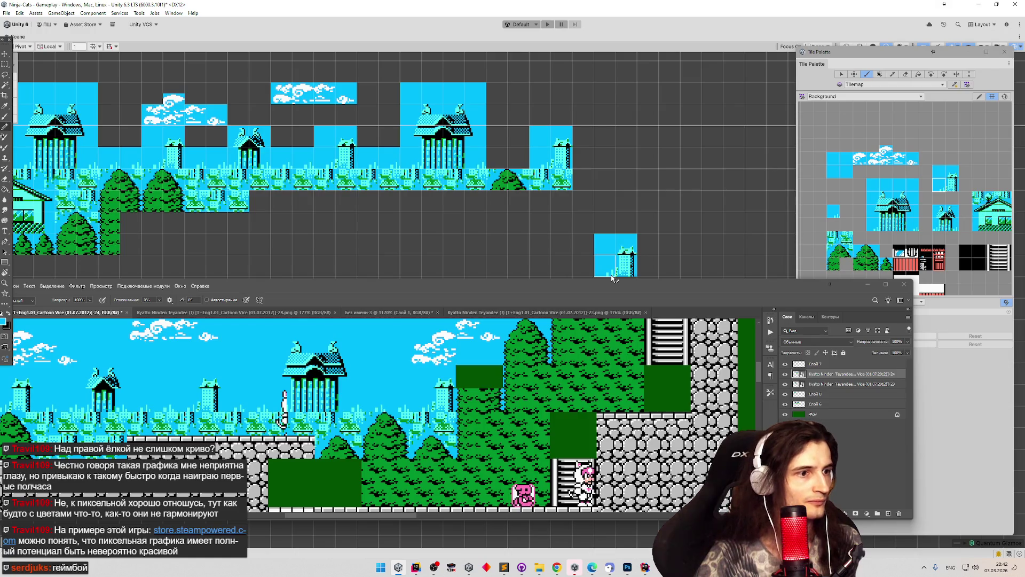
left_click(833, 212)
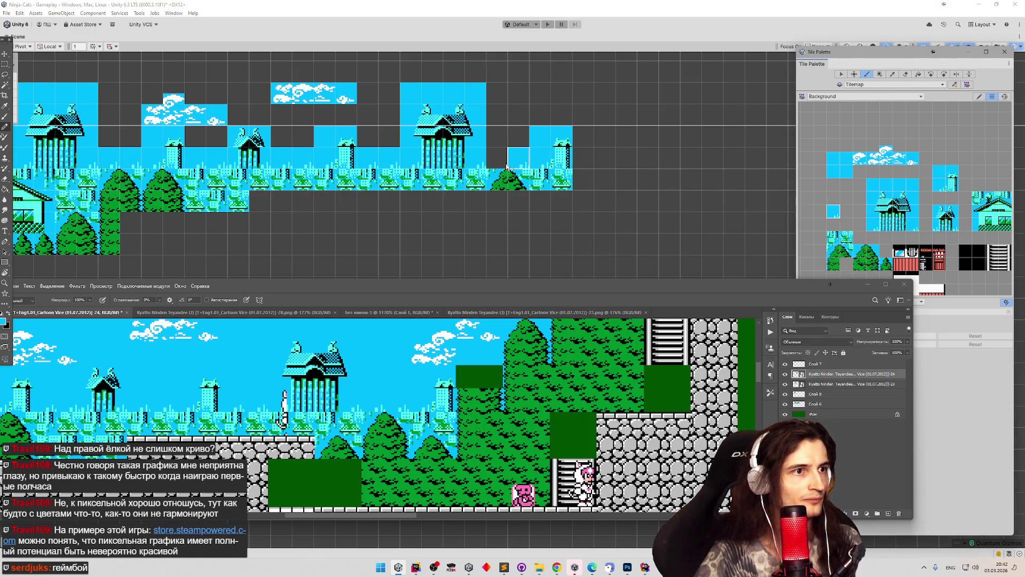
left_click_drag(505, 167, 518, 165)
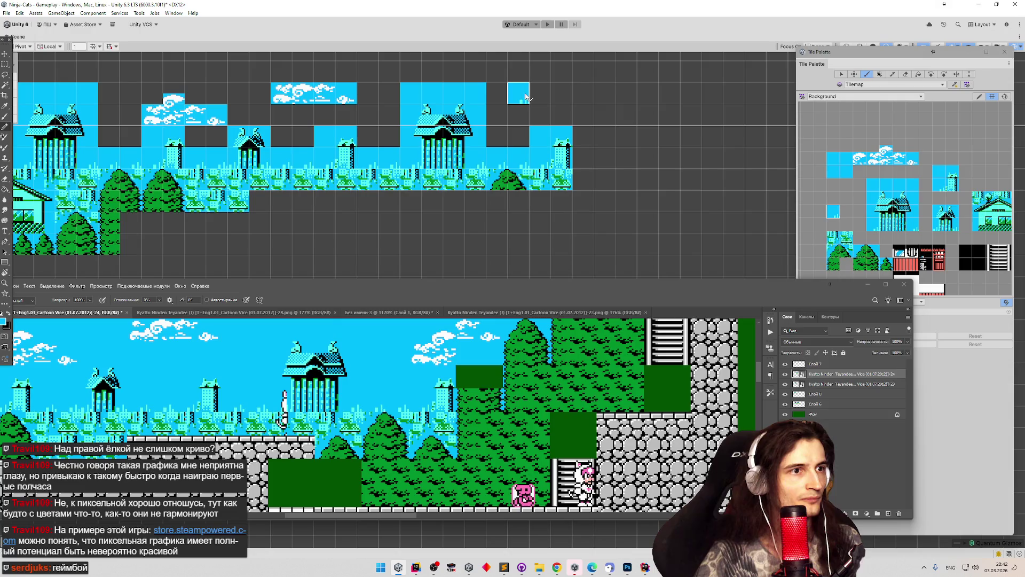
Paint cloud-swirl and cloud-fragment tiles into the sky, erasing and repainting the misplaced top-right cloud.
scroll(593, 161, "down", 1)
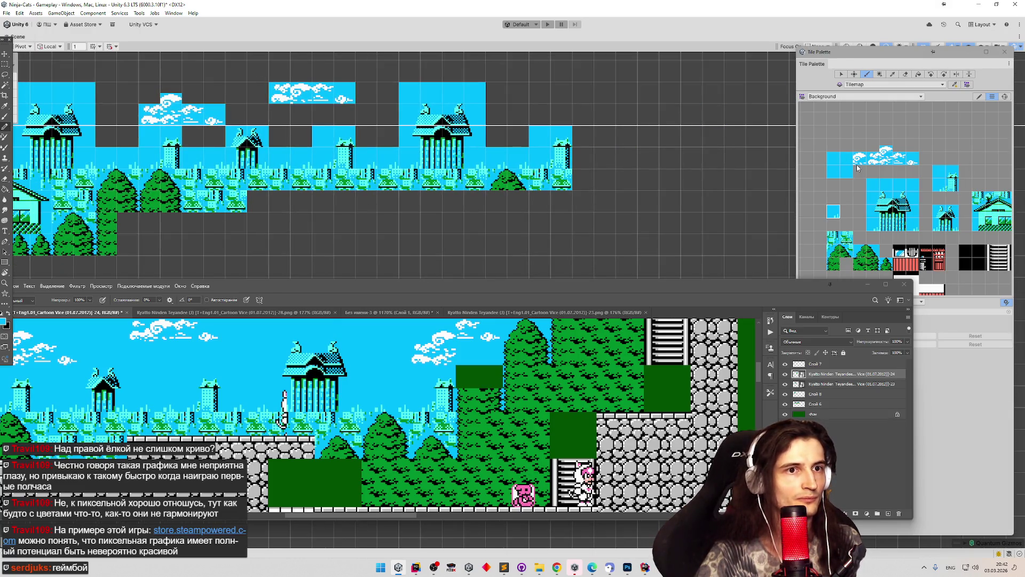
left_click(859, 165)
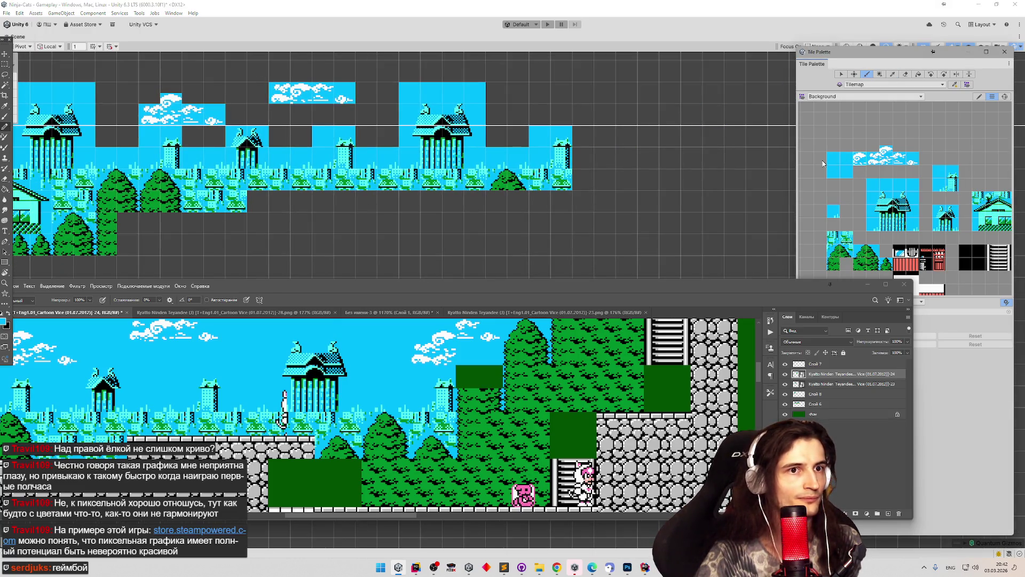
left_click(562, 93)
left_click(887, 165)
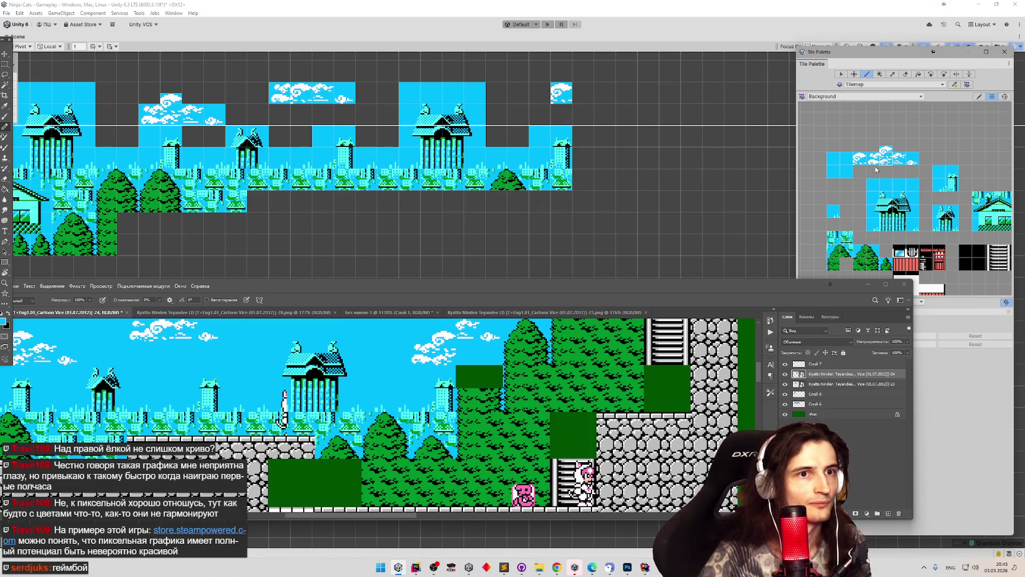
left_click(555, 119)
left_click(540, 115)
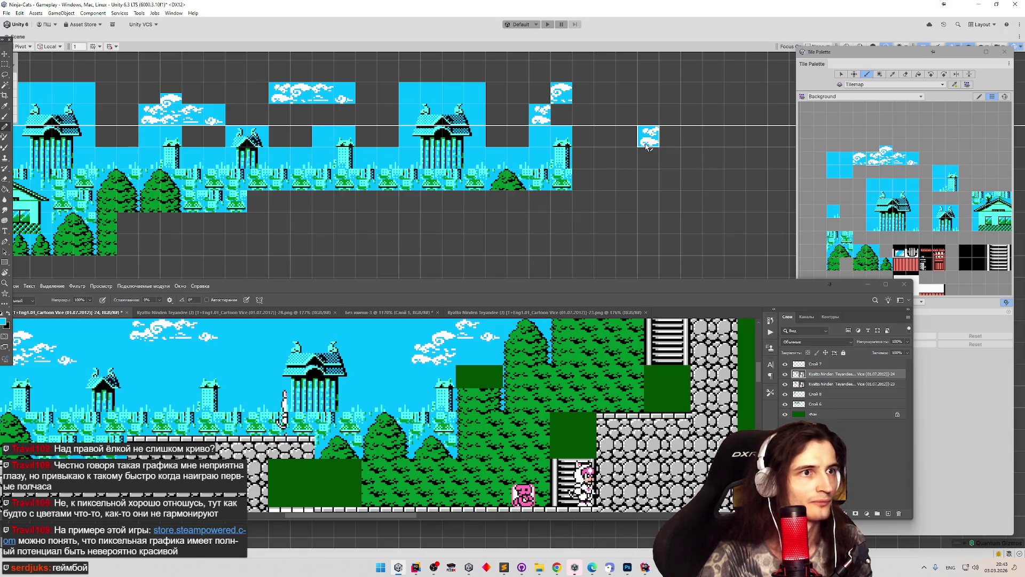
left_click(905, 74)
left_click(562, 93)
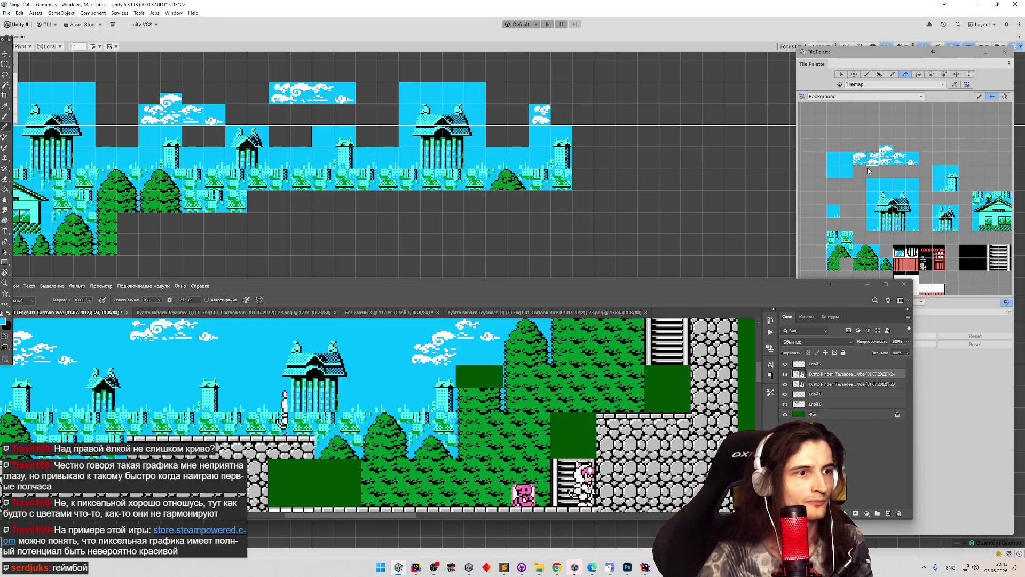
left_click(884, 158)
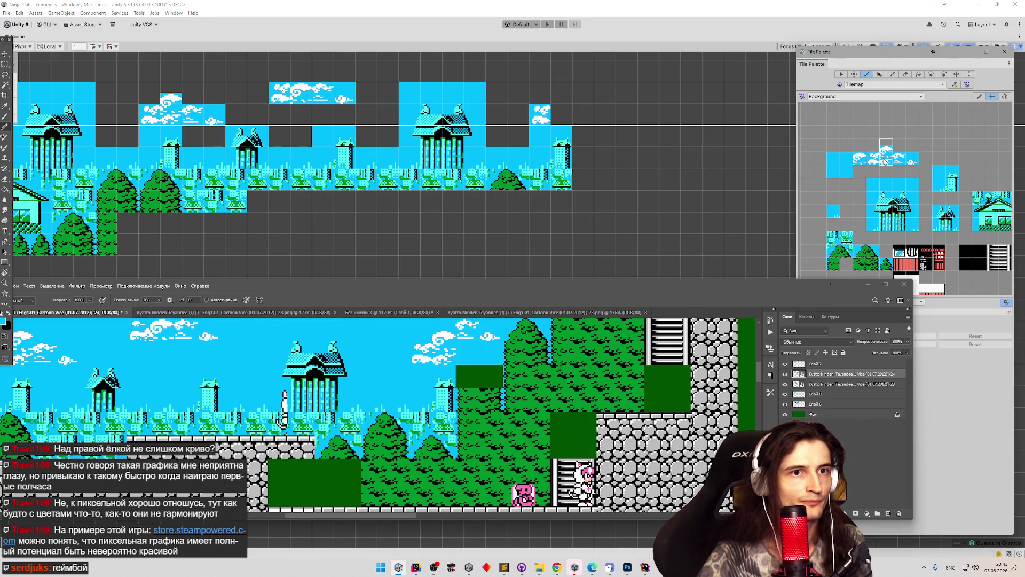
left_click(562, 112)
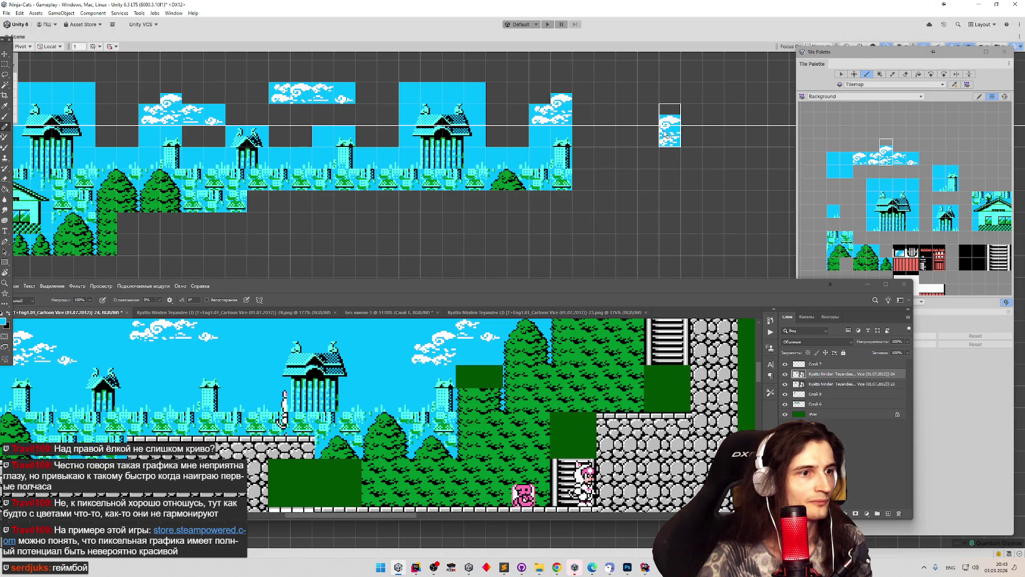
Paint two green tree tops and a foliage tile into the upper right sky.
left_click(905, 160)
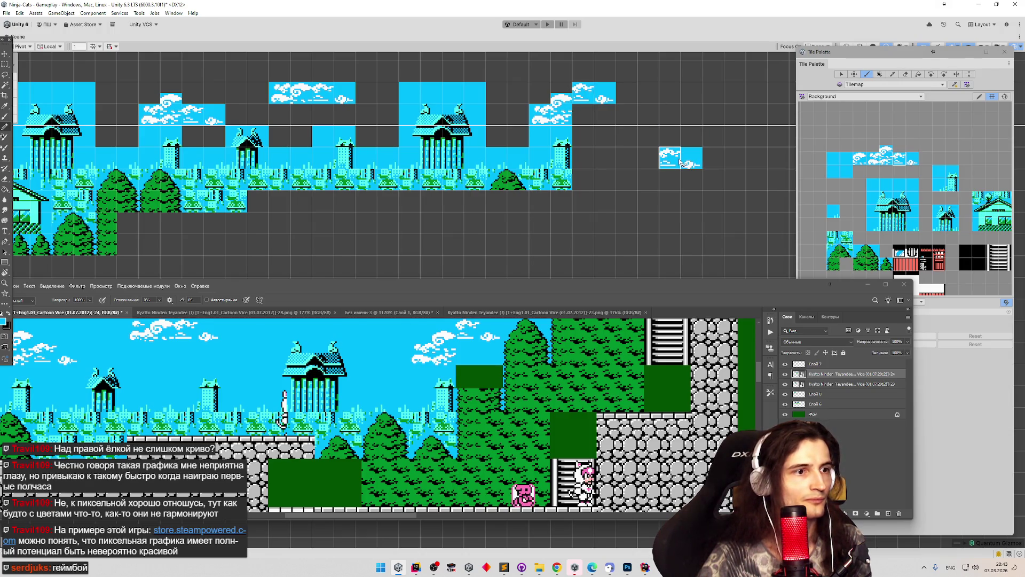
left_click(866, 251)
left_click(606, 134)
left_click(652, 96)
left_click(842, 267)
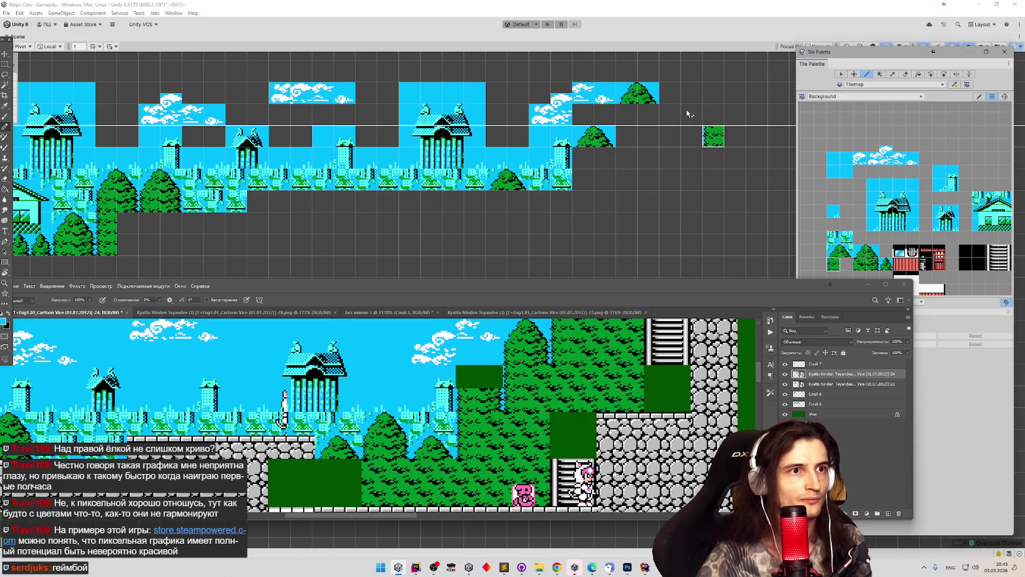
left_click(672, 79)
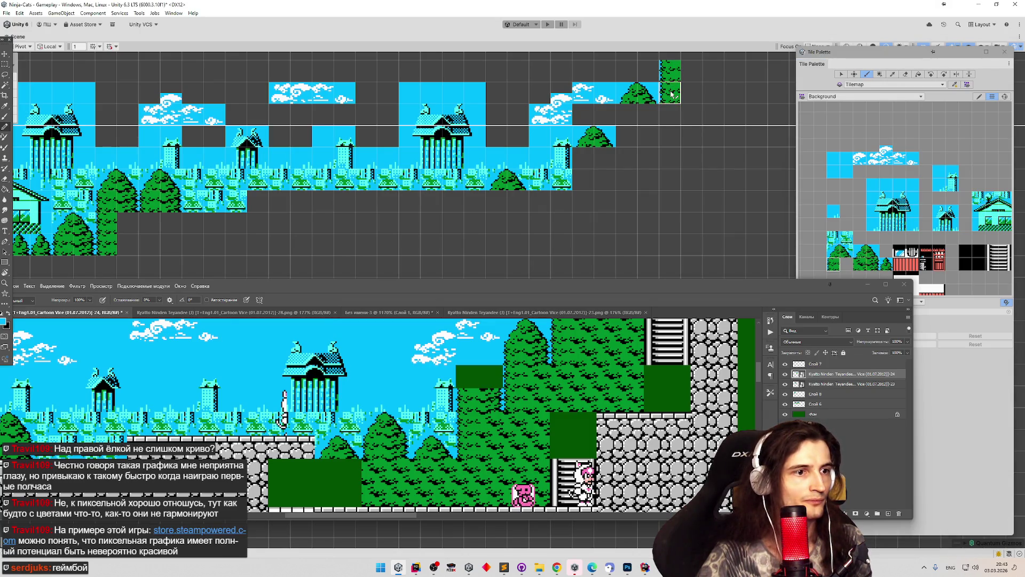
Extend the foliage downward in two columns beneath the upper tree tops.
left_click(672, 96)
left_click(634, 113)
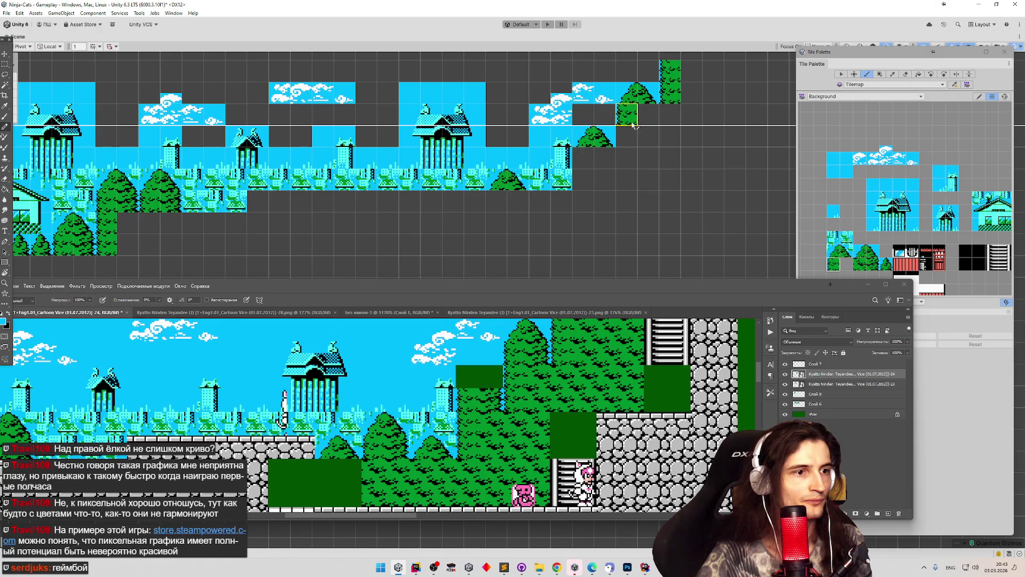
left_click_drag(633, 148, 631, 160)
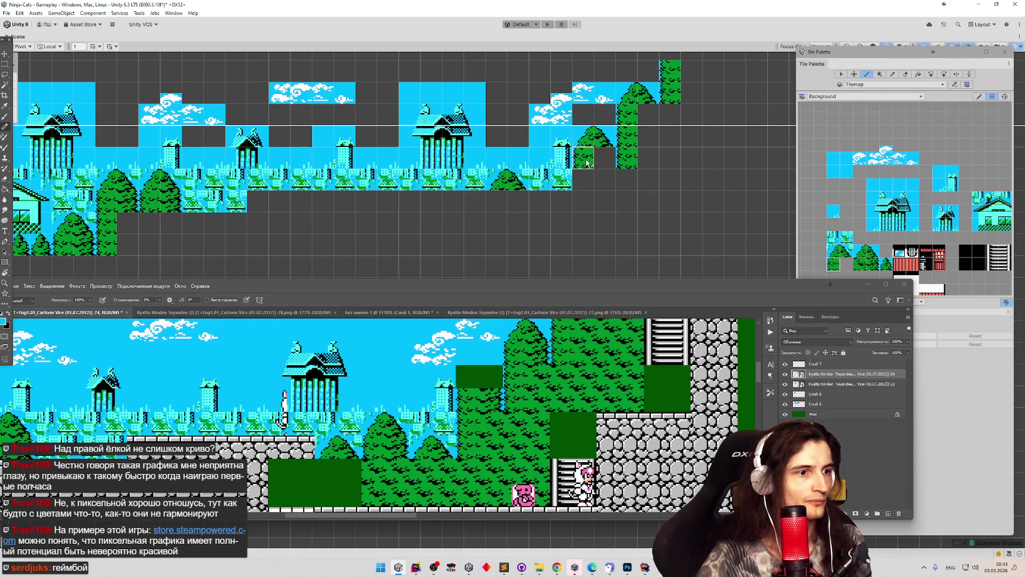
left_click(587, 163)
left_click(585, 182)
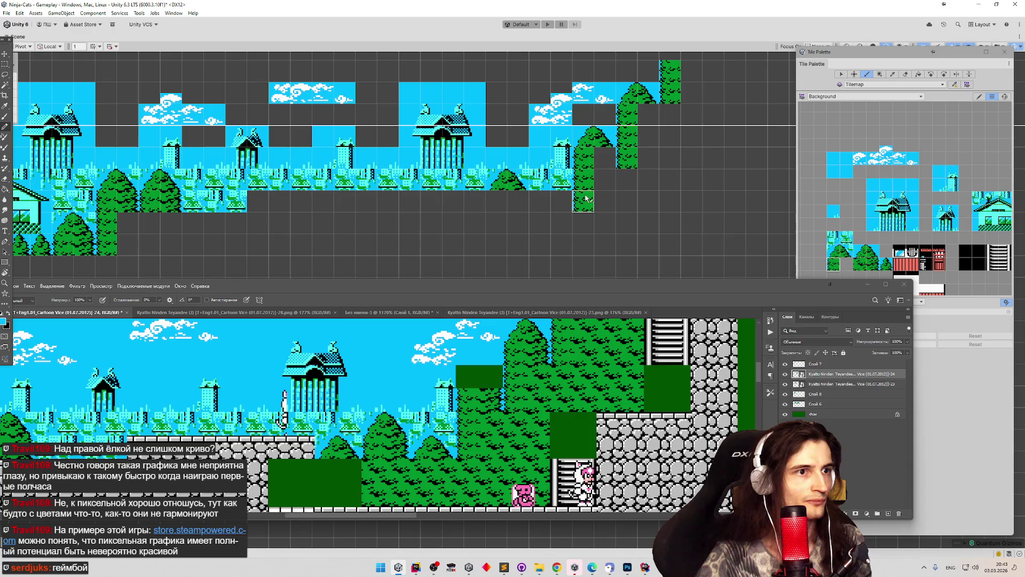
left_click(585, 199)
Paint tree-top and tree tiles along the lower slope and at the column's top.
left_click(840, 261)
left_click(553, 201)
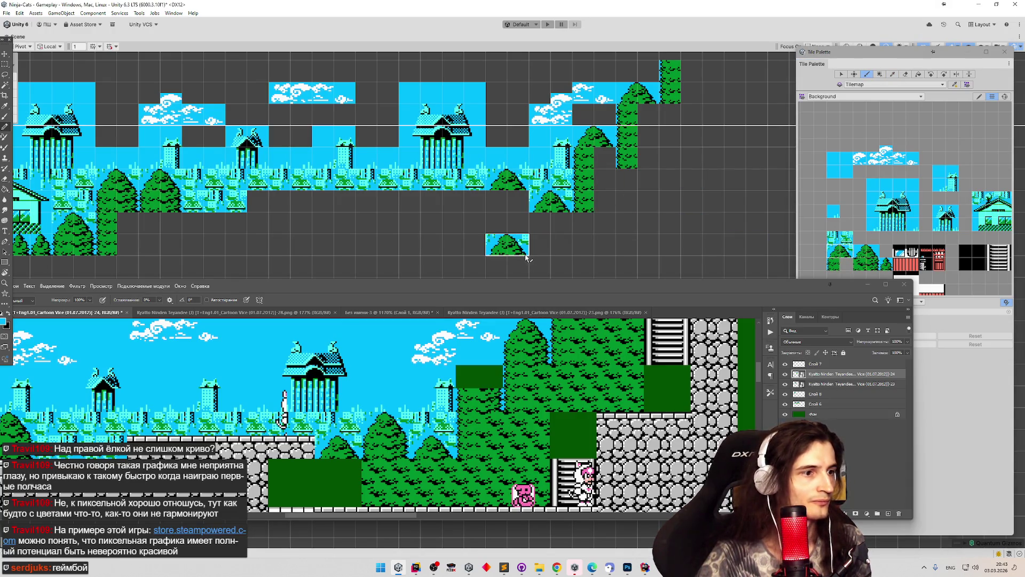
left_click(469, 209)
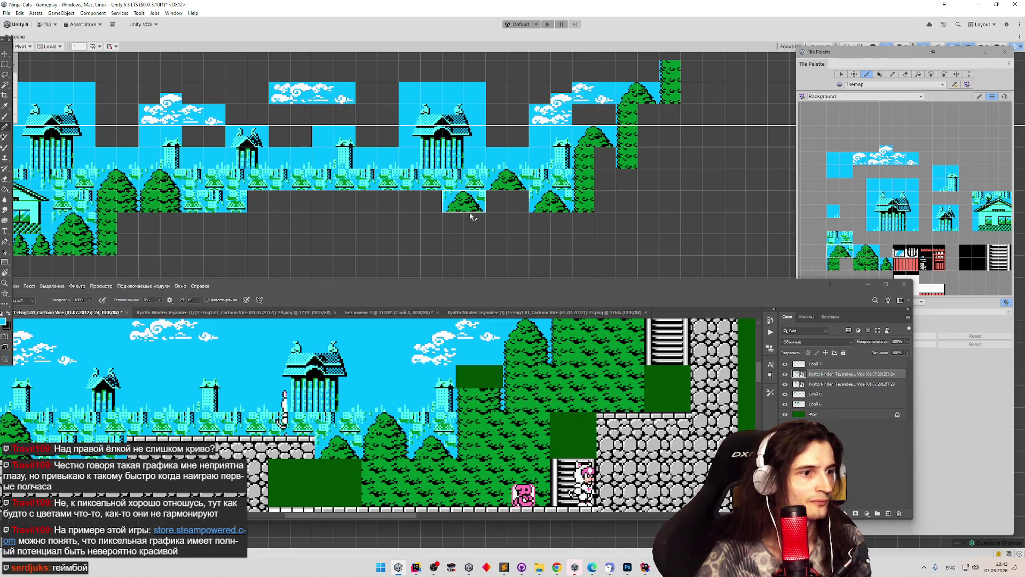
left_click(840, 258)
left_click(497, 202)
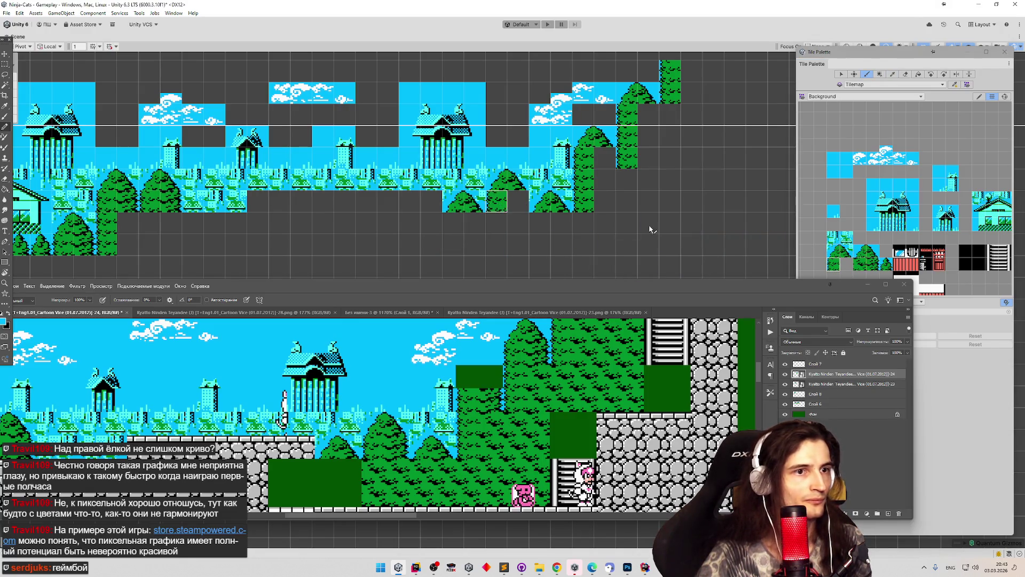
left_click(873, 265)
left_click(519, 205)
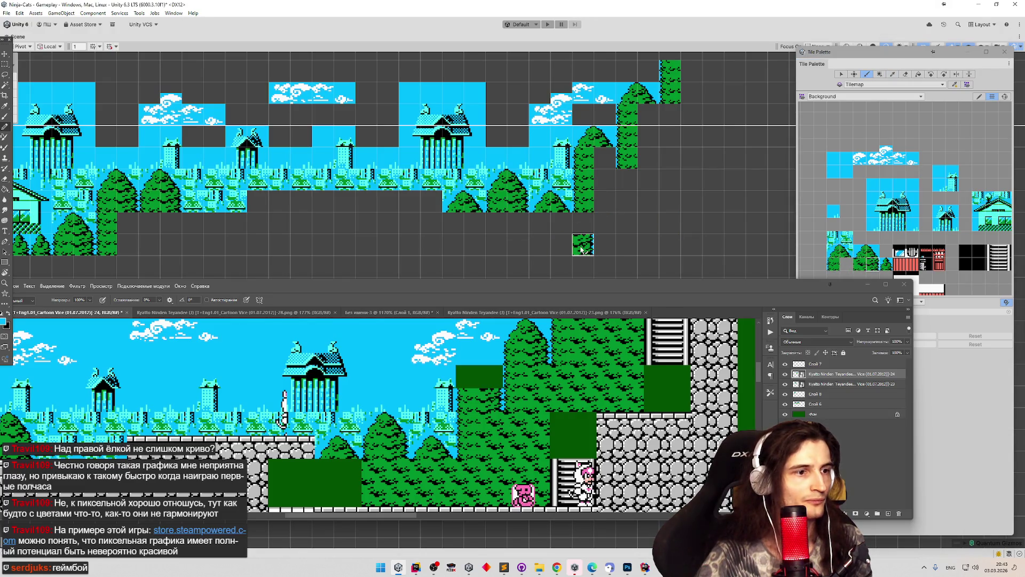
left_click(655, 125)
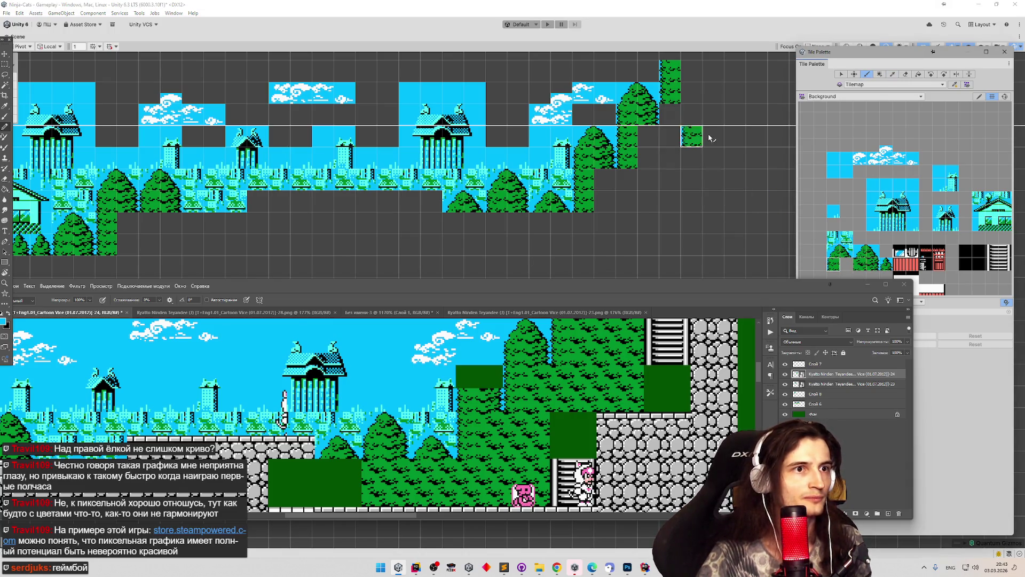
left_click(671, 115)
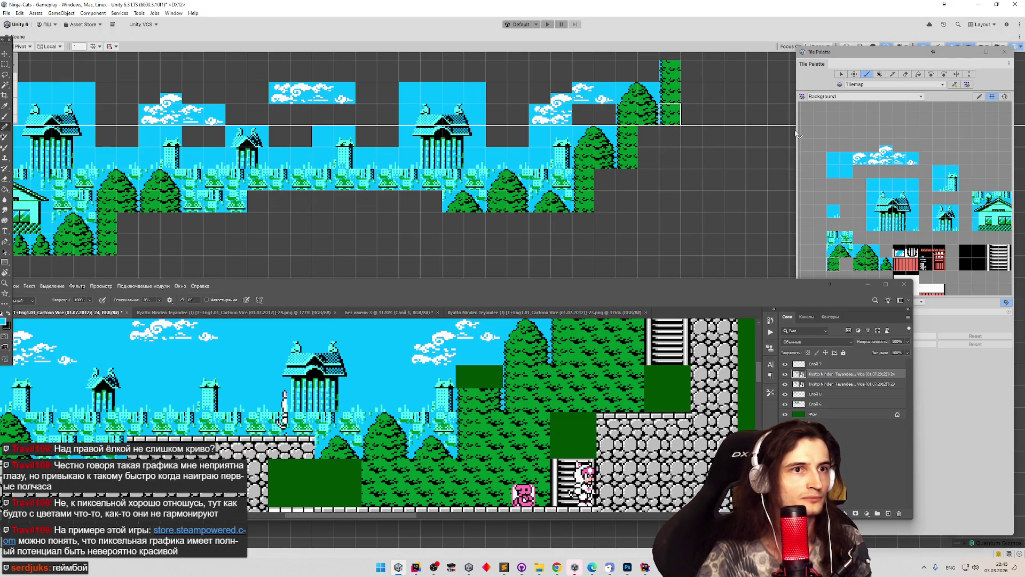
Undo an accidental flood fill, then paint a tree tile and 2x2 tree block extending the canopy right.
key("g")
left_click(727, 98)
key("ctrl+z")
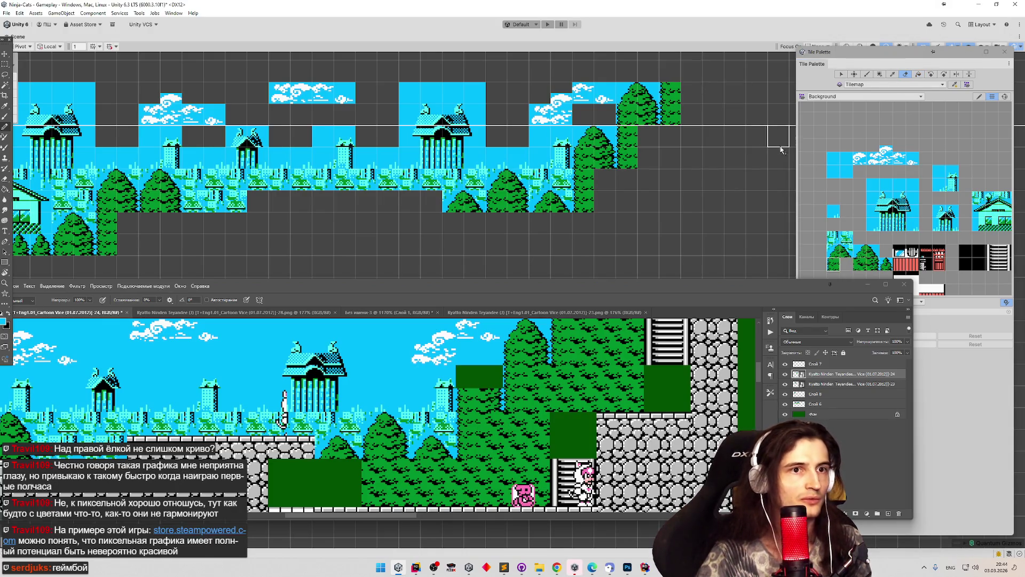
left_click(858, 269)
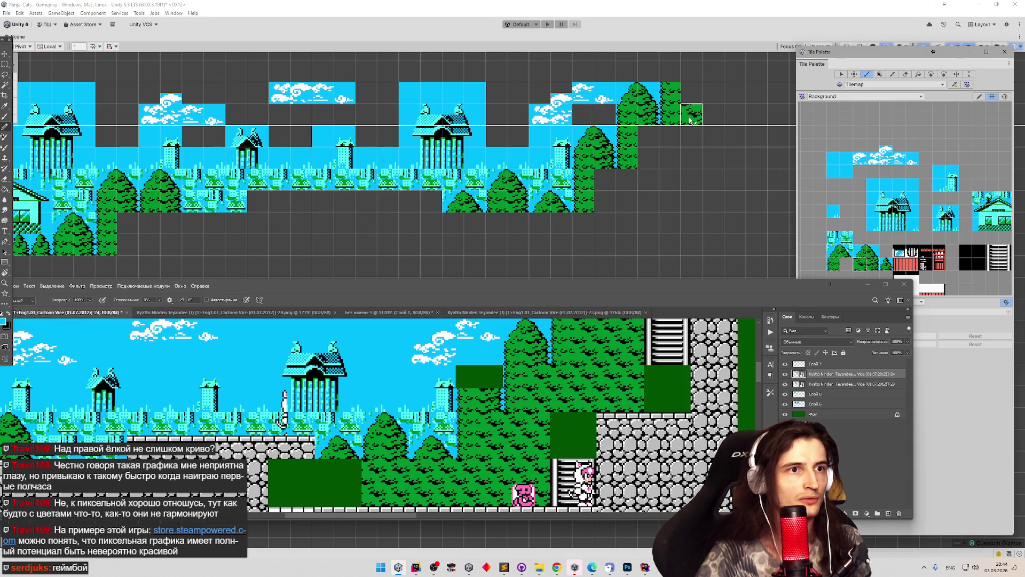
left_click(694, 101)
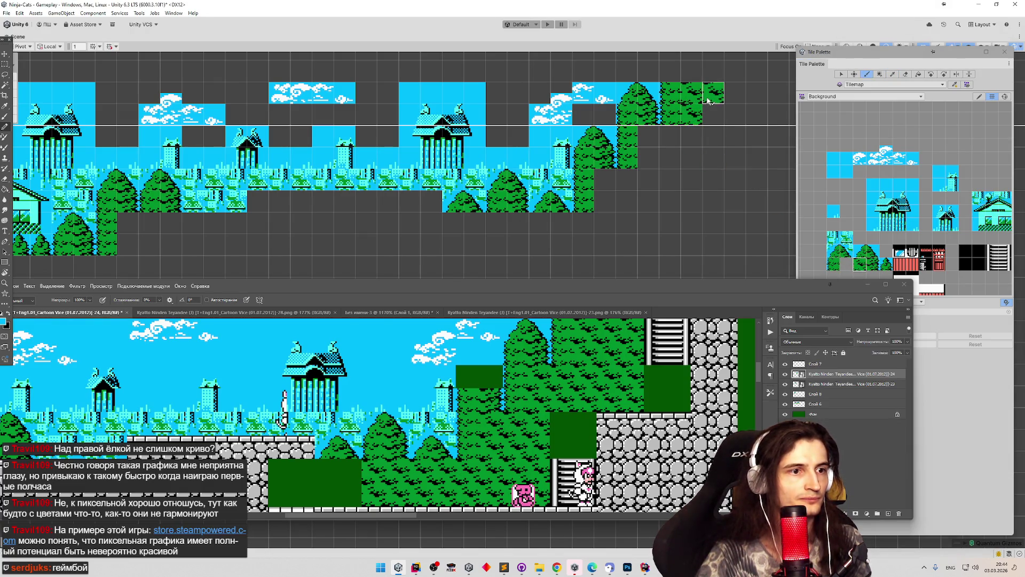
mouse_move(715, 100)
left_mouse_down()
mouse_move(736, 106)
mouse_move(737, 119)
left_mouse_up()
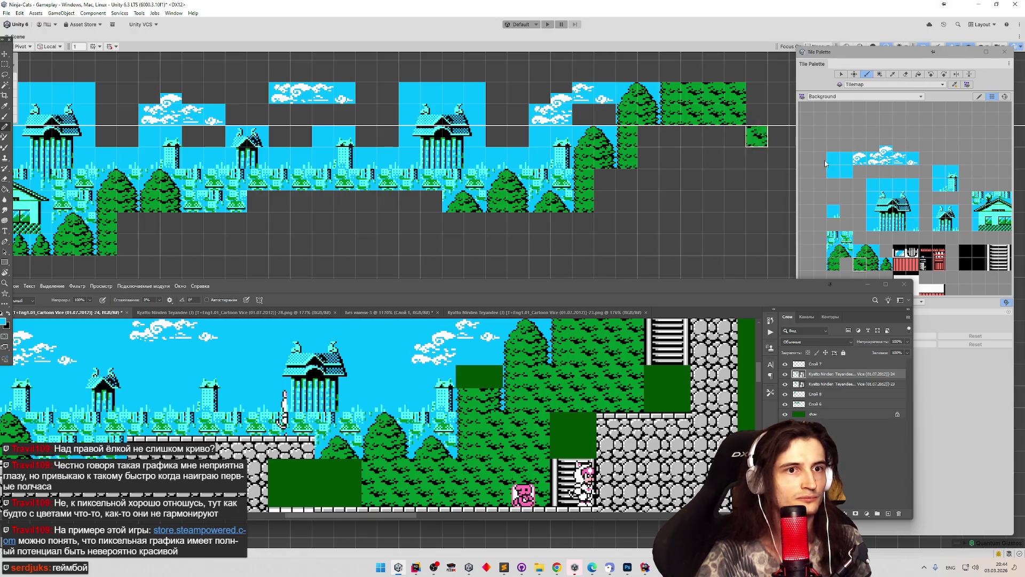
Place two ladder sections hanging from the canopy's right end.
left_click(993, 258)
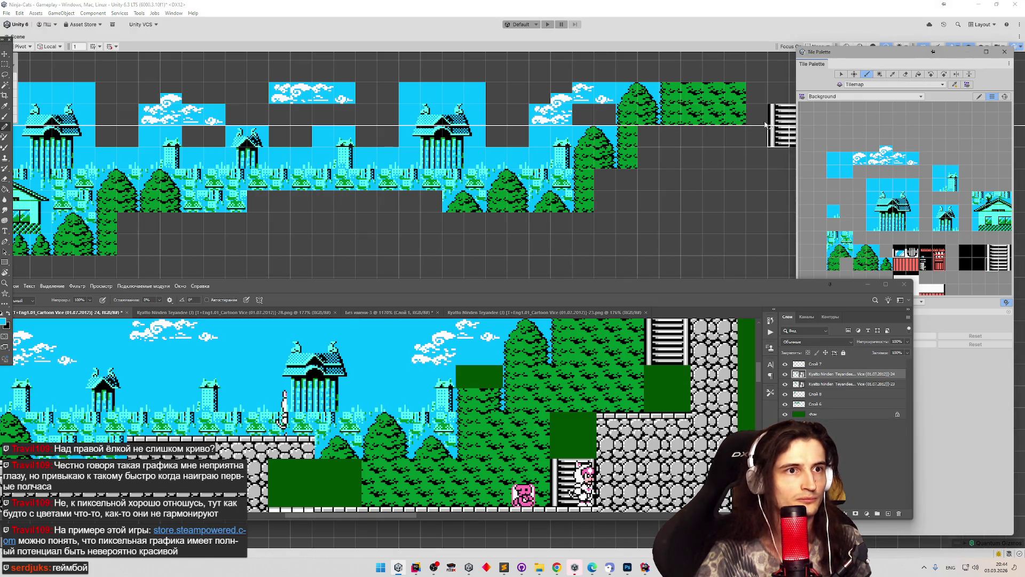
left_click(768, 103)
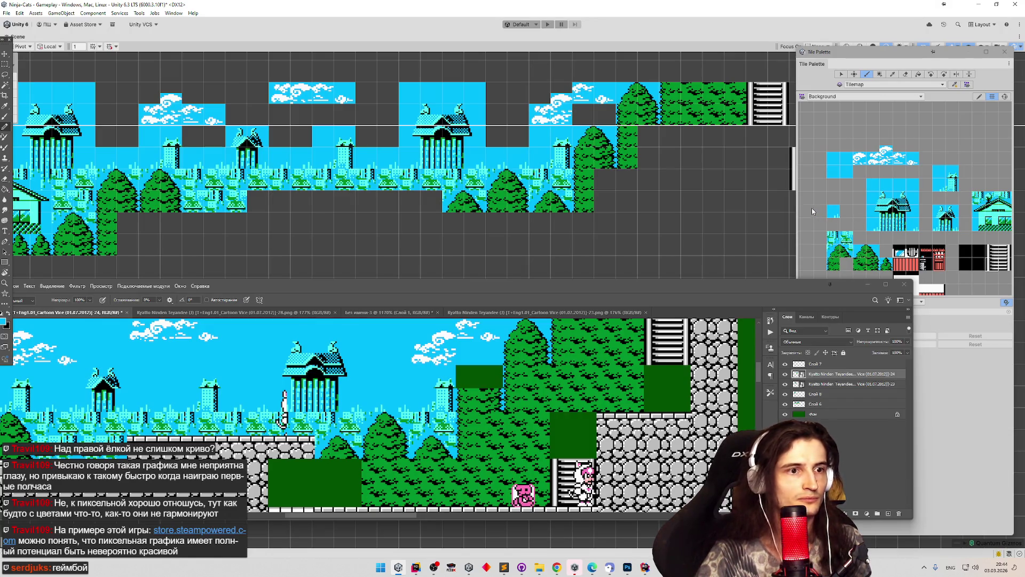
left_click(761, 154)
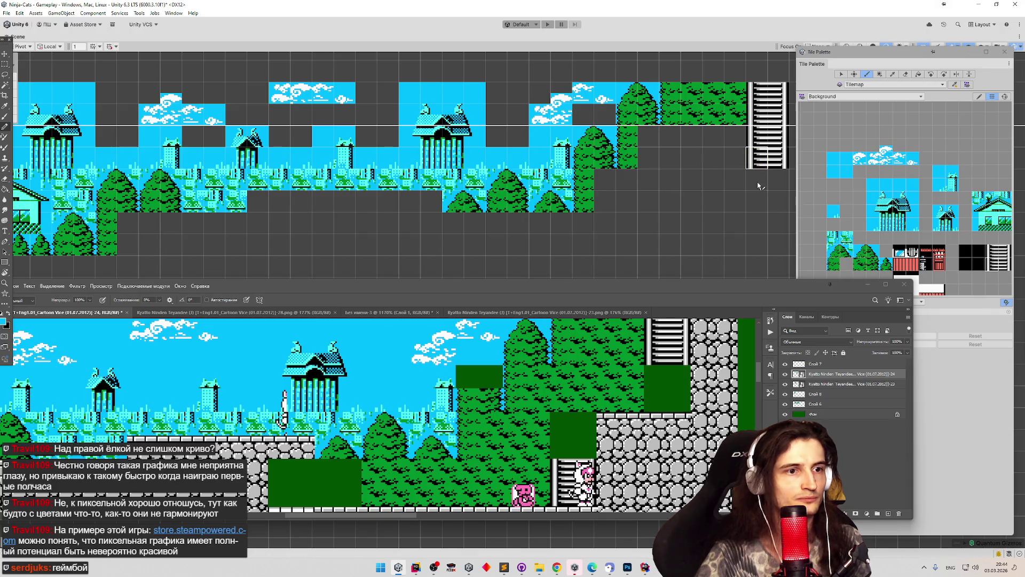
scroll(693, 243, "down", 3)
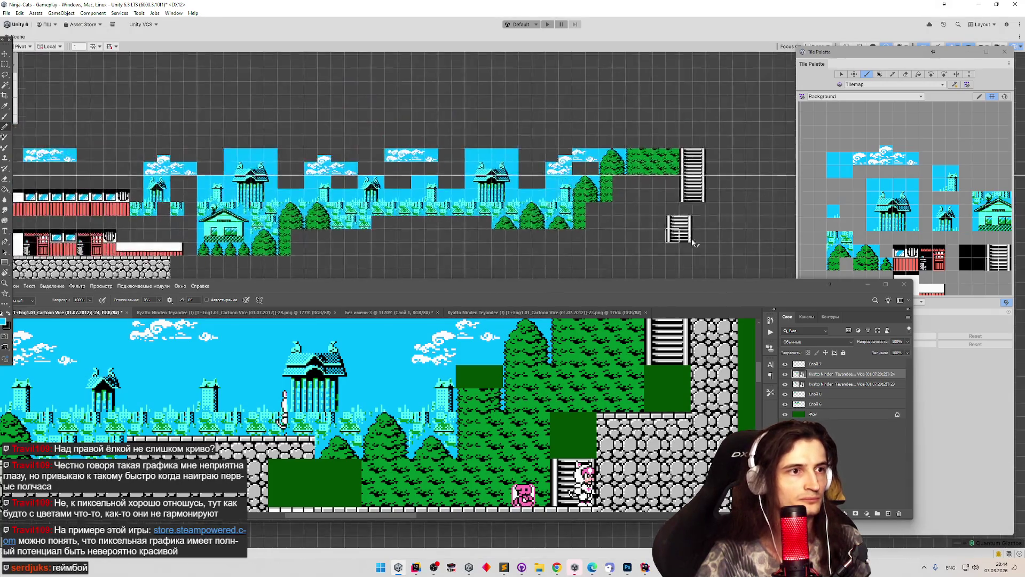
Zoom the Scene view in and out, then select the green tree tile in the Background palette.
scroll(693, 243, "up", 2)
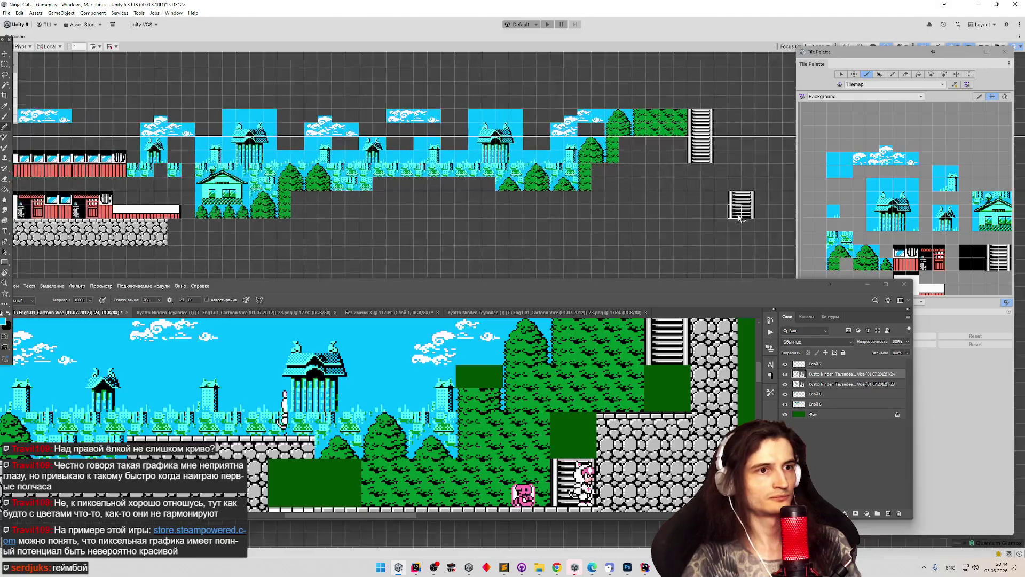
scroll(737, 220, "up", 3)
scroll(755, 141, "down", 3)
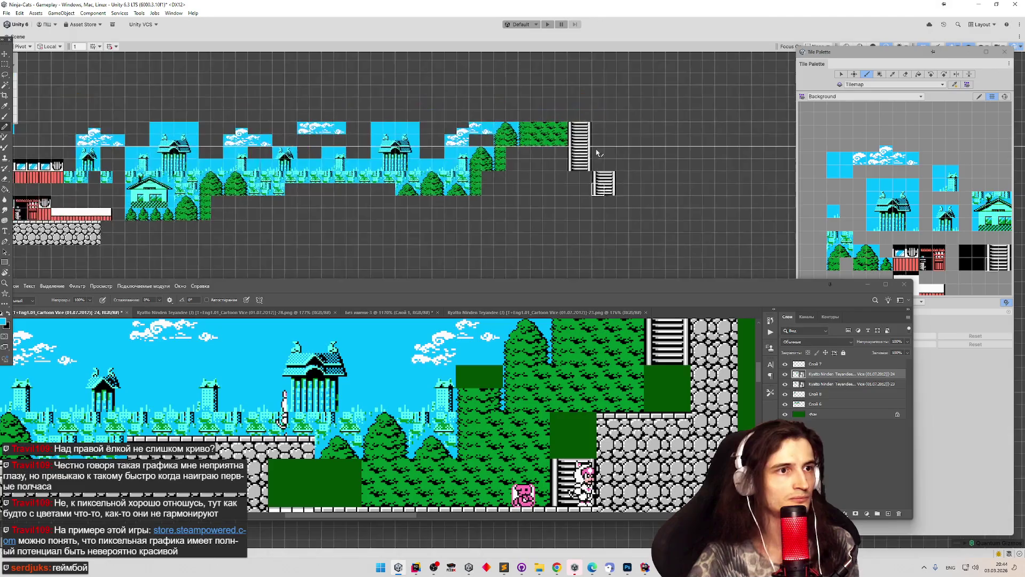
scroll(599, 156, "up", 4)
left_click(860, 265)
Fill the empty cells beside the ladder with trees and place a ladder tile below them.
mouse_move(531, 97)
left_mouse_down()
mouse_move(537, 114)
mouse_move(569, 96)
mouse_move(565, 112)
left_mouse_up()
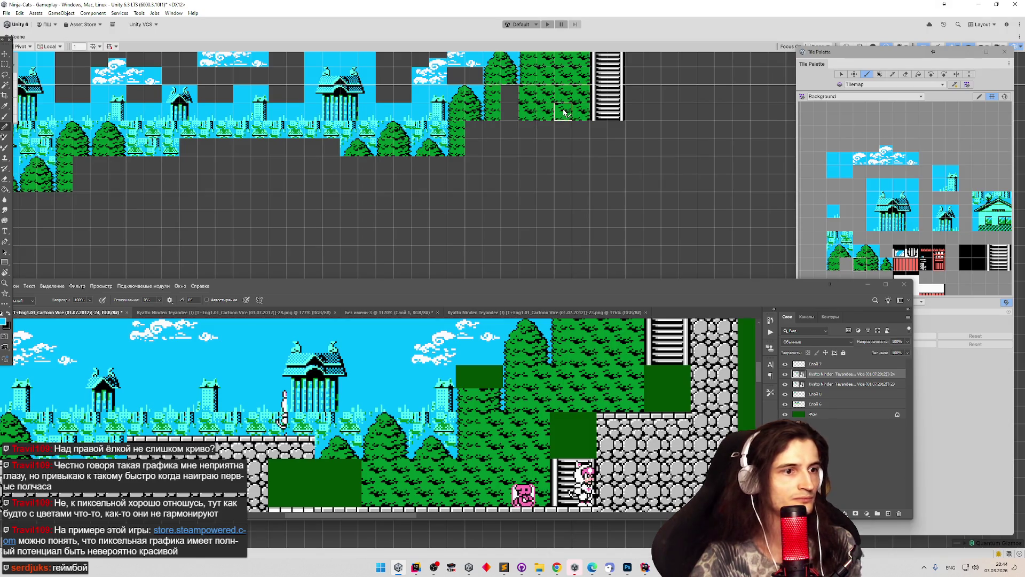
left_click_drag(510, 94, 510, 112)
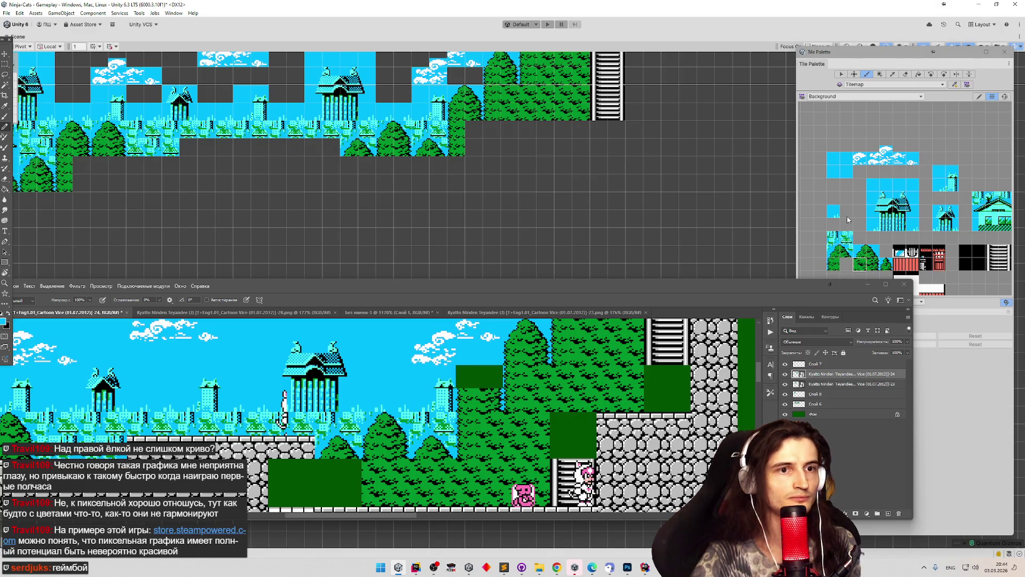
scroll(631, 176, "down", 2)
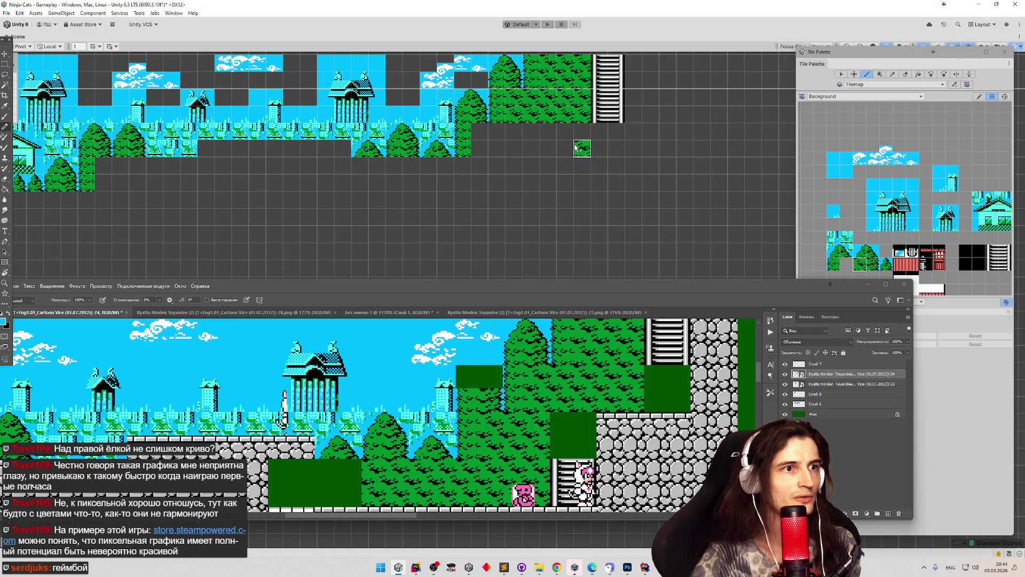
left_click(996, 262)
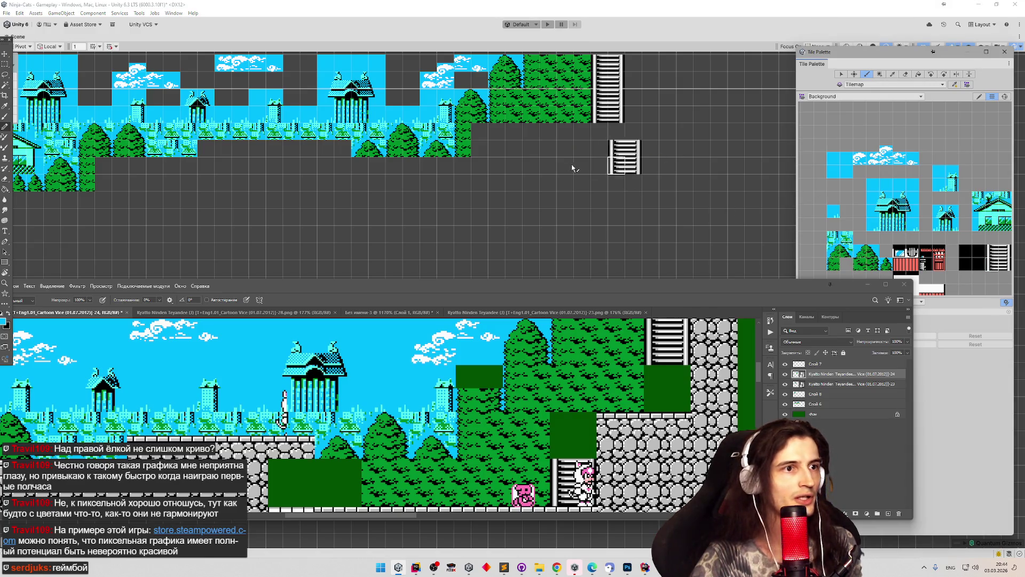
left_click(533, 182)
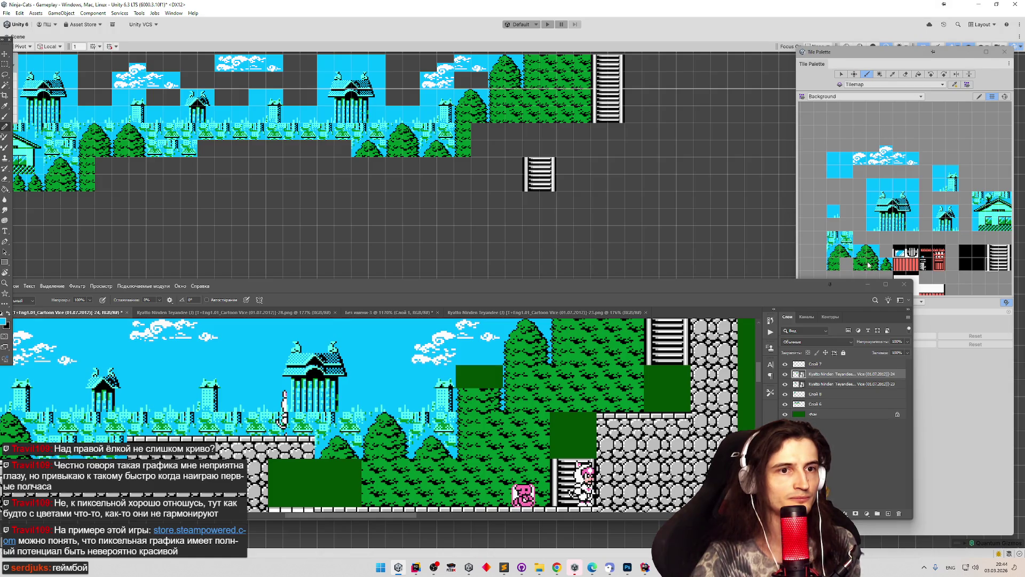
Paint tree tiles below the canopy and a row of trees leftward along the lower row.
left_click(860, 264)
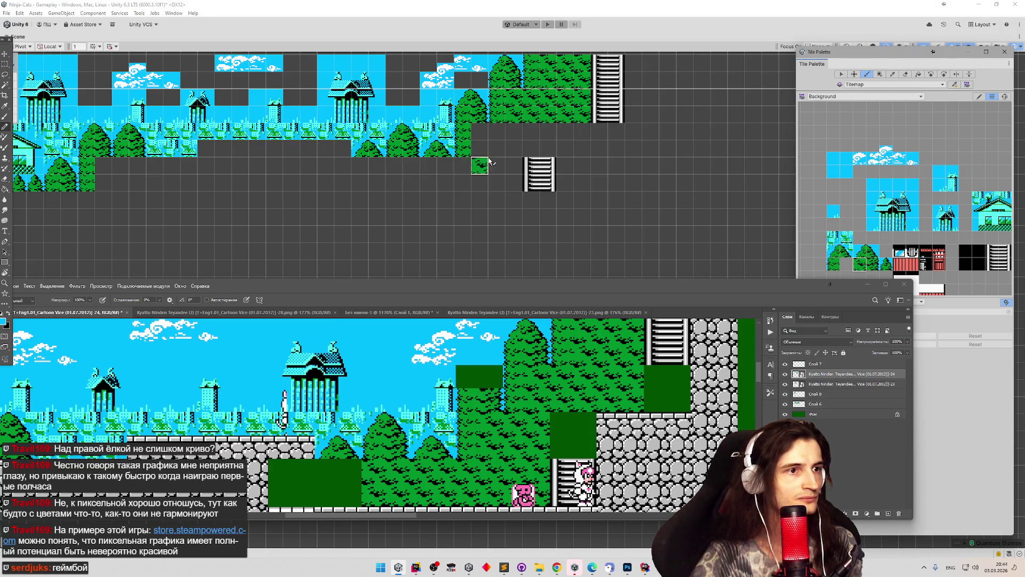
left_click(480, 131)
mouse_move(510, 140)
left_mouse_down()
mouse_move(486, 152)
mouse_move(518, 184)
mouse_move(463, 184)
mouse_move(462, 172)
left_mouse_up()
mouse_move(456, 175)
left_mouse_down()
mouse_move(366, 173)
mouse_move(390, 163)
mouse_move(442, 180)
mouse_move(360, 180)
left_mouse_up()
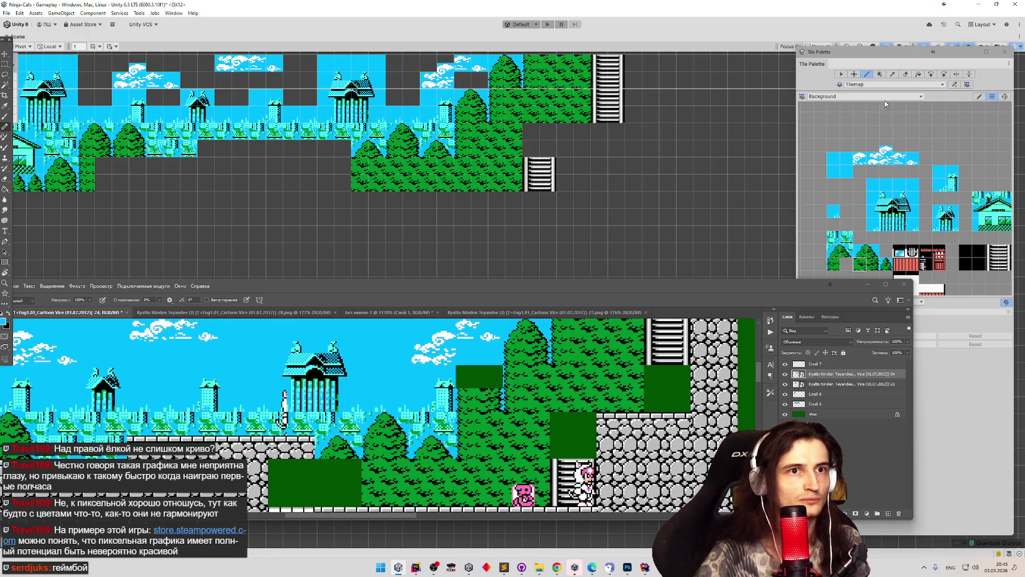
Erase a 2x2 tree block and paint two 2x2 black blocks below the trees.
left_click(907, 74)
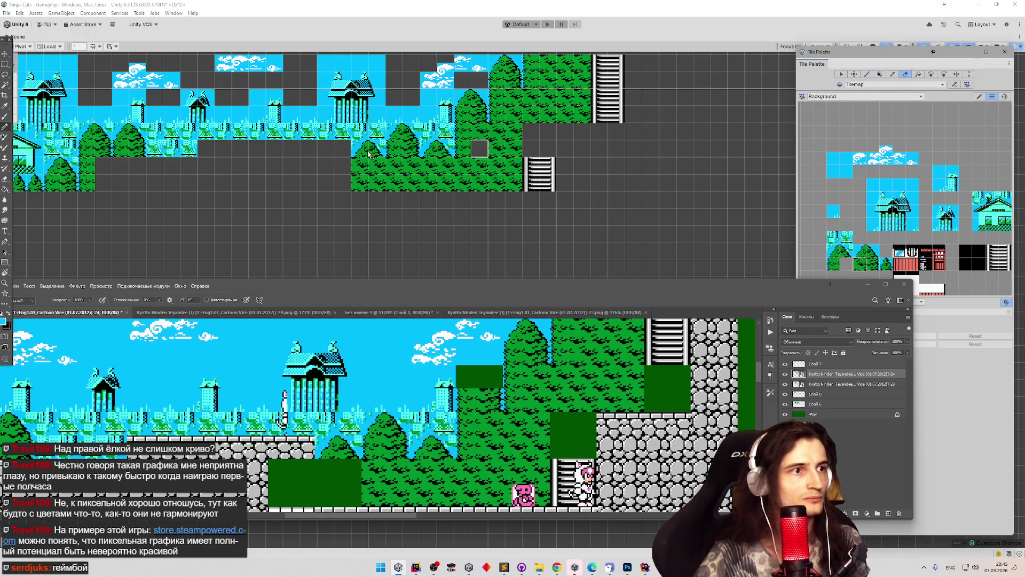
left_click_drag(360, 161, 359, 177)
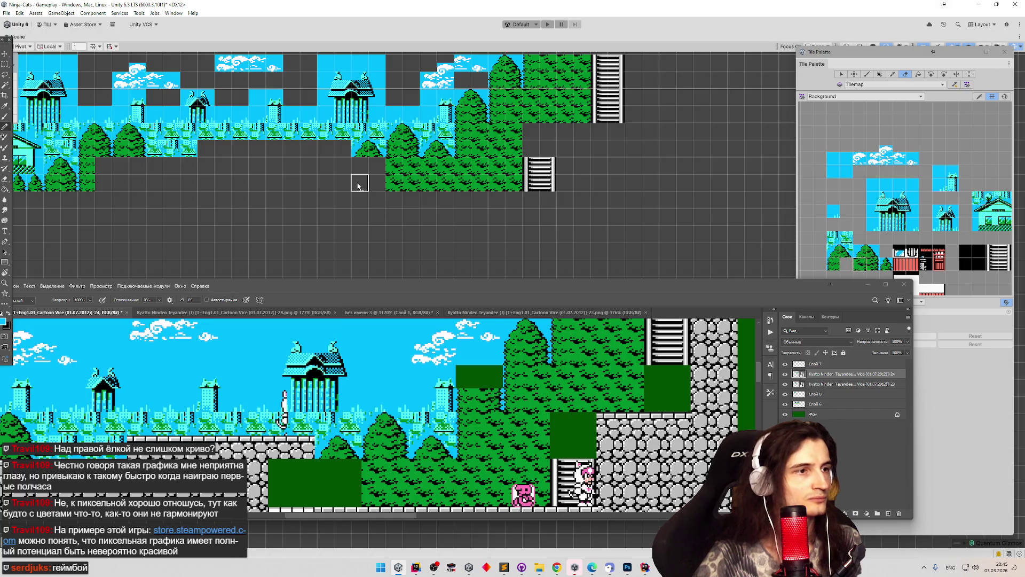
left_click(966, 263)
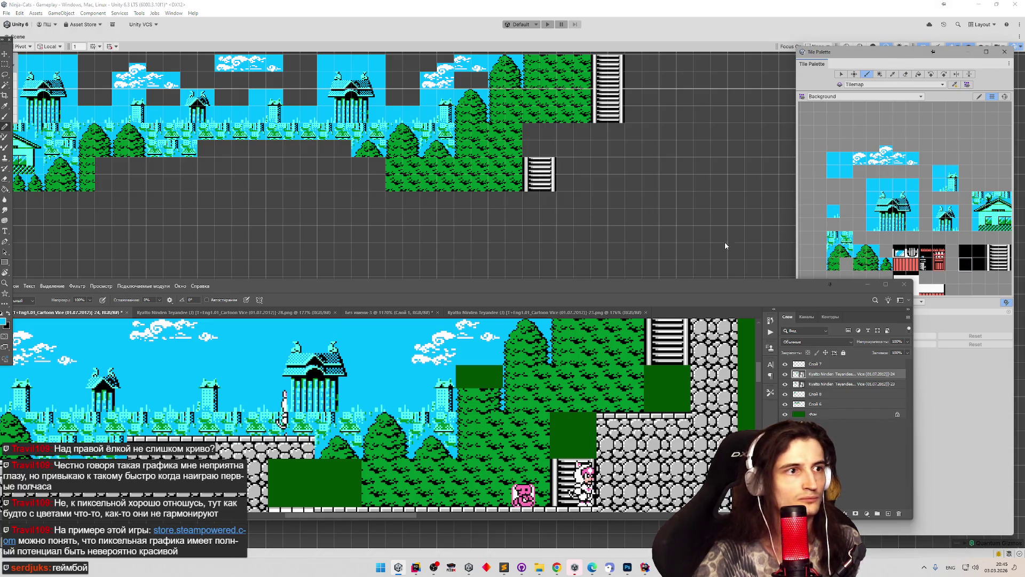
left_click(343, 182)
left_click(563, 235)
Pan and zoom the Scene view across the level to review the new blocks.
scroll(531, 219, "down", 2)
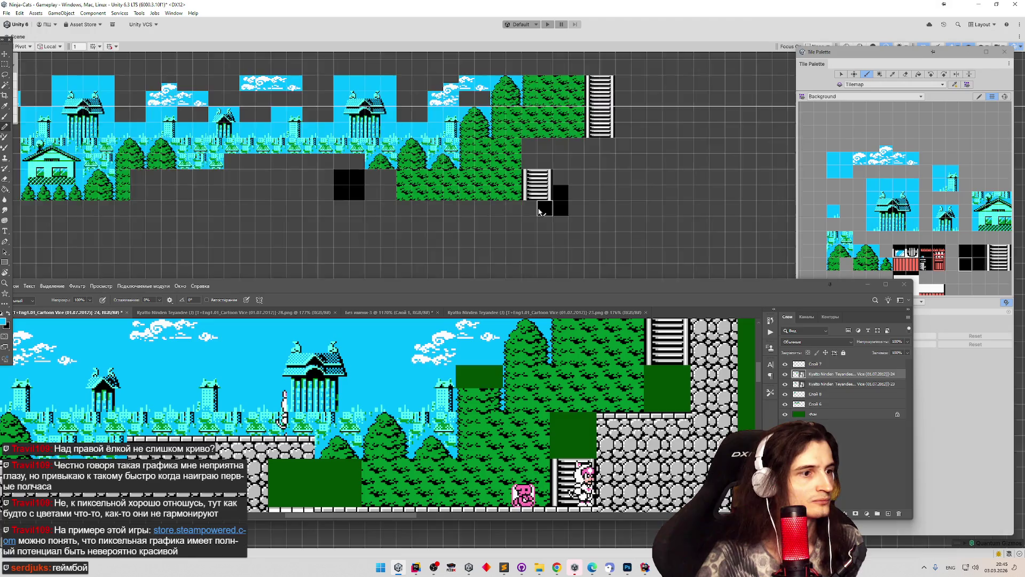
key("Left")
key("Down")
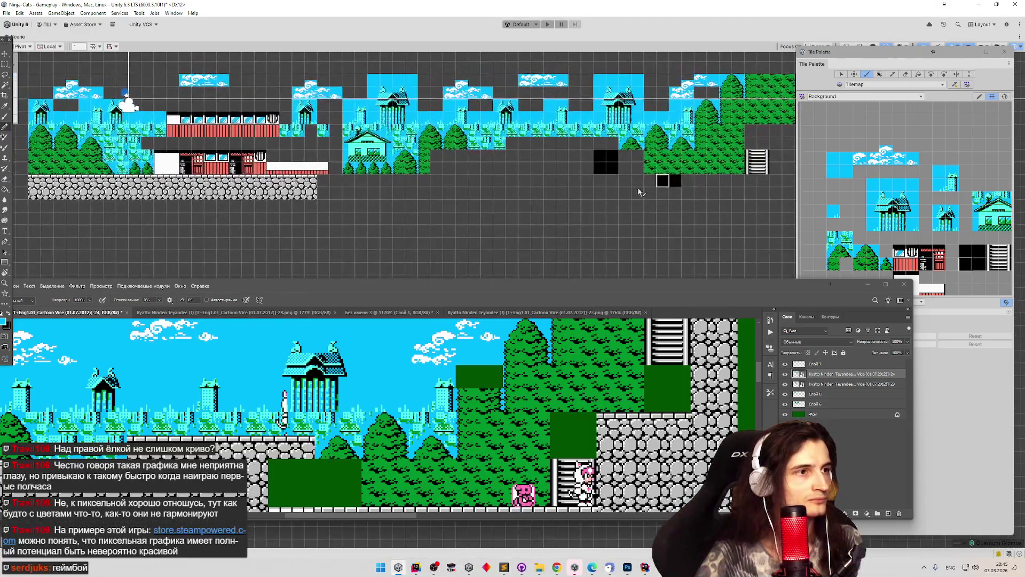
key("Right")
key("Up")
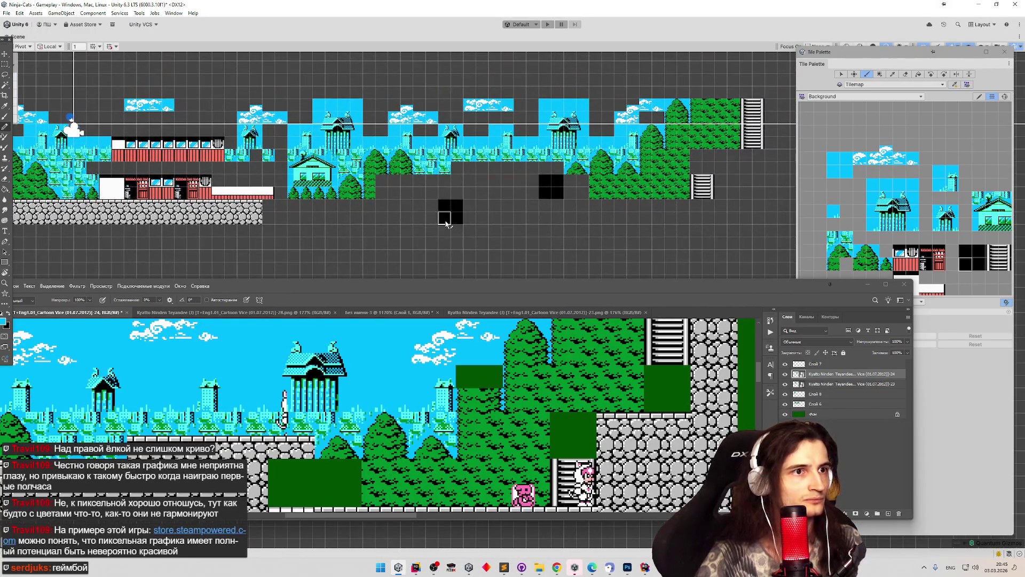
scroll(464, 211, "up", 1)
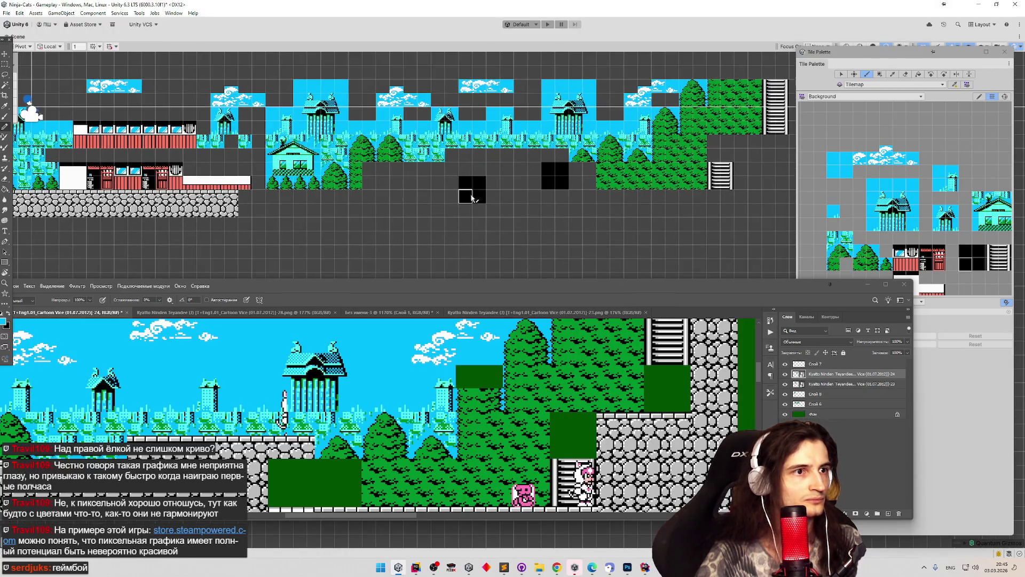
key("Right")
key("Down")
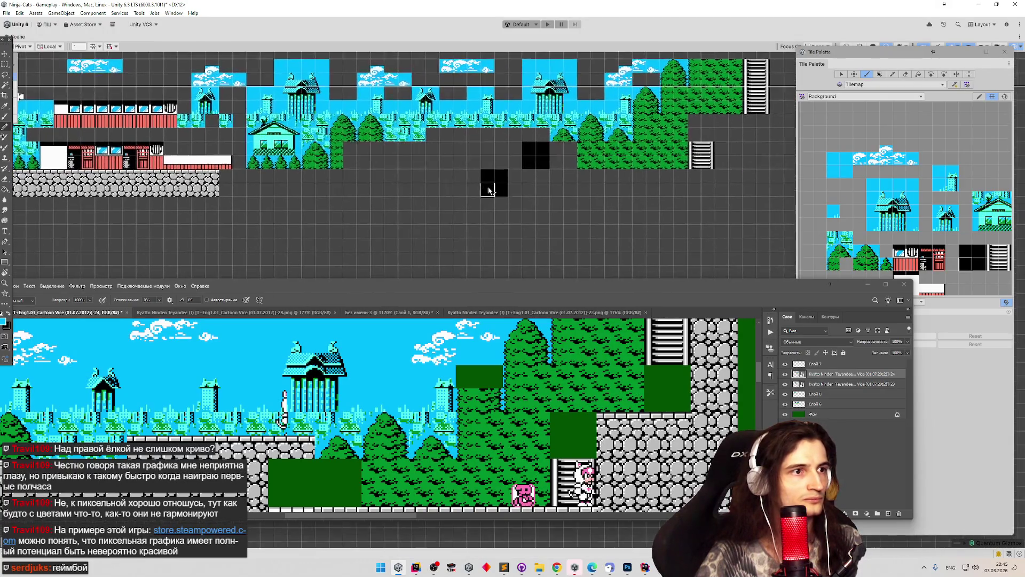
scroll(486, 358, "down", 3)
scroll(469, 360, "down", 2)
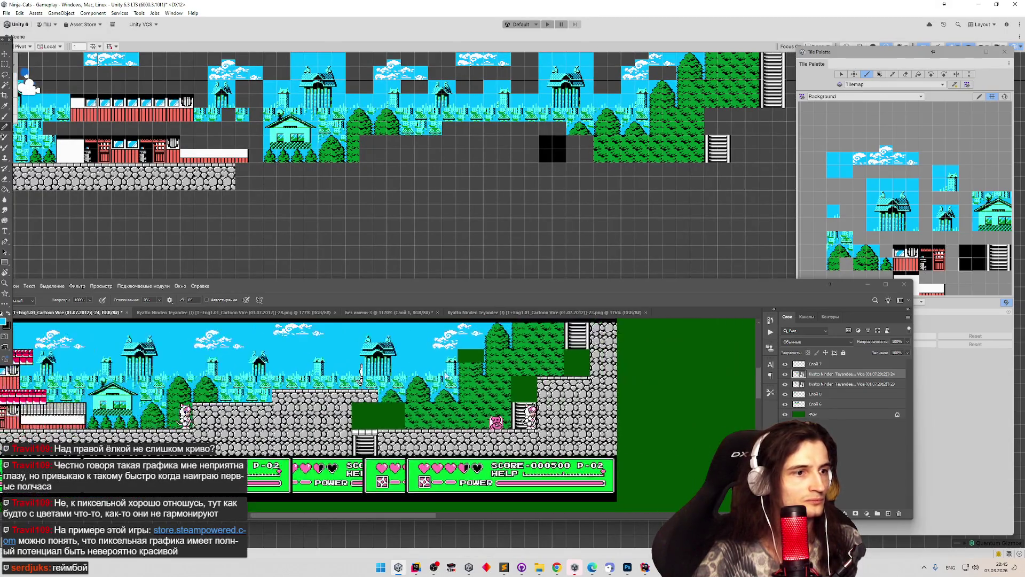
key("Left")
key("Up")
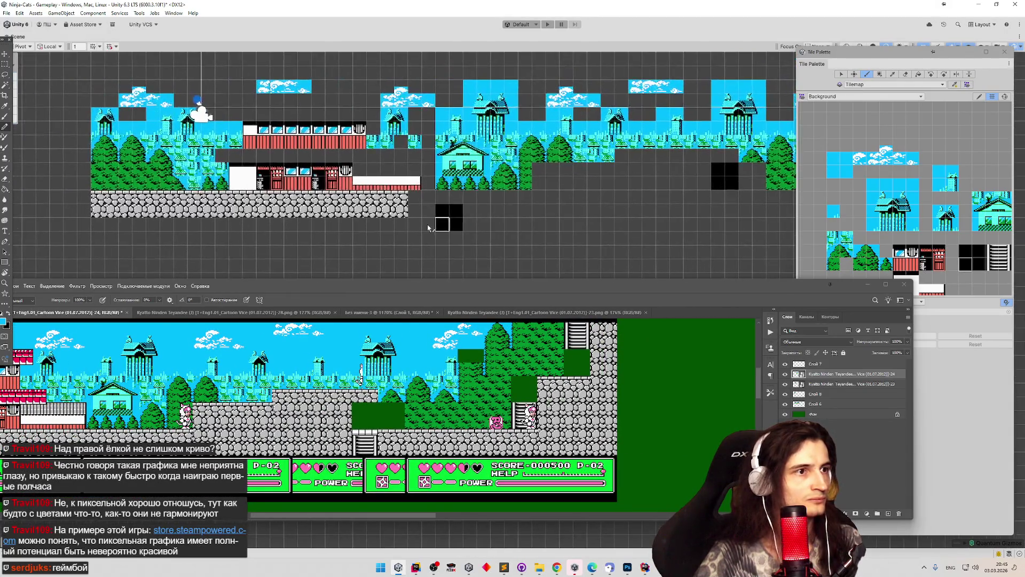
left_click_drag(443, 219, 408, 198)
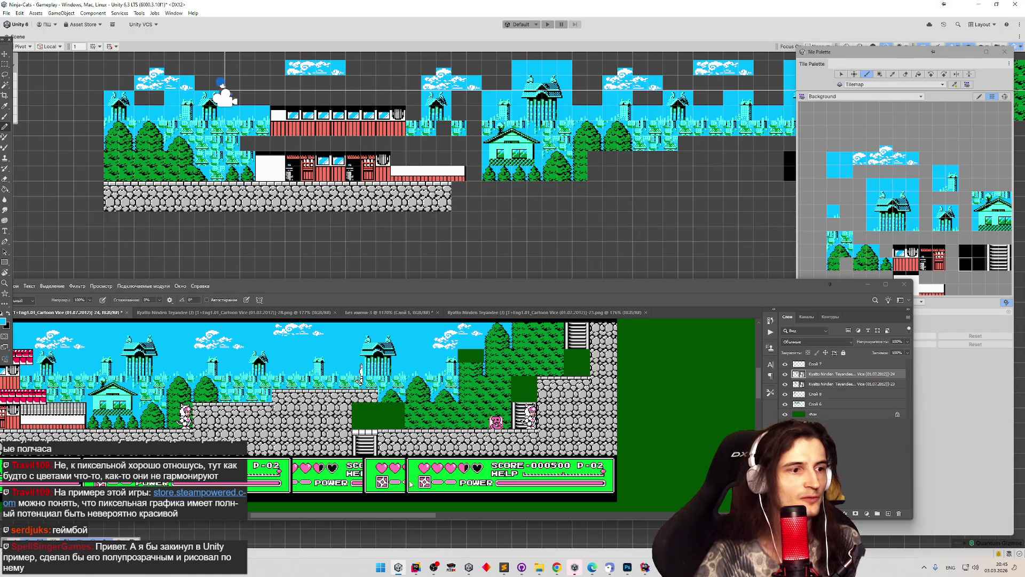
left_click_drag(387, 519, 325, 511)
scroll(355, 397, "up", 4)
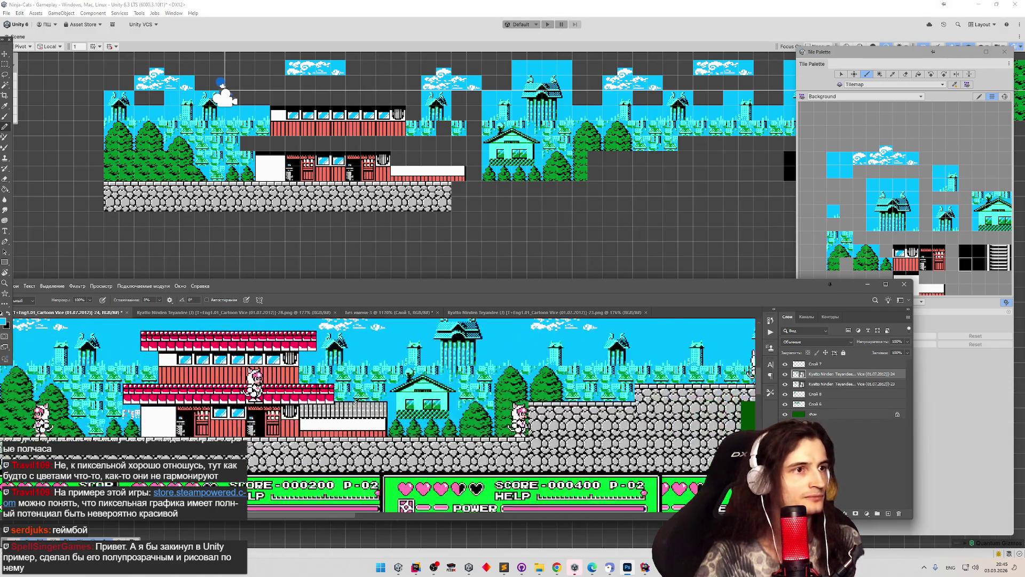
scroll(354, 396, "up", 1)
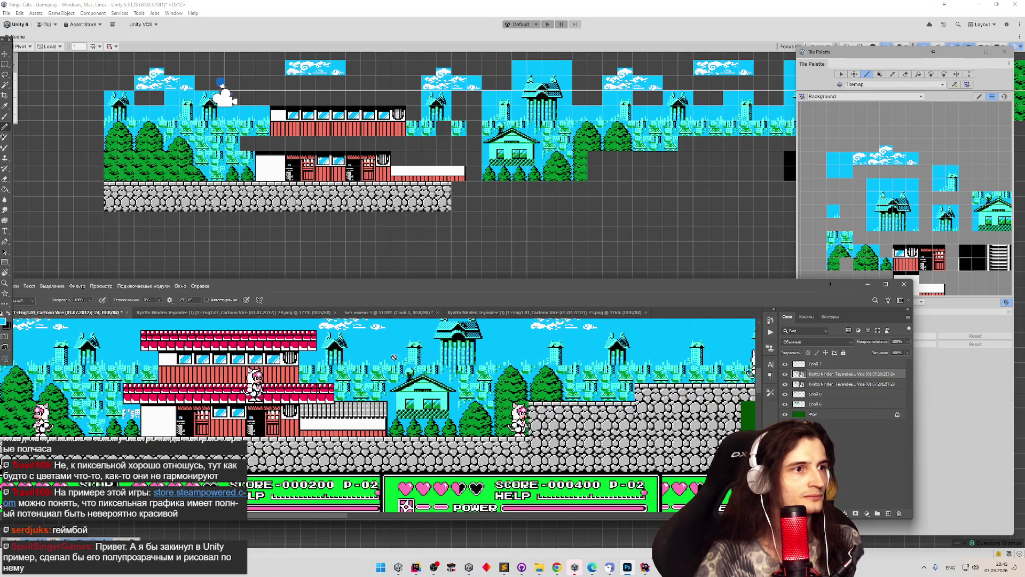
left_click_drag(805, 289, 805, 308)
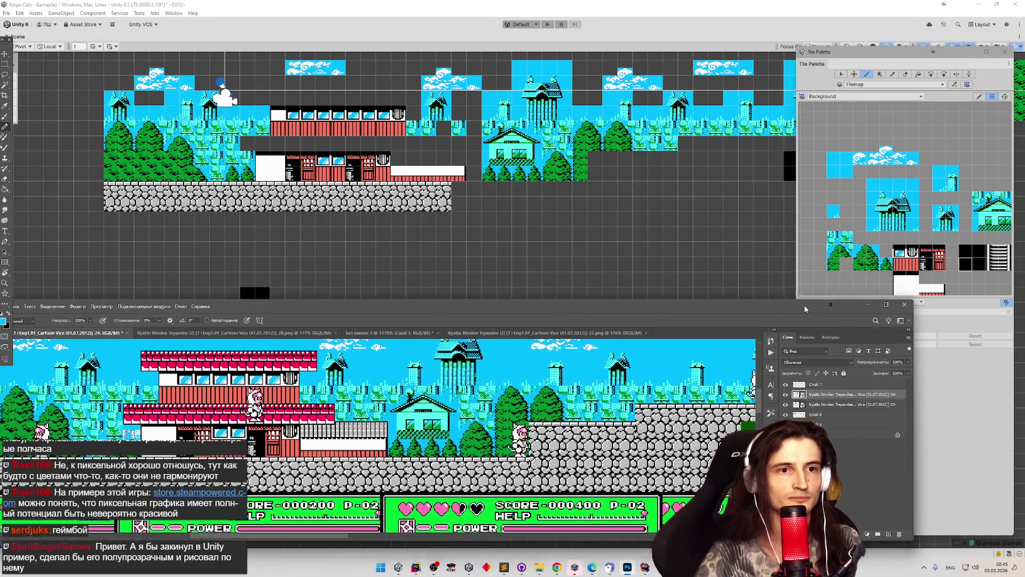
scroll(901, 225, "down", 1)
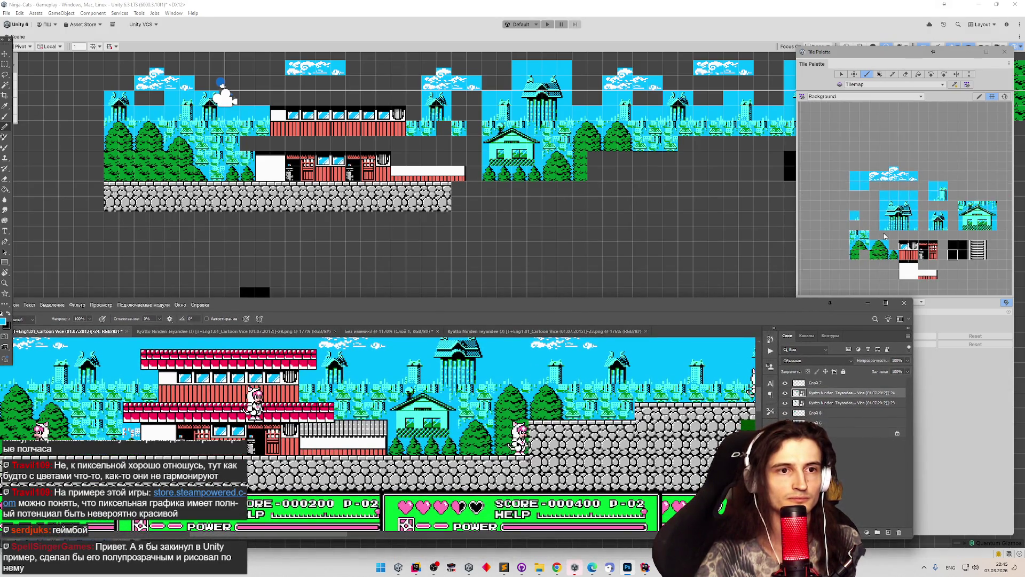
scroll(884, 236, "up", 1)
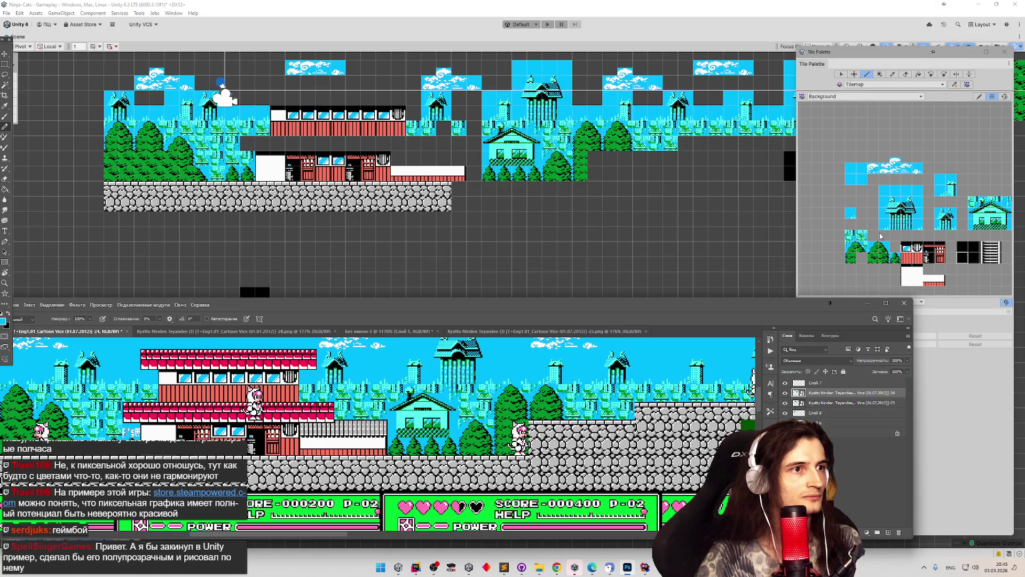
left_click_drag(553, 144, 534, 129)
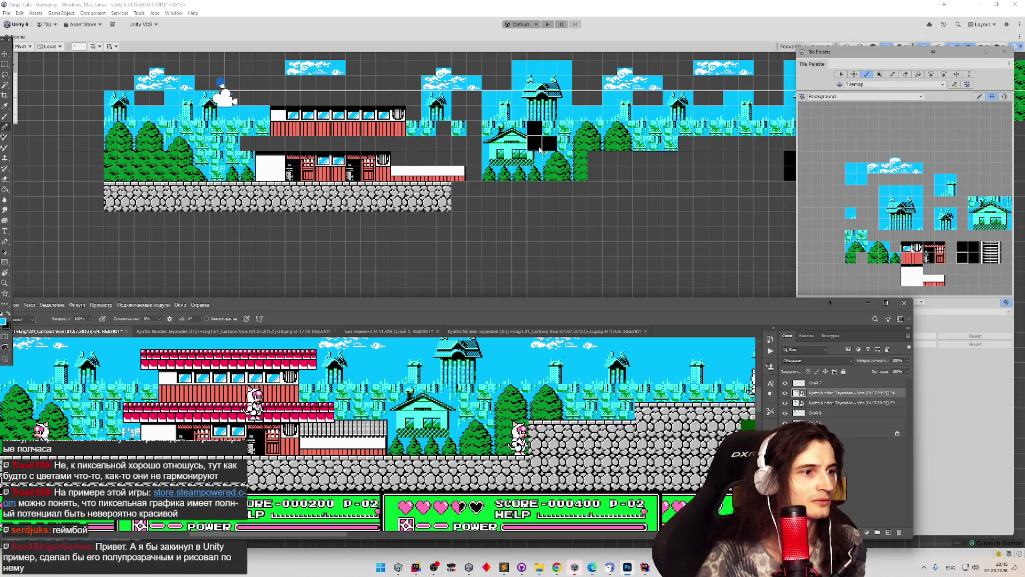
Paint small tree tiles beside the light-blue house and next to the white wall, then select the sky tile.
left_click(853, 243)
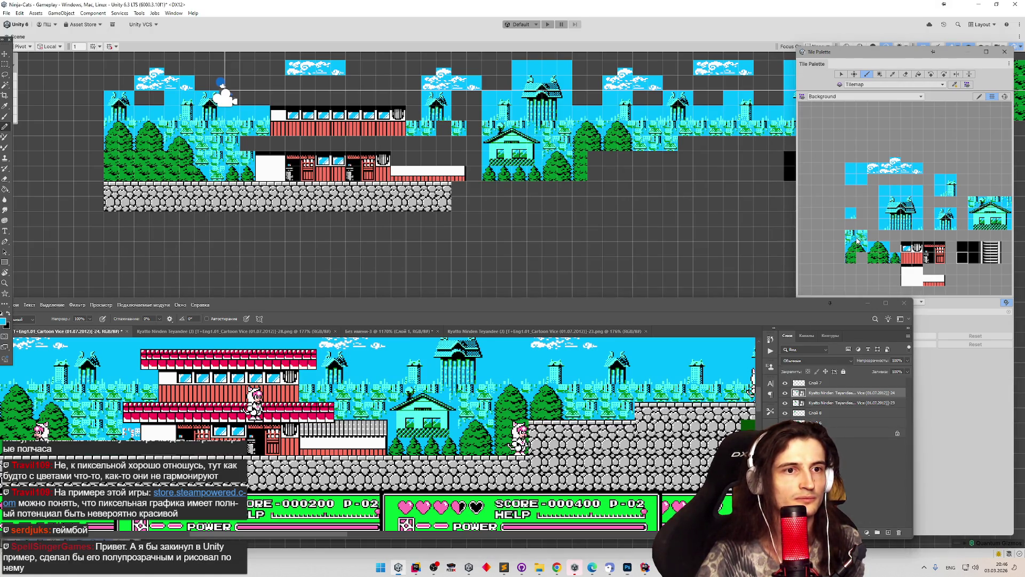
left_click(446, 130)
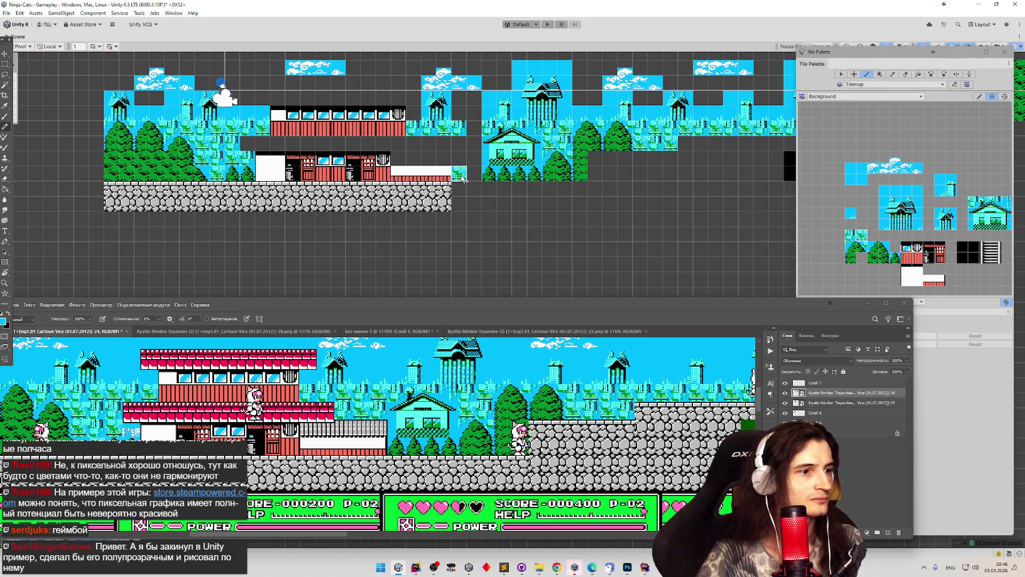
left_click(470, 178)
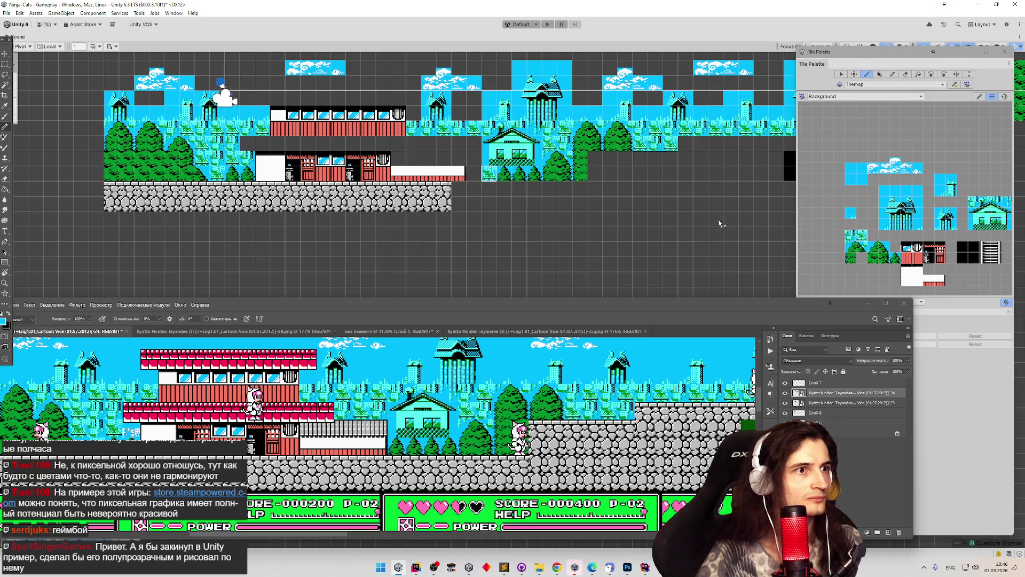
left_click(850, 213)
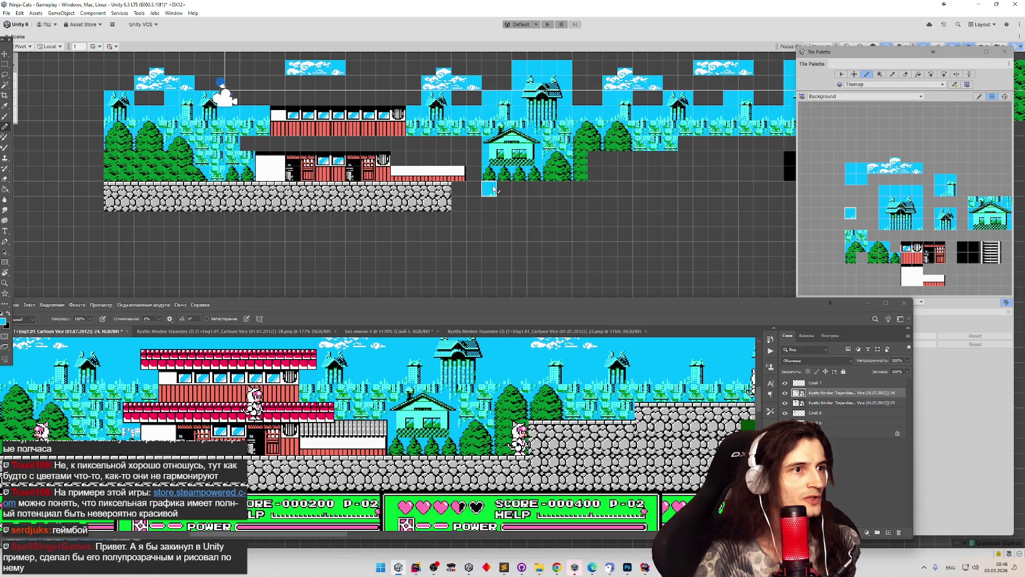
Fill an empty hole in the level with a sky tile.
scroll(492, 190, "down", 3)
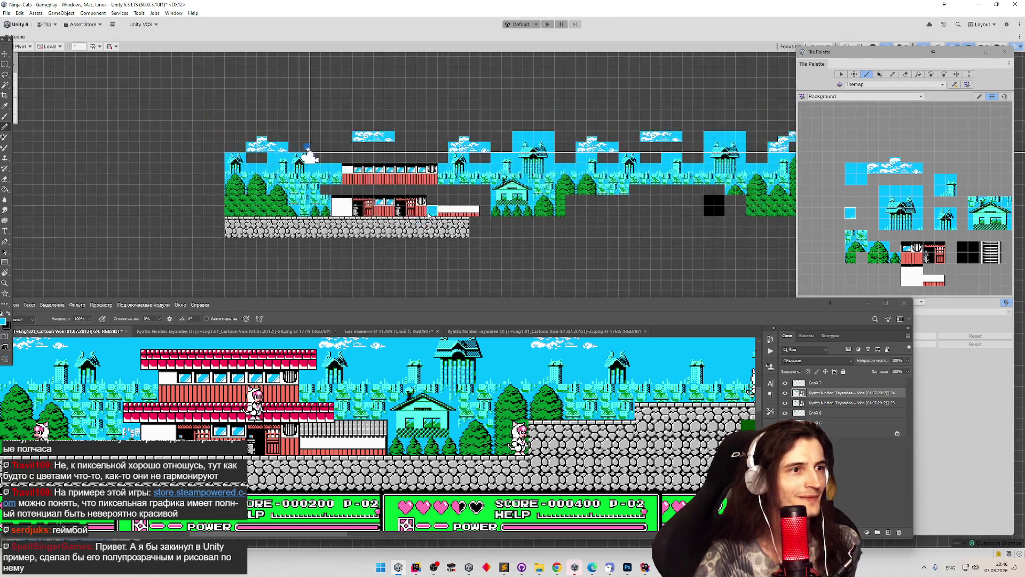
scroll(483, 166, "up", 5)
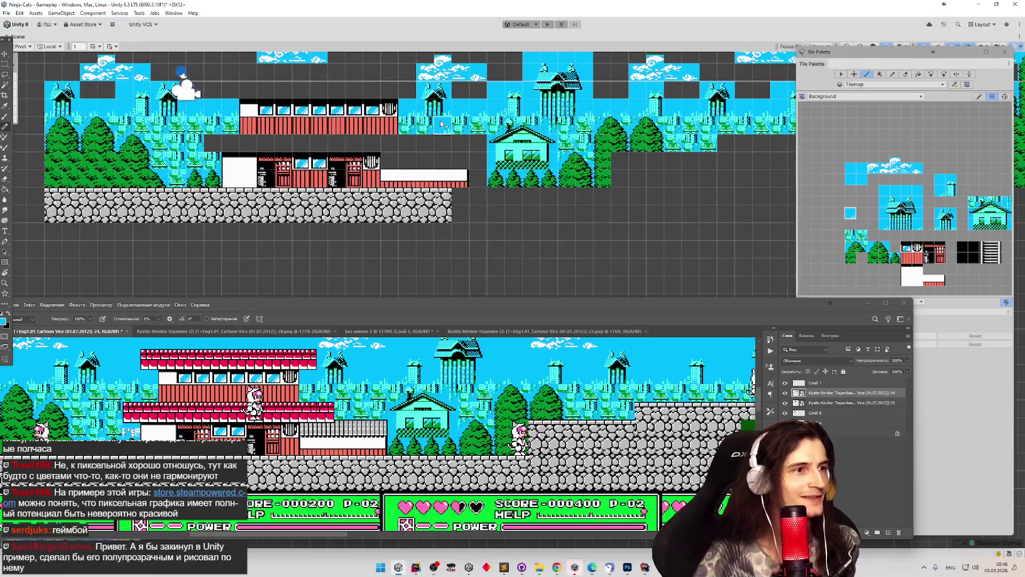
left_click(443, 147)
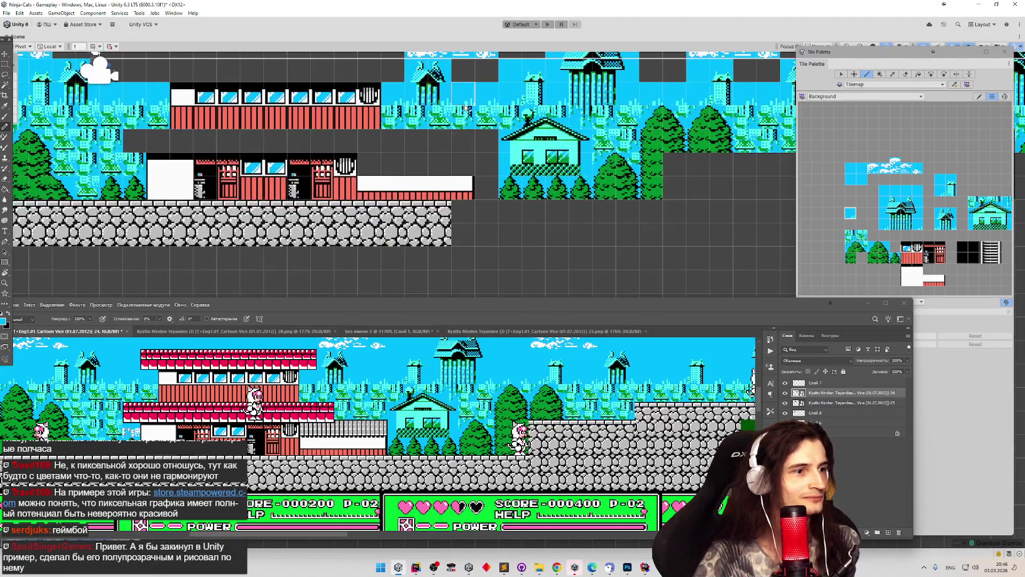
scroll(434, 176, "down", 2)
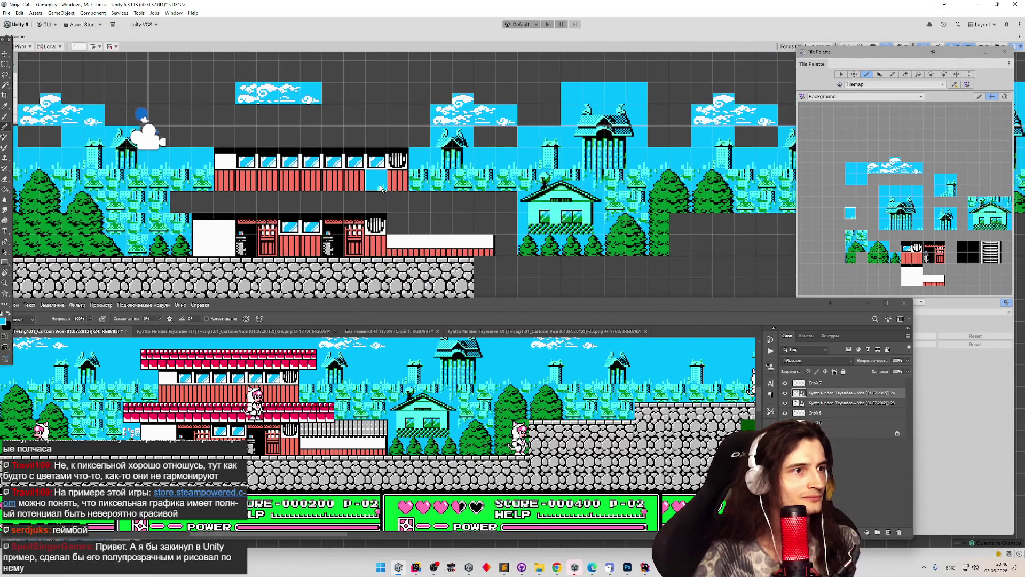
scroll(406, 203, "up", 2)
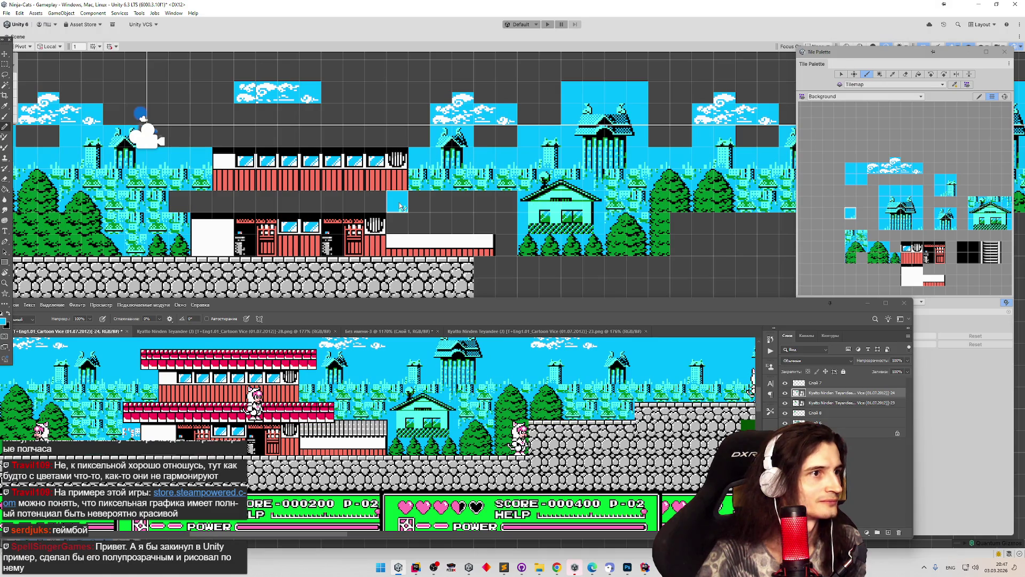
scroll(444, 202, "down", 1)
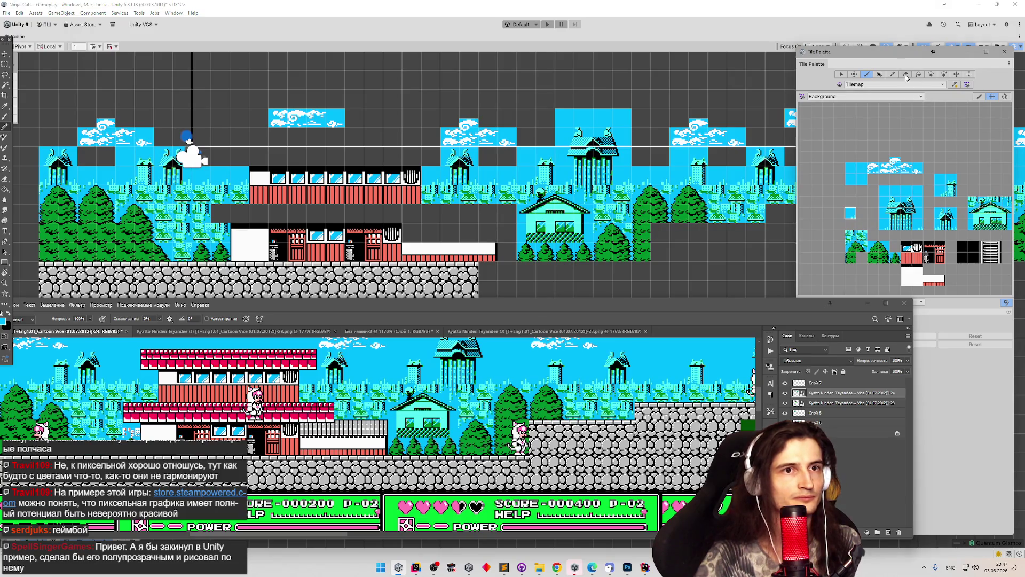
Erase one vertical column of tiles from the upper red-and-white building.
key("d")
left_click_drag(373, 177, 372, 195)
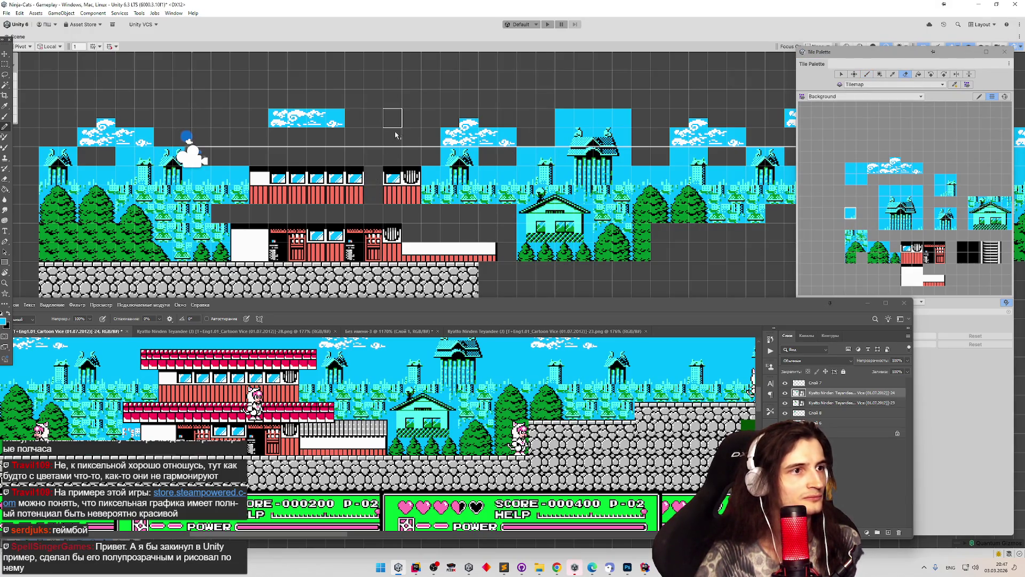
scroll(376, 151, "down", 1)
scroll(376, 151, "down", 1)
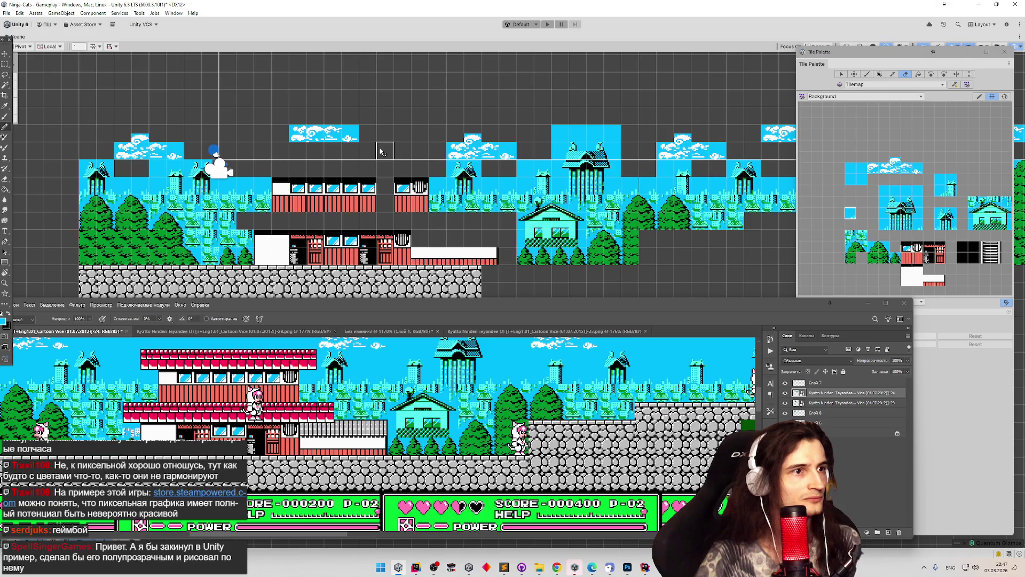
scroll(383, 151, "up", 1)
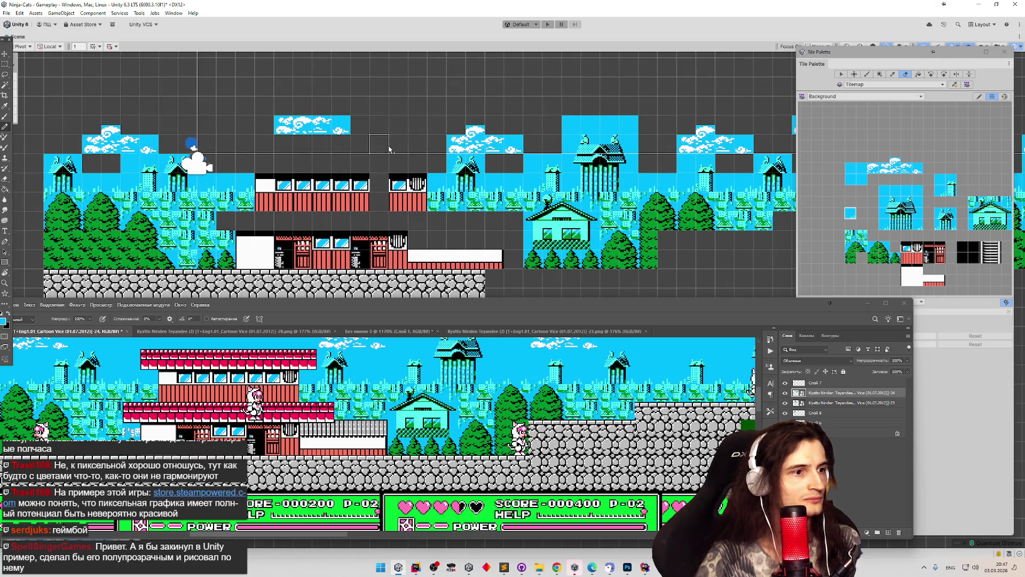
scroll(390, 149, "down", 4)
scroll(439, 131, "up", 1)
scroll(158, 101, "down", 1)
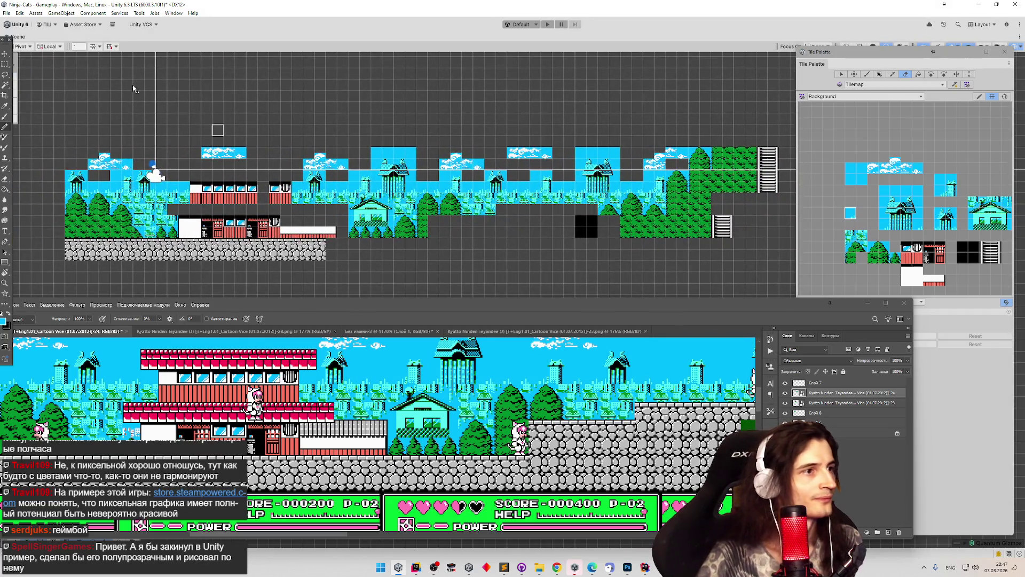
Select the upper strip of the right-hand level and move it one cell left.
left_click(842, 74)
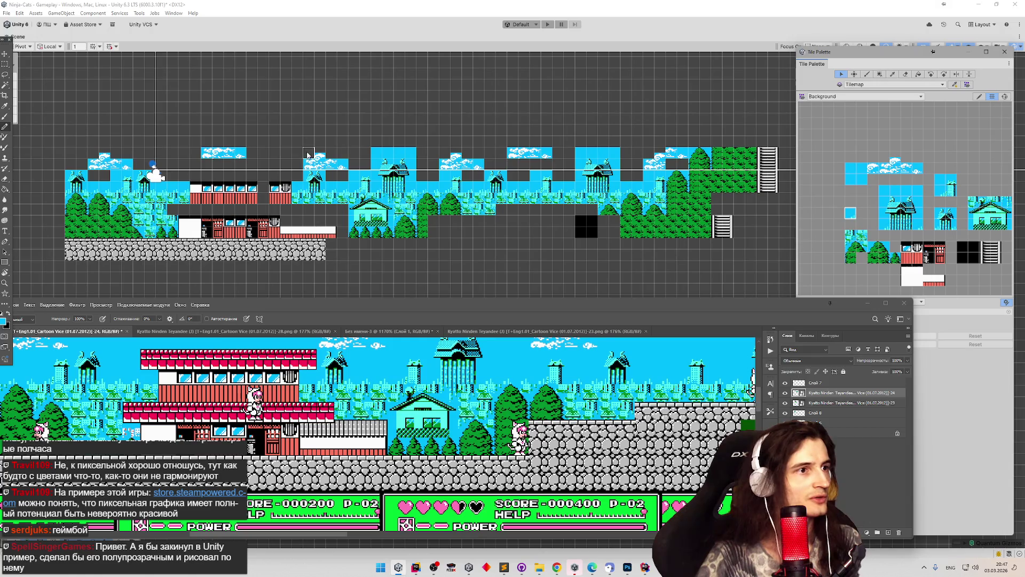
mouse_move(272, 153)
left_mouse_down()
mouse_move(502, 202)
mouse_move(779, 202)
left_mouse_up()
left_click(855, 73)
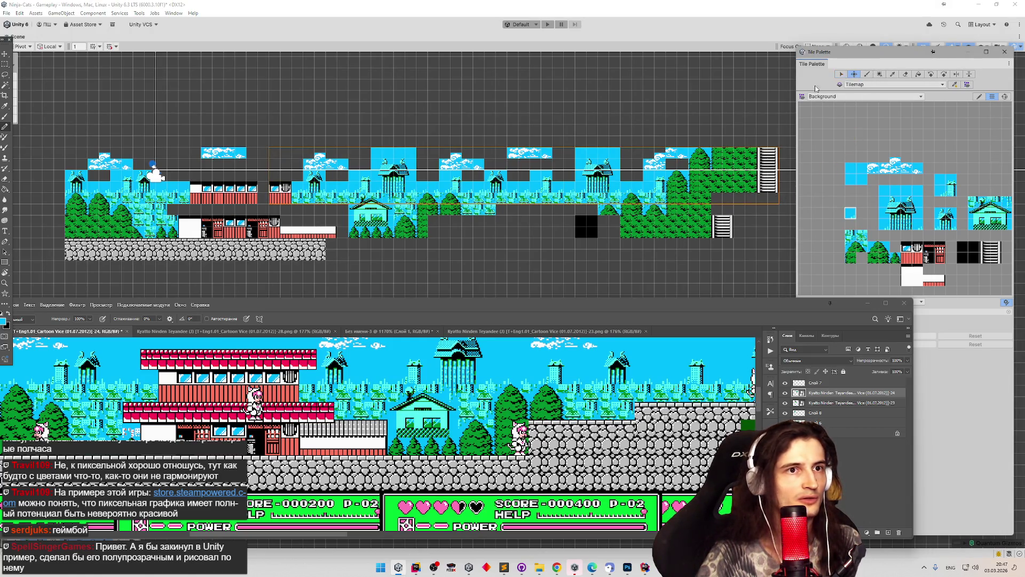
left_click_drag(288, 193, 268, 202)
Select the lower block from the house rightward and shift it one tile left.
left_click(842, 75)
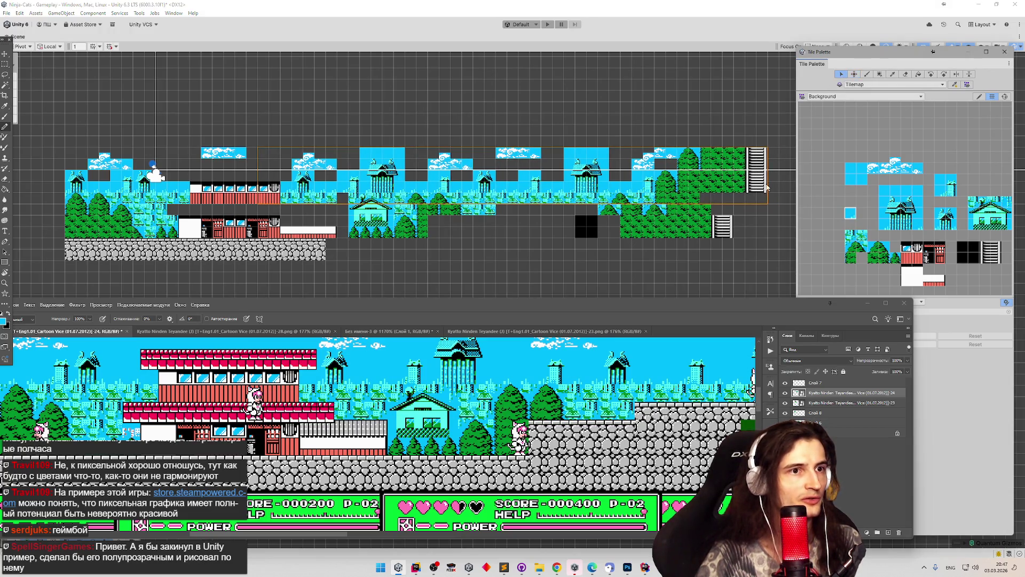
mouse_move(767, 248)
left_mouse_down()
mouse_move(657, 211)
mouse_move(346, 210)
left_mouse_up()
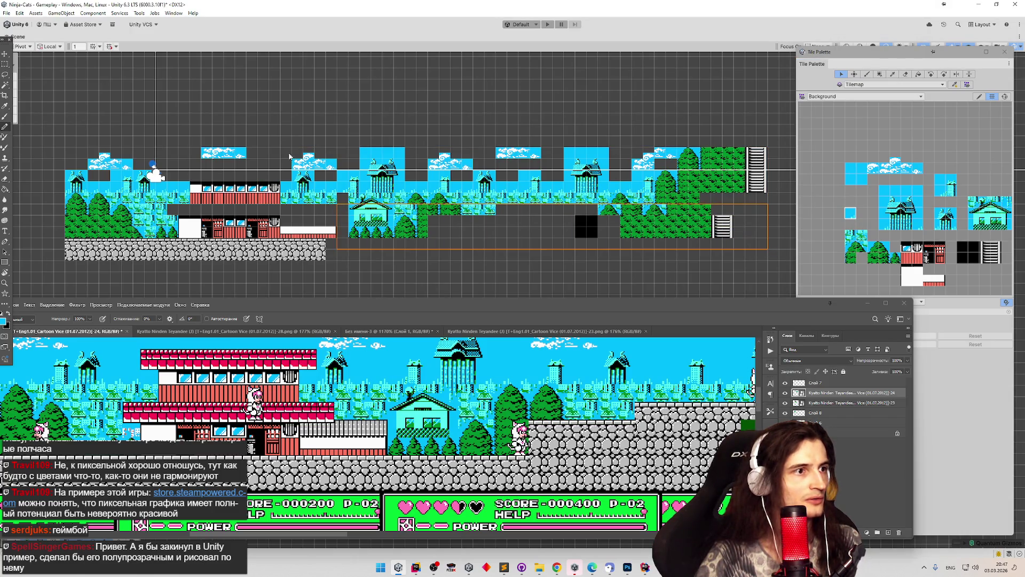
left_click(843, 75)
left_click(842, 75)
mouse_move(767, 248)
left_mouse_down()
mouse_move(564, 213)
mouse_move(349, 205)
left_mouse_up()
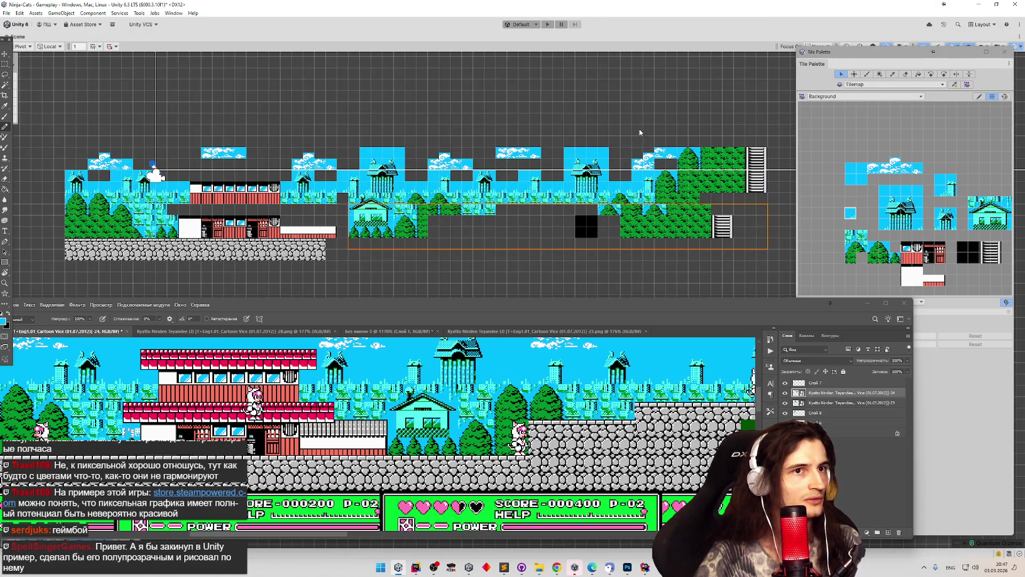
key("m")
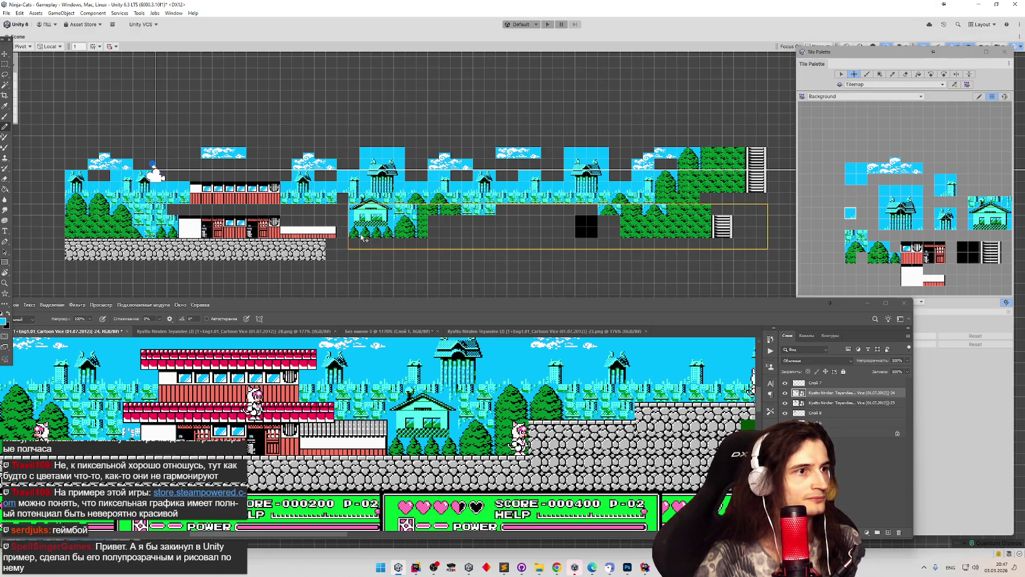
left_click_drag(369, 239, 357, 239)
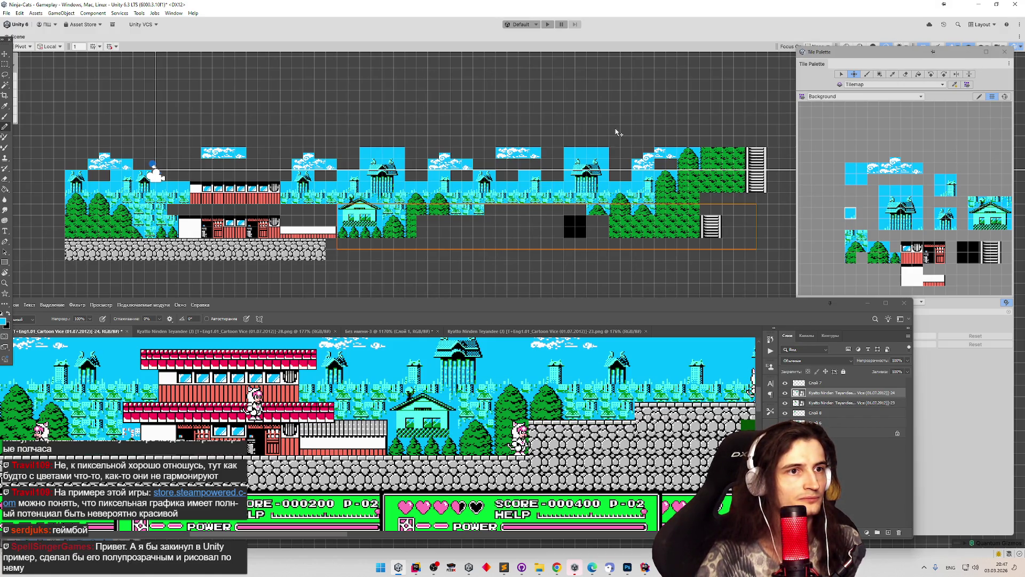
scroll(698, 123, "up", 2)
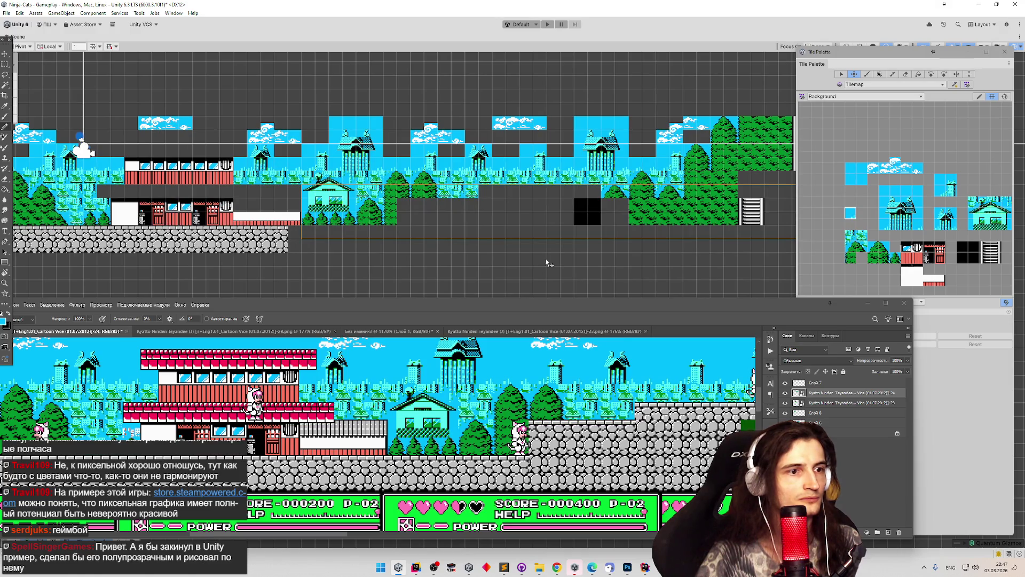
Paint a tree tile from the Background palette next to the forest, then bring up FCEUX.
scroll(674, 364, "down", 3)
scroll(675, 364, "up", 1)
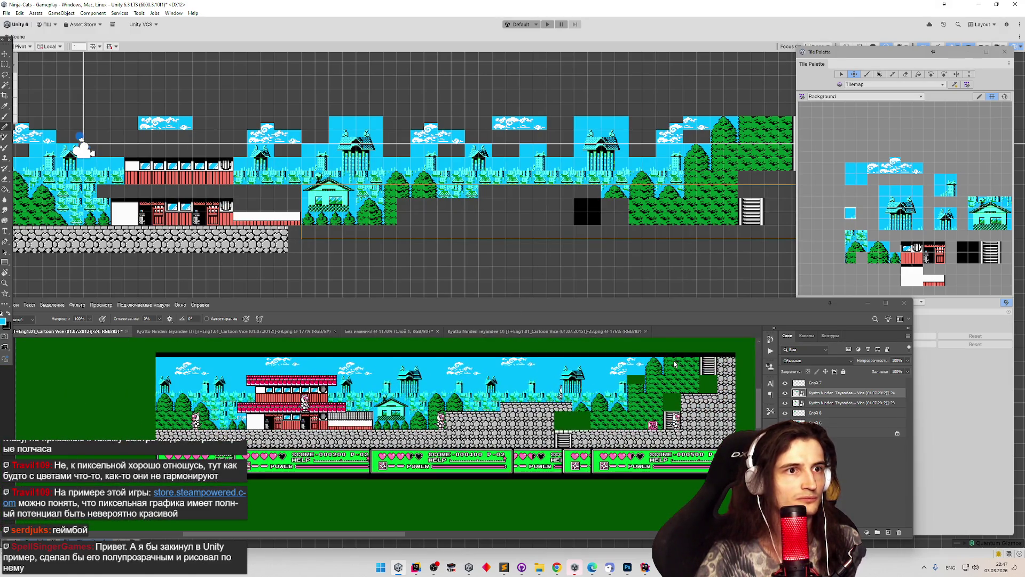
scroll(675, 364, "down", 4)
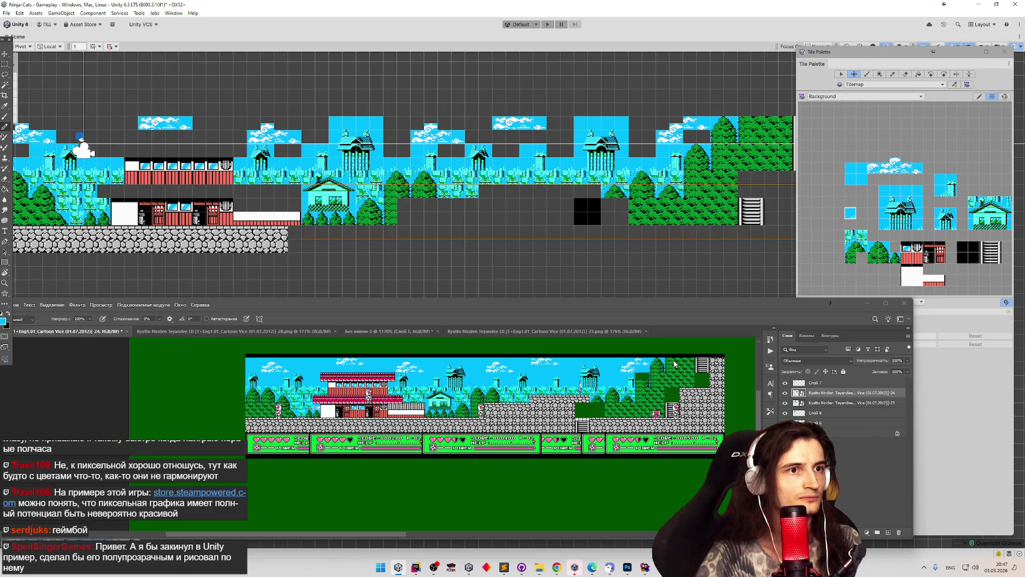
scroll(675, 364, "up", 4)
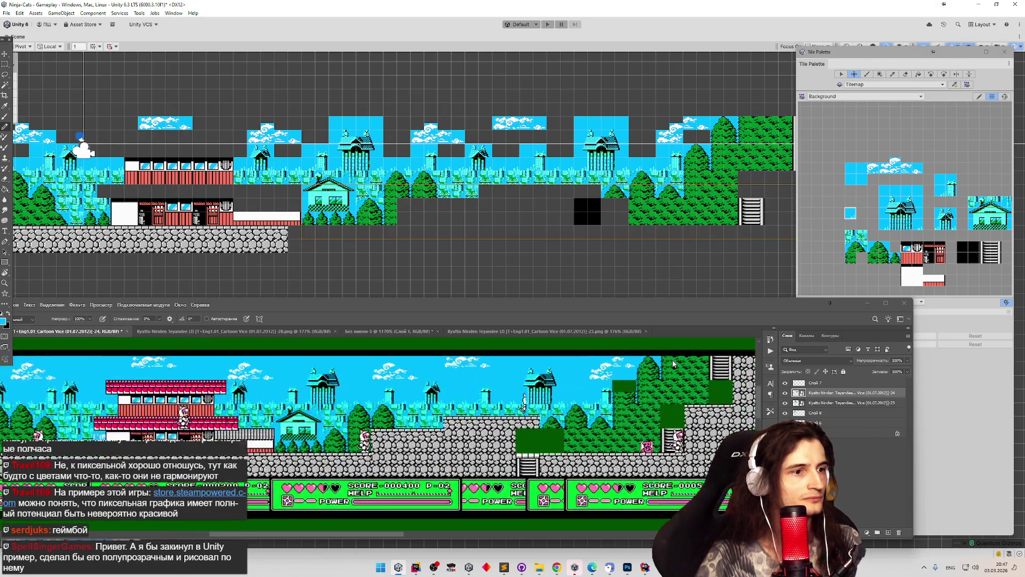
scroll(481, 233, "up", 1)
scroll(374, 198, "up", 3)
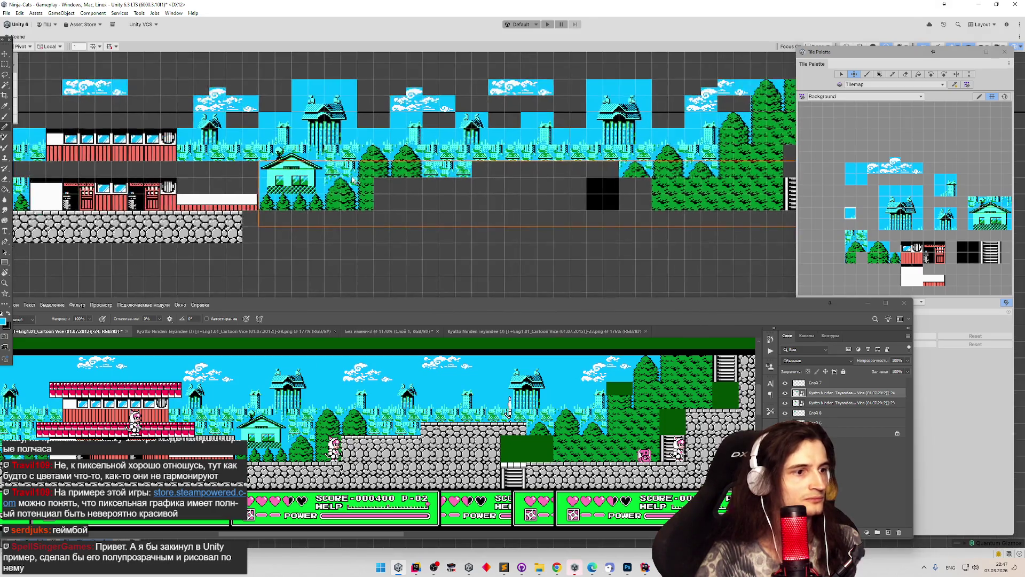
scroll(377, 164, "up", 2)
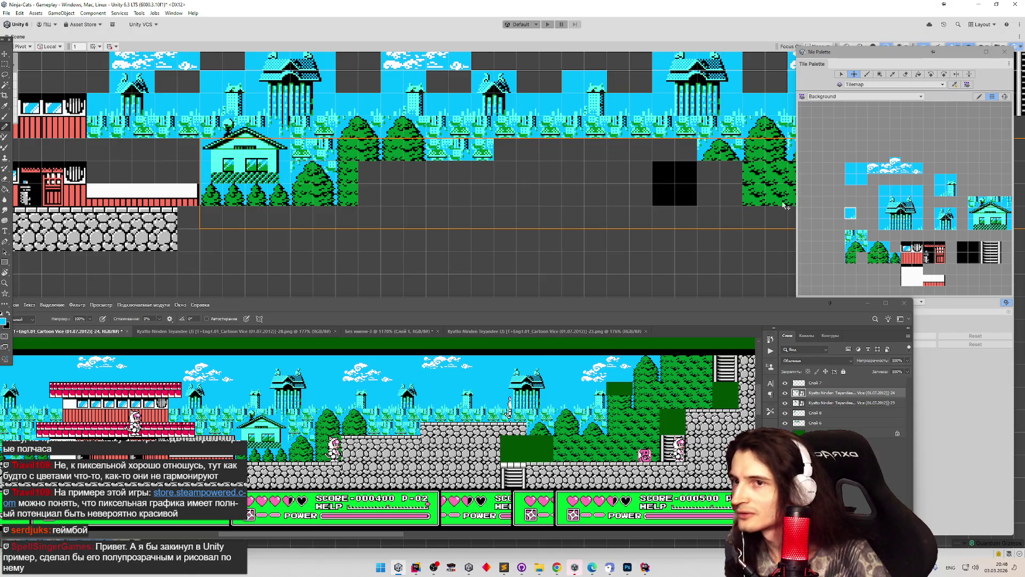
left_click(876, 261)
left_click(370, 173)
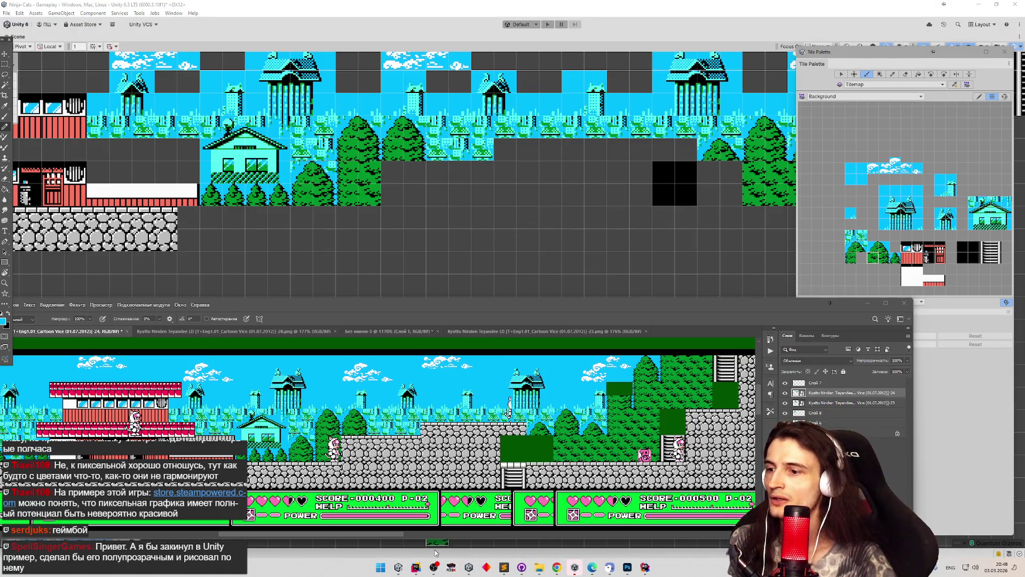
left_click(451, 567)
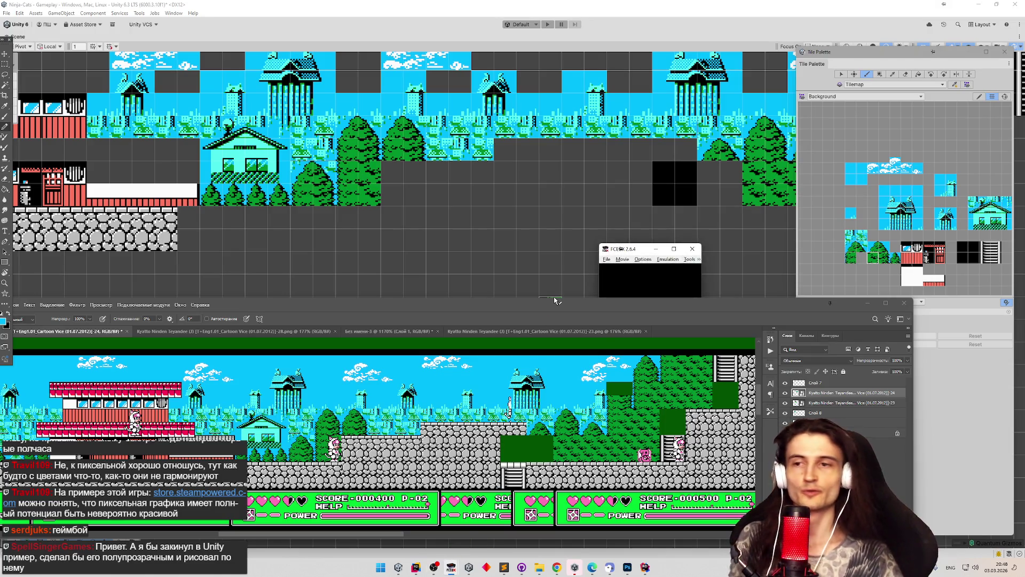
Load Samurai Pizza Cats from Recent ROMs and start playing, walking the cat right.
left_click(606, 250)
left_click(607, 250)
left_click(606, 251)
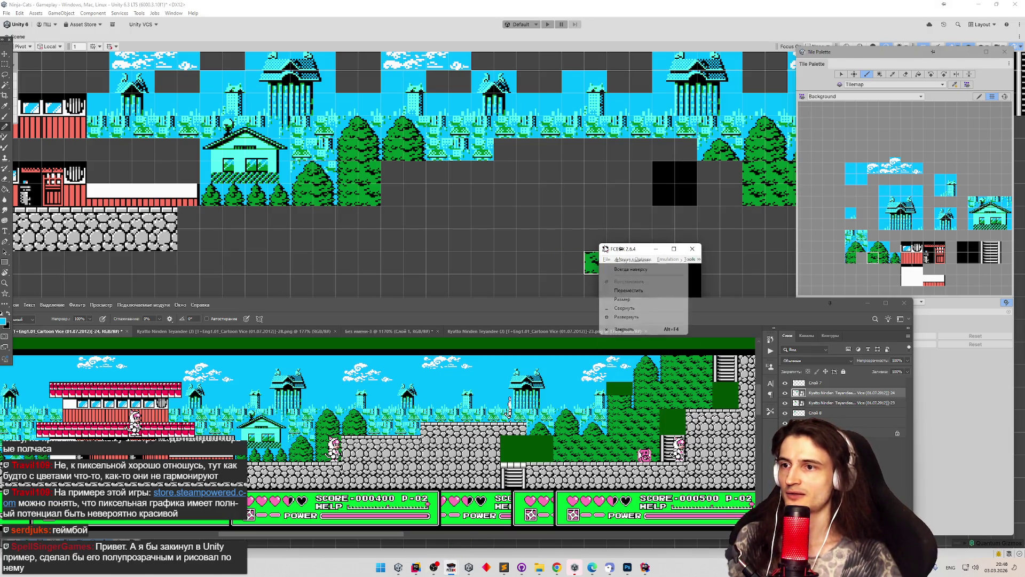
left_click(606, 251)
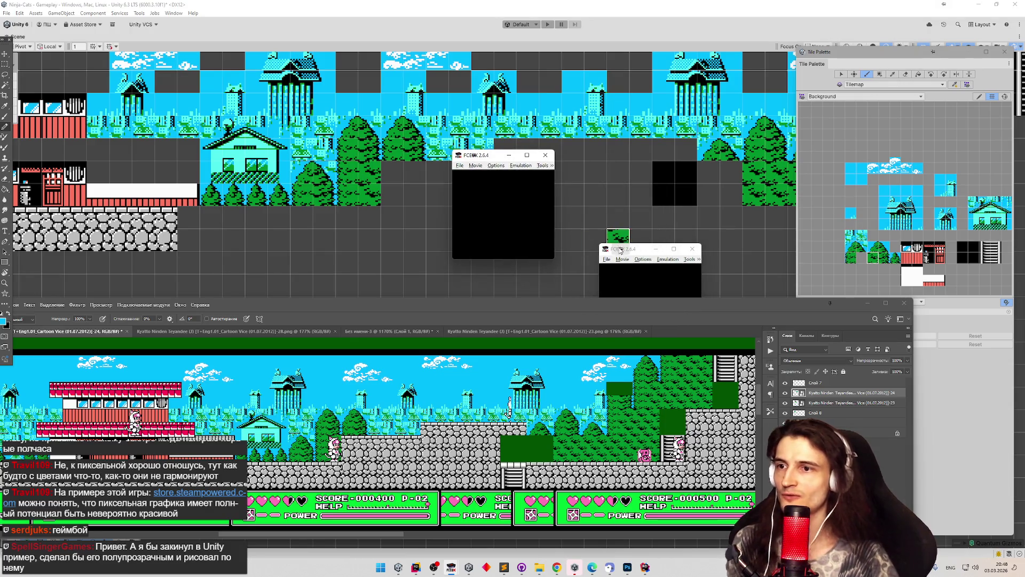
left_click(460, 166)
mouse_move(482, 195)
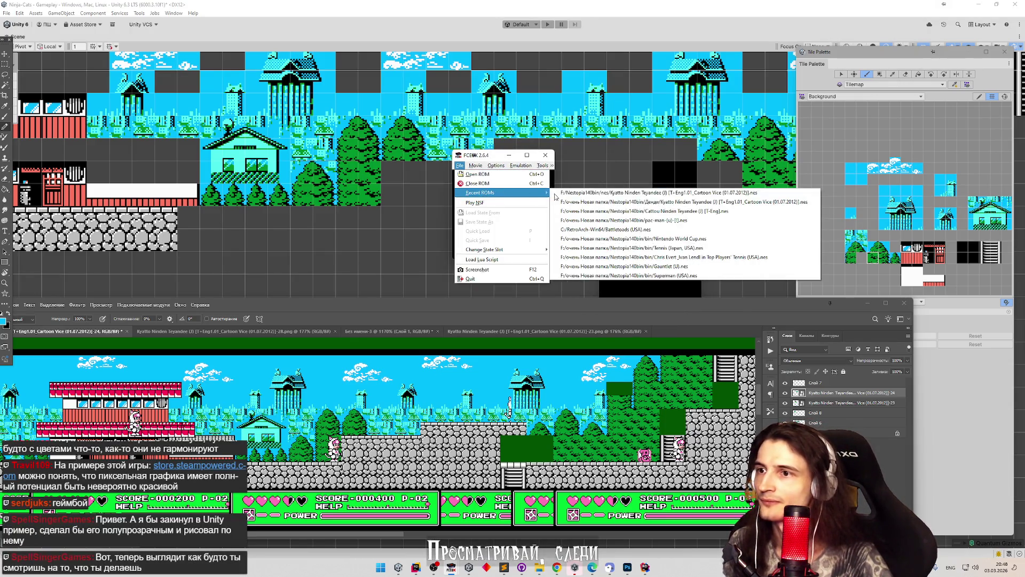
left_click(546, 218)
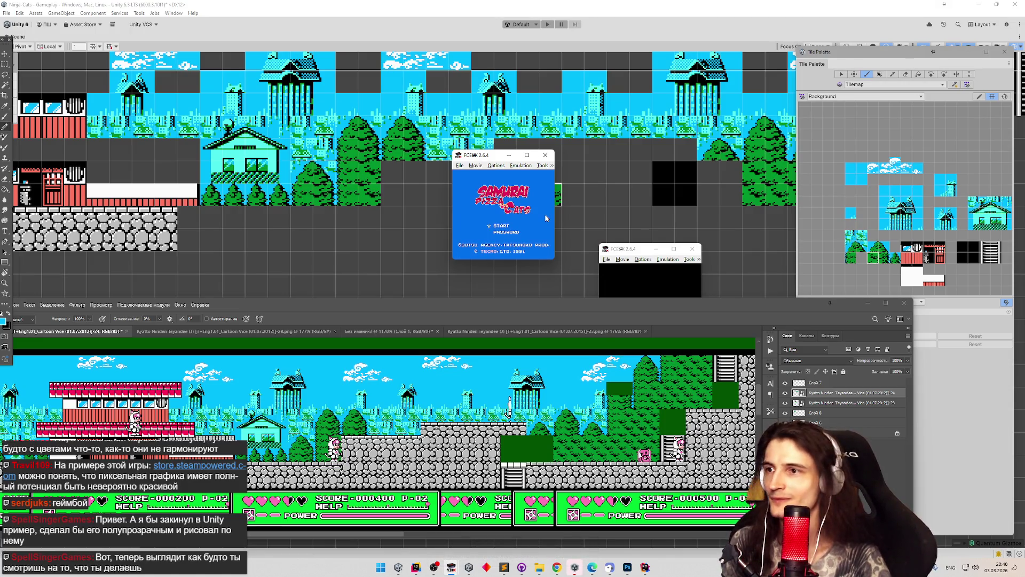
key("Return")
key("Return")
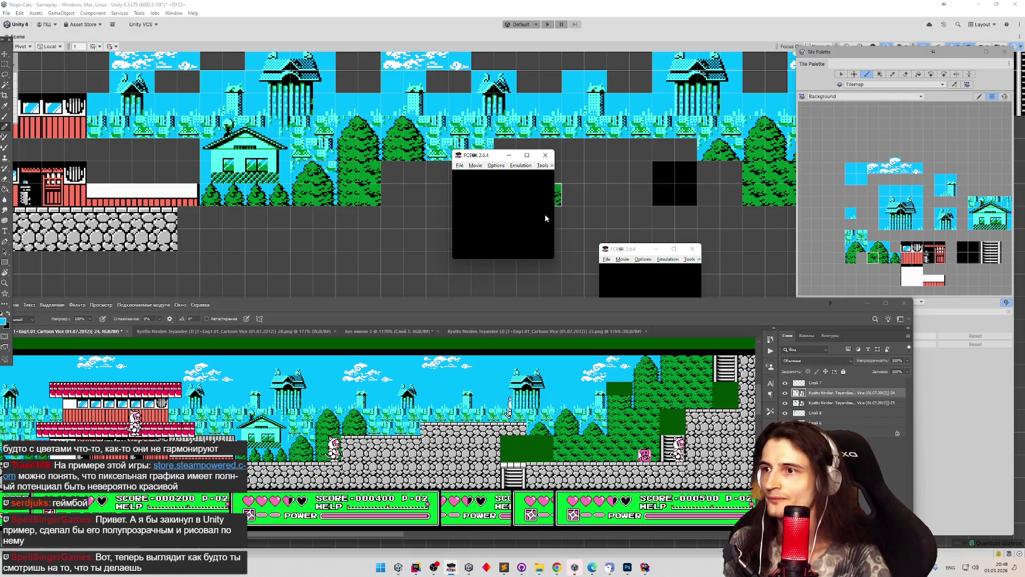
key("Return")
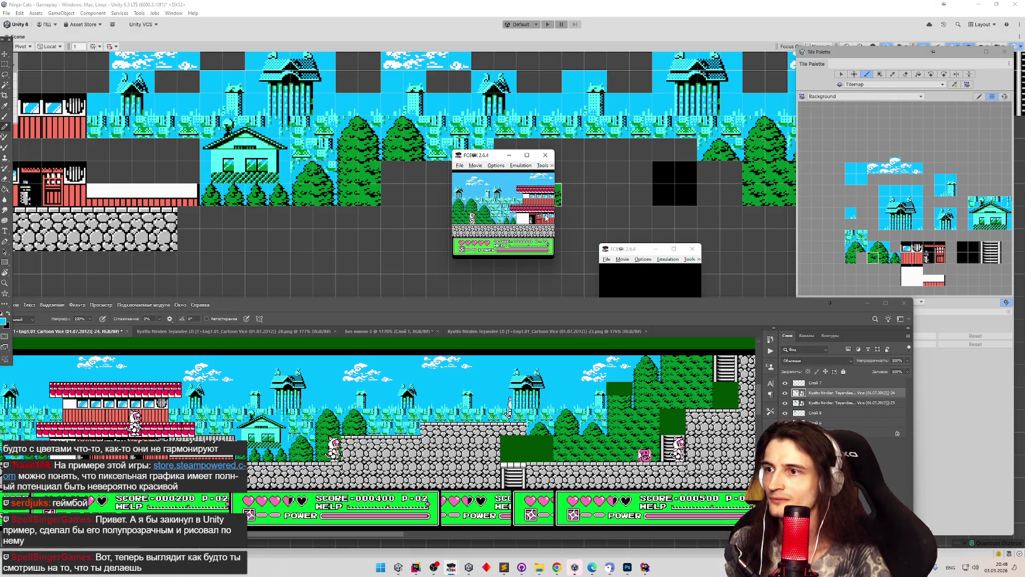
key("Right")
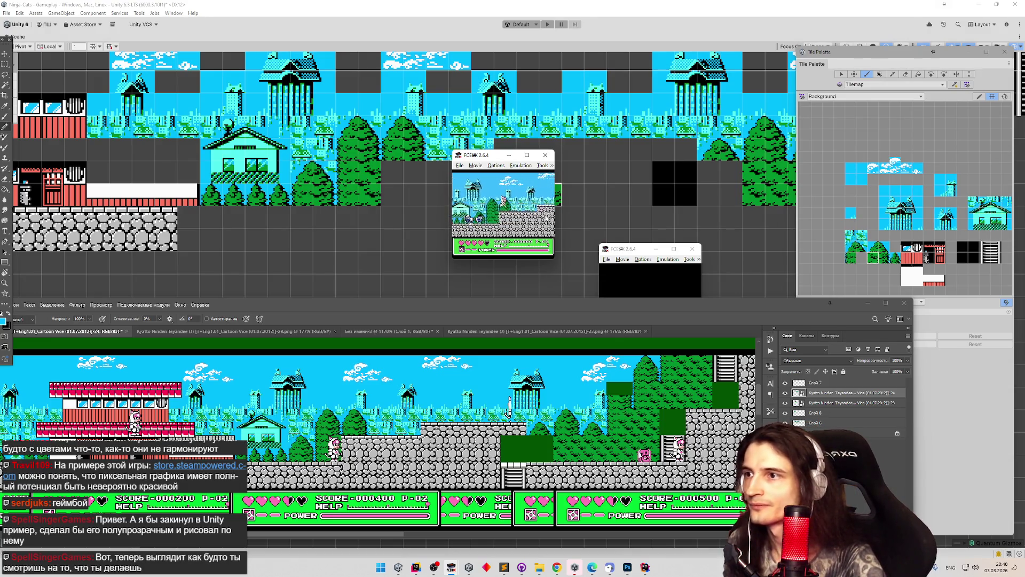
Resize the emulator window to 4x and move it to the top of the screen.
left_click(476, 165)
left_click(496, 165)
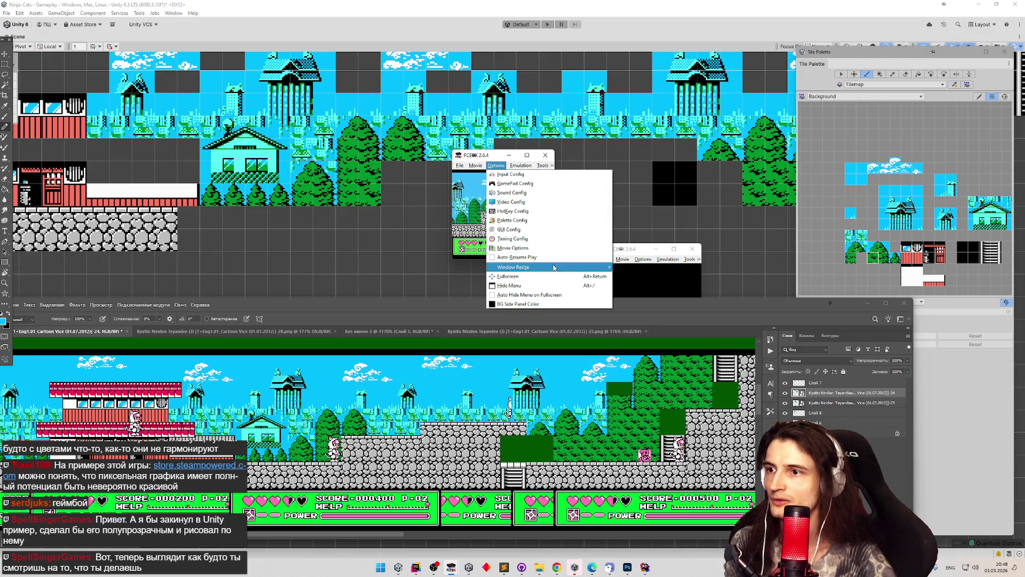
mouse_move(534, 267)
left_click(633, 294)
mouse_move(642, 163)
left_mouse_down()
mouse_move(671, 79)
mouse_move(657, 31)
mouse_move(614, 68)
left_mouse_up()
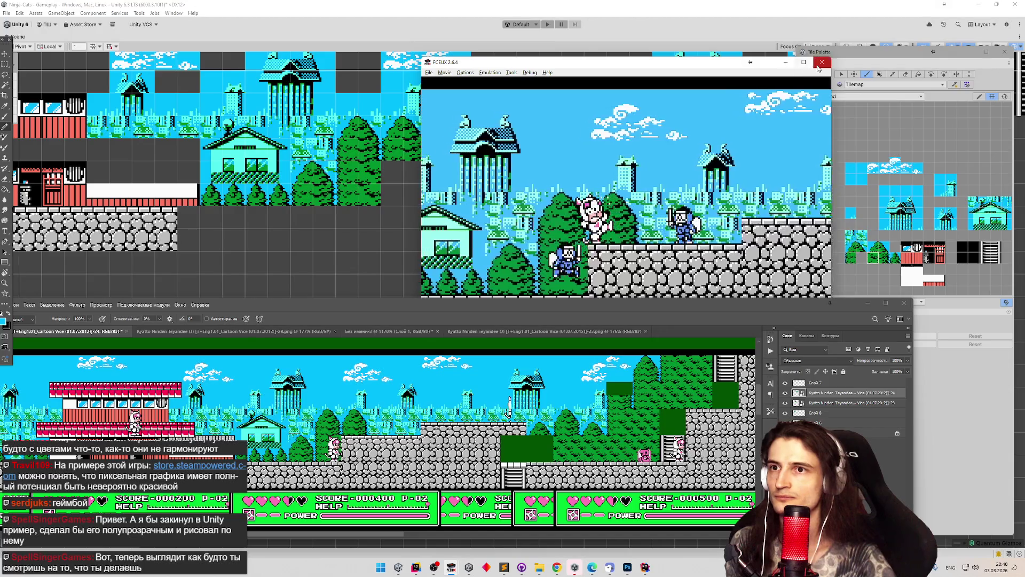
Close the FCEUX window and bring the whole level back into view.
left_click(821, 62)
scroll(482, 198, "down", 1)
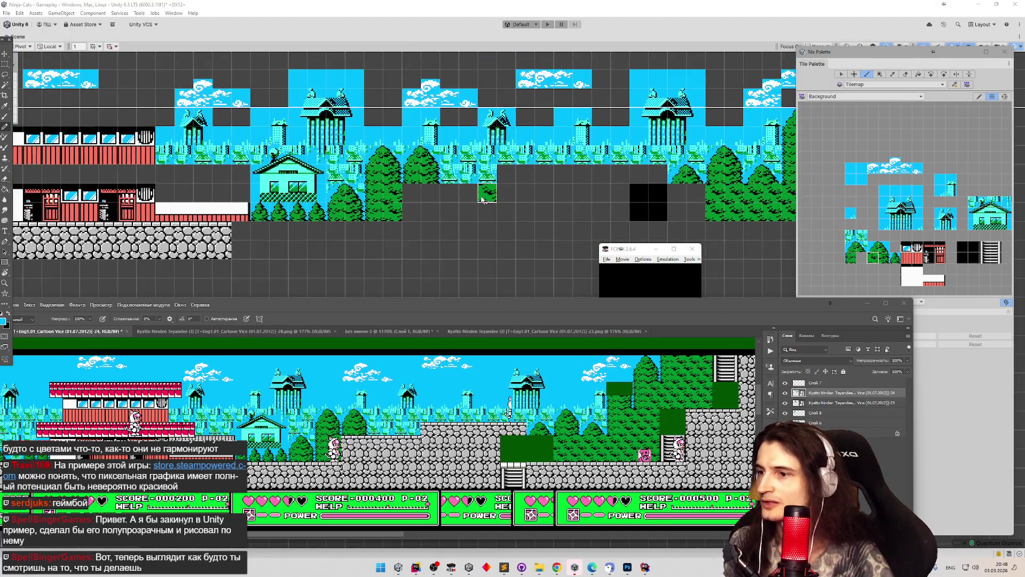
scroll(483, 201, "down", 2)
mouse_move(482, 200)
left_mouse_down()
mouse_move(538, 215)
mouse_move(359, 231)
mouse_move(463, 246)
left_mouse_up()
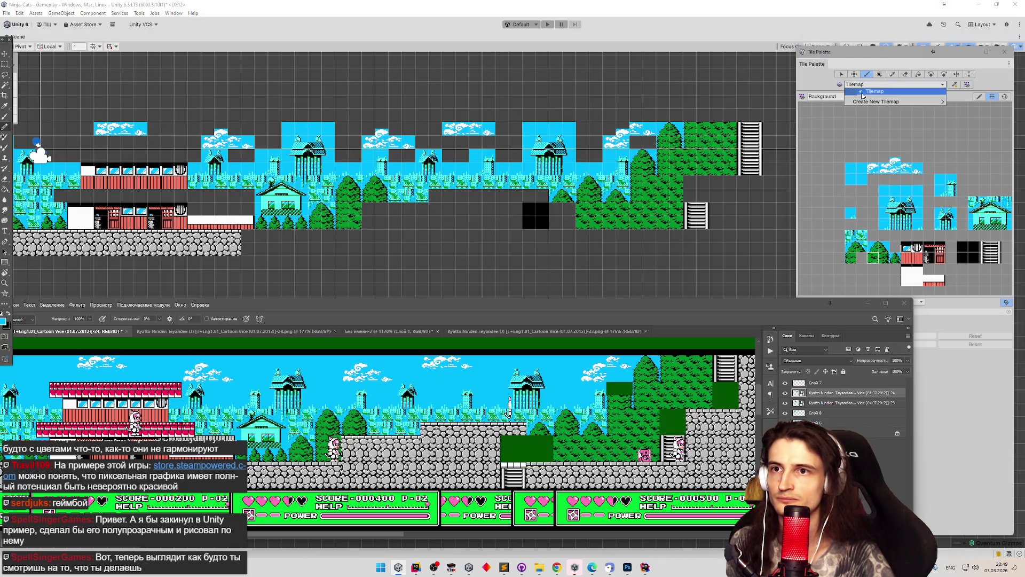
Switch to the Solid palette and paint two ladder tiles below the black blocks.
left_click(825, 96)
left_click(834, 109)
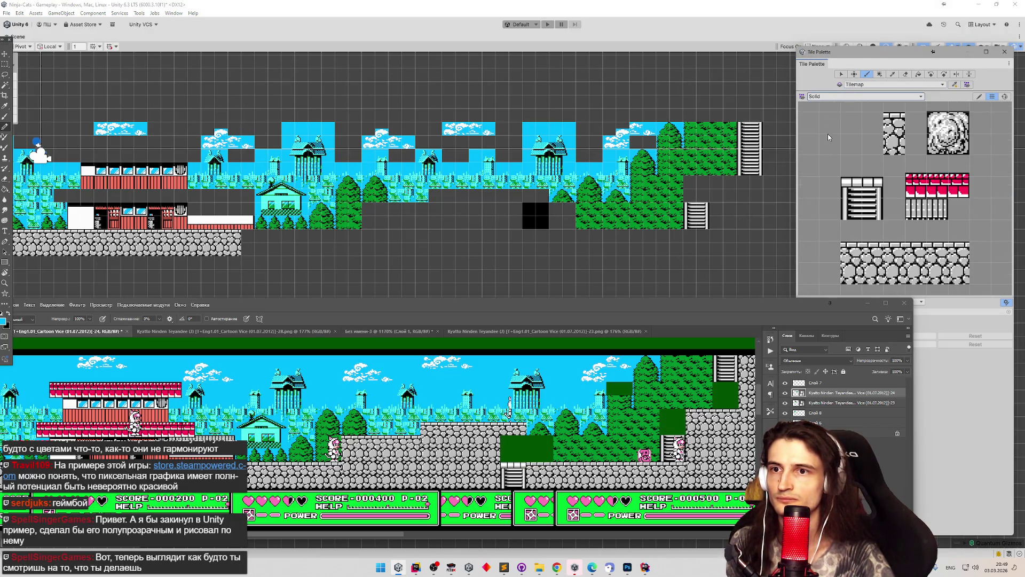
left_click(857, 220)
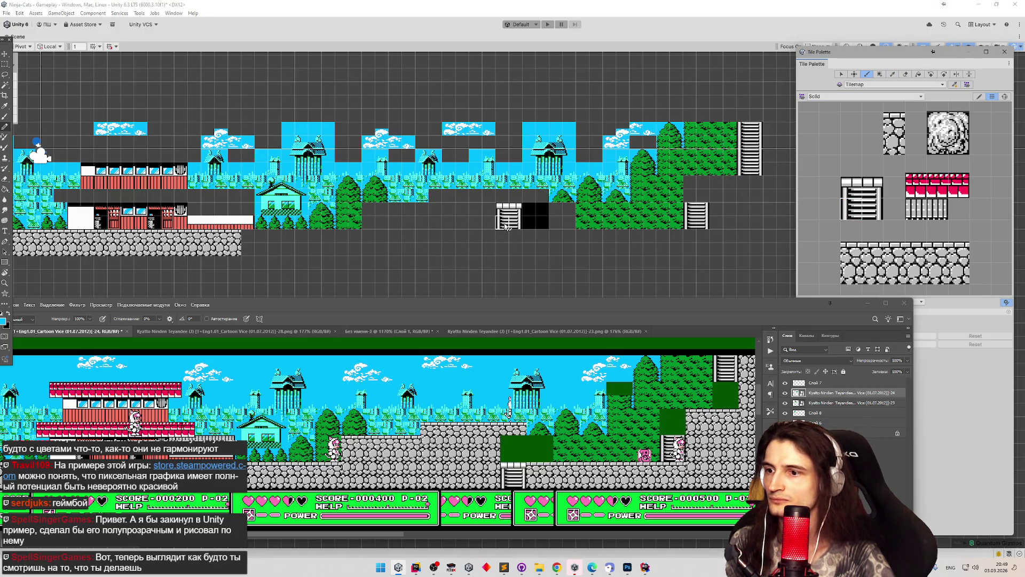
left_click(534, 251)
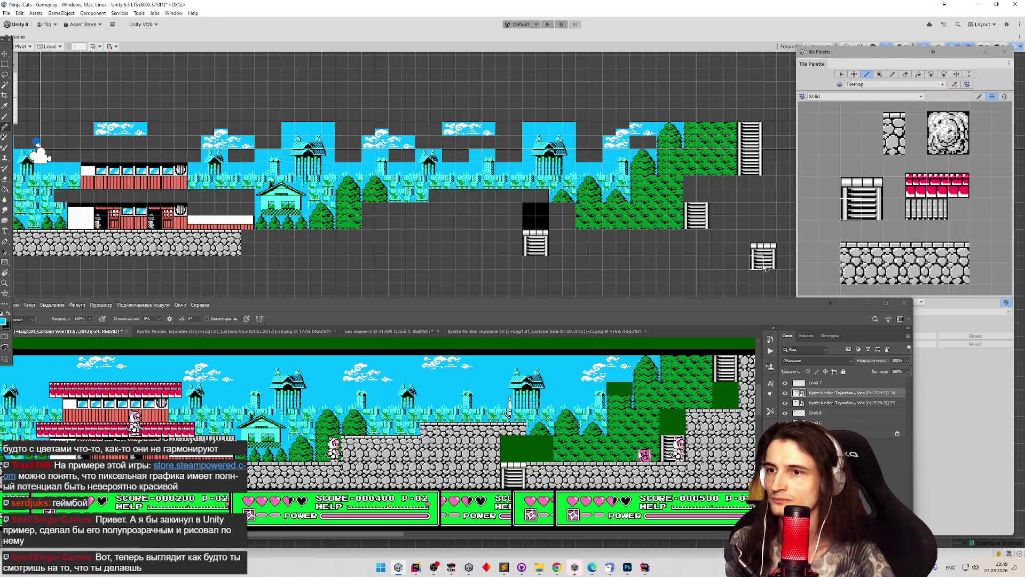
left_click_drag(709, 251, 671, 260)
left_click(659, 192)
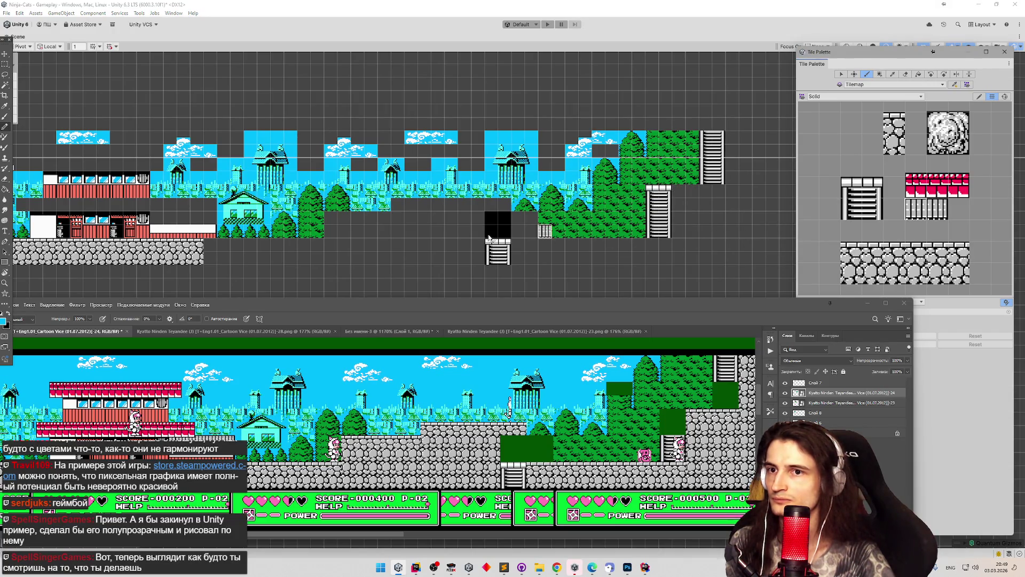
Paint a row of railing tiles beside the red building.
left_click_drag(392, 231, 556, 234)
mouse_move(374, 223)
left_mouse_down()
mouse_move(325, 223)
mouse_move(359, 226)
left_mouse_up()
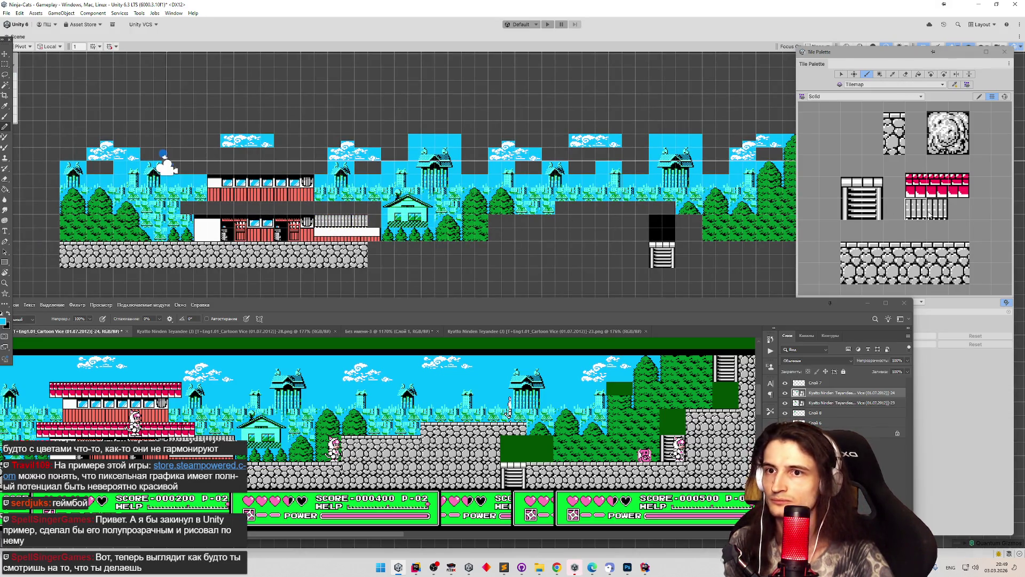
left_click(374, 221)
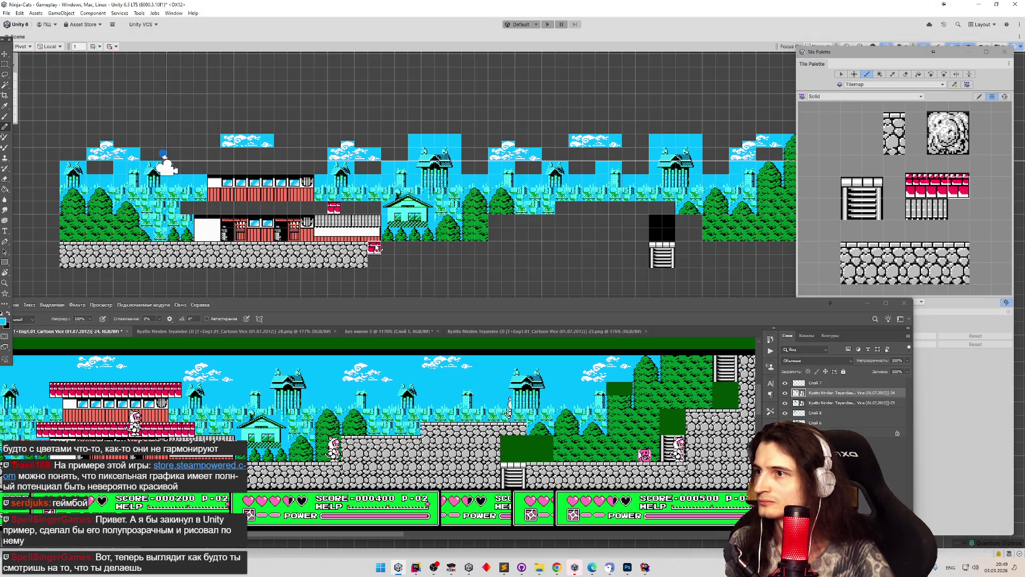
scroll(335, 211, "up", 3)
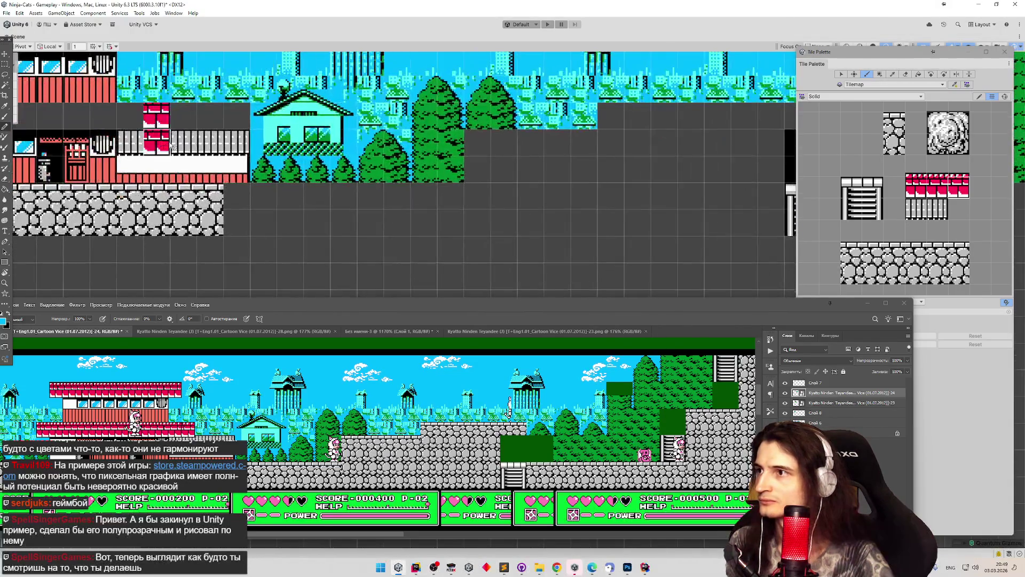
Remove the stray red brick tile above the railing with Ctrl+Z.
scroll(306, 193, "up", 2)
scroll(306, 194, "up", 1)
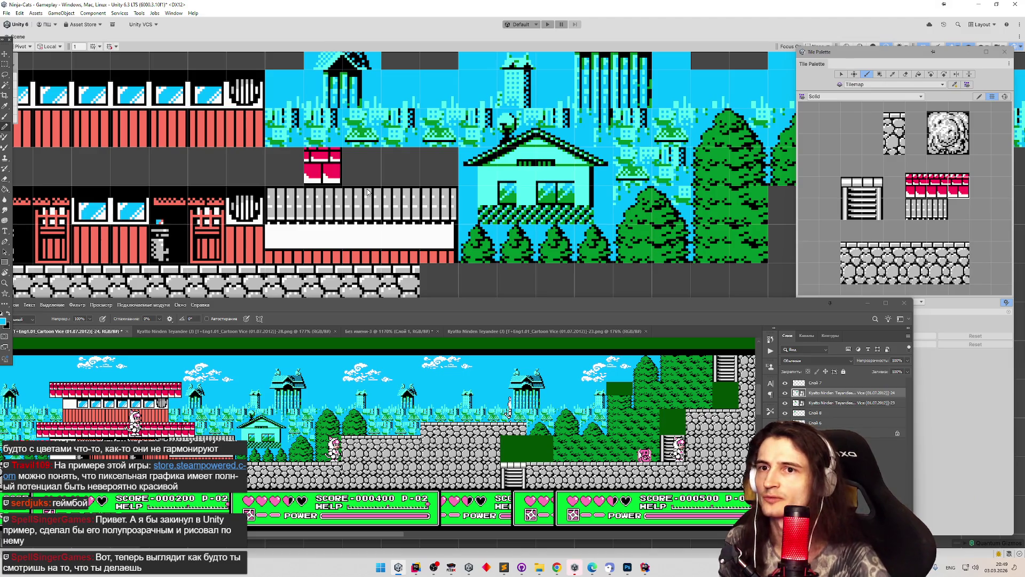
key("ctrl+z")
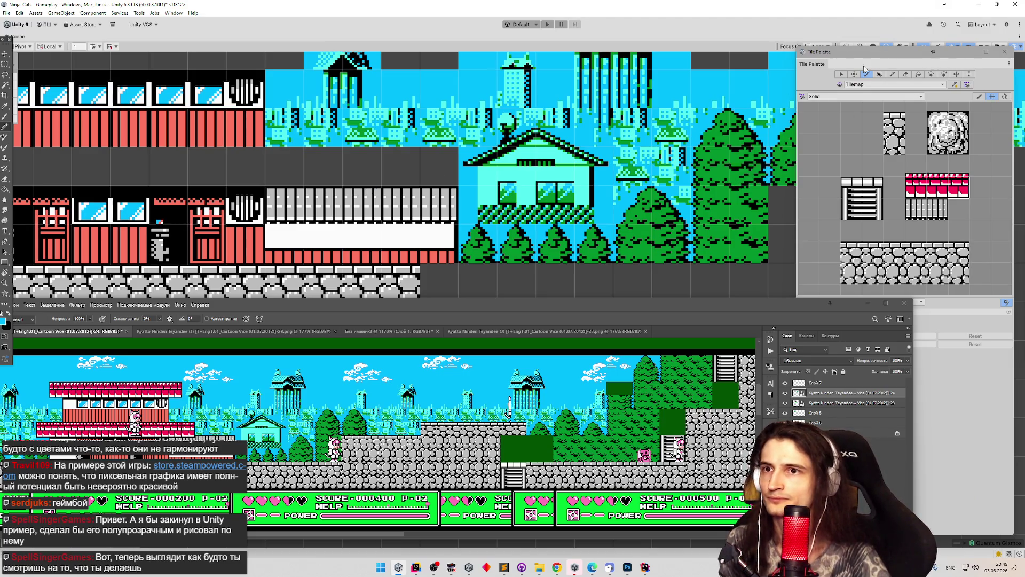
Pick the stone floor tile and extend the stone floor to the right.
left_click(892, 134)
scroll(492, 155, "down", 3)
scroll(492, 155, "down", 5)
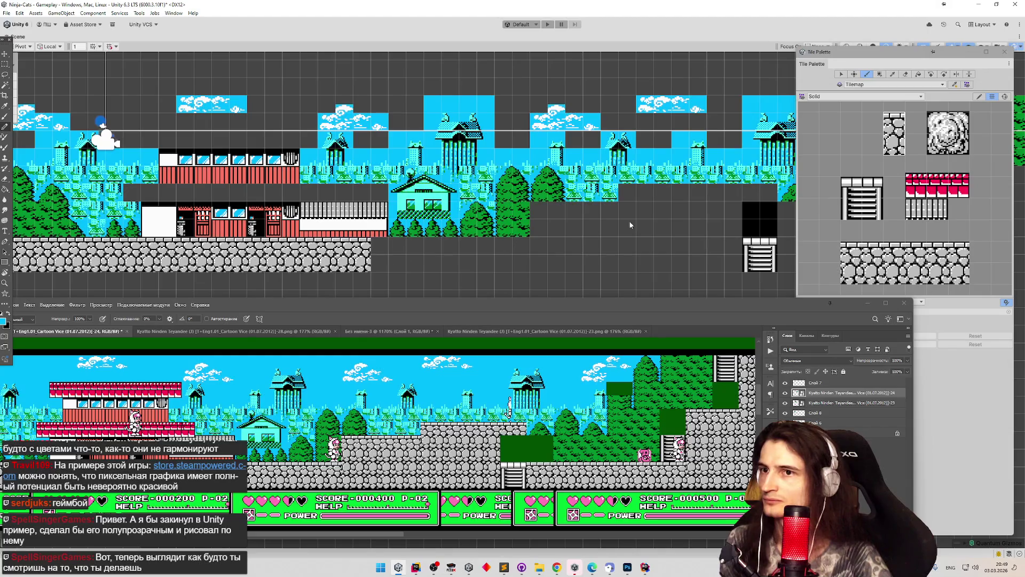
mouse_move(380, 255)
left_mouse_down()
mouse_move(517, 250)
mouse_move(541, 215)
mouse_move(734, 198)
mouse_move(572, 208)
left_mouse_up()
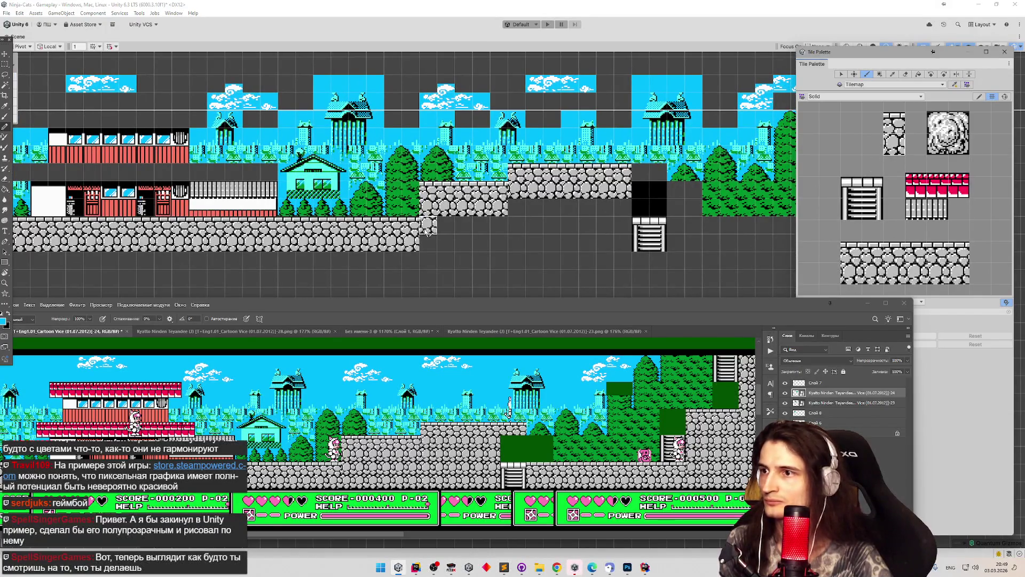
Paint the lower stone rows rightward along the ground.
mouse_move(430, 231)
left_mouse_down()
mouse_move(499, 235)
mouse_move(603, 208)
mouse_move(620, 224)
mouse_move(553, 225)
mouse_move(619, 239)
left_mouse_up()
scroll(620, 240, "right", 10)
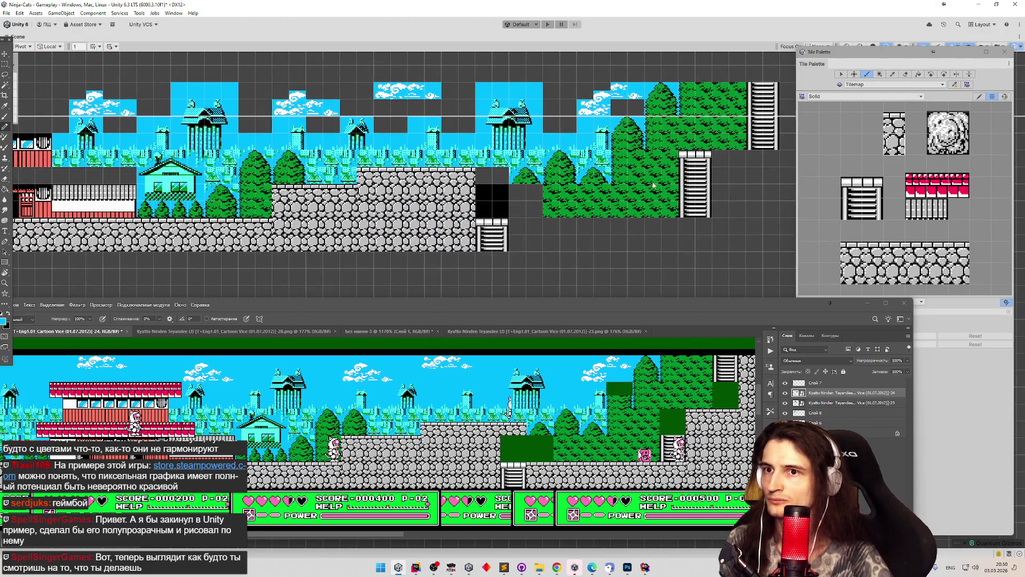
left_click(491, 177)
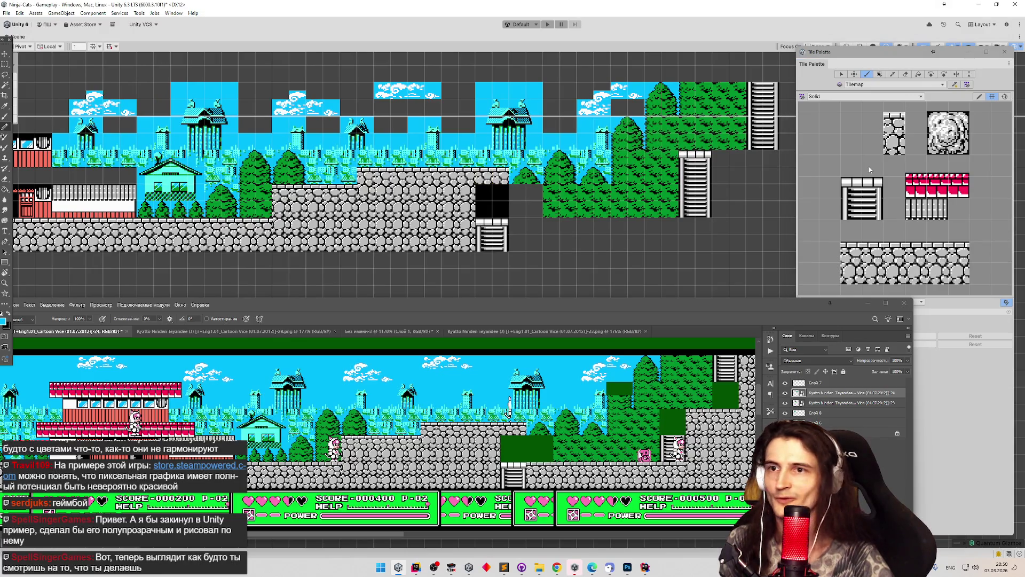
left_click(903, 152)
scroll(674, 221, "right", 5)
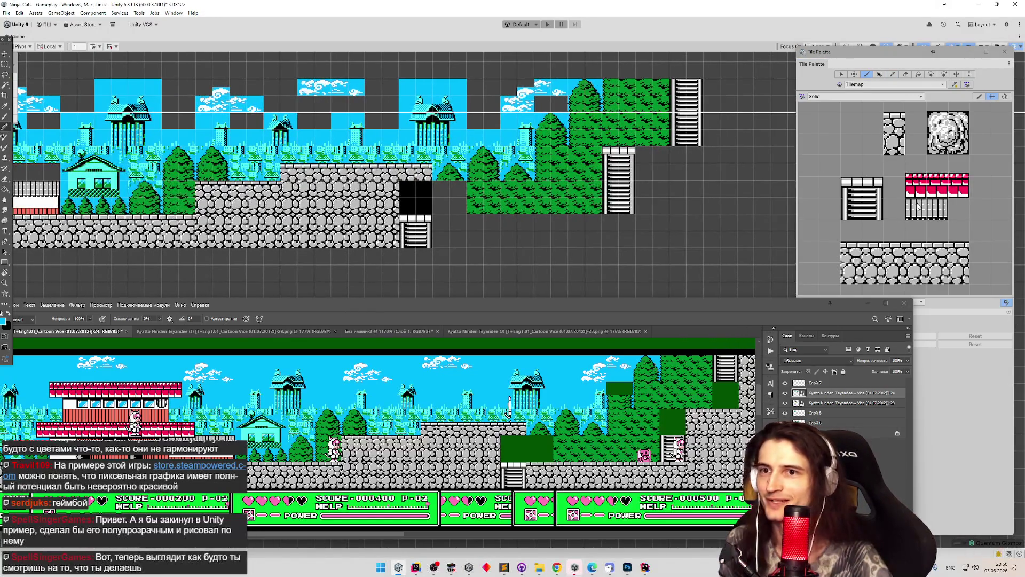
left_click(901, 131)
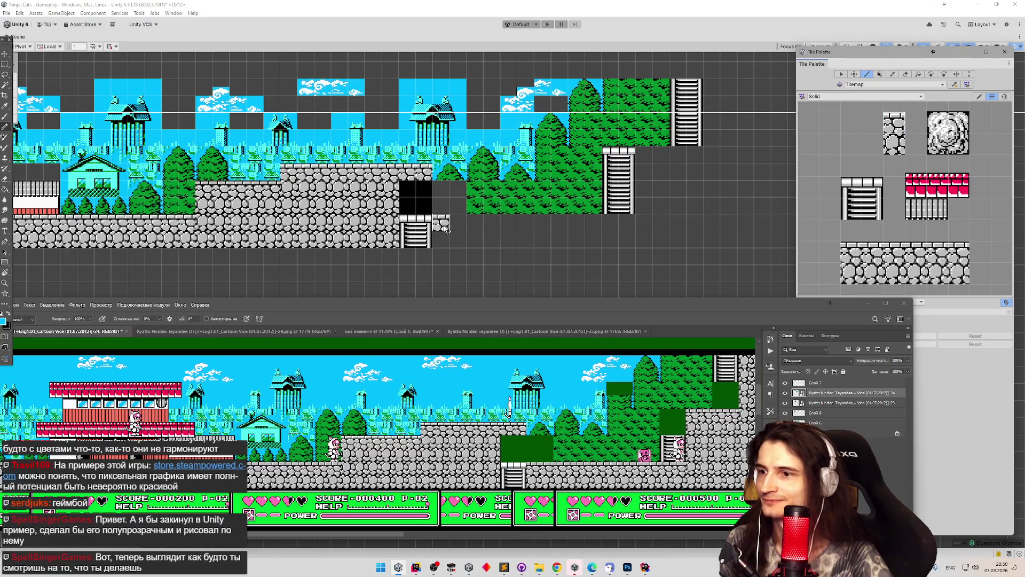
left_click_drag(446, 229, 595, 223)
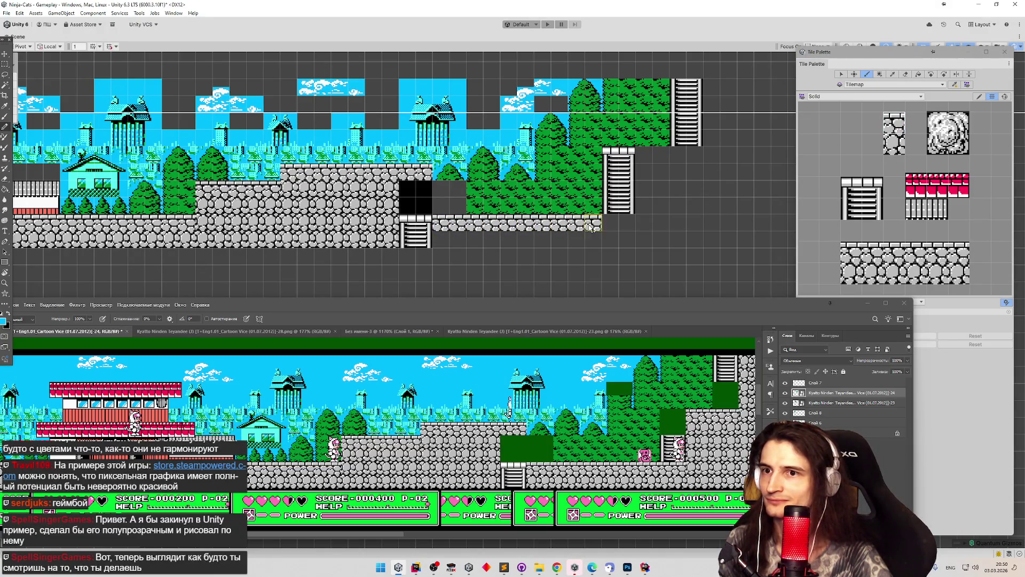
Place a boulder tile beside the black block and extend the bottom stone row.
left_click(948, 133)
left_click(449, 197)
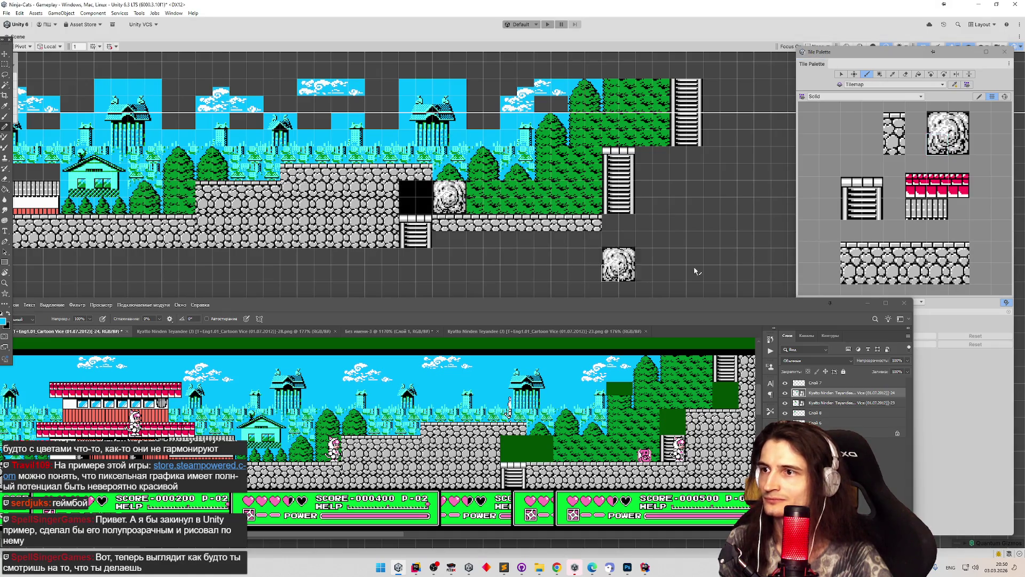
left_click(895, 134)
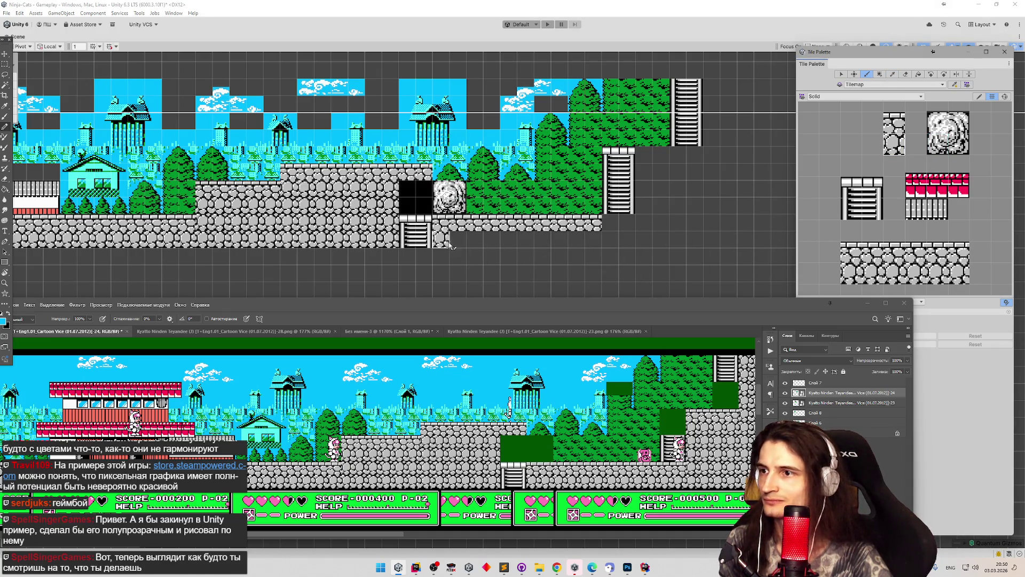
left_click_drag(446, 247, 625, 248)
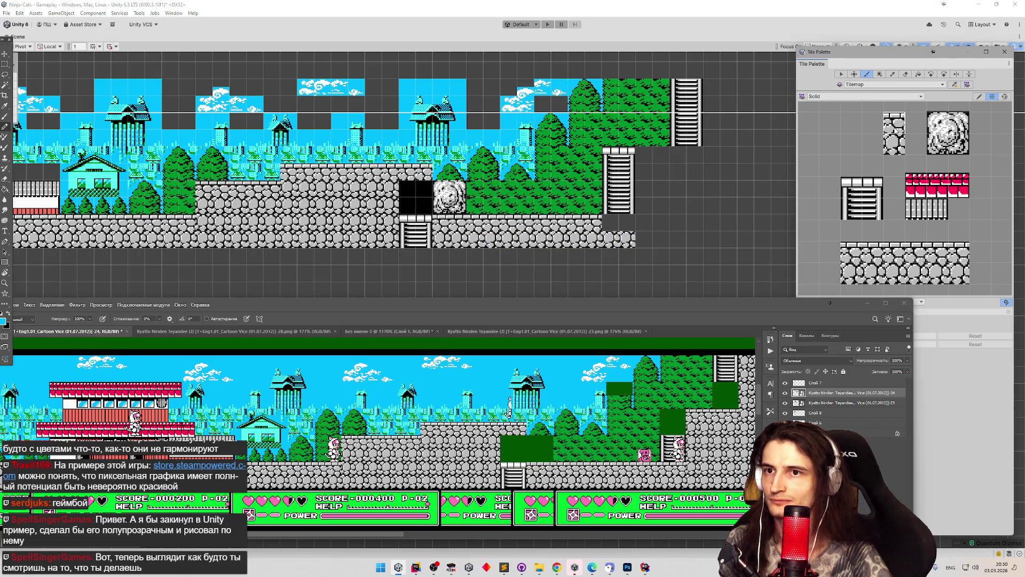
Paint a short stone ledge to the right of the upper ladder's top.
left_click_drag(697, 235, 526, 236)
mouse_move(513, 159)
left_mouse_down()
mouse_move(487, 159)
mouse_move(531, 159)
left_mouse_up()
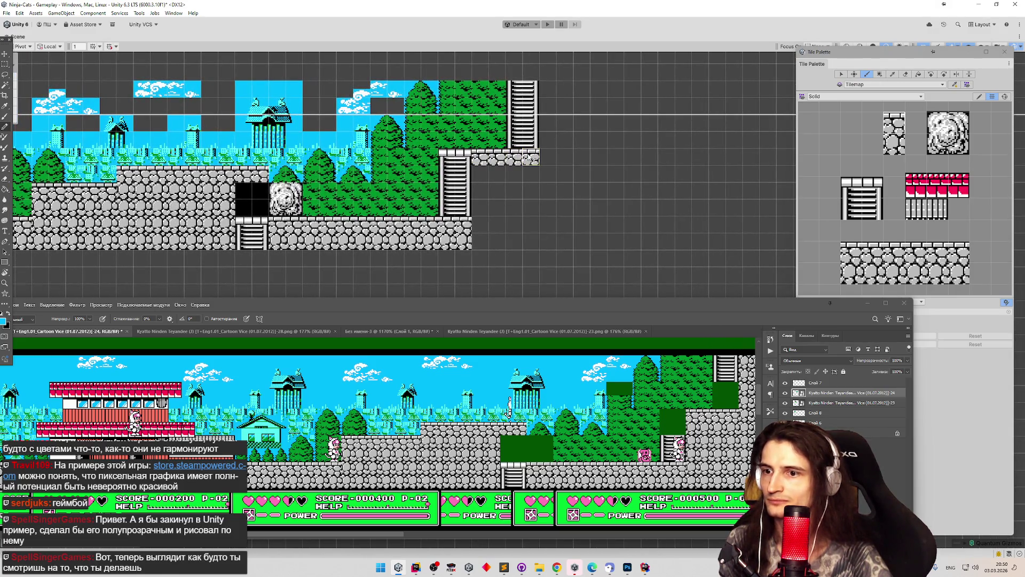
left_click_drag(364, 530, 416, 535)
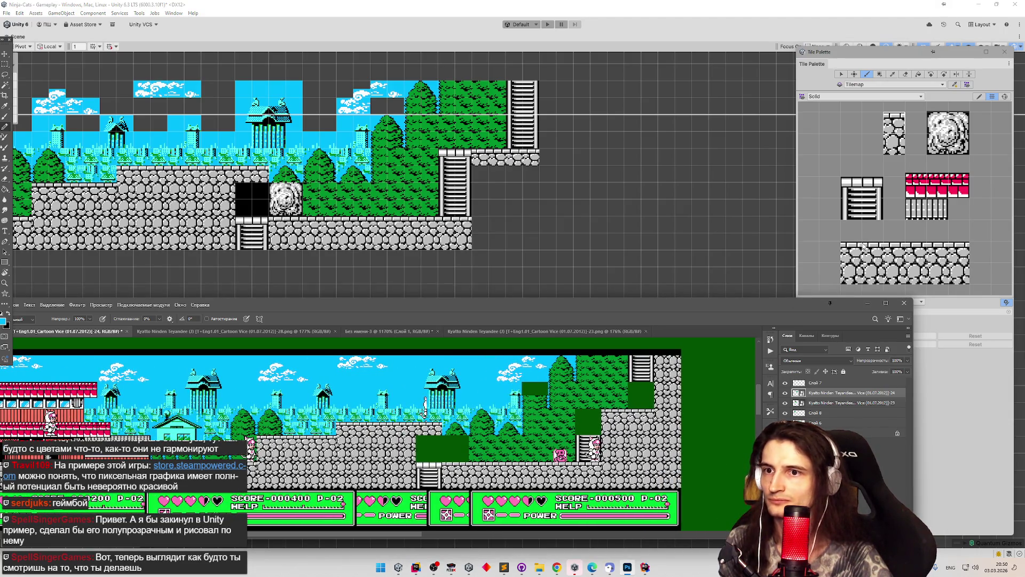
Paint stone columns right of the ladders and fill the gaps beside the lower ladder.
left_click(853, 267)
mouse_move(547, 129)
left_mouse_down()
mouse_move(558, 95)
mouse_move(558, 243)
mouse_move(552, 142)
left_mouse_up()
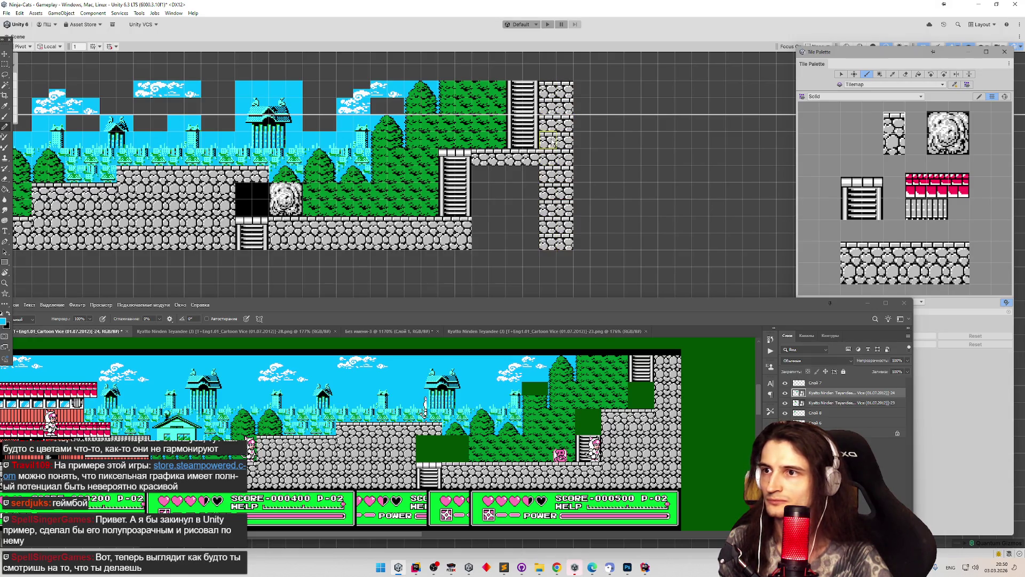
mouse_move(481, 208)
left_mouse_down()
mouse_move(481, 173)
mouse_move(484, 243)
mouse_move(526, 191)
mouse_move(527, 227)
left_mouse_up()
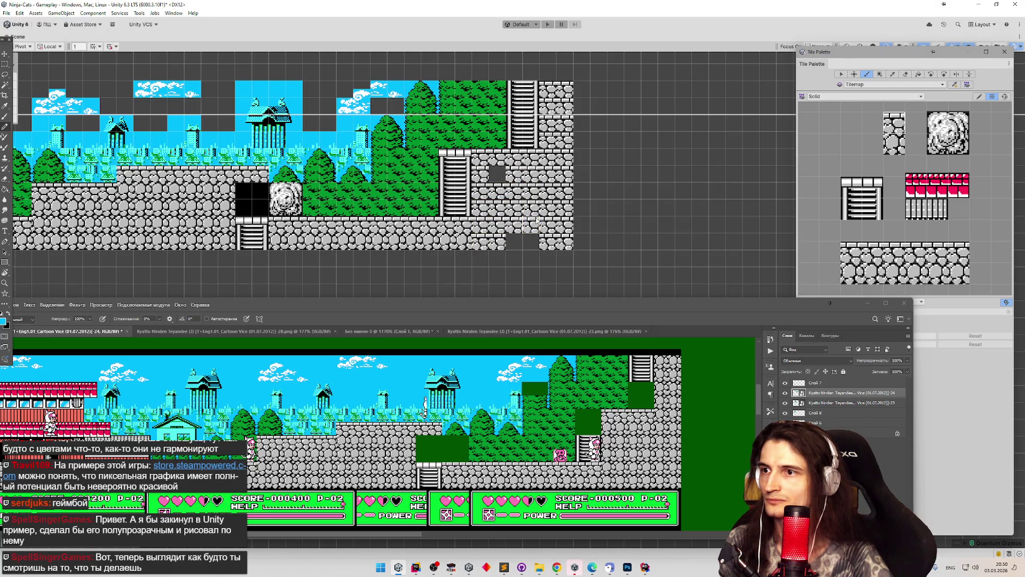
key("ctrl+z")
key("ctrl+z")
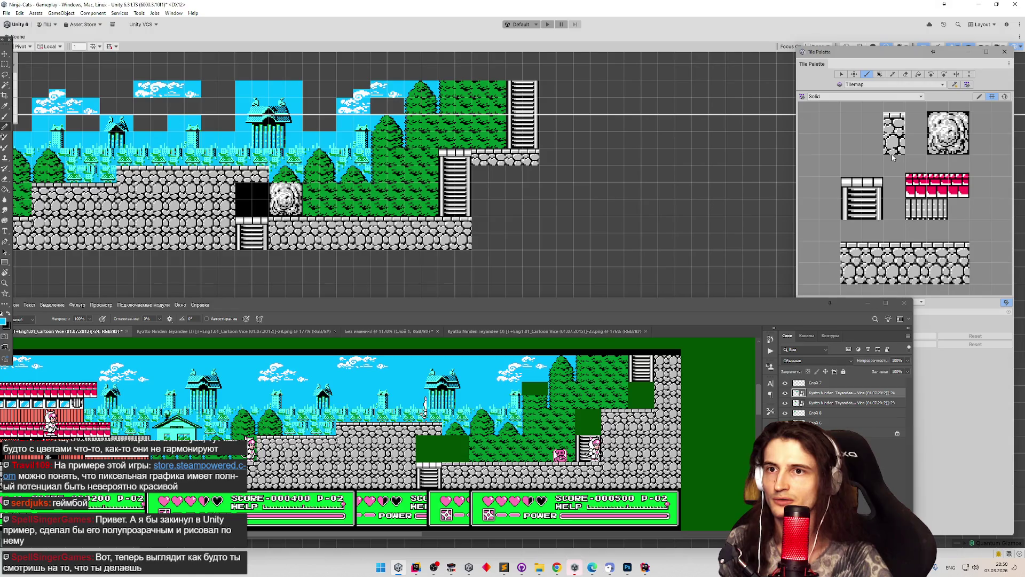
mouse_move(555, 97)
left_mouse_down()
mouse_move(564, 100)
mouse_move(564, 243)
mouse_move(548, 104)
left_mouse_up()
mouse_move(481, 191)
left_mouse_down()
mouse_move(494, 235)
mouse_move(507, 176)
mouse_move(526, 177)
mouse_move(532, 243)
left_mouse_up()
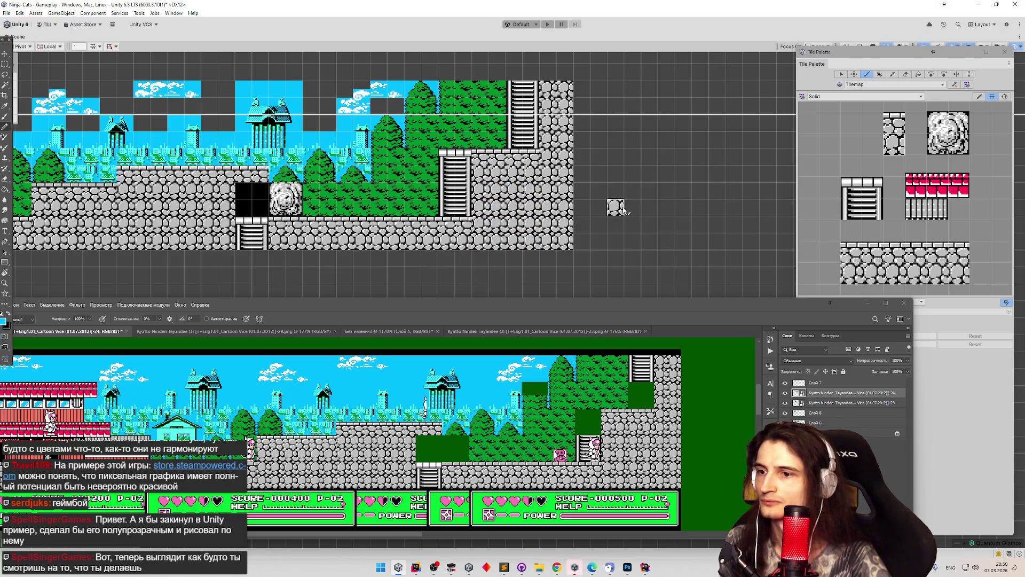
key("f")
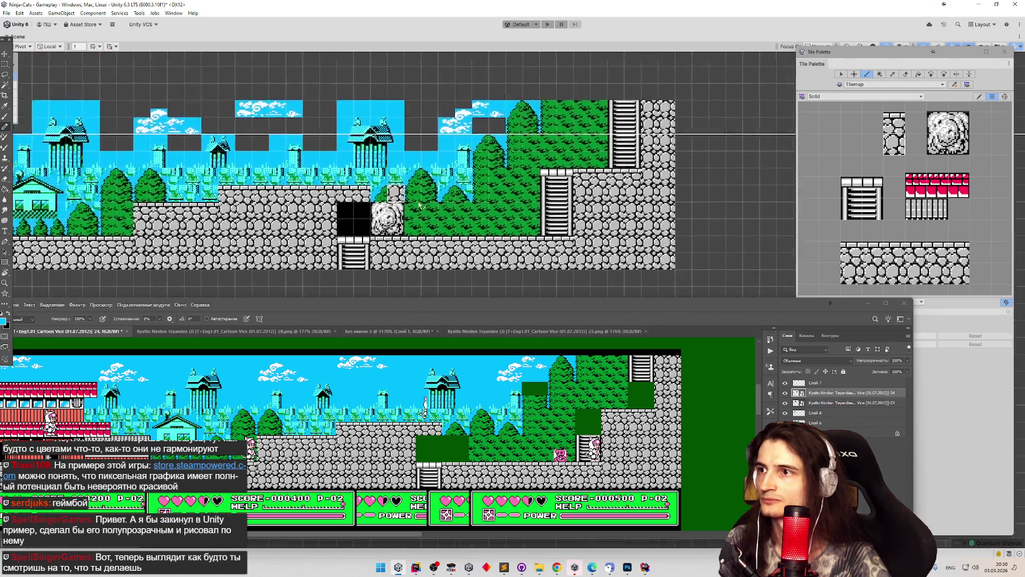
key("Left")
key("Left")
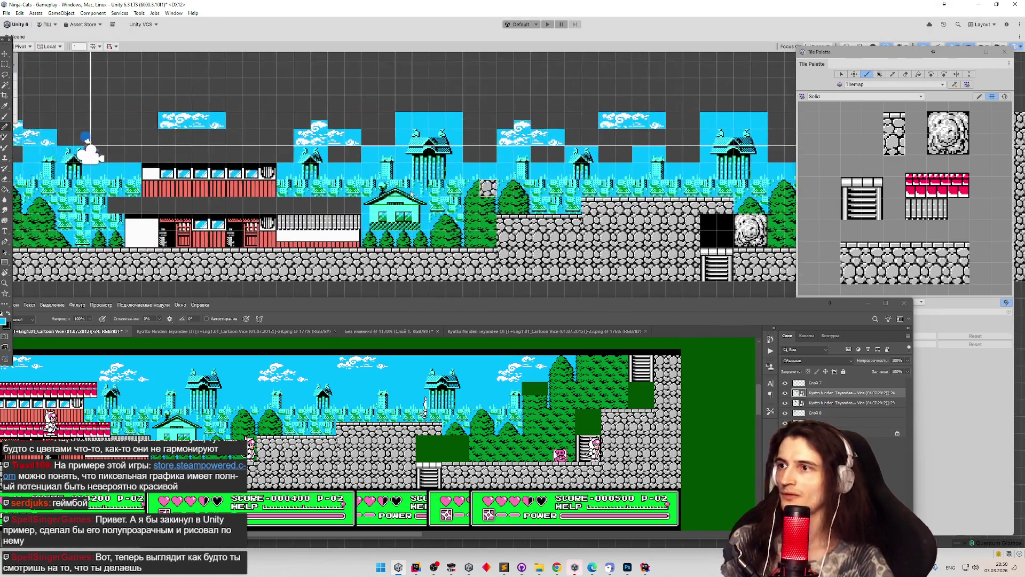
key("Left")
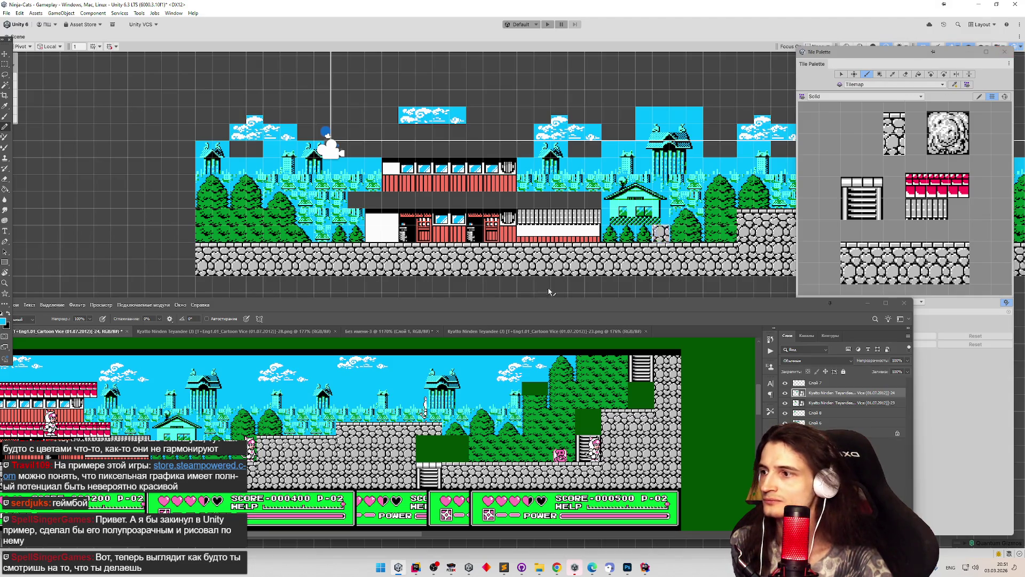
scroll(353, 249, "down", 3)
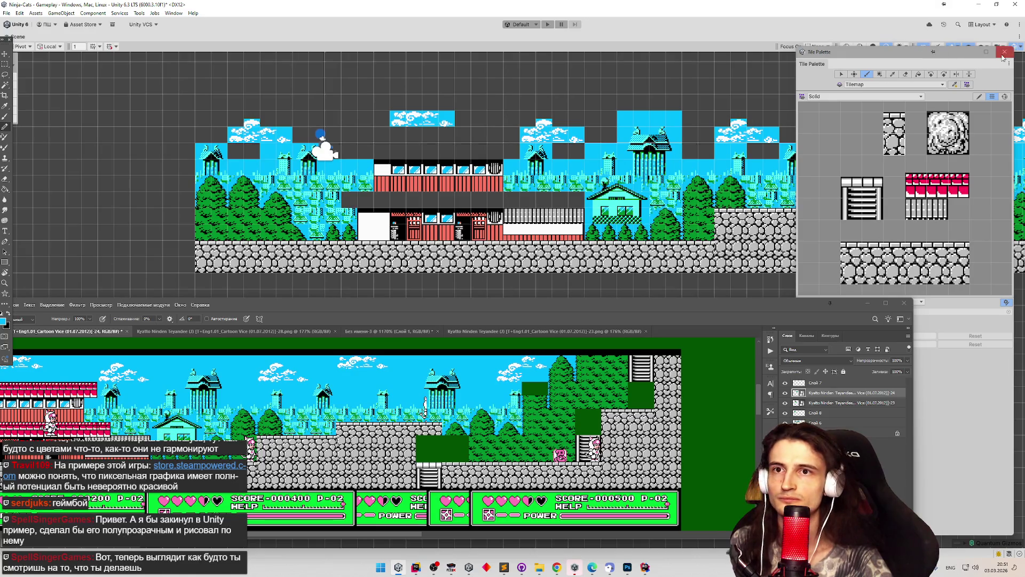
Close the tile palette and Photoshop, restoring the full editor layout.
left_click(1005, 51)
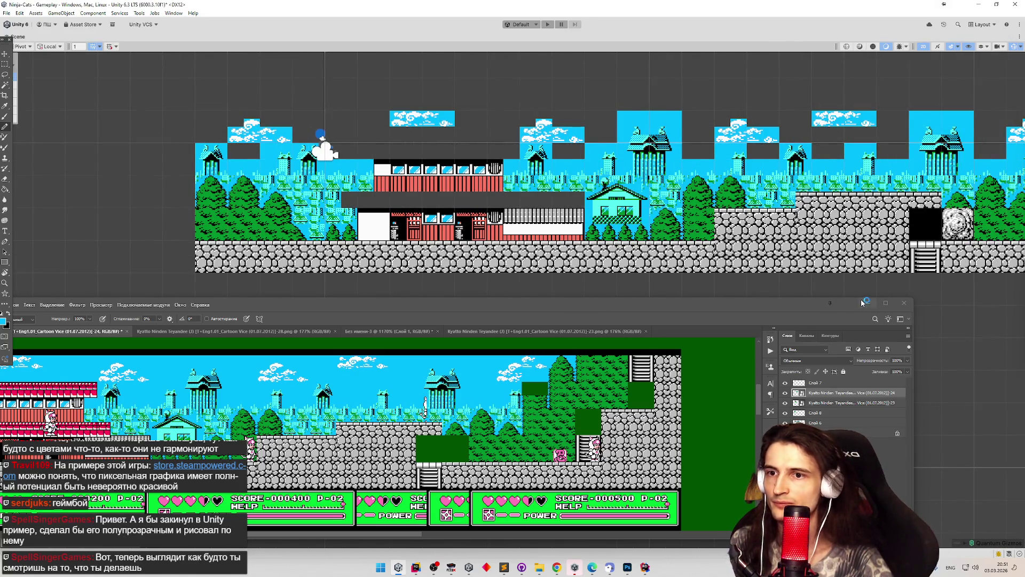
left_click(864, 303)
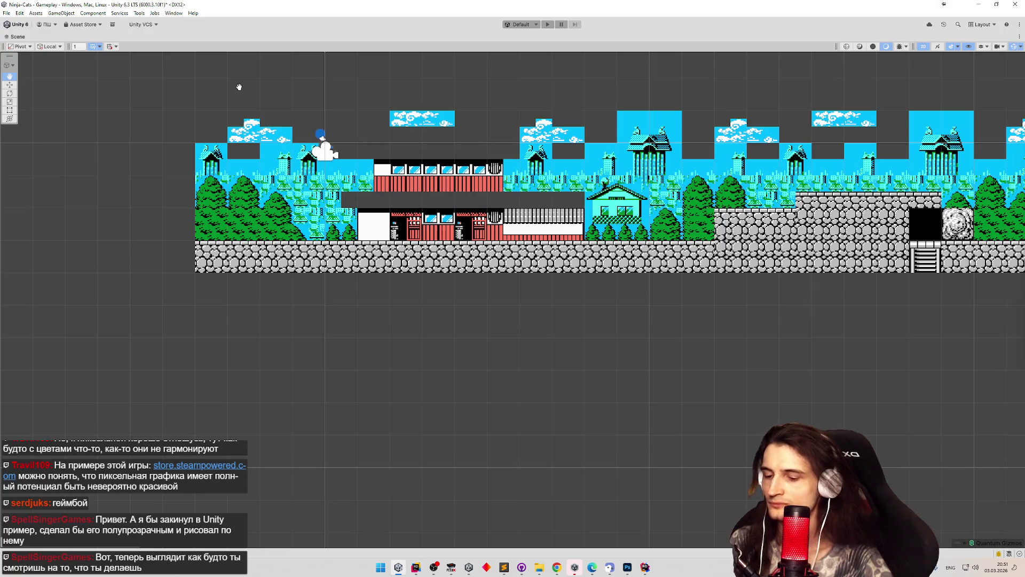
double_click(3, 38)
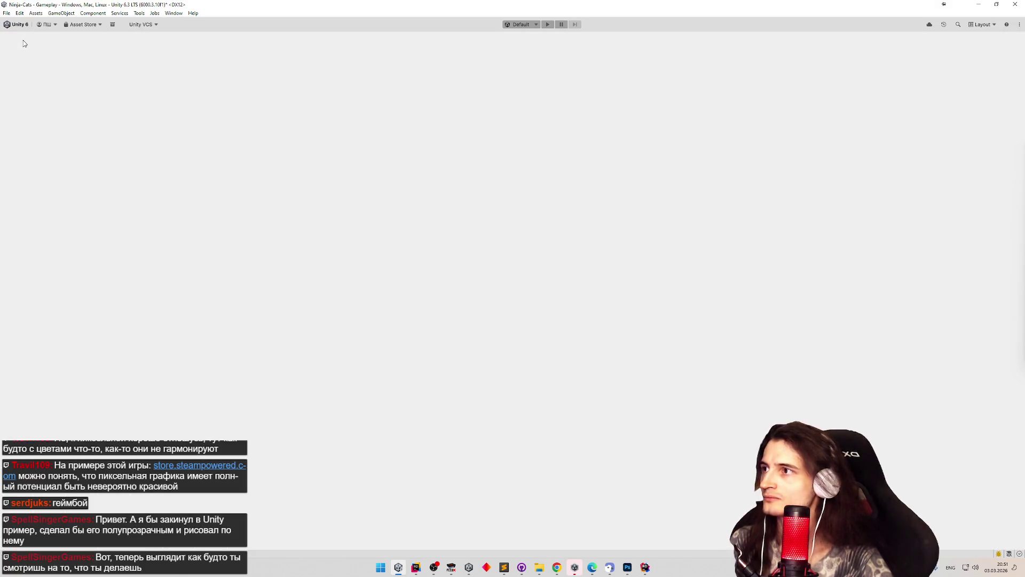
Set the Level 1 Screen 1 blue sky sprite to 16 by 16 and apply.
left_click(427, 341)
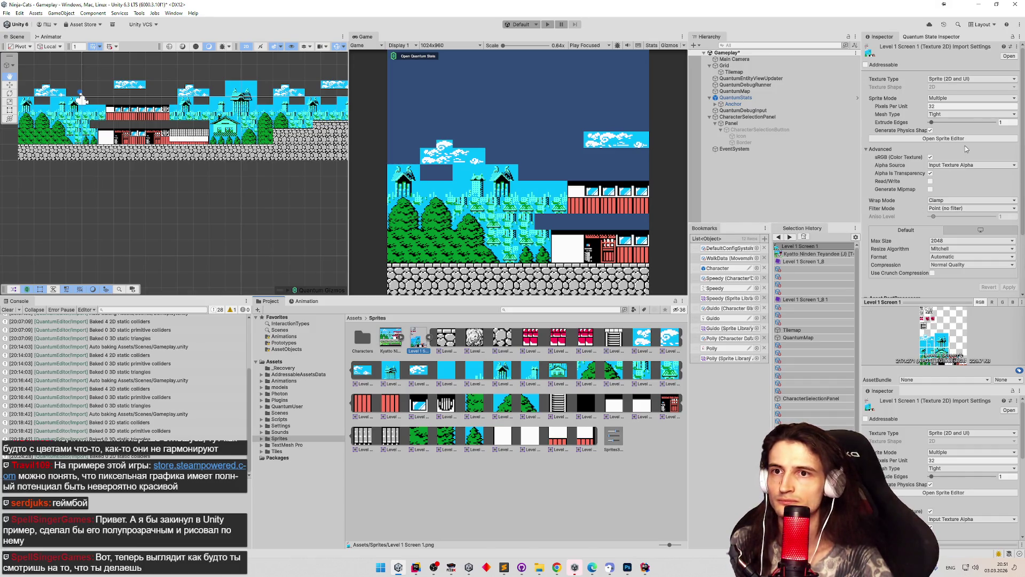
left_click(966, 139)
left_click(361, 341)
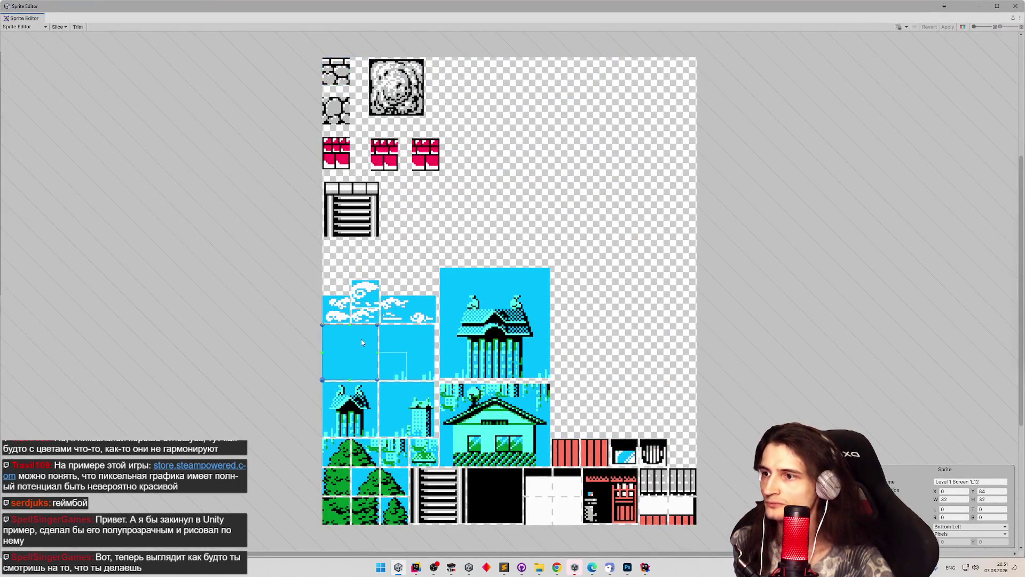
type("16")
key("Tab")
type("16")
left_click(952, 26)
left_click(1015, 7)
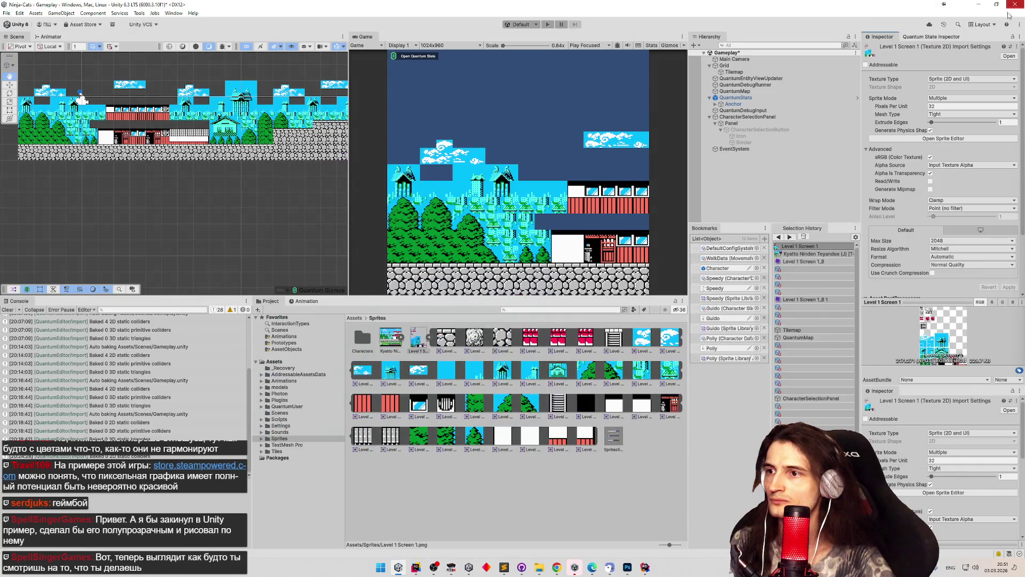
Reopen the tileset and give the first red brick sprite a Custom pivot.
double_click(408, 340)
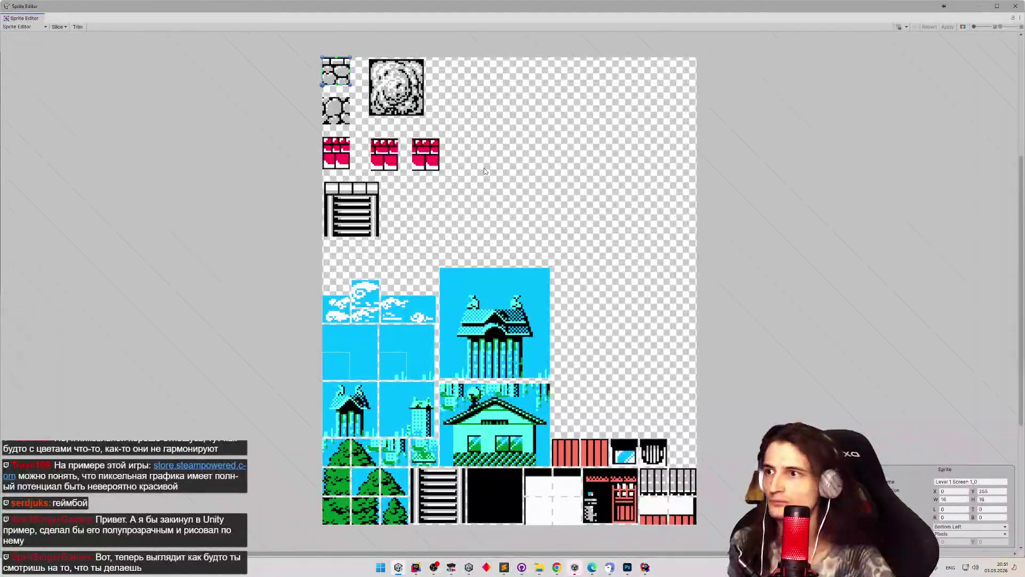
scroll(364, 141, "up", 3)
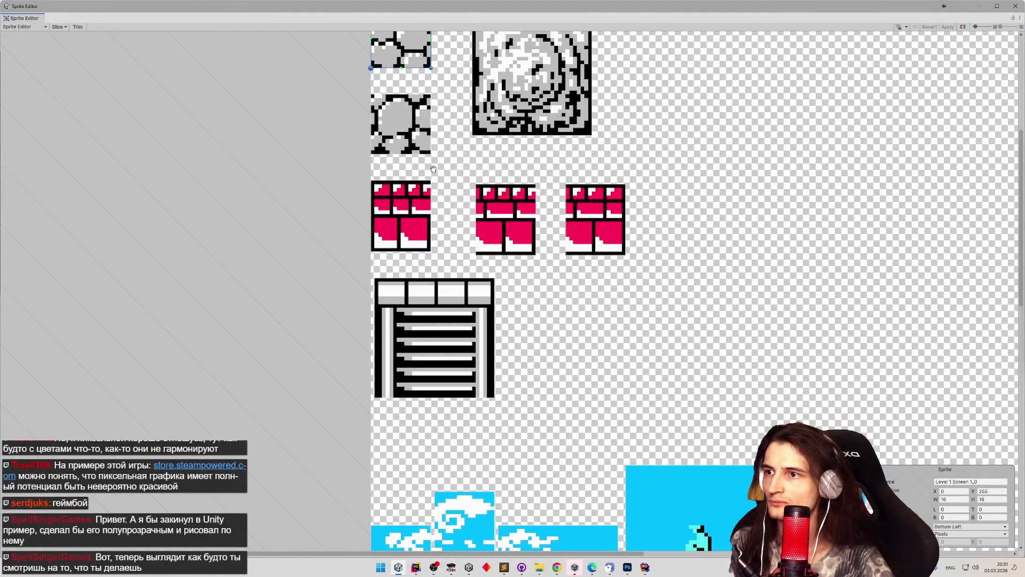
left_click(410, 193)
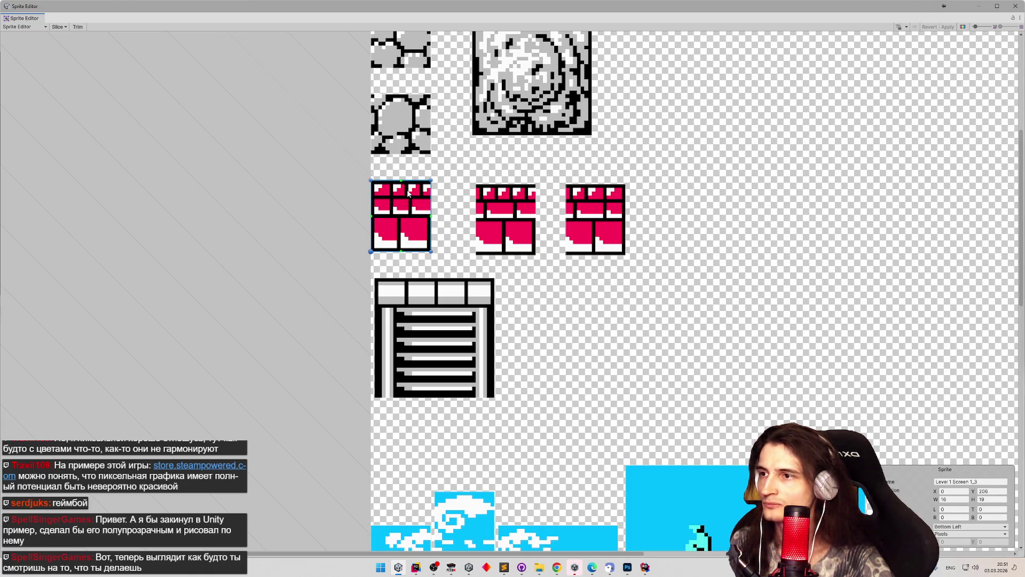
scroll(374, 250, "up", 4)
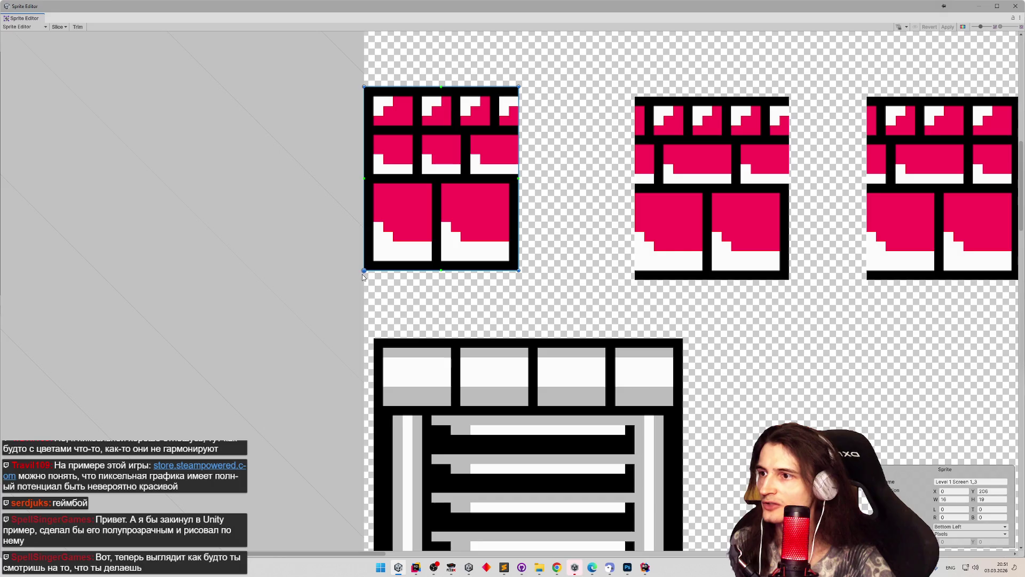
left_click(967, 526)
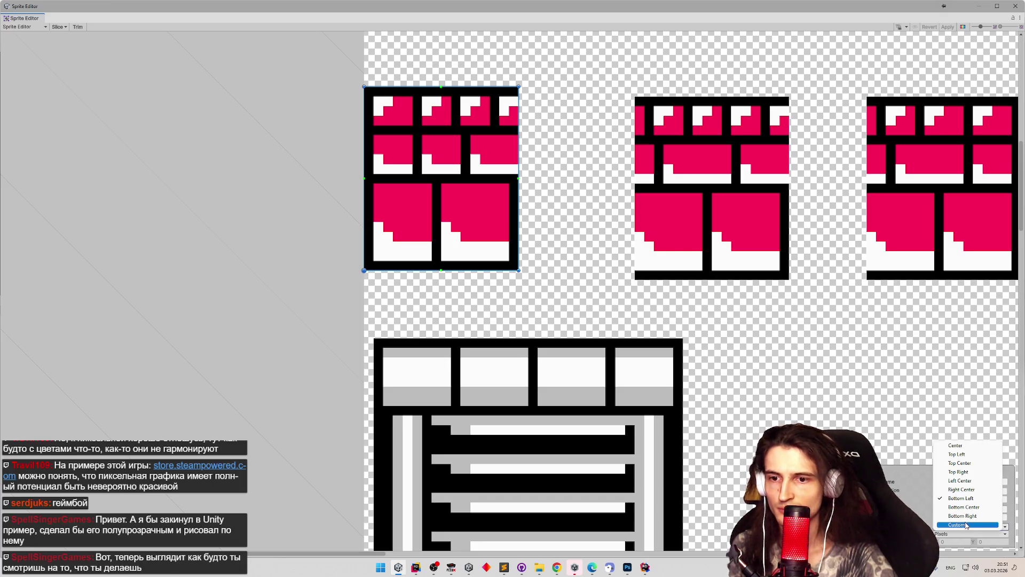
left_click(967, 525)
left_click(982, 542)
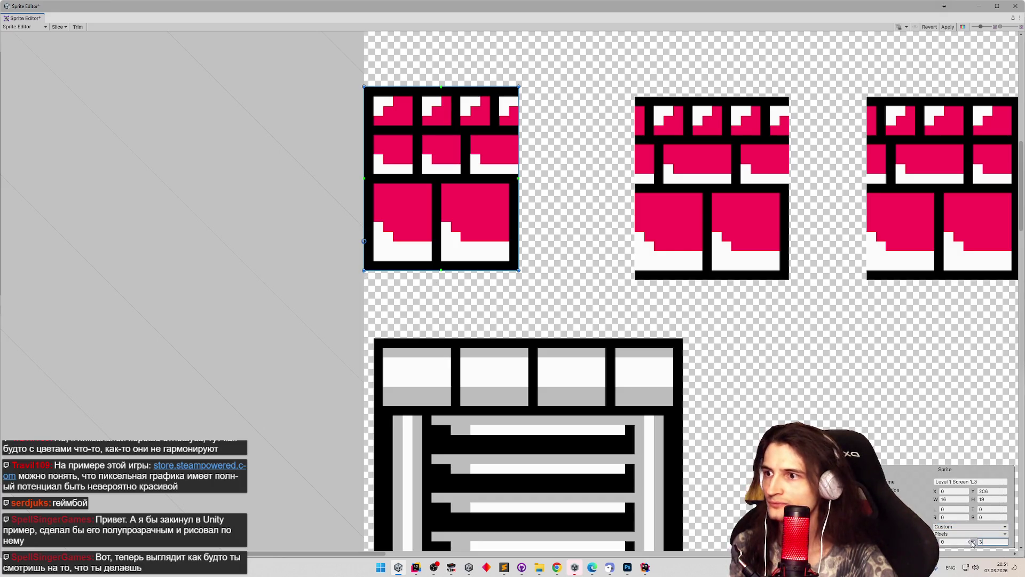
Set Custom pivots 3 pixels up on sprites 1_4 and 1_5, then apply and close.
left_click(766, 256)
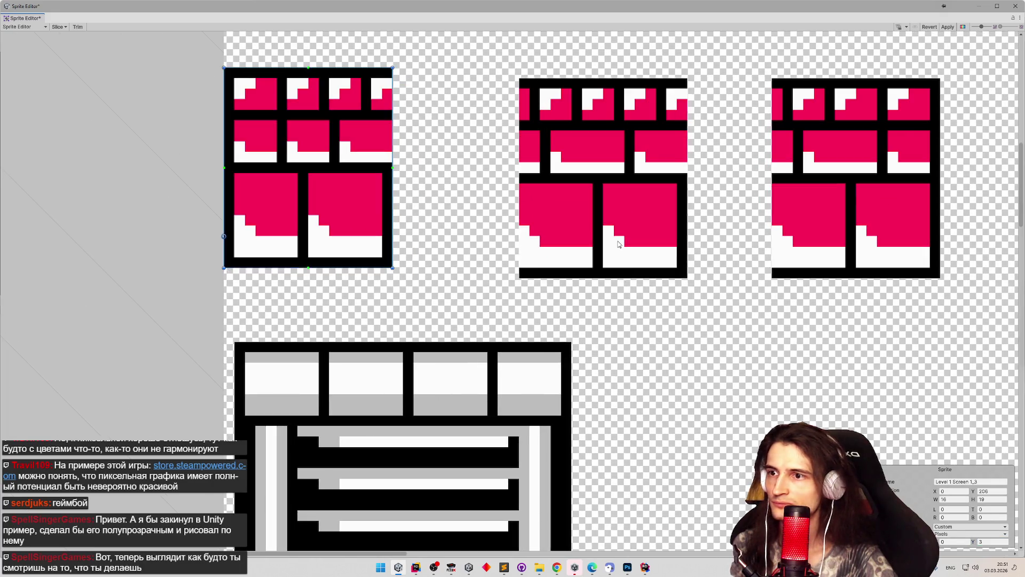
left_click(974, 528)
left_click(979, 530)
left_click(997, 541)
left_click(862, 264)
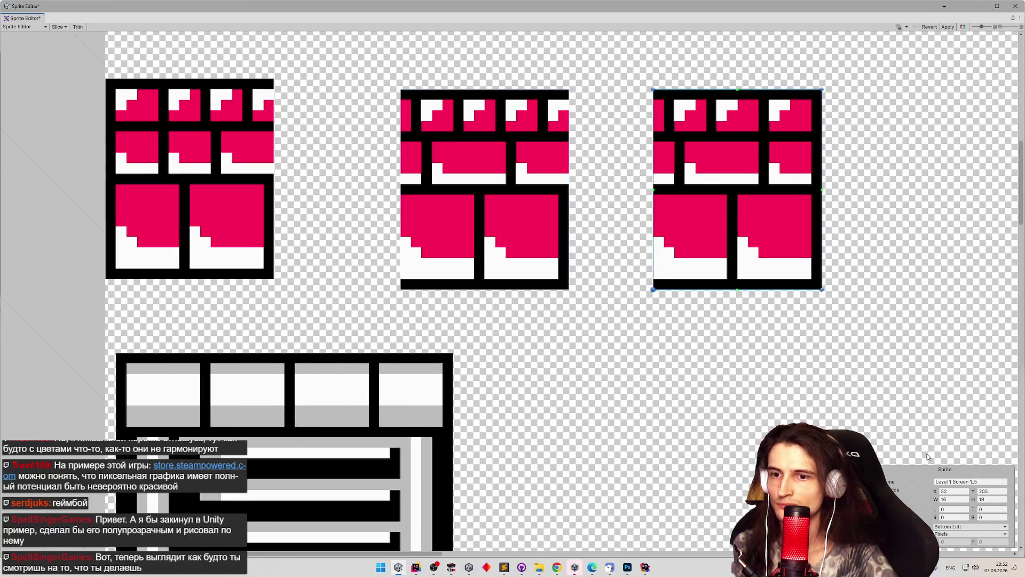
left_click(984, 529)
left_click(984, 530)
left_click(990, 542)
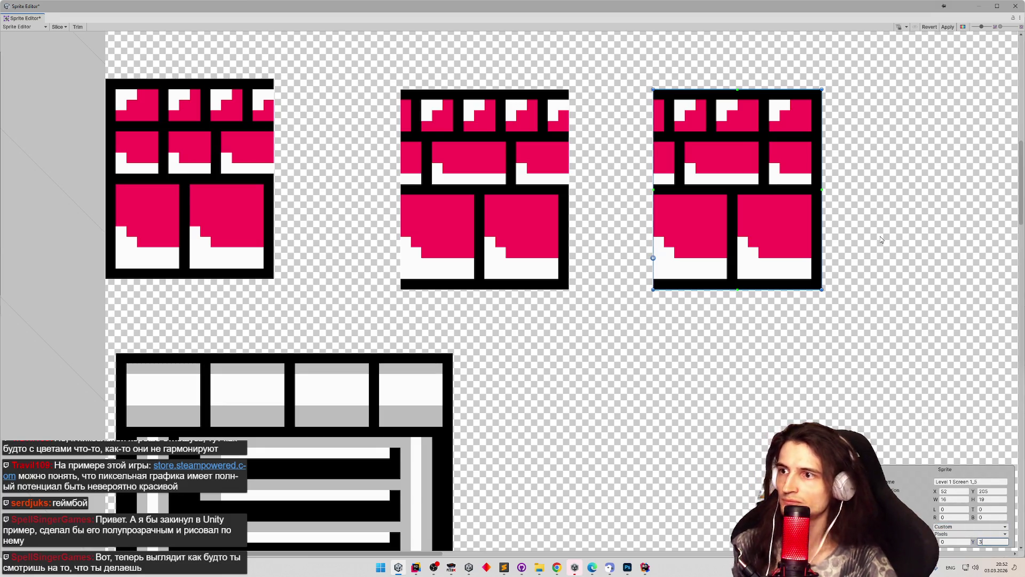
left_click(952, 27)
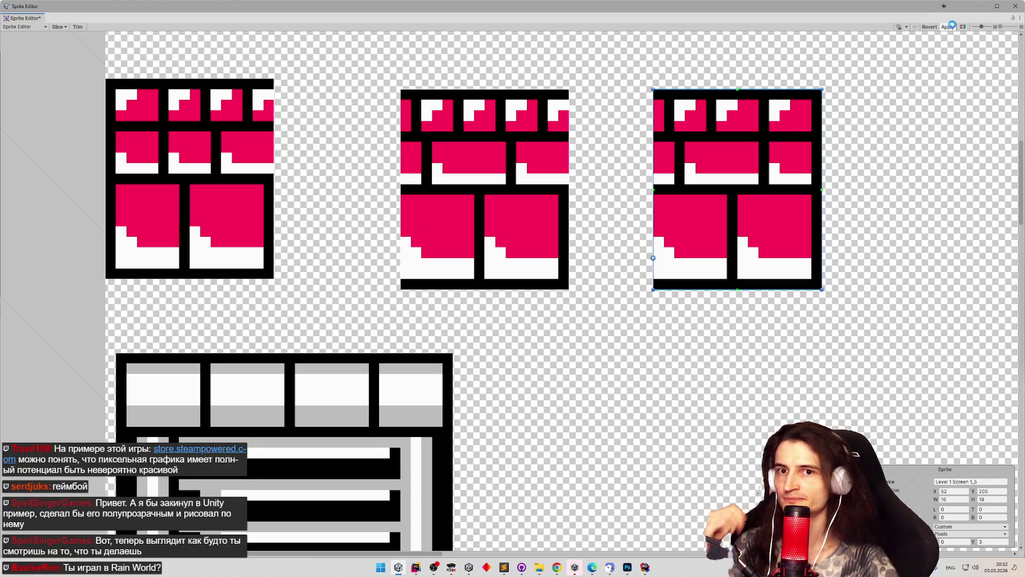
left_click(1016, 6)
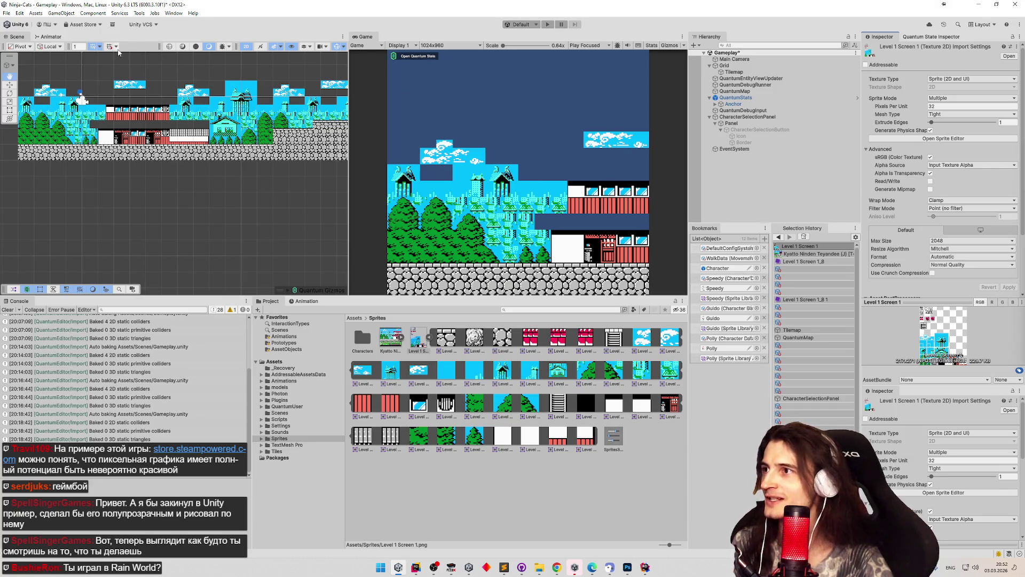
Select the Tilemap object and open the Tile Palette with the Scene view maximized.
key("shift+space")
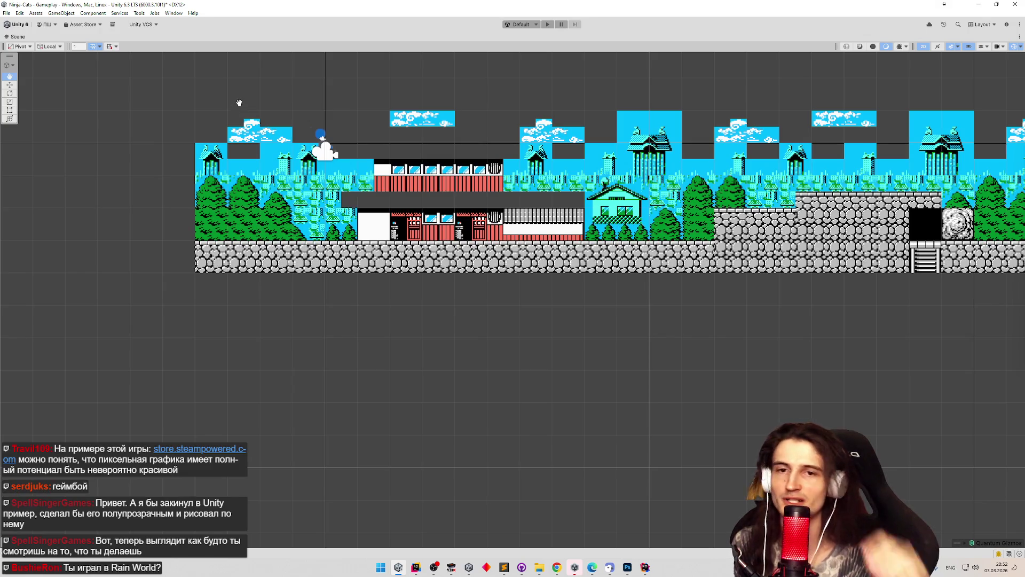
left_click_drag(365, 133, 218, 193)
key("shift+space")
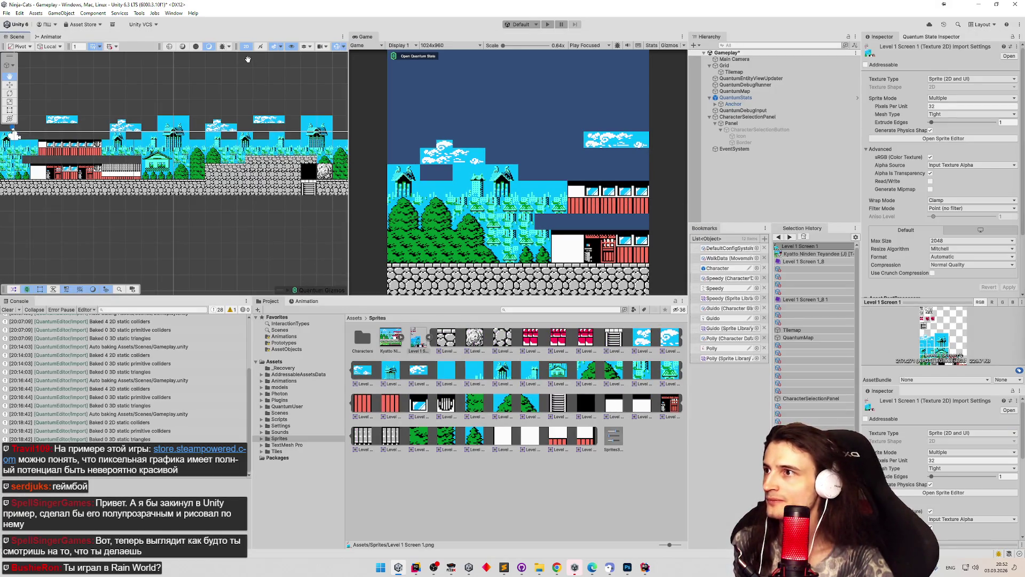
left_click(734, 72)
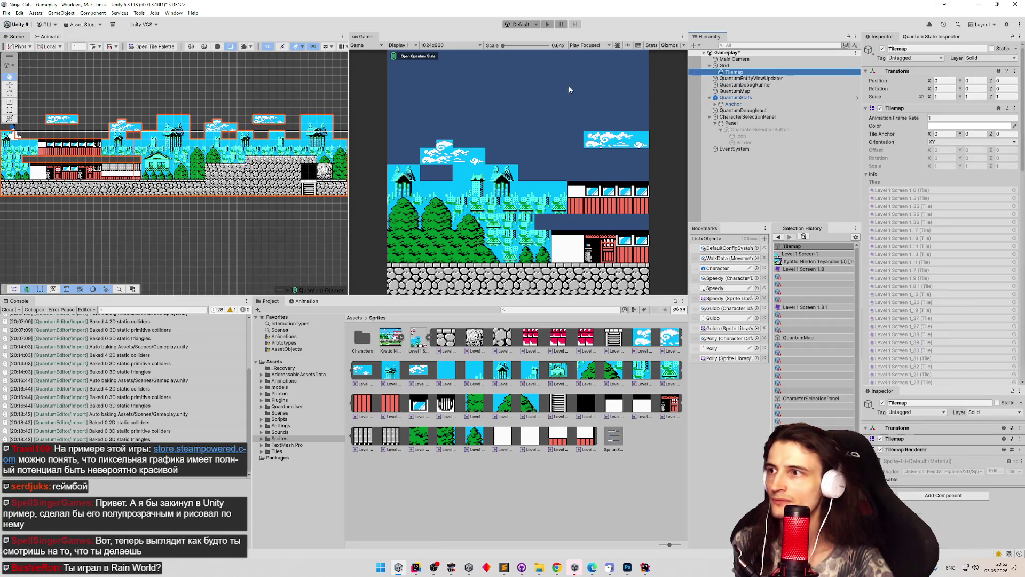
left_click(152, 47)
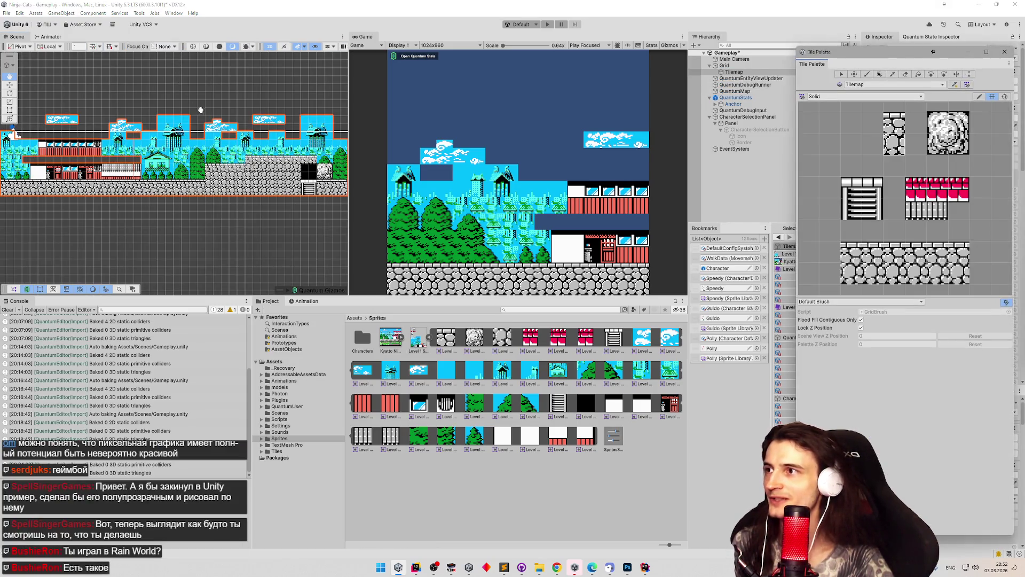
key("shift+space")
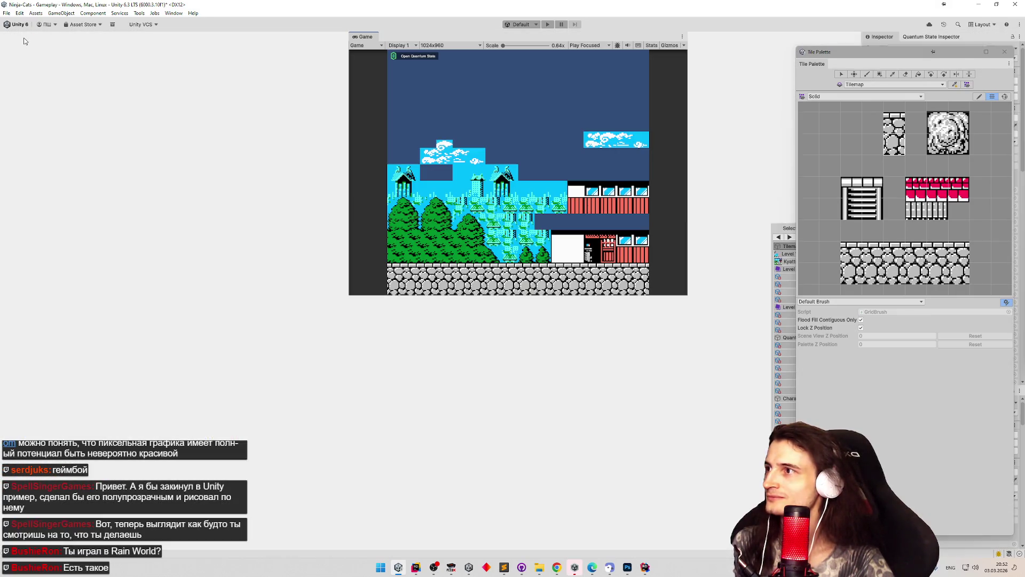
double_click(24, 40)
key("shift+space")
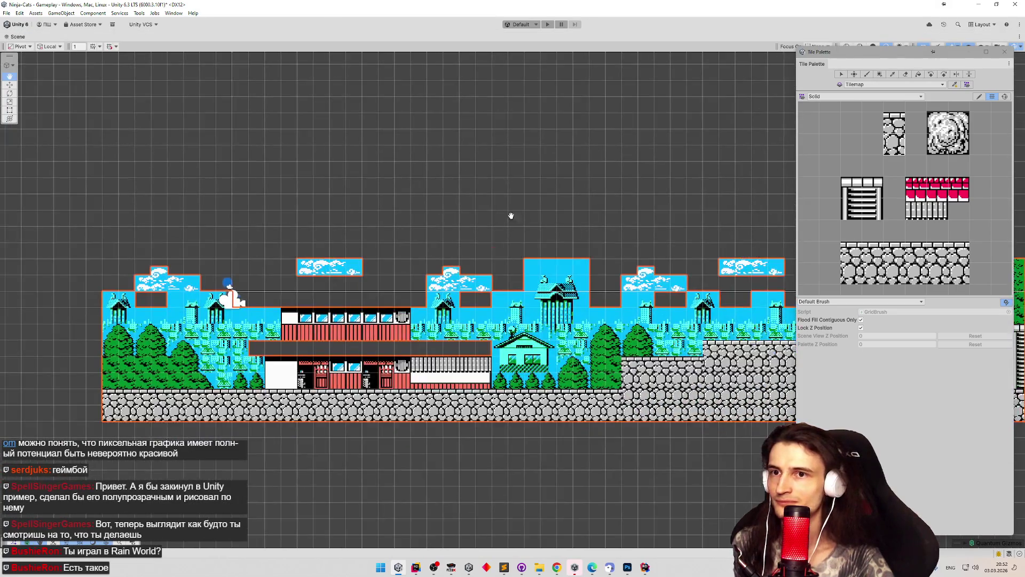
Switch the palette to Background and pick the light-blue sky tile.
left_click(868, 97)
left_click(851, 108)
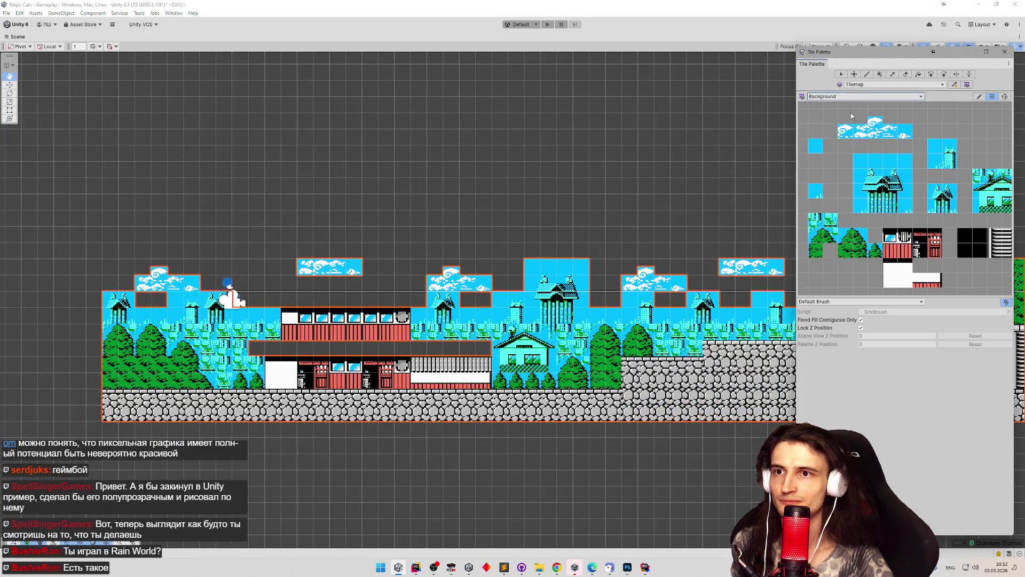
left_click(820, 149)
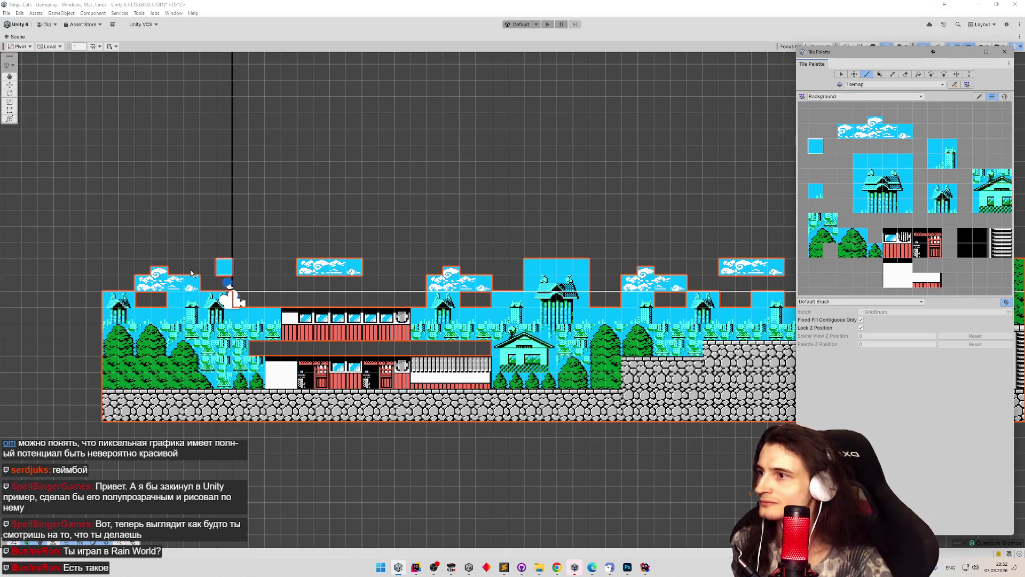
Place the Photoshop reference level below the Scene view and paint a sky tile.
left_click(627, 567)
mouse_move(399, 309)
left_mouse_down()
mouse_move(540, 366)
mouse_move(520, 389)
left_mouse_up()
left_click(157, 305)
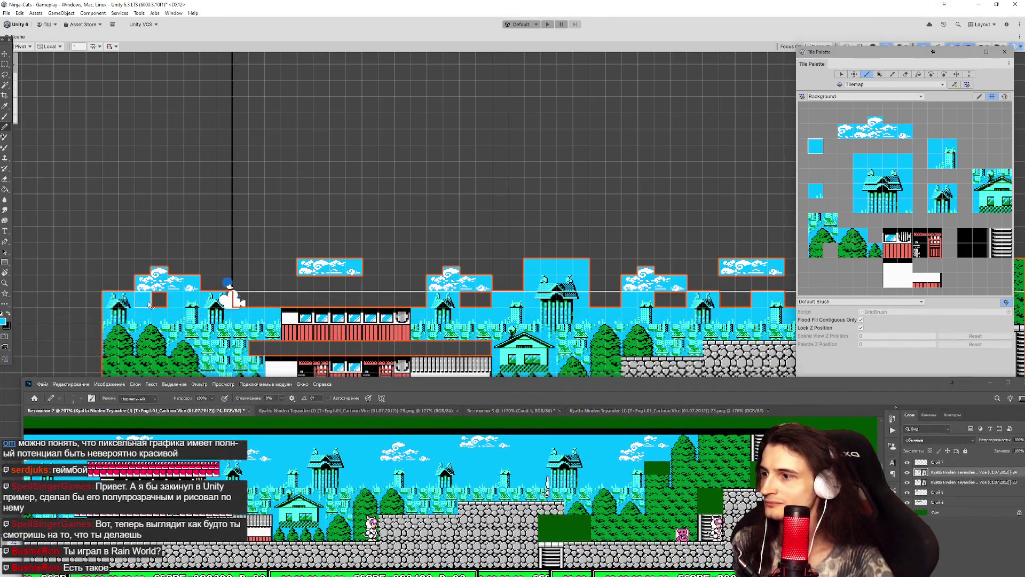
Reposition the Photoshop reference window and paint the first sky tiles at the level's top-left.
left_click(299, 469)
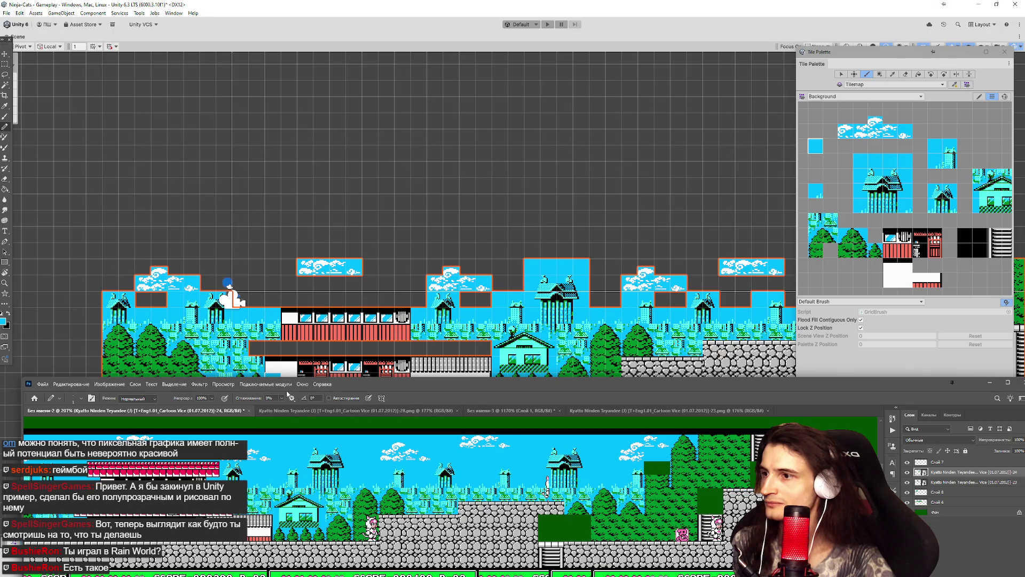
mouse_move(369, 391)
left_mouse_down()
mouse_move(369, 425)
mouse_move(378, 373)
left_mouse_up()
scroll(726, 357, "down", 2)
scroll(344, 258, "up", 1)
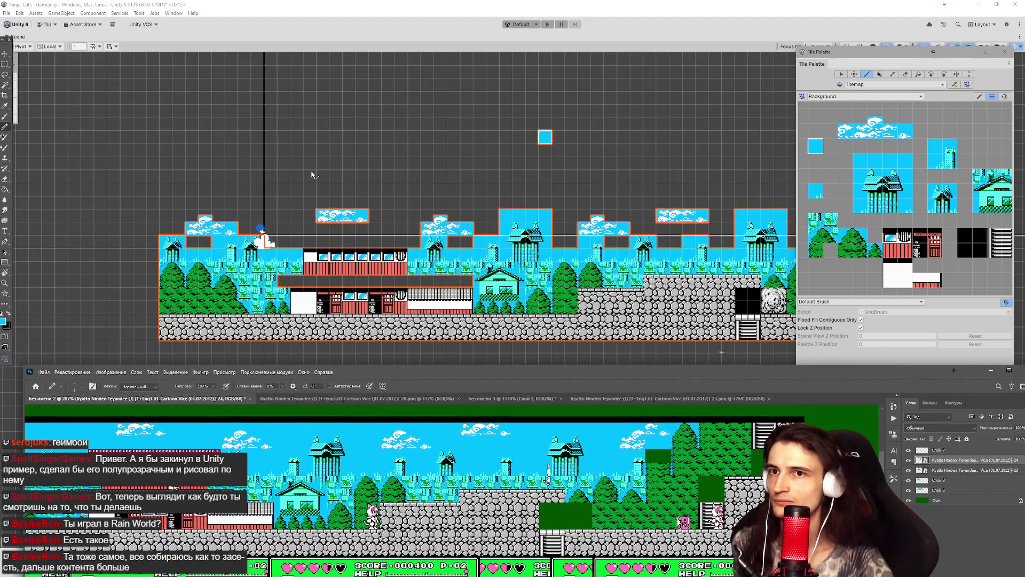
mouse_move(182, 211)
left_mouse_down()
mouse_move(167, 225)
mouse_move(181, 216)
left_mouse_up()
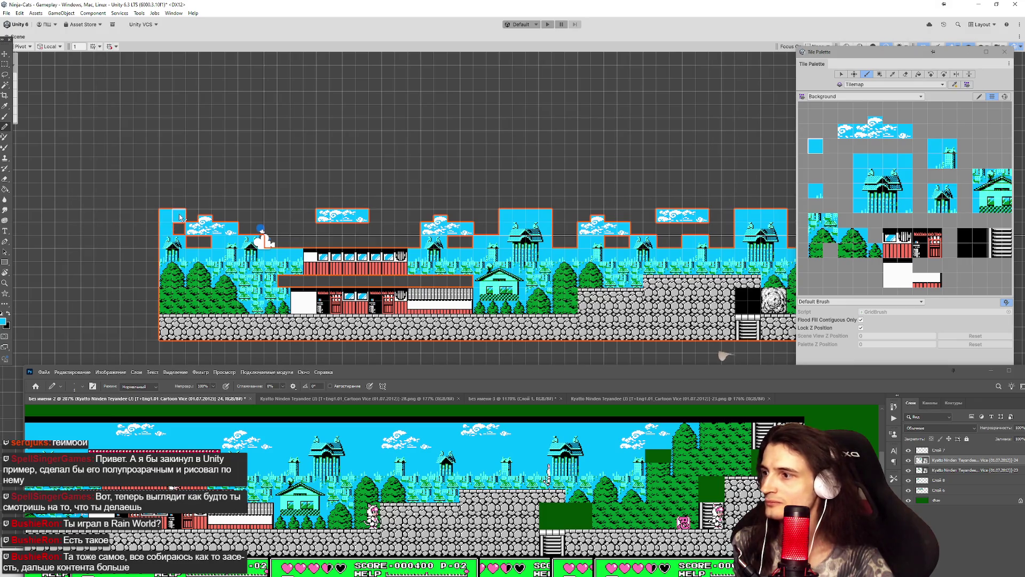
mouse_move(401, 372)
left_mouse_down()
mouse_move(412, 288)
mouse_move(415, 327)
left_mouse_up()
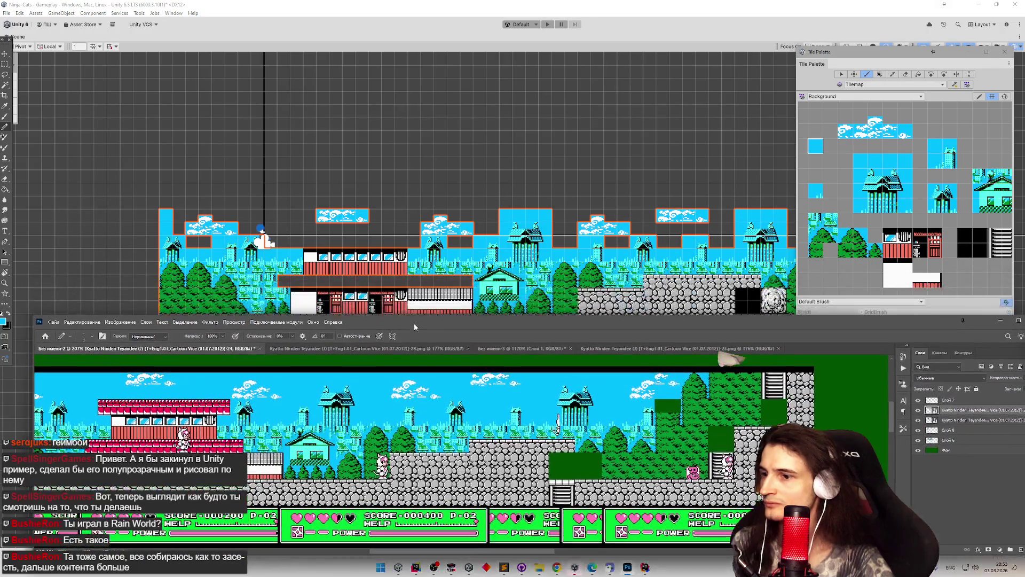
mouse_move(386, 556)
left_mouse_down()
mouse_move(331, 555)
mouse_move(366, 554)
left_mouse_up()
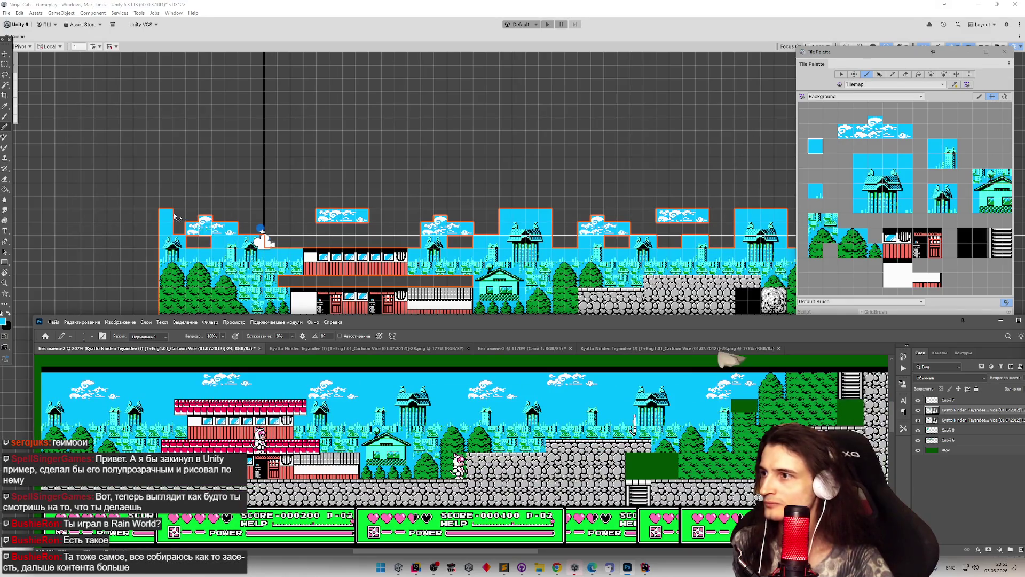
Fill the top-left hole with sky tiles, undoing a stray sky-and-cloud stroke.
mouse_move(178, 226)
left_mouse_down()
mouse_move(201, 213)
mouse_move(228, 217)
left_mouse_up()
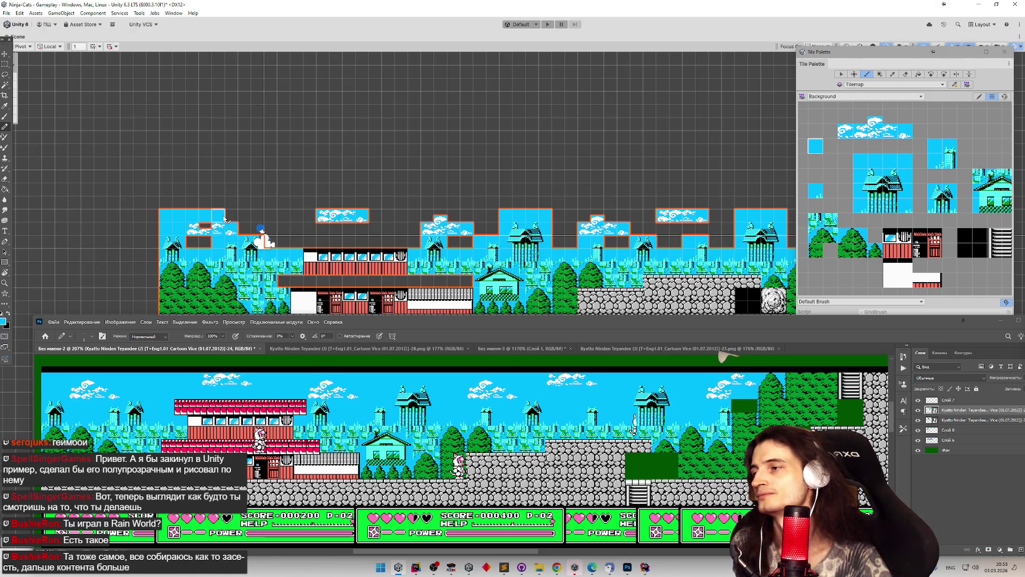
key("ctrl+z")
key("ctrl+z")
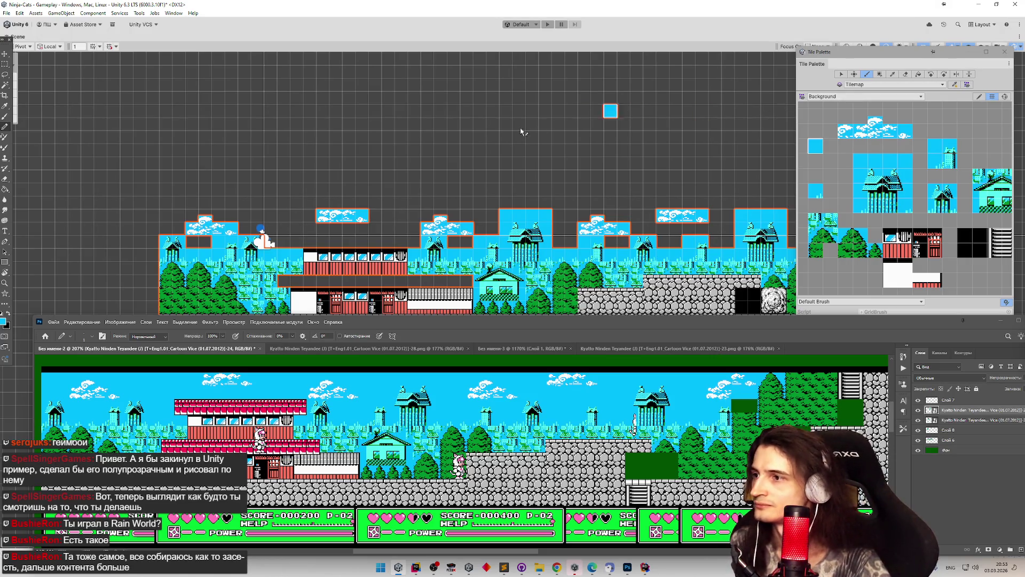
mouse_move(205, 254)
left_mouse_down()
mouse_move(169, 229)
mouse_move(177, 221)
left_mouse_up()
left_click(188, 219)
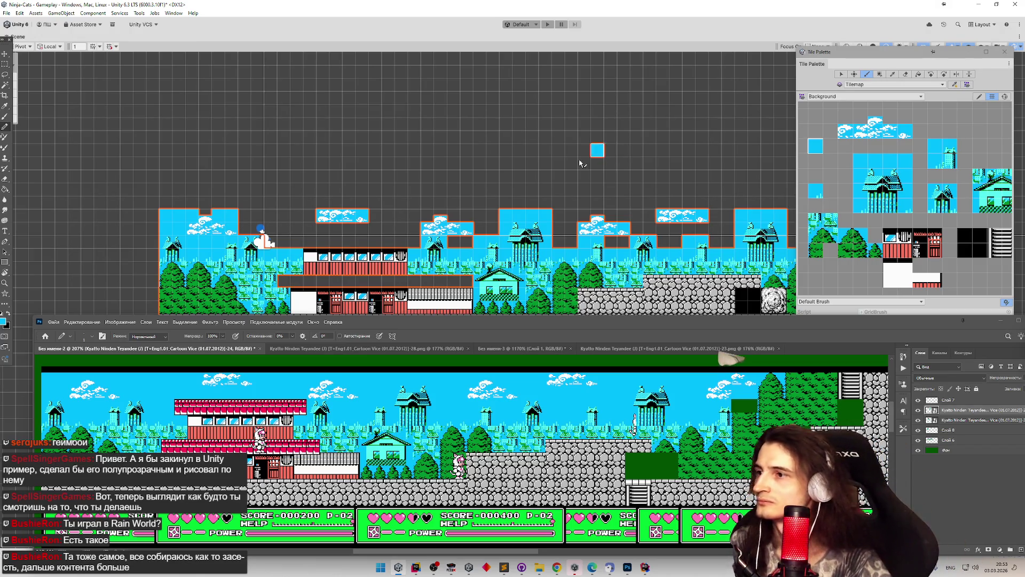
Paint sky tiles into the remaining top-edge notches further right, then pan back to the left end.
mouse_move(247, 221)
left_mouse_down()
mouse_move(292, 245)
mouse_move(278, 220)
mouse_move(314, 233)
mouse_move(313, 243)
mouse_move(414, 235)
mouse_move(321, 229)
mouse_move(382, 217)
mouse_move(497, 228)
mouse_move(457, 251)
left_mouse_up()
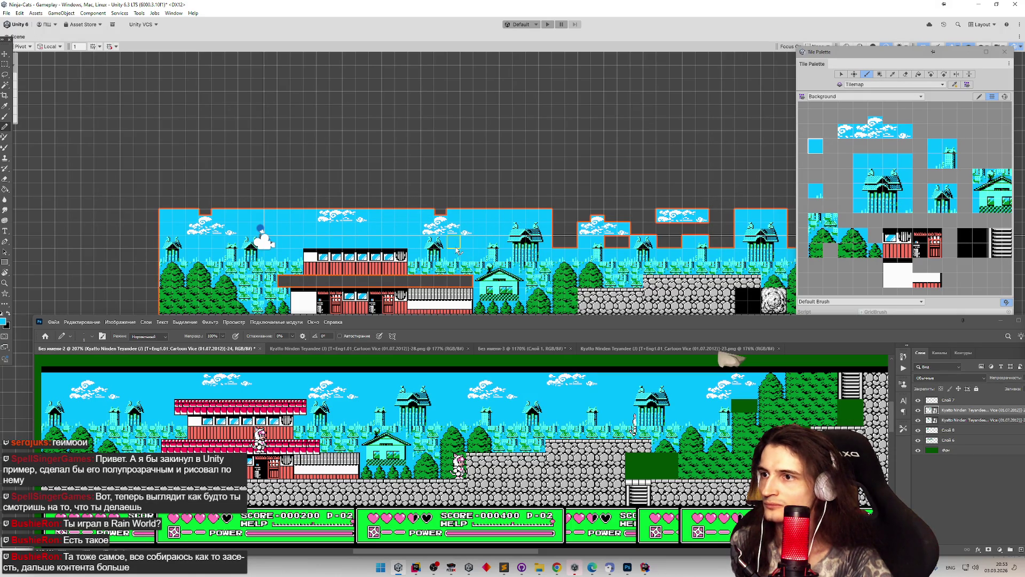
left_click_drag(545, 203, 463, 192)
mouse_move(477, 235)
left_mouse_down()
mouse_move(476, 203)
mouse_move(564, 209)
mouse_move(542, 229)
left_mouse_up()
left_click_drag(554, 191, 477, 191)
mouse_move(532, 220)
left_mouse_down()
mouse_move(558, 222)
mouse_move(566, 210)
mouse_move(483, 167)
mouse_move(432, 180)
left_mouse_up()
mouse_move(531, 211)
left_mouse_down()
mouse_move(576, 220)
mouse_move(570, 228)
left_mouse_up()
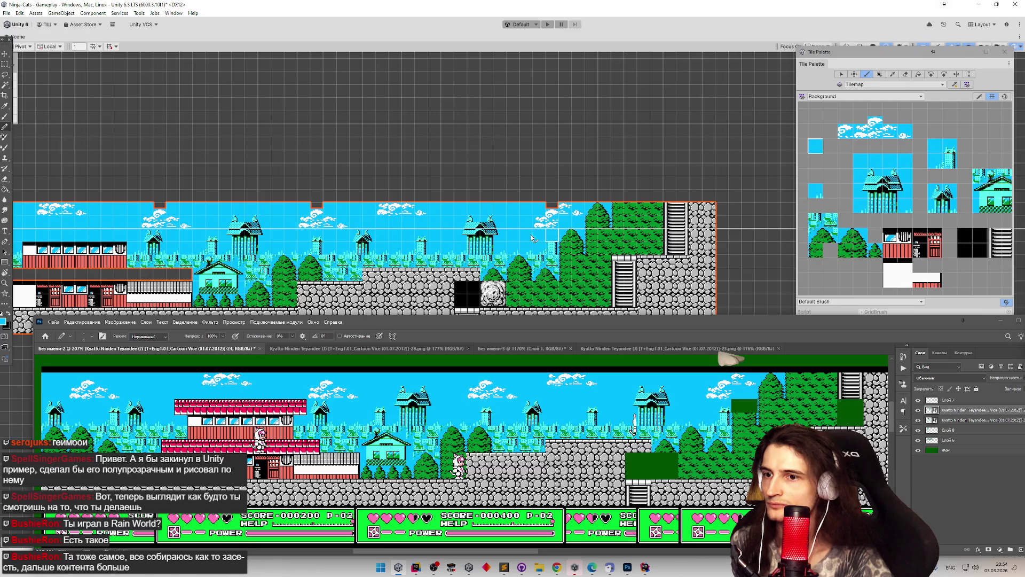
left_click_drag(407, 214, 568, 139)
left_click_drag(374, 176, 534, 176)
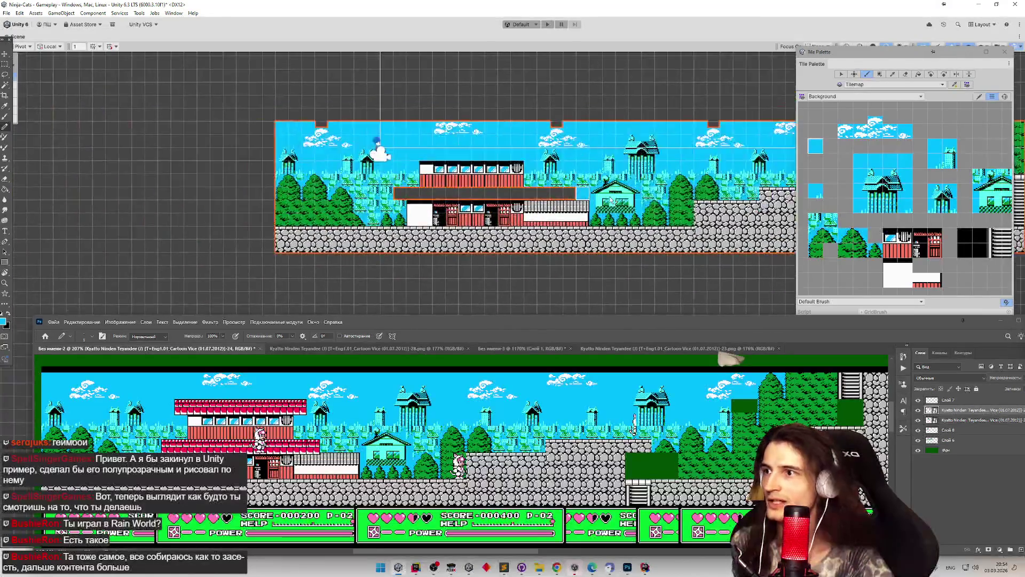
Pick the red roof tile from the Solid palette and paint it along the brown bar.
left_click(379, 170)
left_click(855, 96)
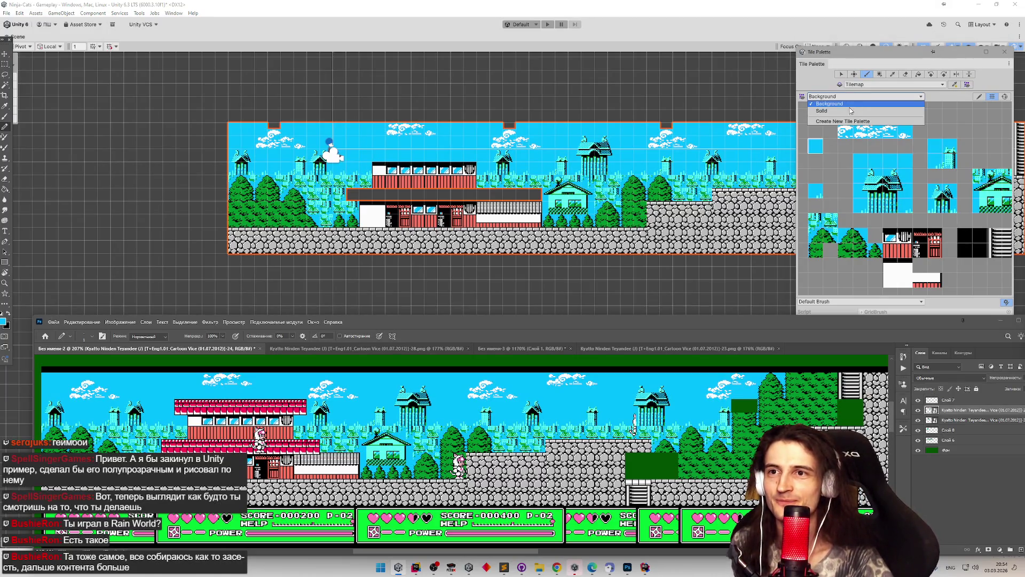
left_click(844, 113)
left_click(918, 185)
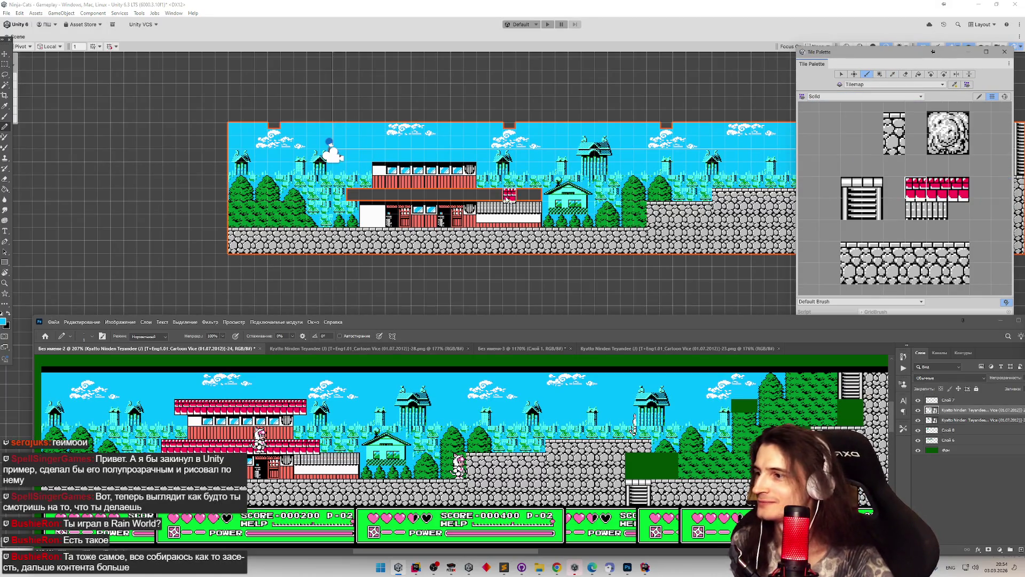
left_click(347, 198)
left_click(353, 196)
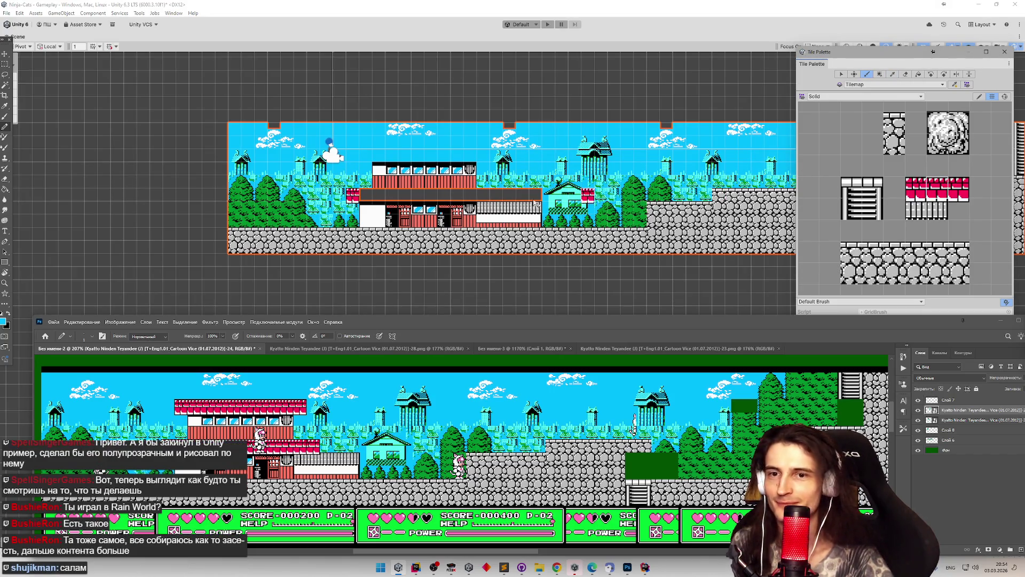
left_click_drag(368, 196, 474, 196)
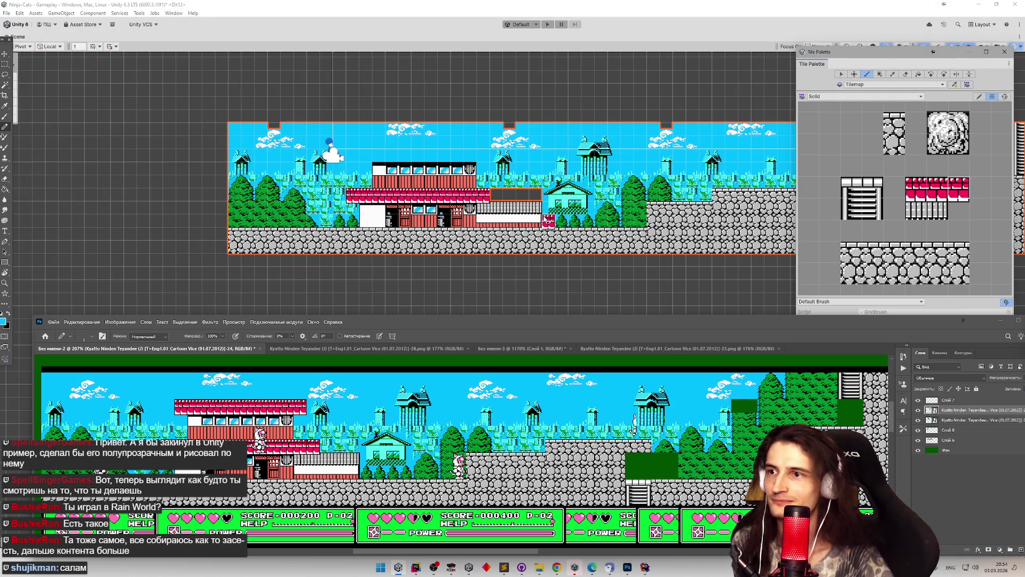
left_click(496, 195)
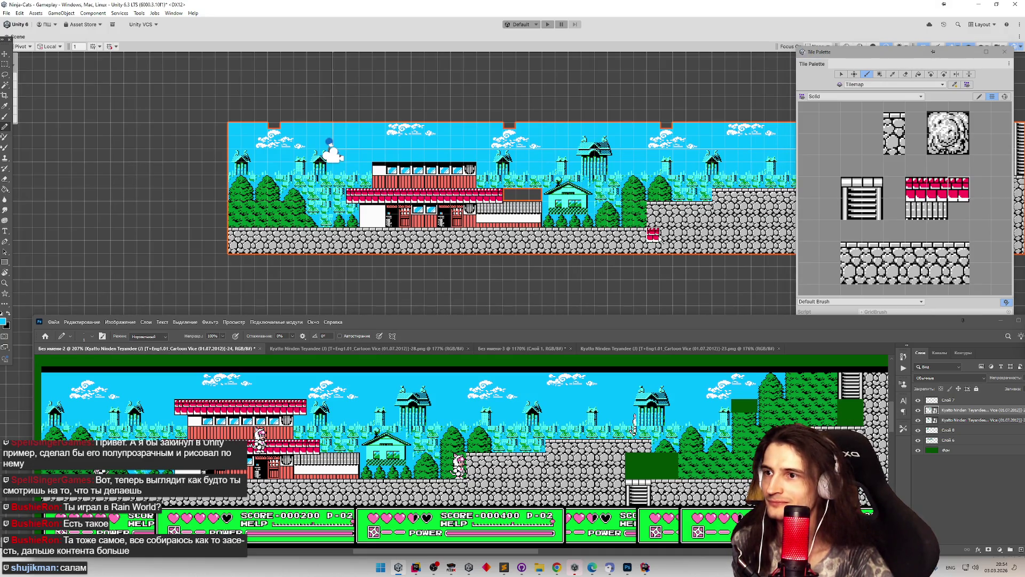
Switch back to the Background palette and pick a background tile.
left_click(871, 96)
left_click(865, 111)
left_click(829, 219)
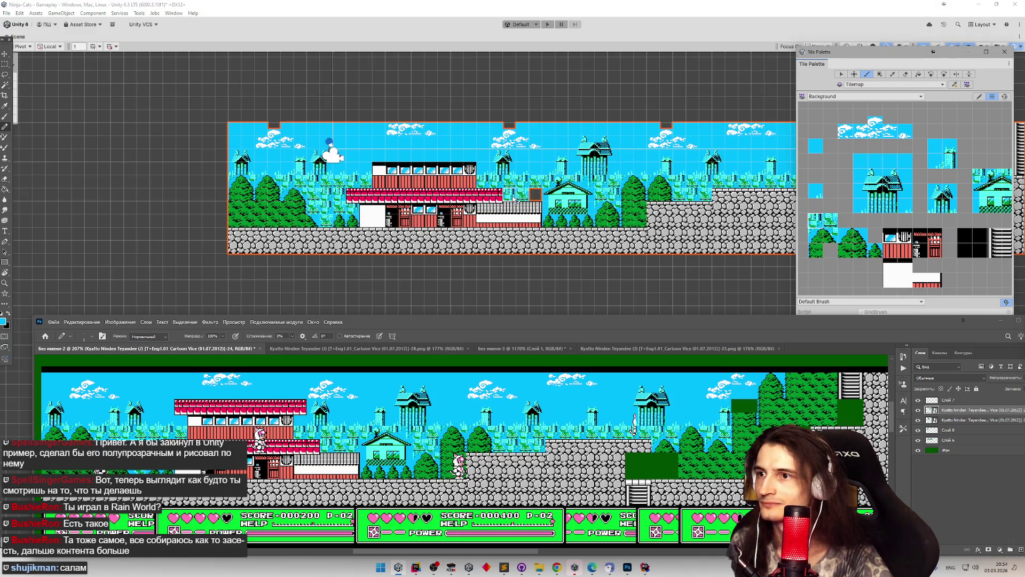
left_click_drag(519, 151, 548, 156)
Return to the Solid palette and paint a red roof row across the upper building's top.
left_click(865, 97)
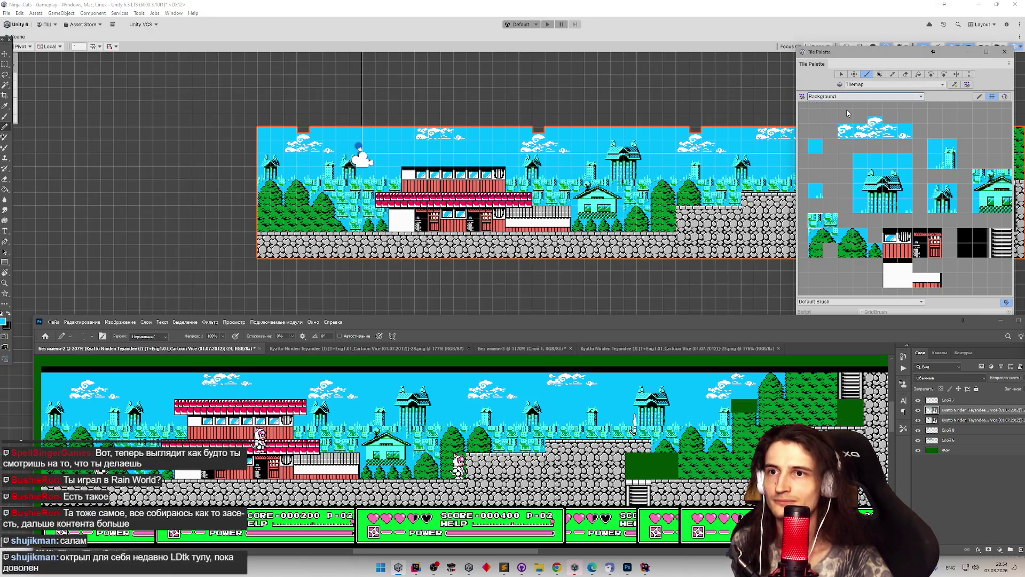
left_click(844, 116)
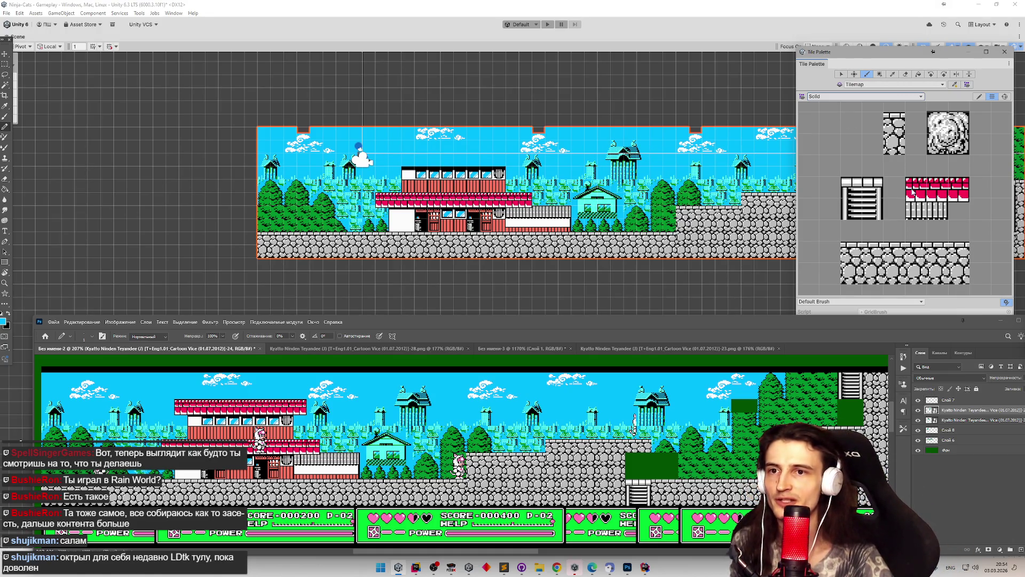
left_click(914, 193)
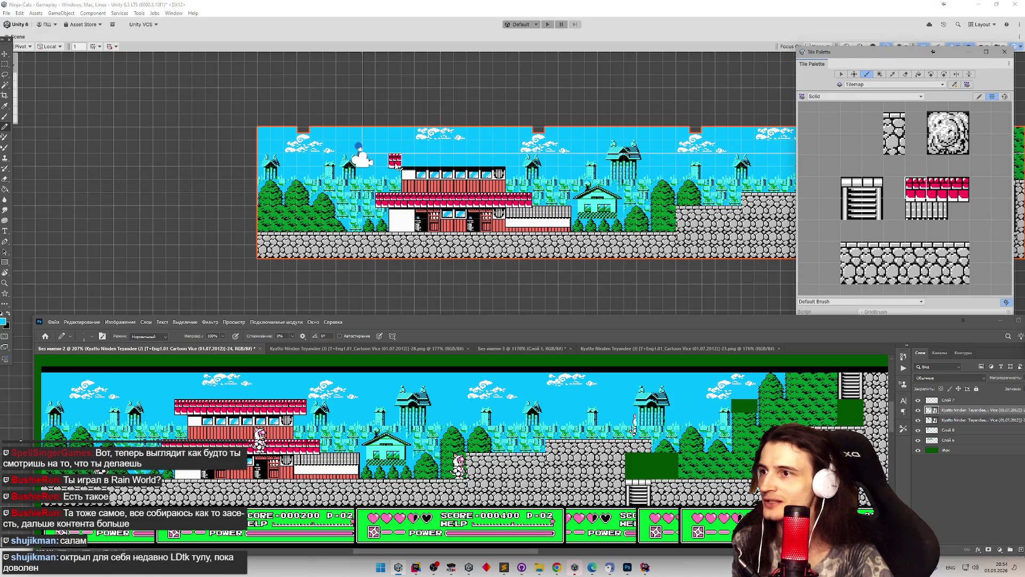
left_click(395, 161)
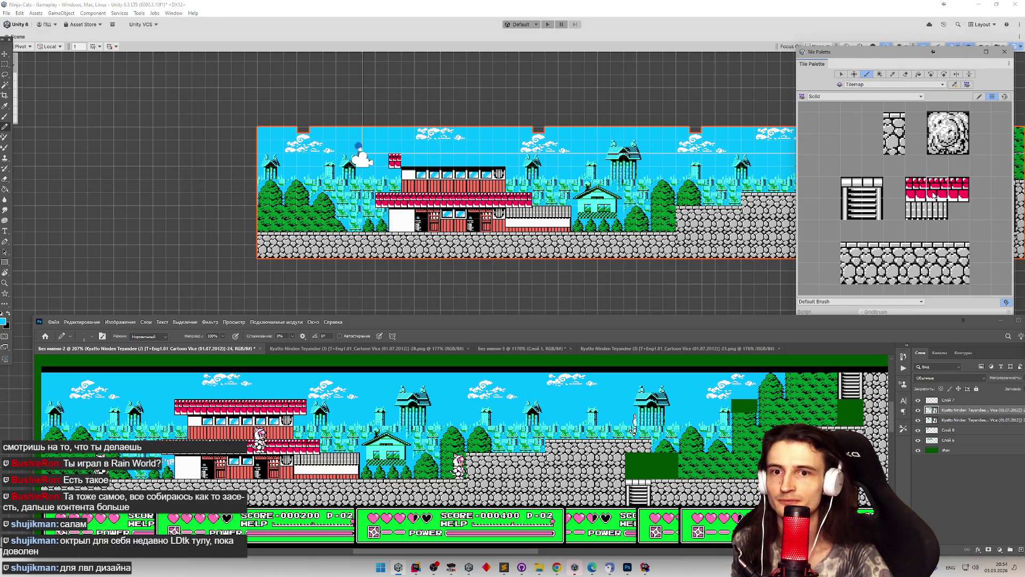
left_click(406, 163)
left_click(422, 163)
left_click_drag(447, 164, 505, 163)
left_click(960, 198)
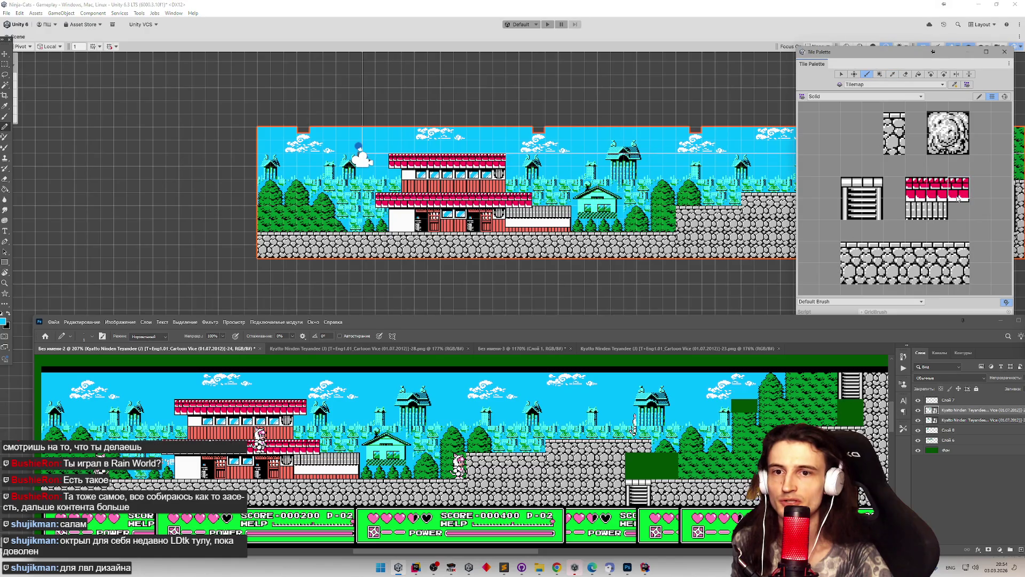
left_click(513, 160)
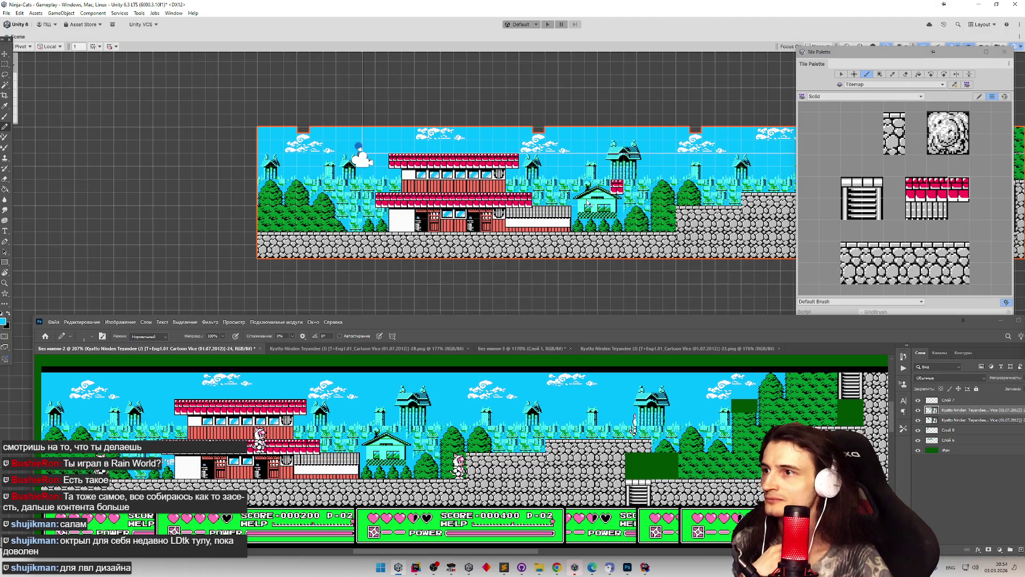
key("Right")
key("Right")
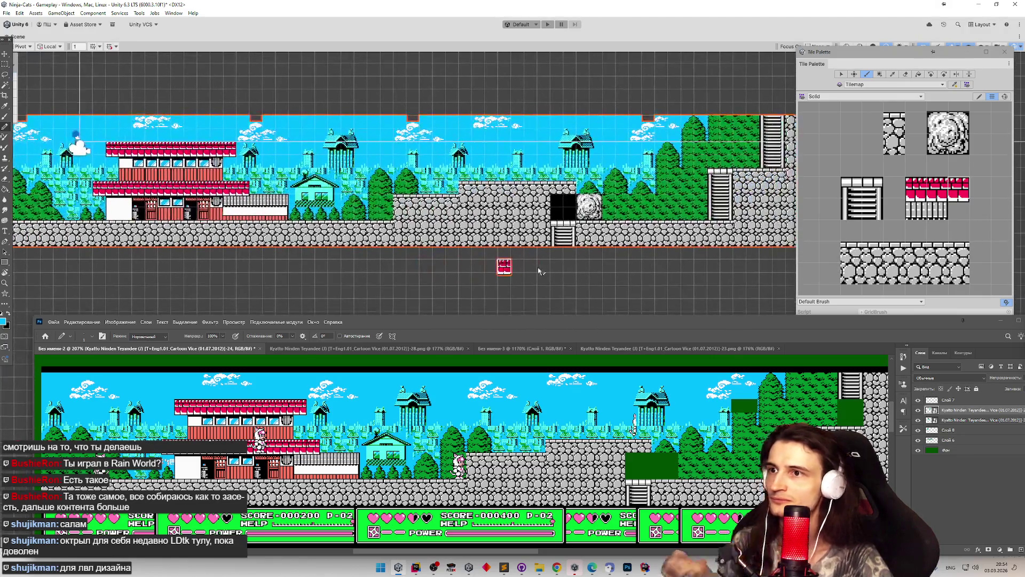
key("Left")
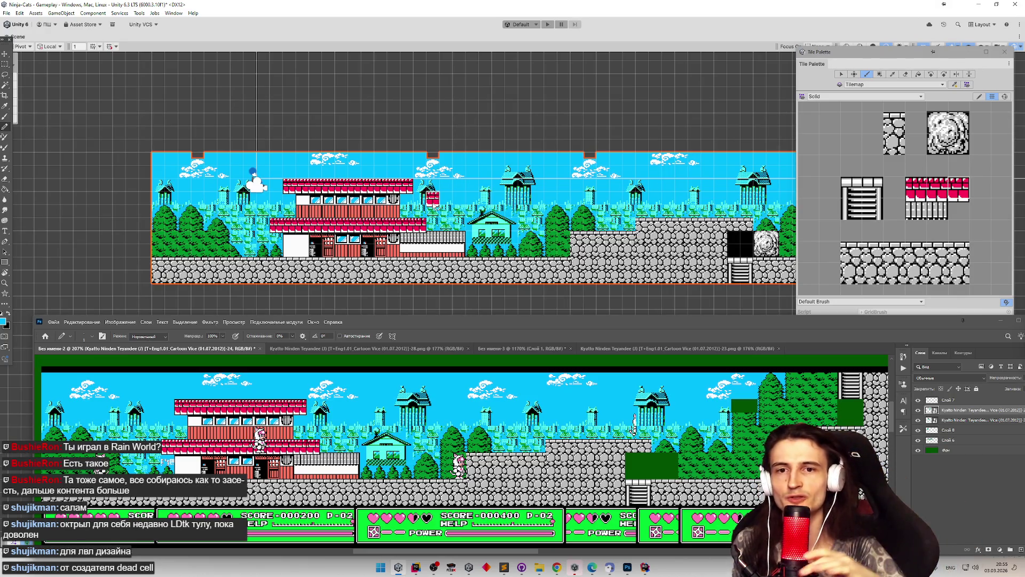
scroll(222, 137, "down", 2)
scroll(222, 142, "up", 2)
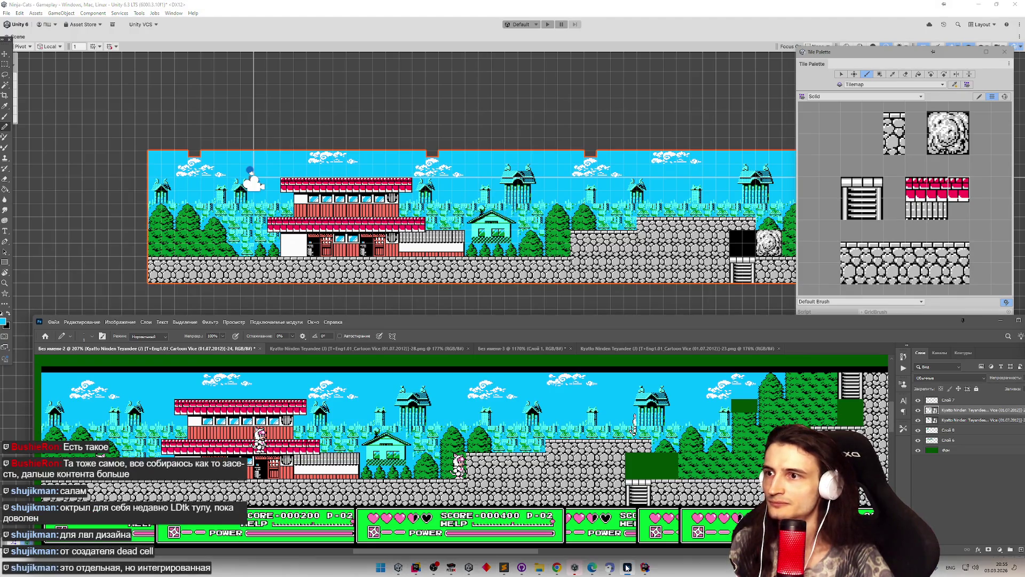
left_click(1000, 320)
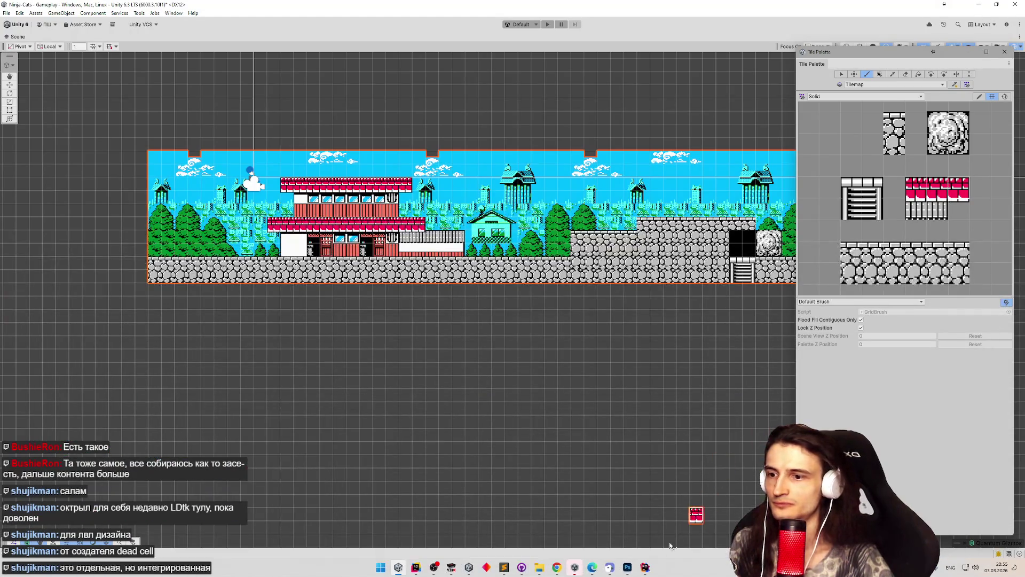
mouse_move(623, 572)
left_click(627, 528)
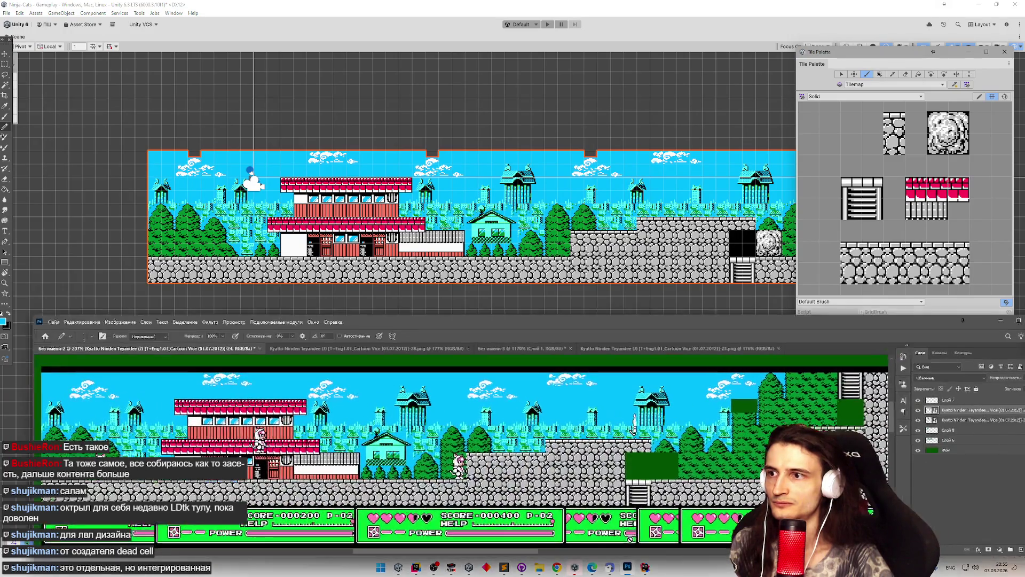
Switch to the Без имени-3 tileset document and zoom in on it.
left_click(520, 348)
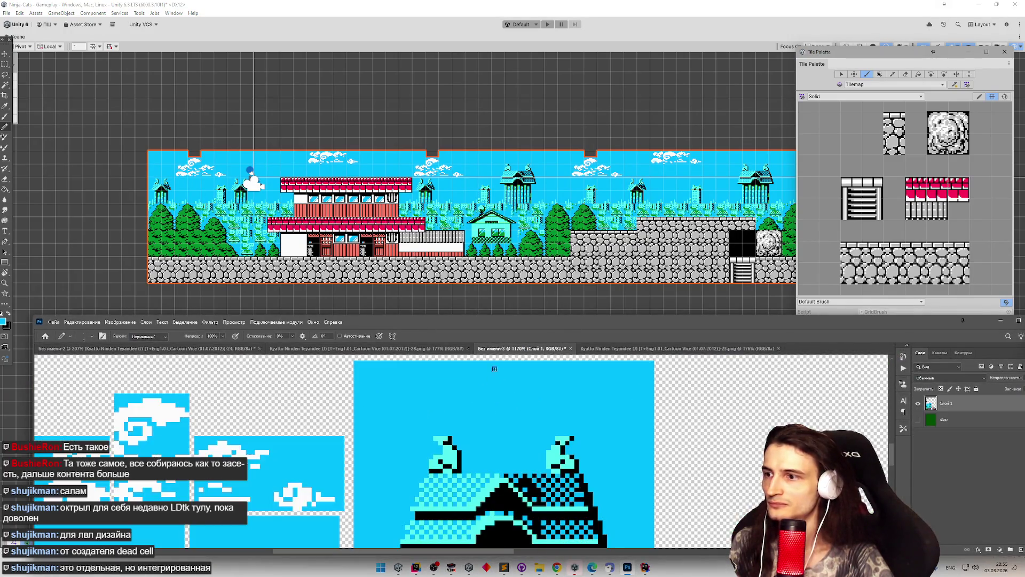
scroll(433, 404, "down", 2)
scroll(433, 404, "down", 1)
scroll(271, 382, "up", 4)
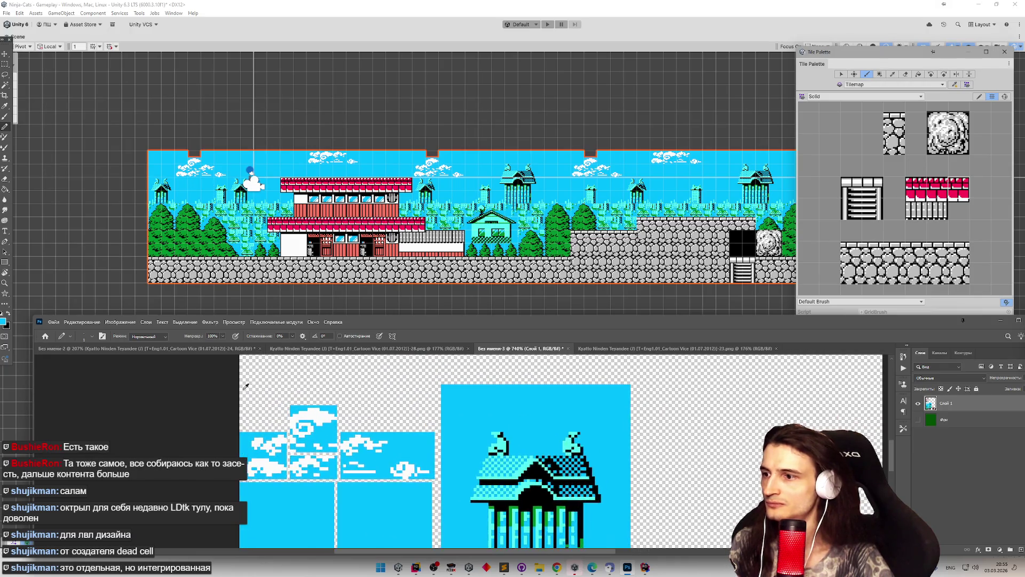
scroll(322, 408, "down", 1)
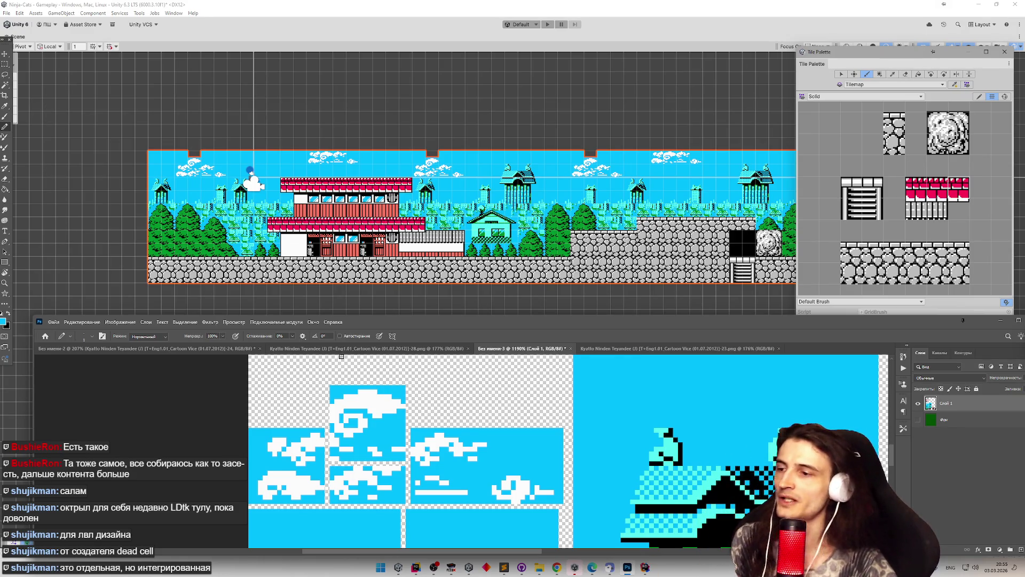
scroll(334, 371, "down", 2)
scroll(337, 426, "up", 3)
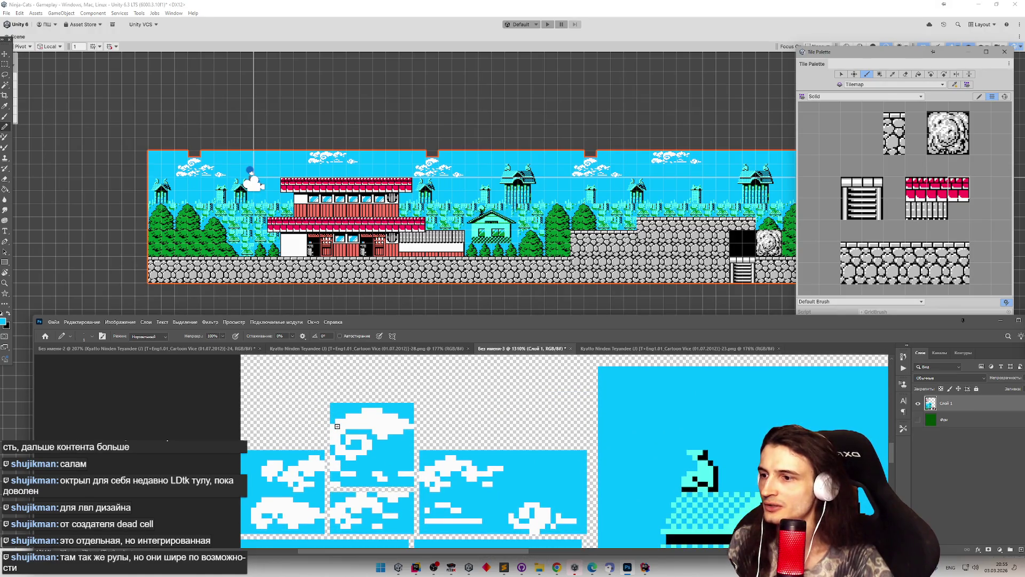
Marquee-select the top-left cloud tile and bring up its context menu.
left_click(5, 64)
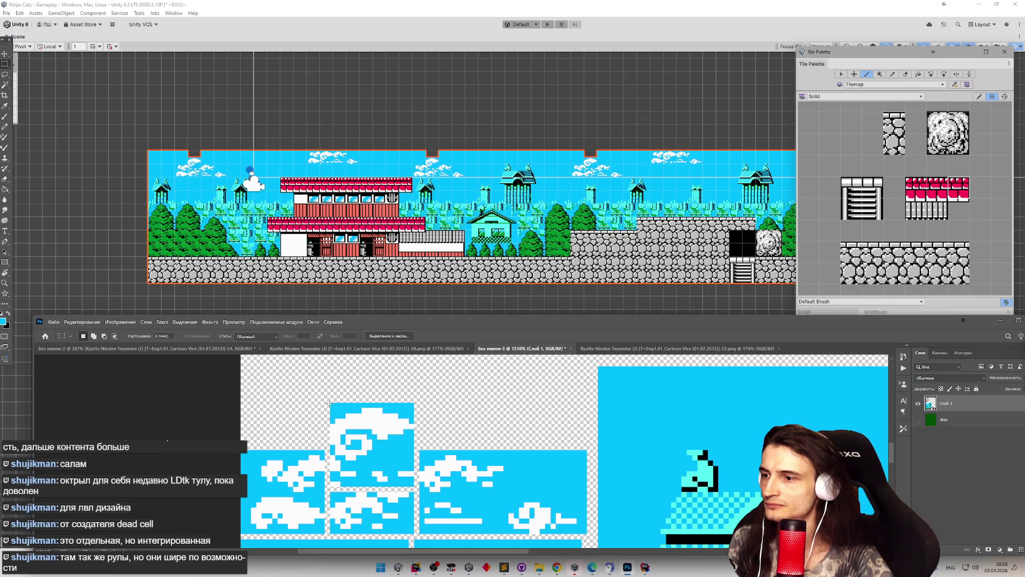
scroll(330, 470, "up", 2)
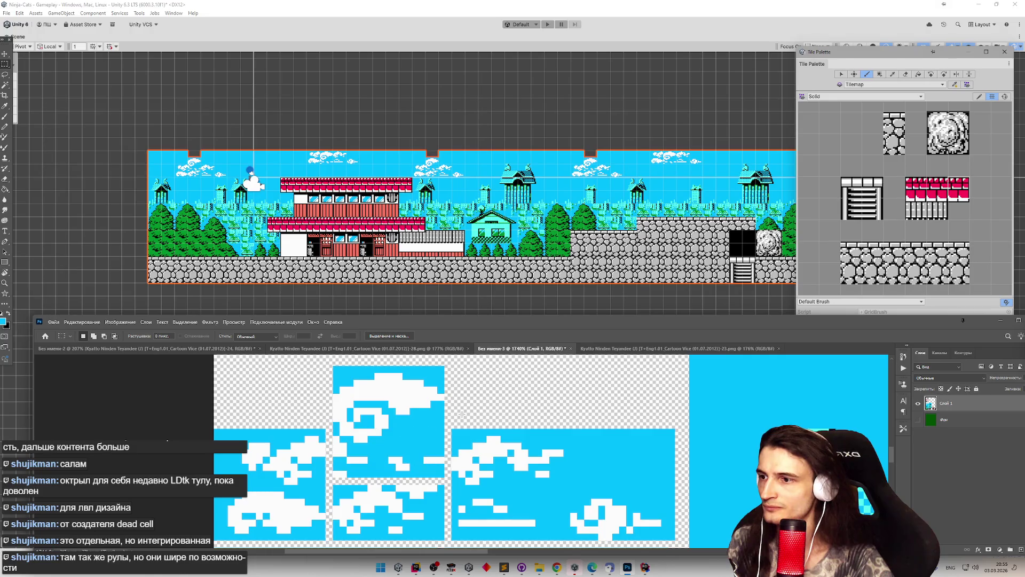
scroll(400, 438, "down", 2)
mouse_move(358, 392)
left_mouse_down()
mouse_move(427, 447)
mouse_move(433, 466)
left_mouse_up()
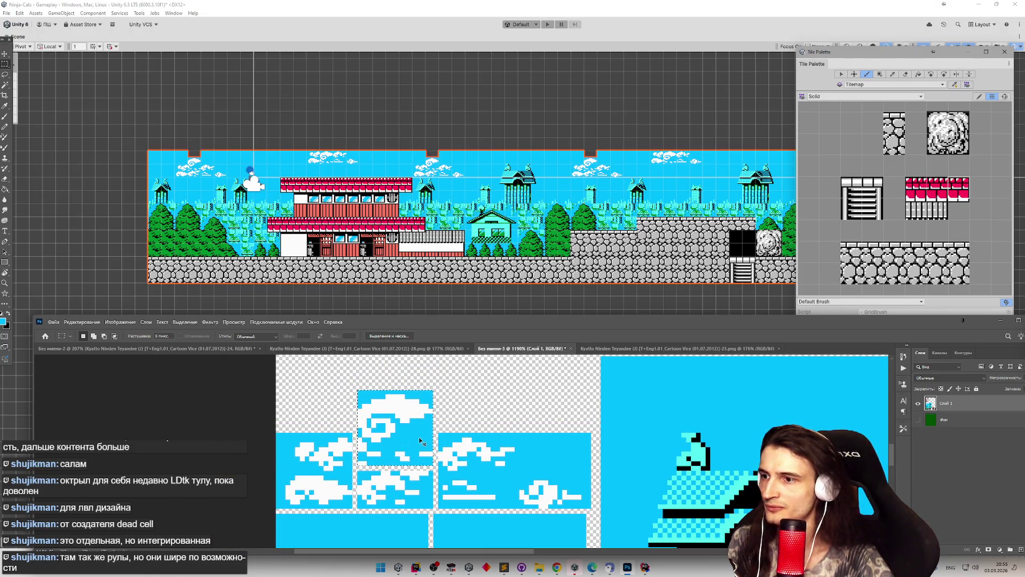
right_click(420, 441)
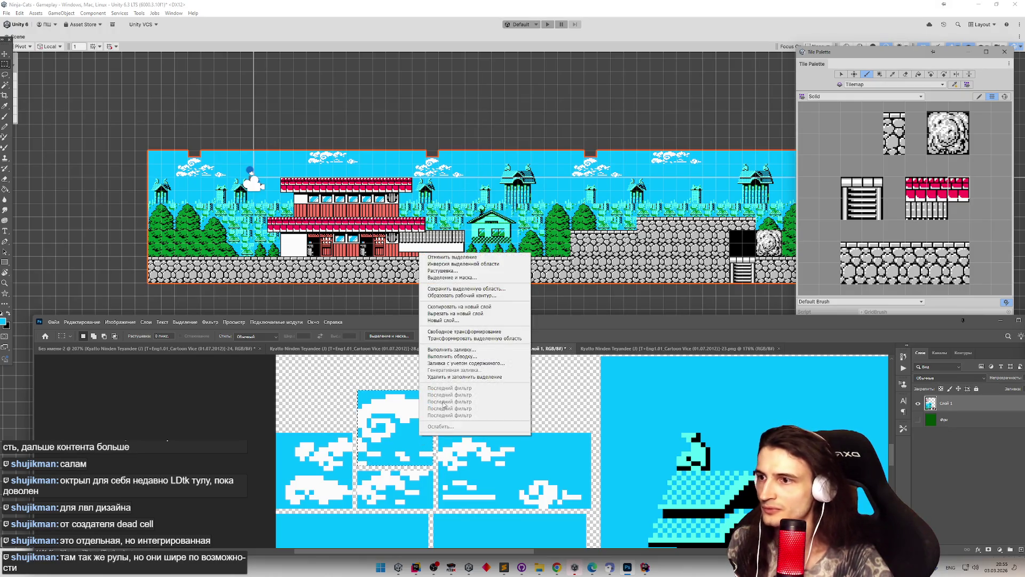
Copy the cloud tile onto a new layer and move it up and right.
left_click(462, 308)
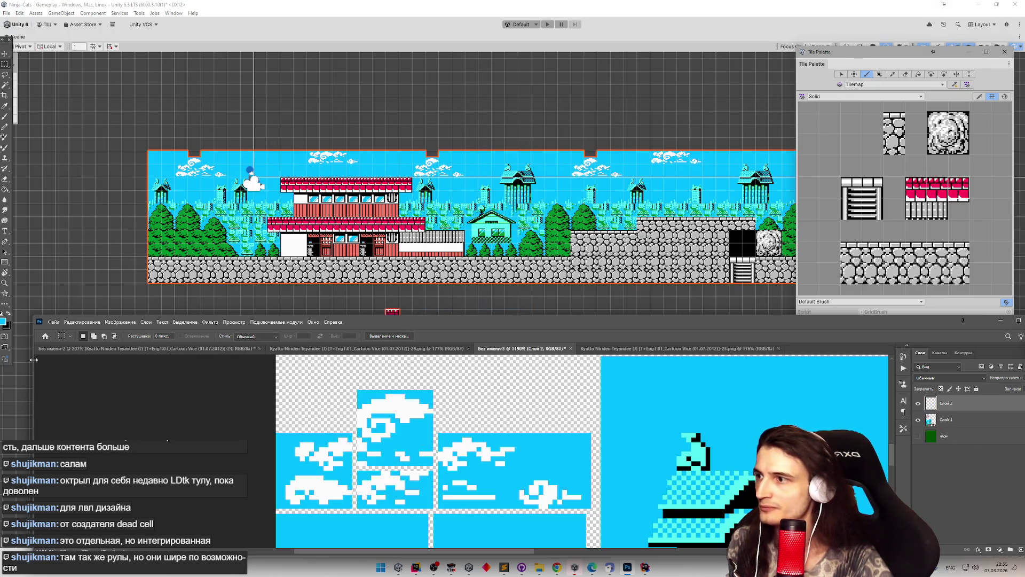
left_click(6, 55)
left_click_drag(403, 424, 484, 390)
left_click(387, 409)
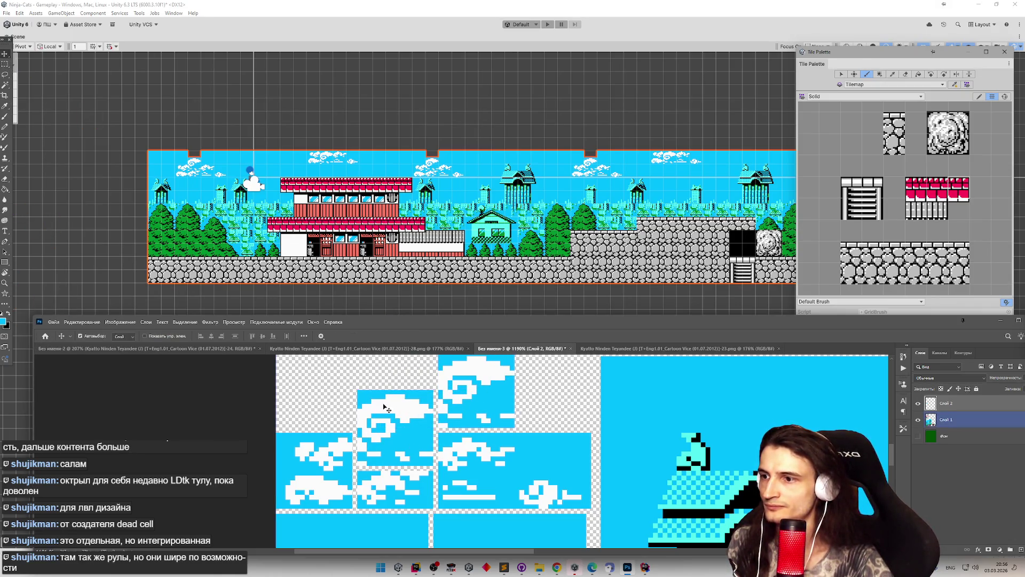
Delete the swirl cloud from Слой 1 and nudge the next cloud piece into place.
left_click(5, 65)
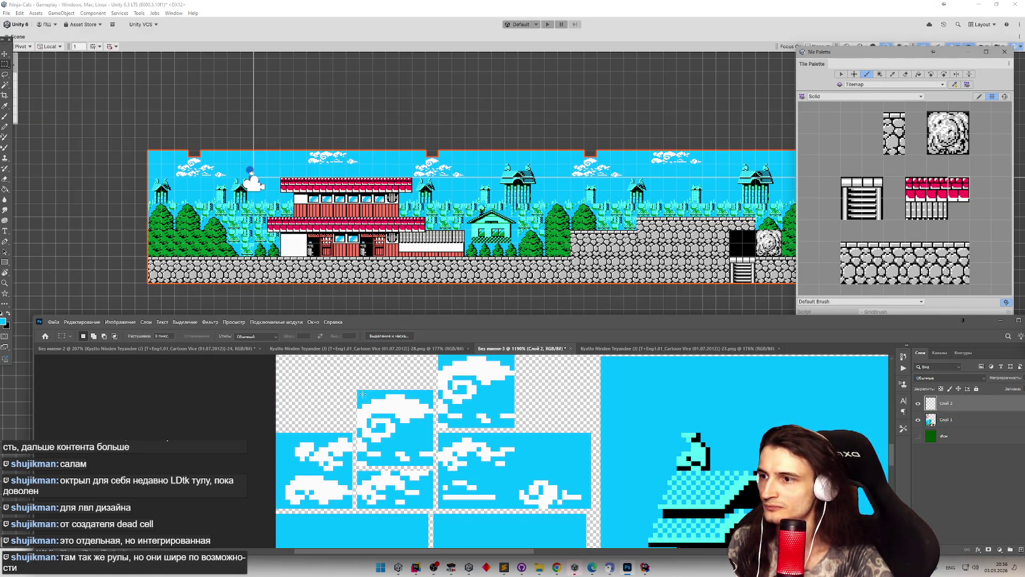
left_click_drag(358, 390, 434, 431)
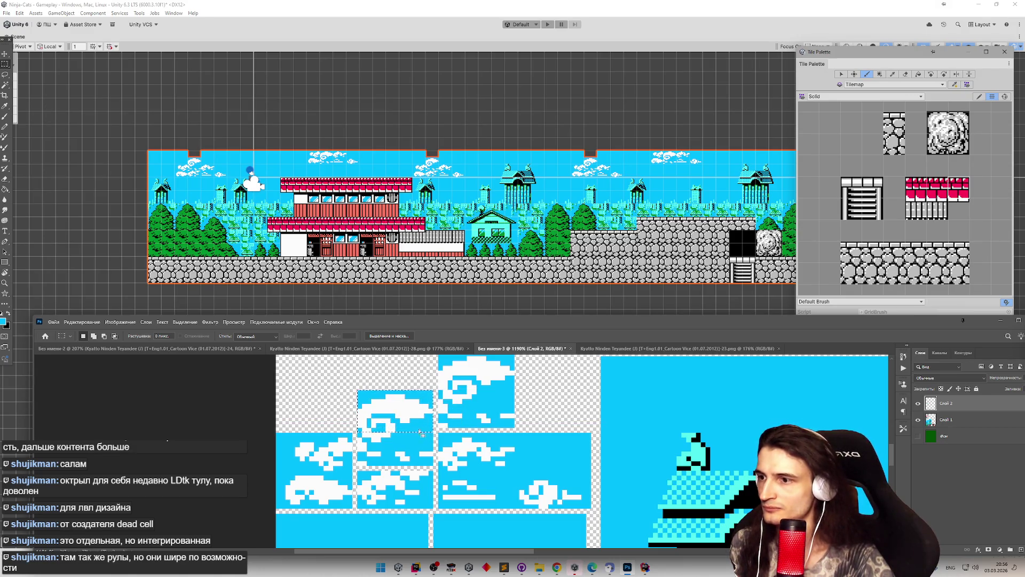
left_click(932, 420)
key("Delete")
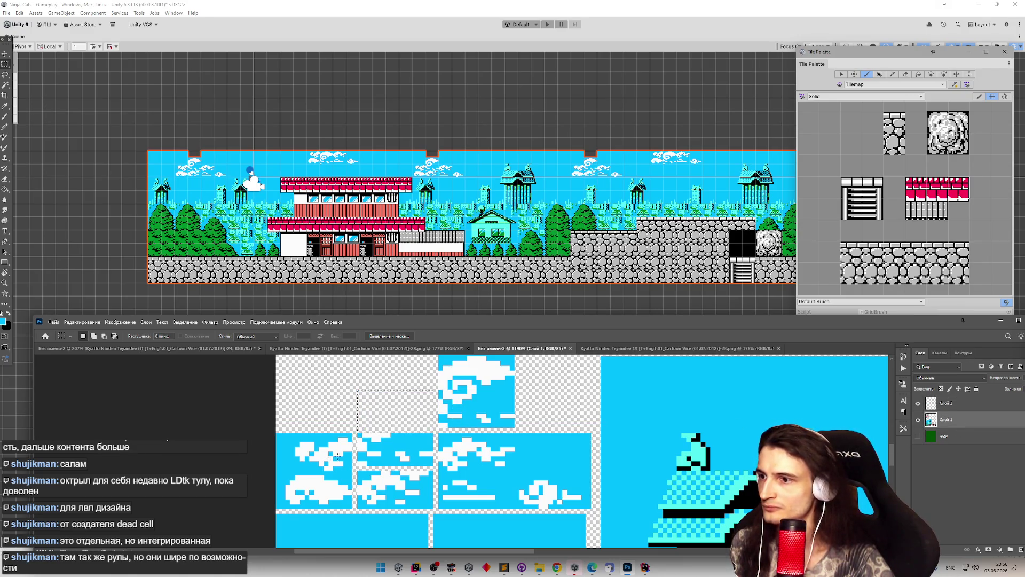
mouse_move(358, 433)
left_mouse_down()
mouse_move(411, 446)
mouse_move(432, 465)
left_mouse_up()
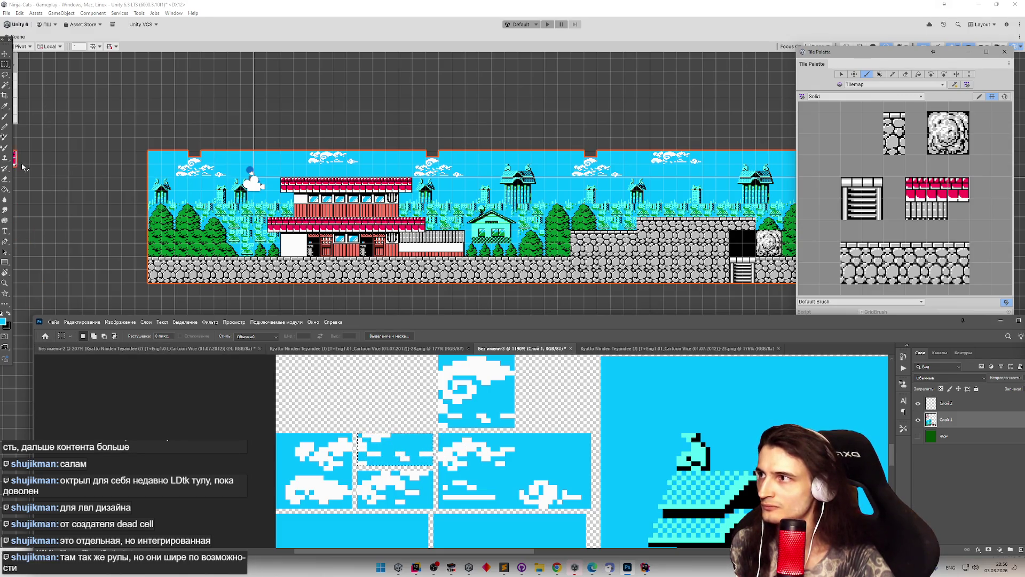
left_click(6, 54)
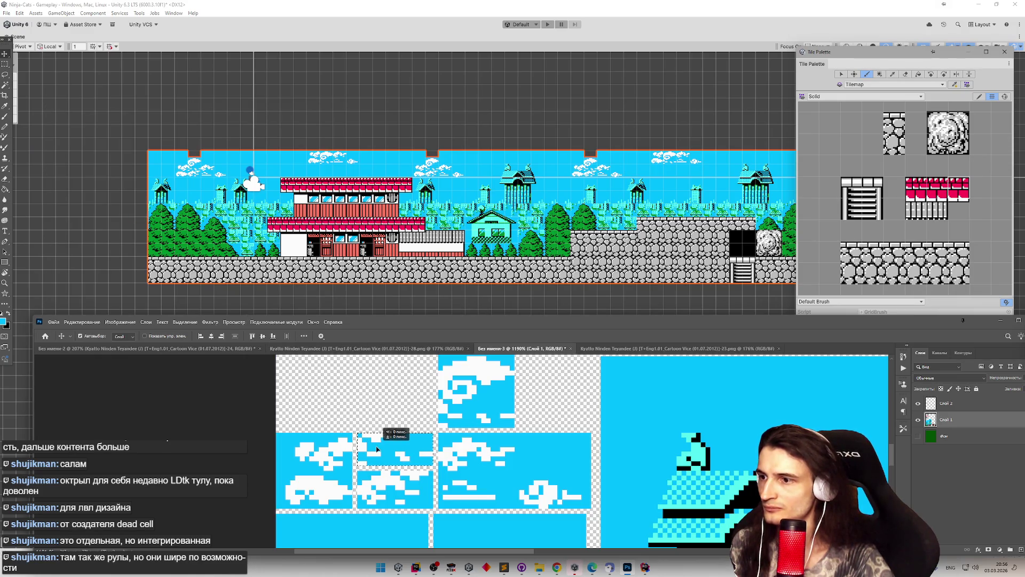
left_click_drag(386, 408, 386, 411)
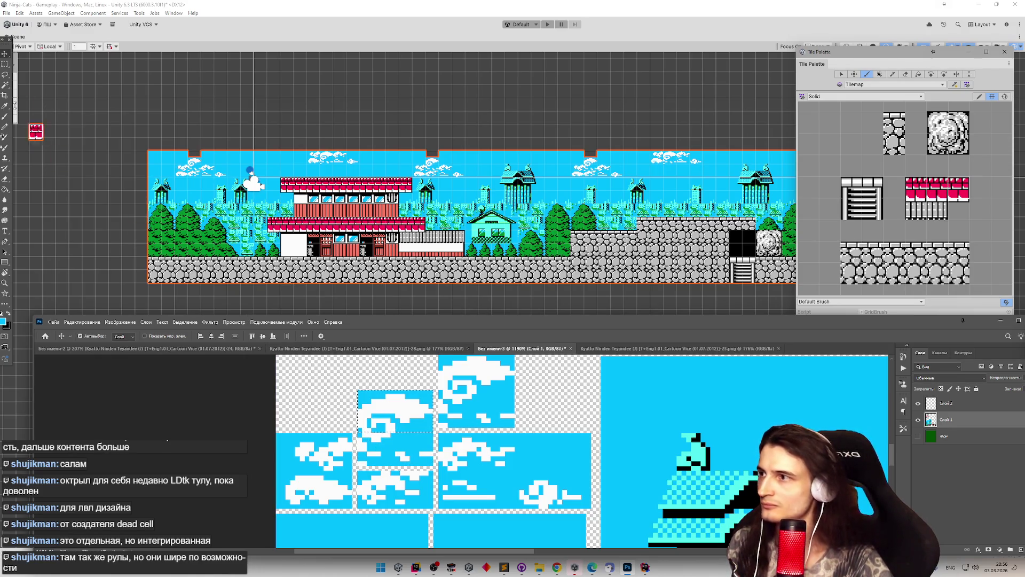
left_click(6, 64)
key("ctrl+d")
Cut a strip of the cloud tiles onto a new layer and shift it left.
left_click_drag(359, 432, 439, 459)
right_click(626, 384)
left_click(660, 264)
left_click(5, 54)
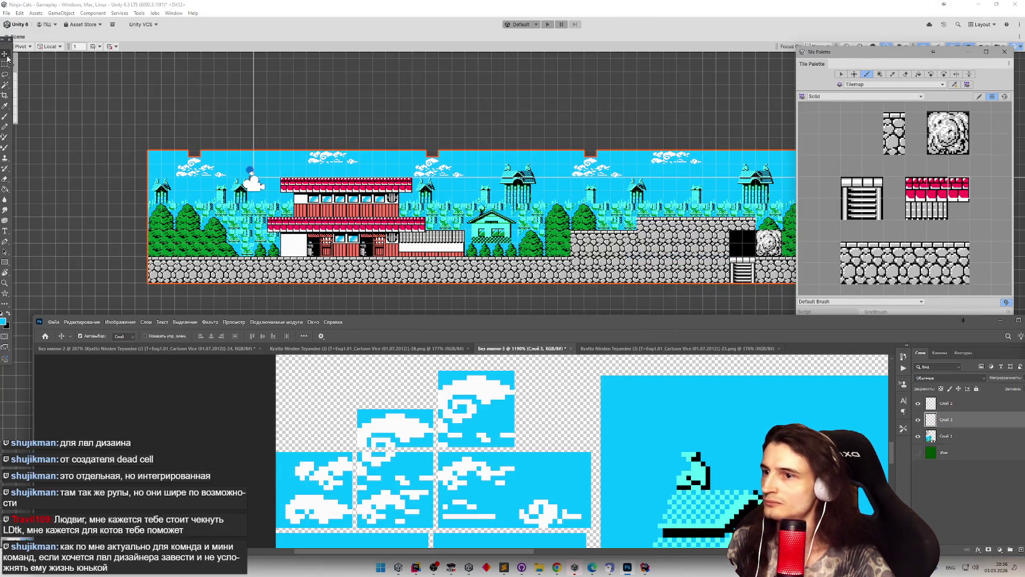
mouse_move(528, 395)
left_mouse_down()
mouse_move(404, 388)
mouse_move(397, 399)
left_mouse_up()
Cut a 17×5 px strip at the cyan tile's corner onto its own layer.
key("m")
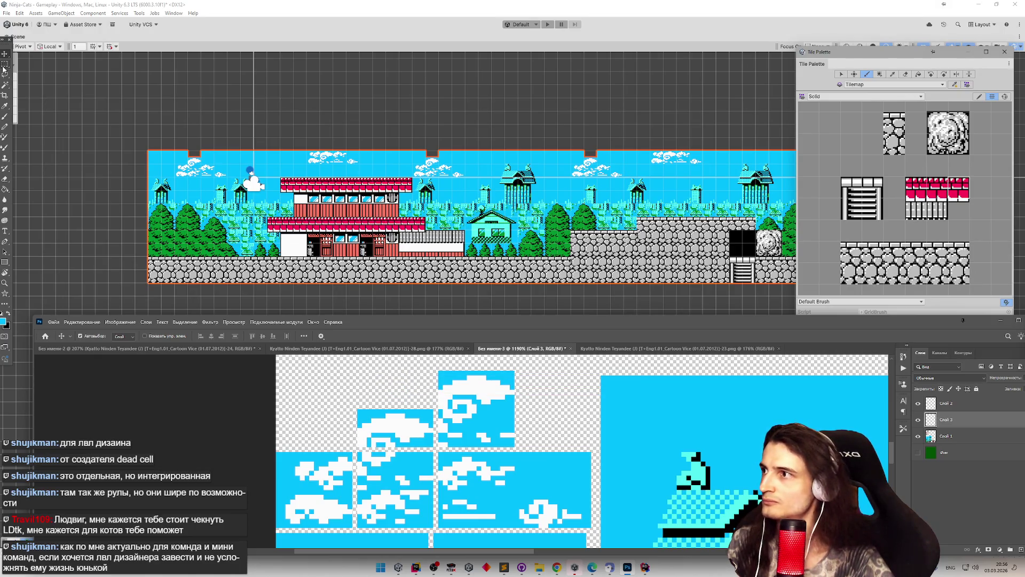
mouse_move(601, 377)
left_mouse_down()
mouse_move(677, 390)
mouse_move(676, 404)
left_mouse_up()
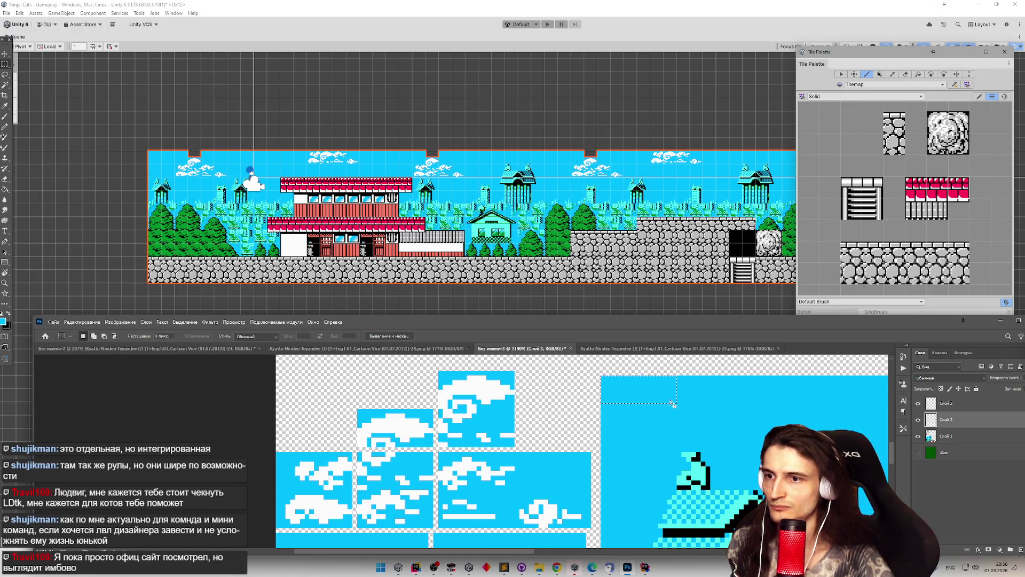
left_click(596, 378)
mouse_move(601, 377)
left_mouse_down()
mouse_move(678, 392)
mouse_move(677, 413)
left_mouse_up()
right_click(638, 401)
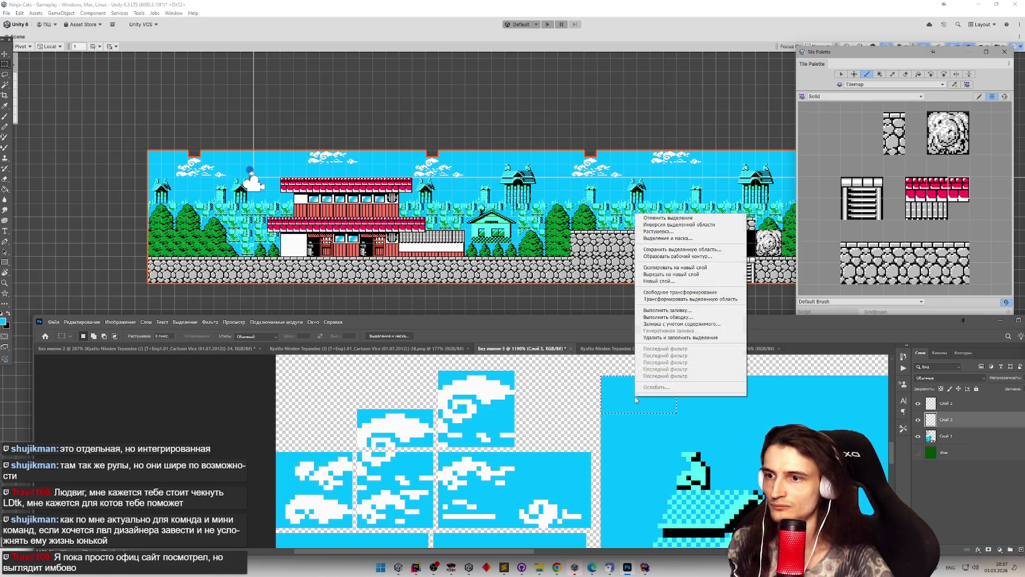
left_click(659, 270)
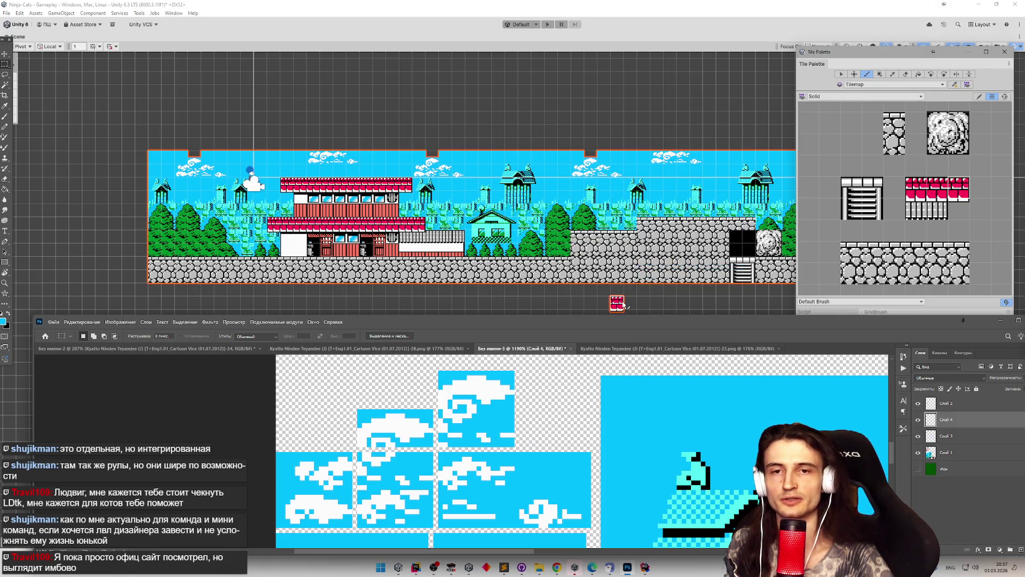
left_click(5, 54)
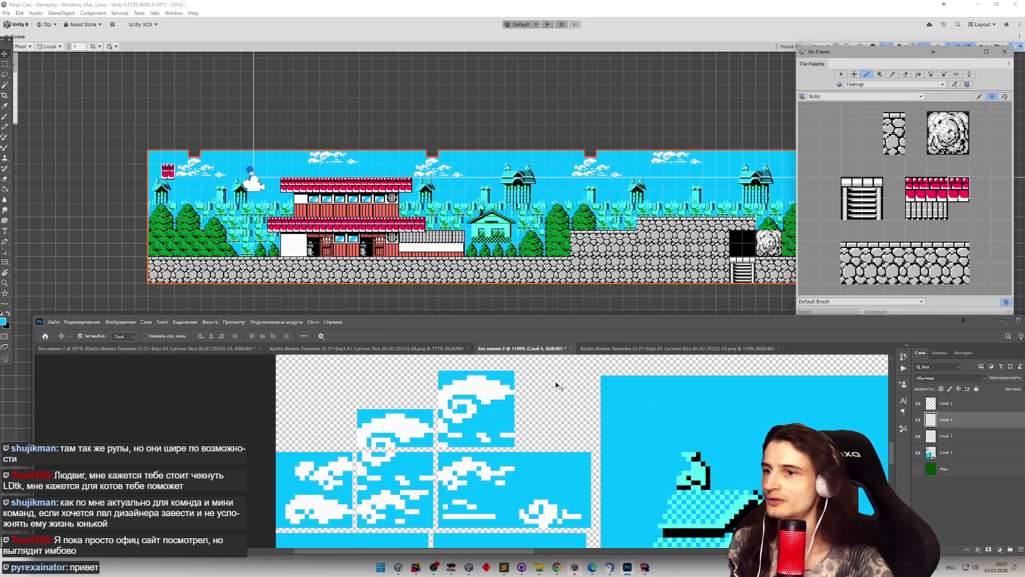
mouse_move(628, 393)
left_mouse_down()
mouse_move(355, 385)
mouse_move(377, 391)
left_mouse_up()
key("Escape")
Cut a 16×9 px strip atop the temple tile to a layer and shift it one pixel.
left_click(5, 64)
mouse_move(359, 410)
left_mouse_down()
mouse_move(434, 420)
mouse_move(434, 447)
left_mouse_up()
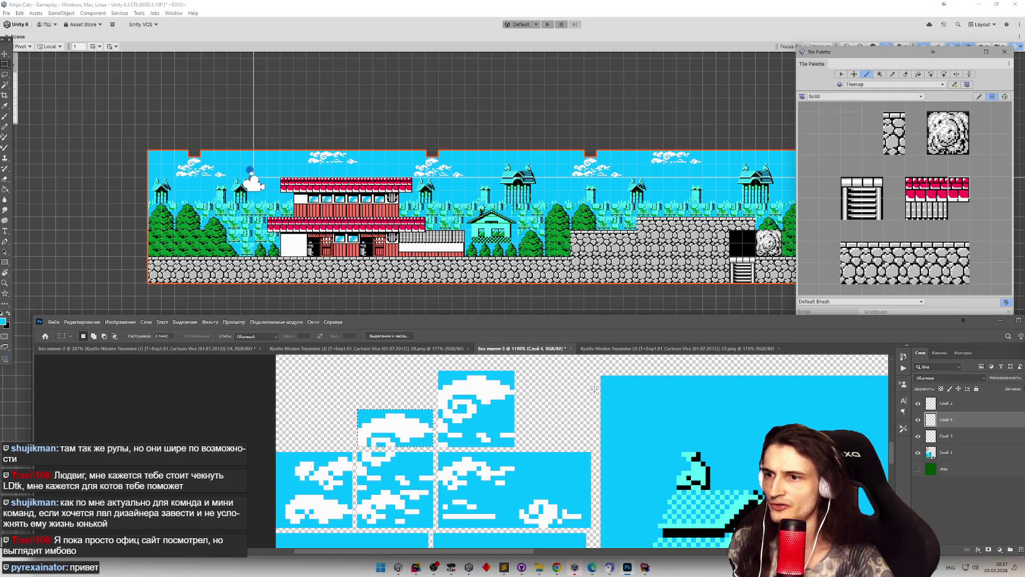
scroll(593, 395, "down", 3)
left_click_drag(595, 387, 633, 407)
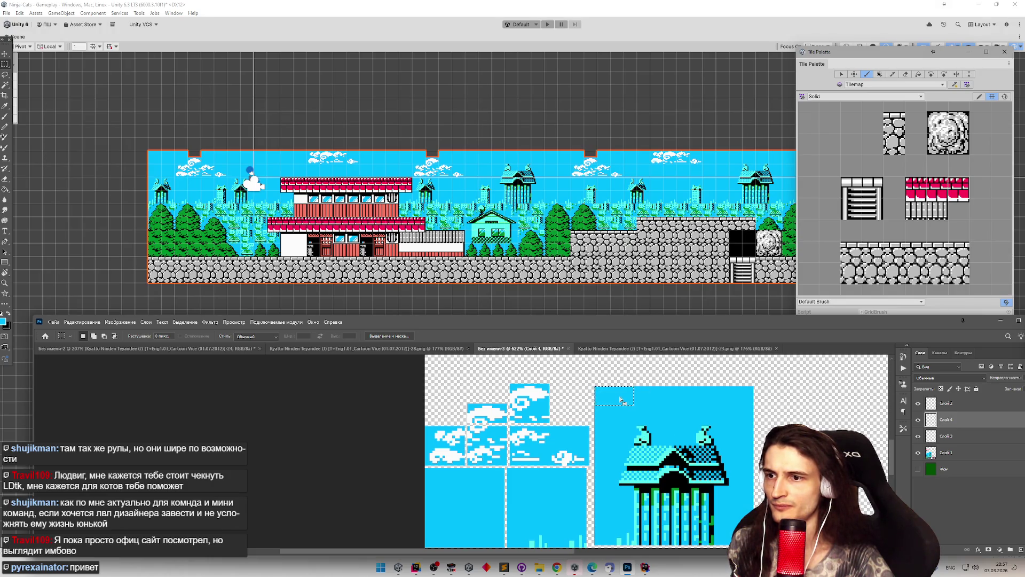
right_click(622, 399)
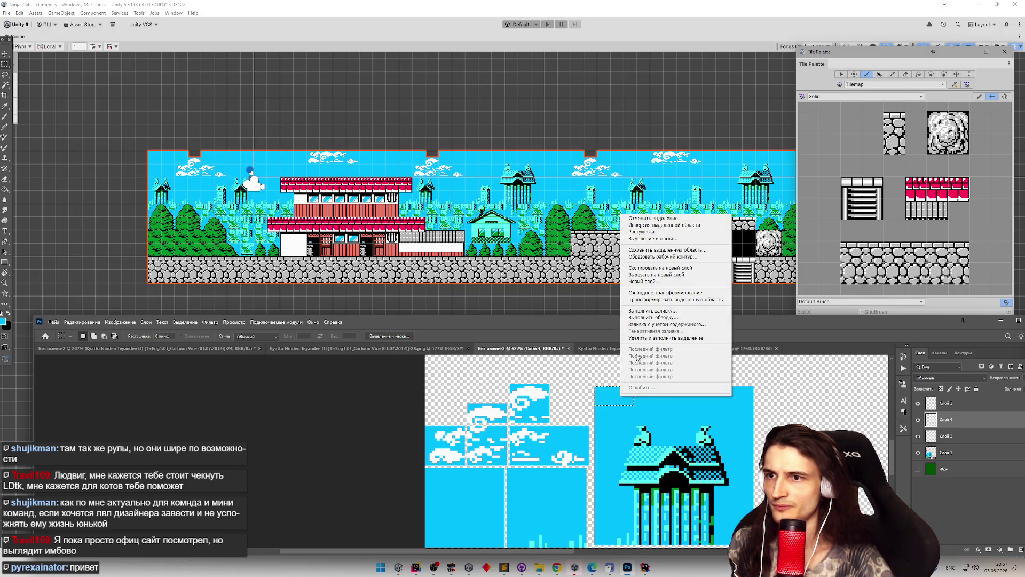
left_click(655, 275)
key("v")
mouse_move(597, 394)
left_mouse_down()
mouse_move(585, 401)
mouse_move(597, 396)
left_mouse_up()
left_click(946, 419)
Merge the cut layers down with Ctrl+E into Слой 1.
key("ctrl+e")
left_click(946, 424)
key("ctrl+e")
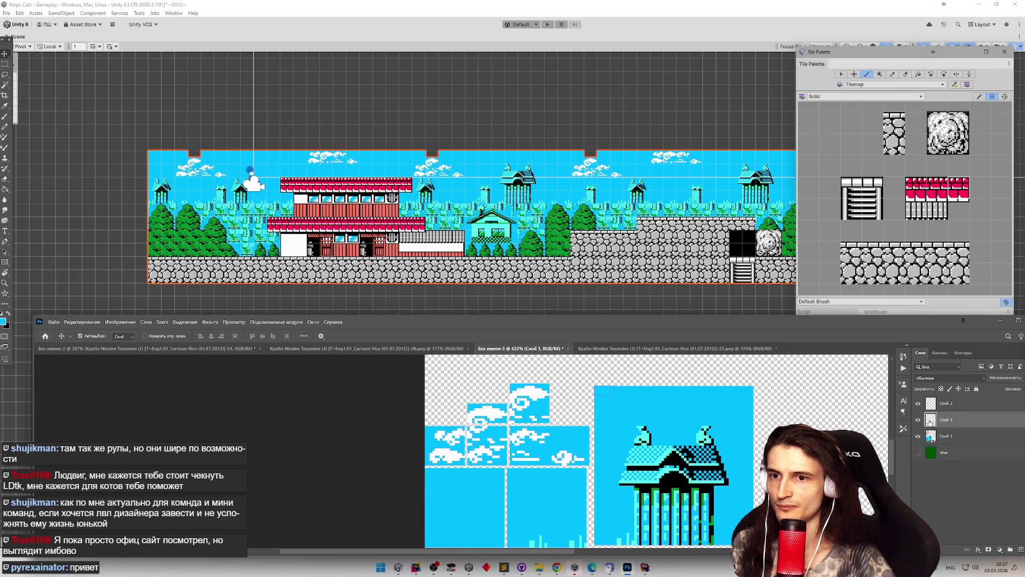
key("ctrl+e")
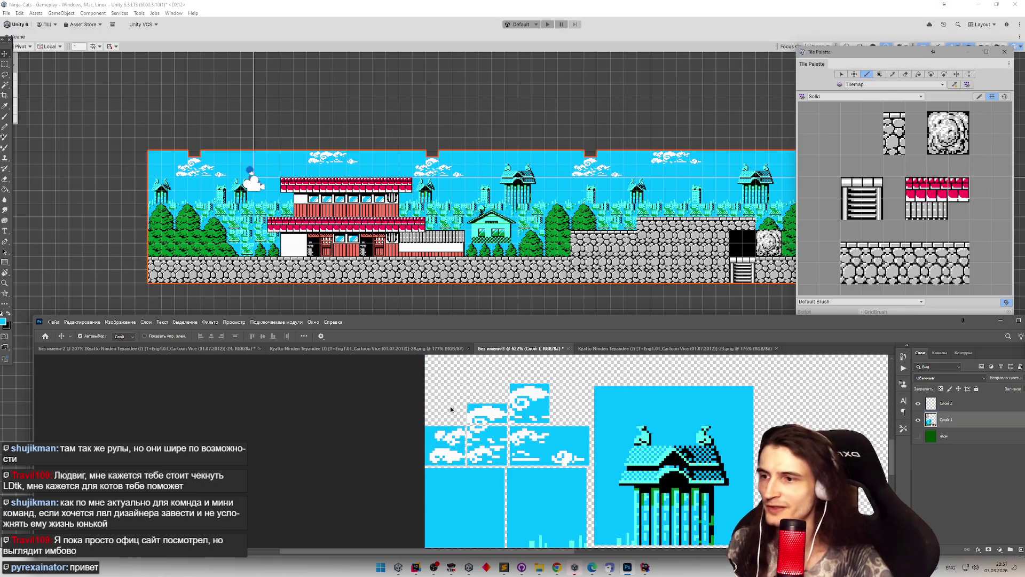
Pencil sky-blue pixels along the cloud tile's transparent top edge, then zoom out.
scroll(480, 398, "up", 5)
key("b")
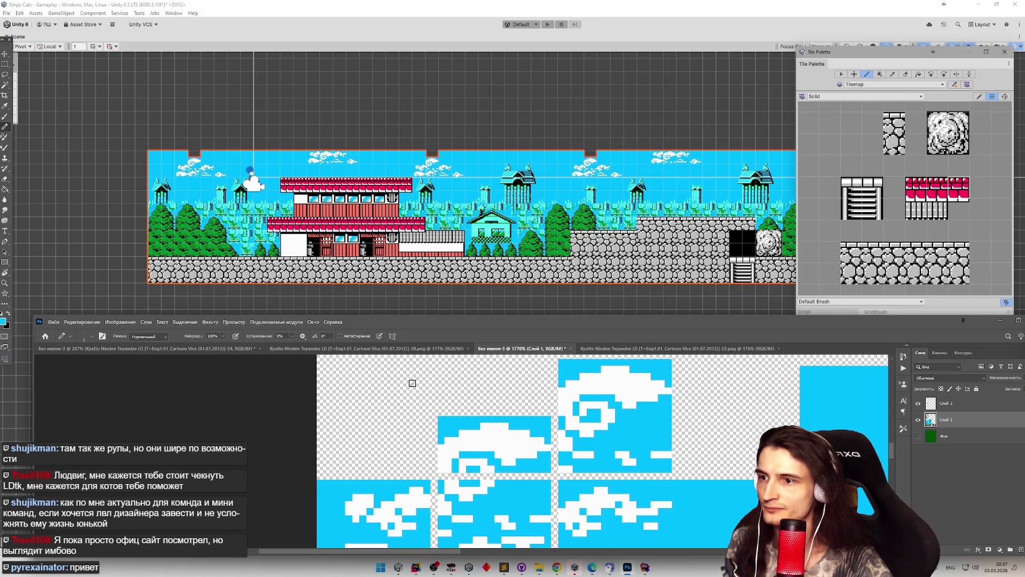
mouse_move(464, 364)
left_mouse_down()
mouse_move(529, 366)
mouse_move(543, 397)
left_mouse_up()
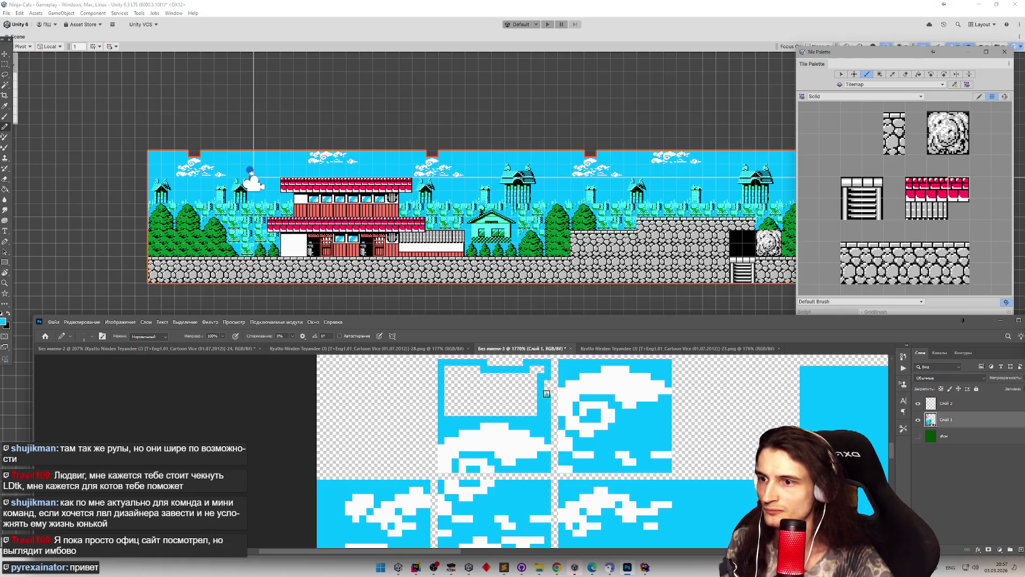
mouse_move(469, 367)
left_mouse_down()
mouse_move(506, 365)
mouse_move(449, 411)
mouse_move(470, 398)
mouse_move(461, 420)
mouse_move(493, 405)
mouse_move(464, 396)
mouse_move(534, 414)
mouse_move(528, 386)
left_mouse_up()
scroll(497, 400, "down", 5)
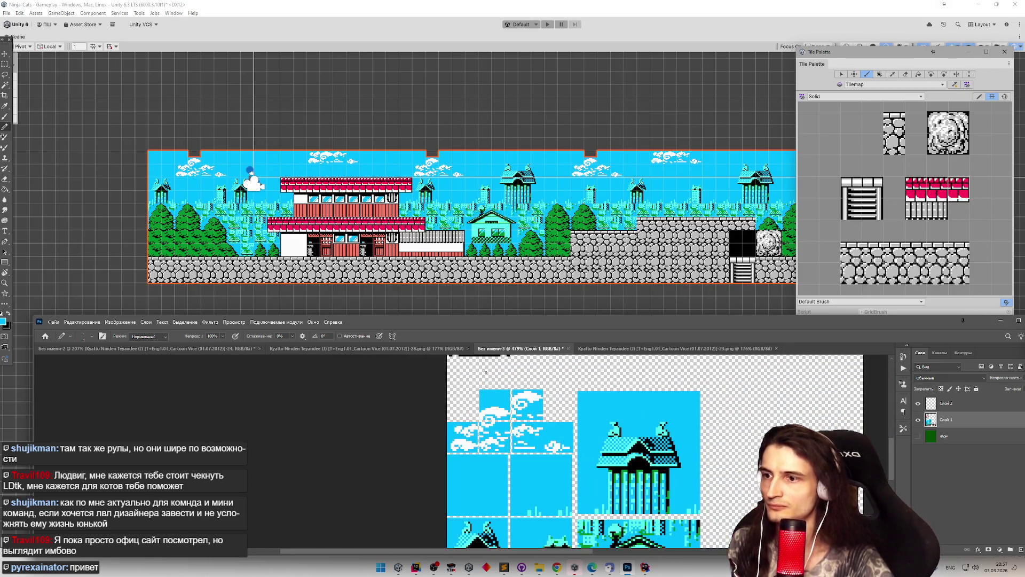
left_click(53, 323)
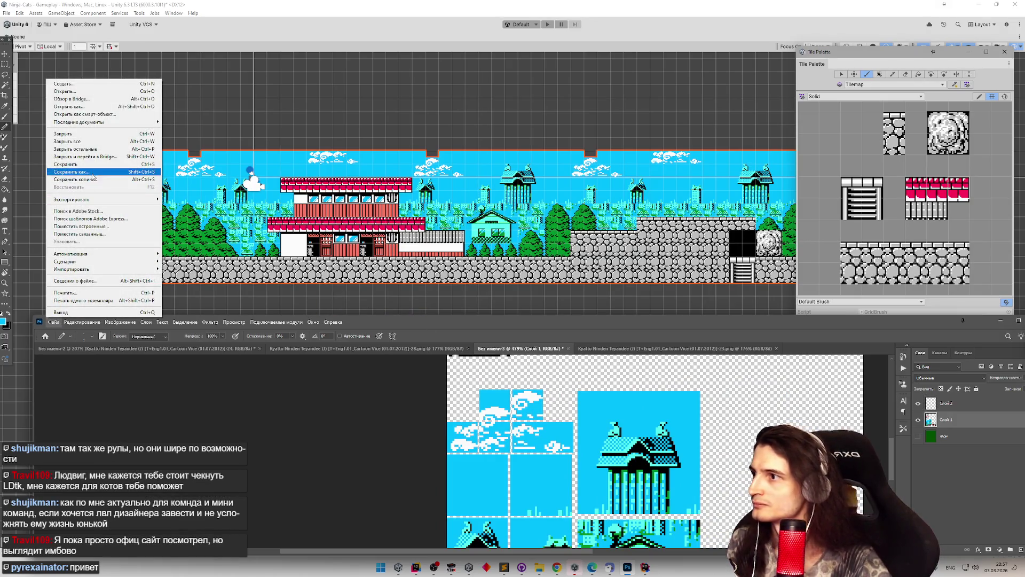
Quick Export the tileset as PNG, overwriting Level 1 Screen 1.png in the Sprites folder.
mouse_move(134, 201)
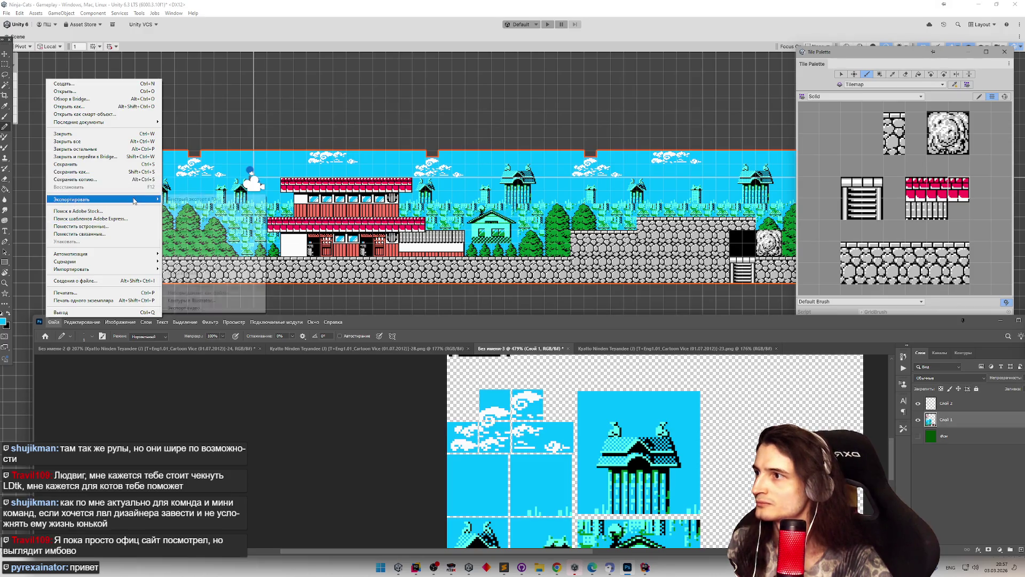
left_click(171, 200)
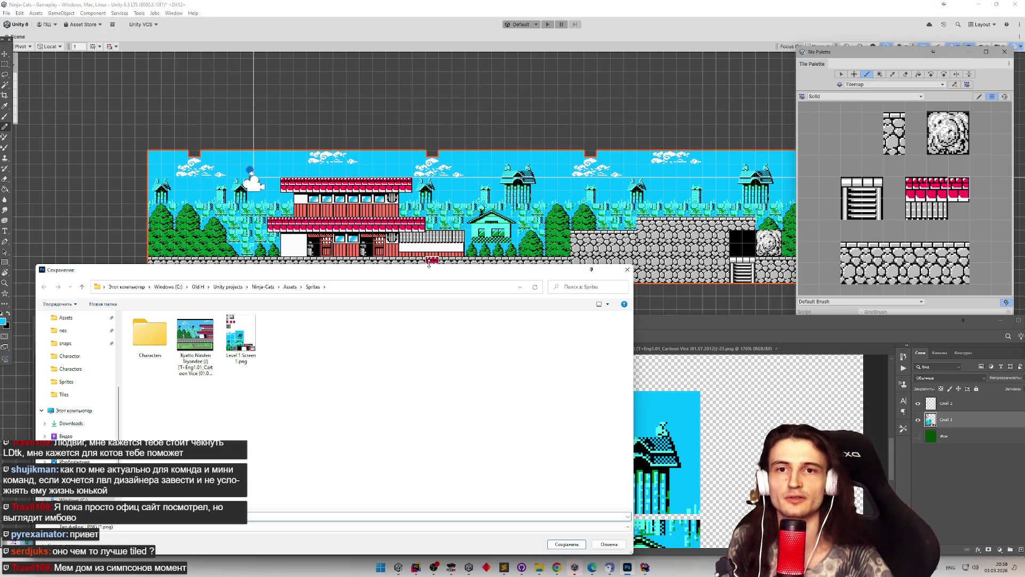
mouse_move(397, 271)
left_mouse_down()
mouse_move(480, 189)
mouse_move(494, 197)
left_mouse_up()
left_click(346, 259)
double_click(346, 260)
left_click(538, 292)
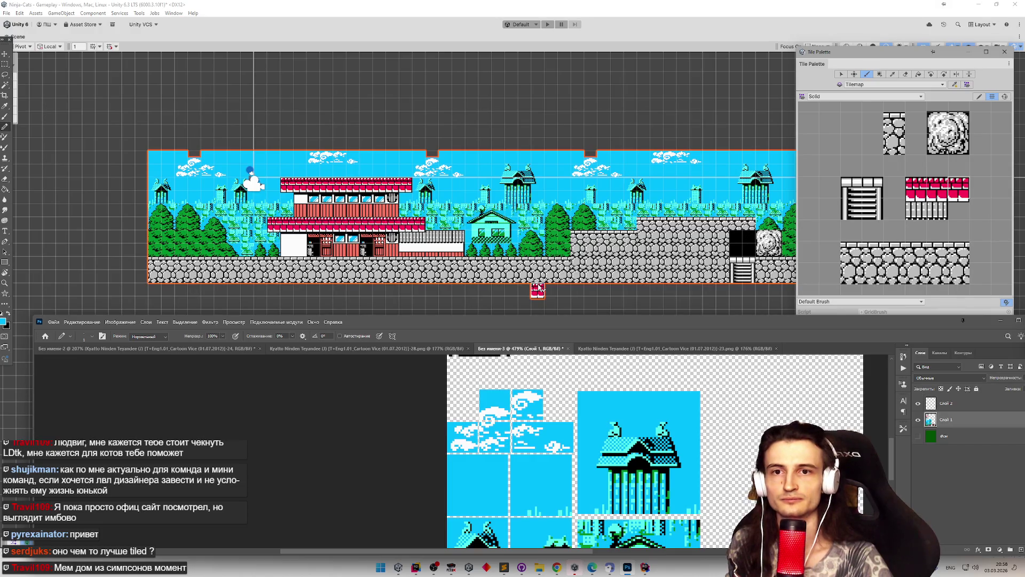
Minimize Photoshop and view the re-exported tiles in Unity's Background tile palette.
scroll(589, 428, "down", 2)
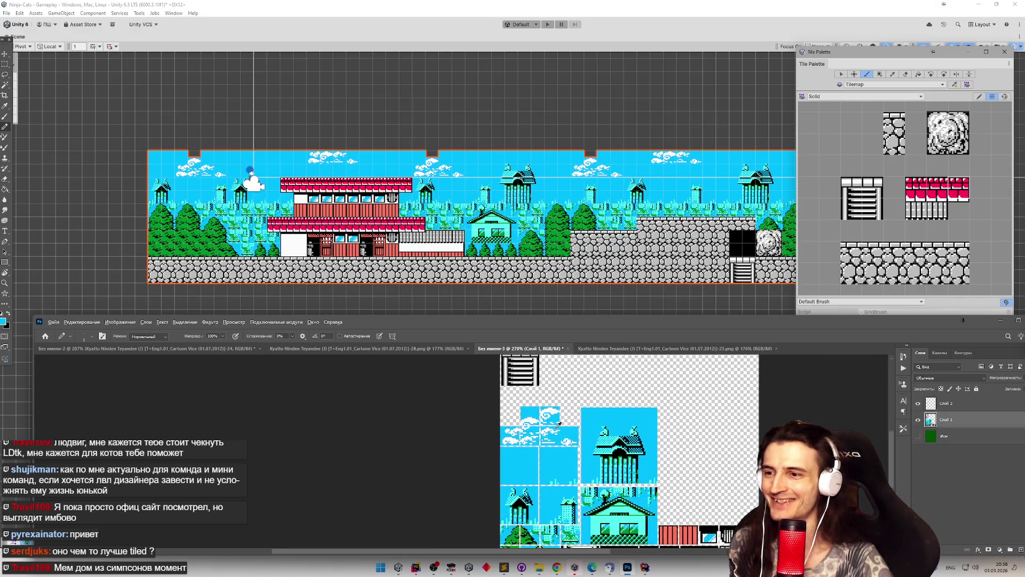
left_click(1000, 322)
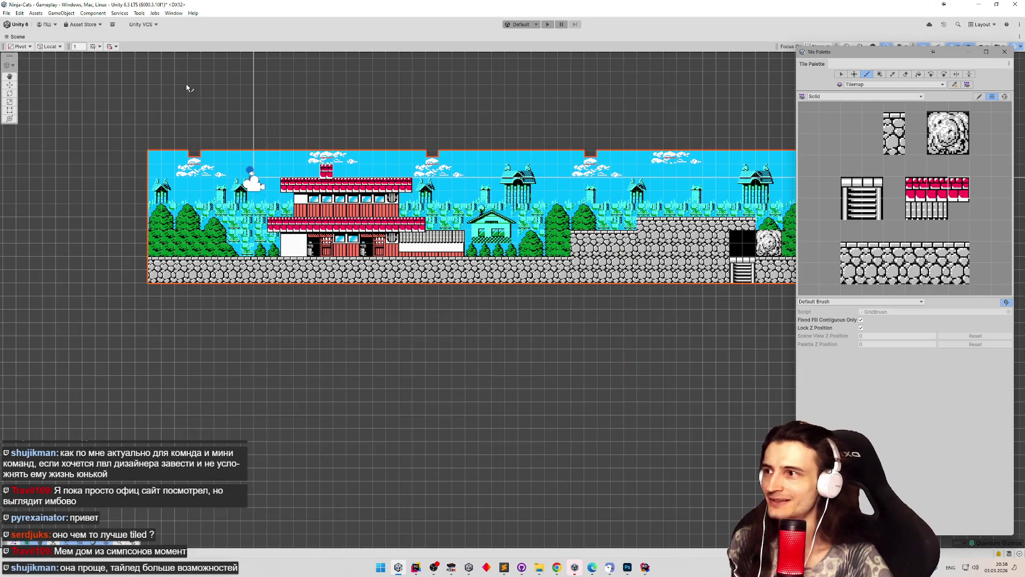
scroll(347, 128, "up", 3)
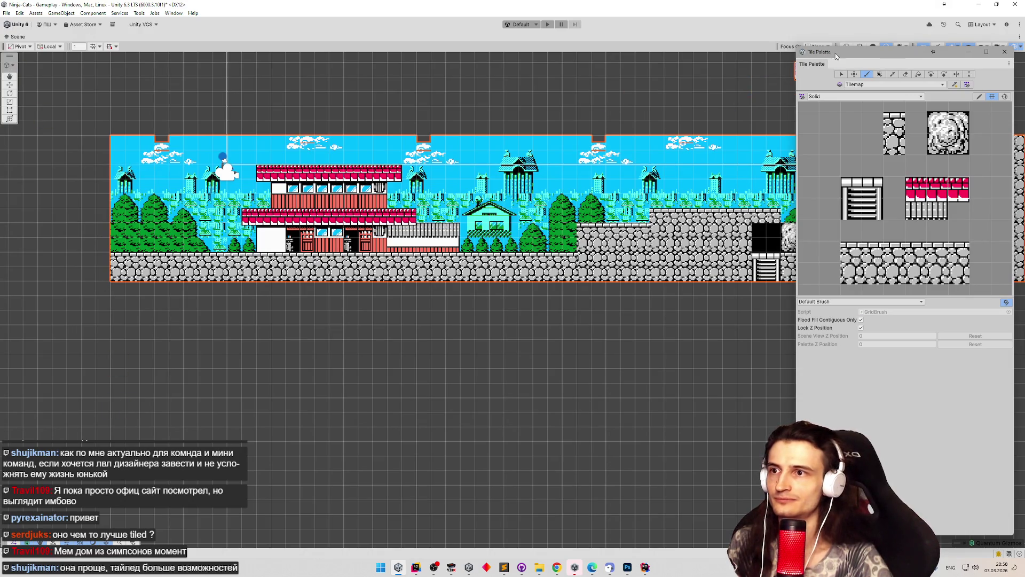
scroll(470, 139, "down", 2)
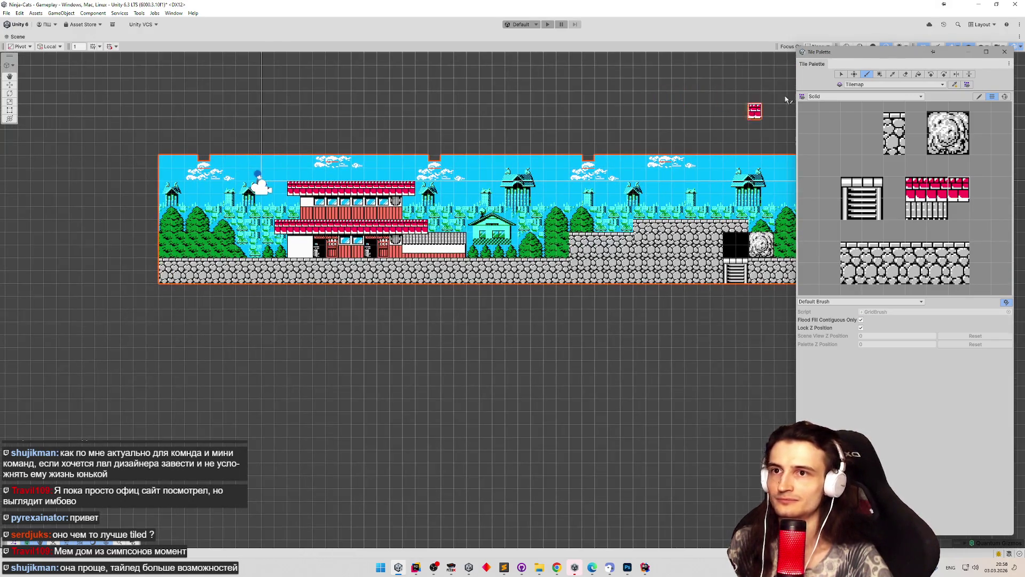
left_click(841, 96)
left_click(833, 106)
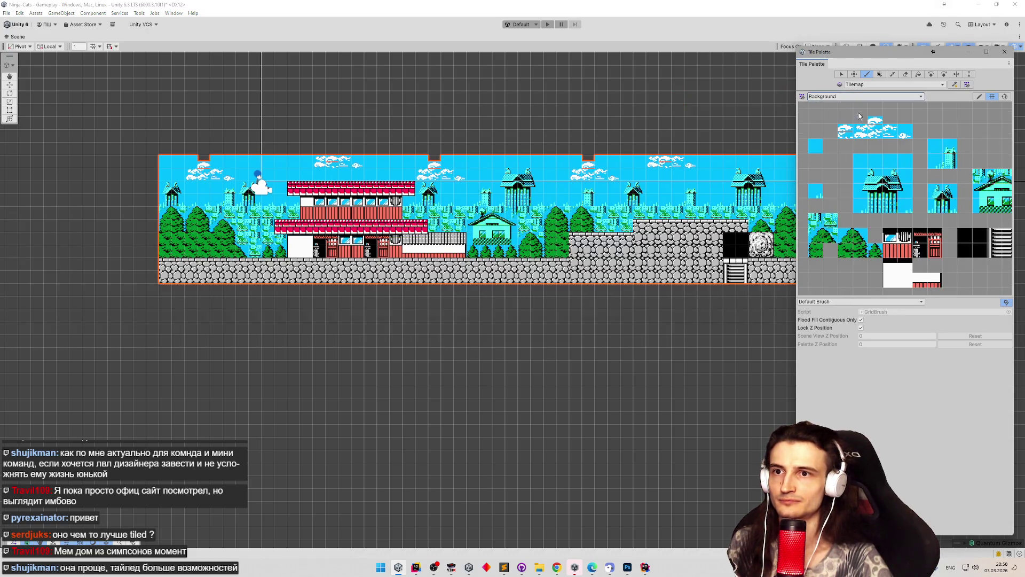
scroll(859, 116, "up", 5)
scroll(839, 136, "up", 4)
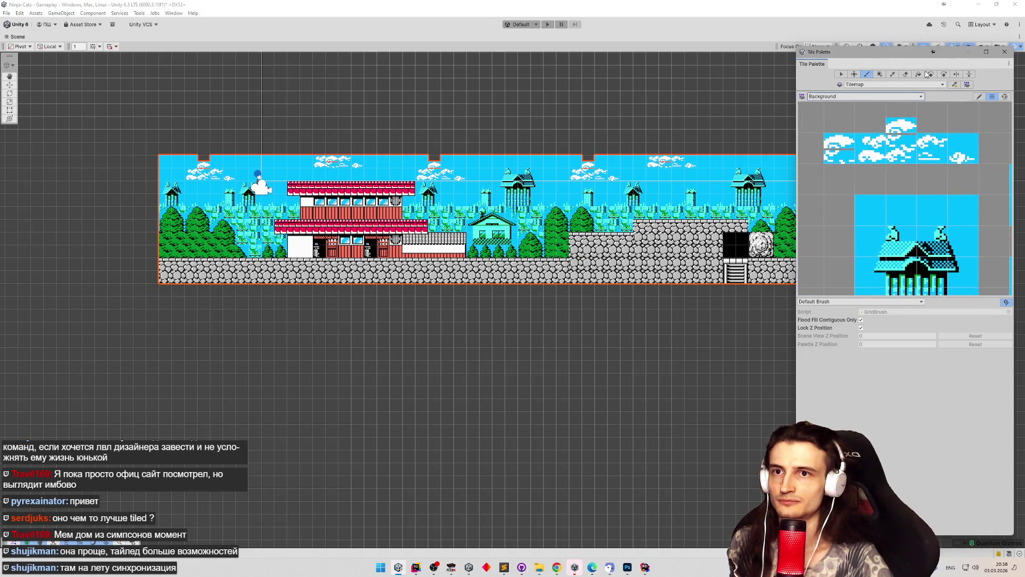
Restore Unity's full editor layout and open a new Chrome tab.
double_click(17, 37)
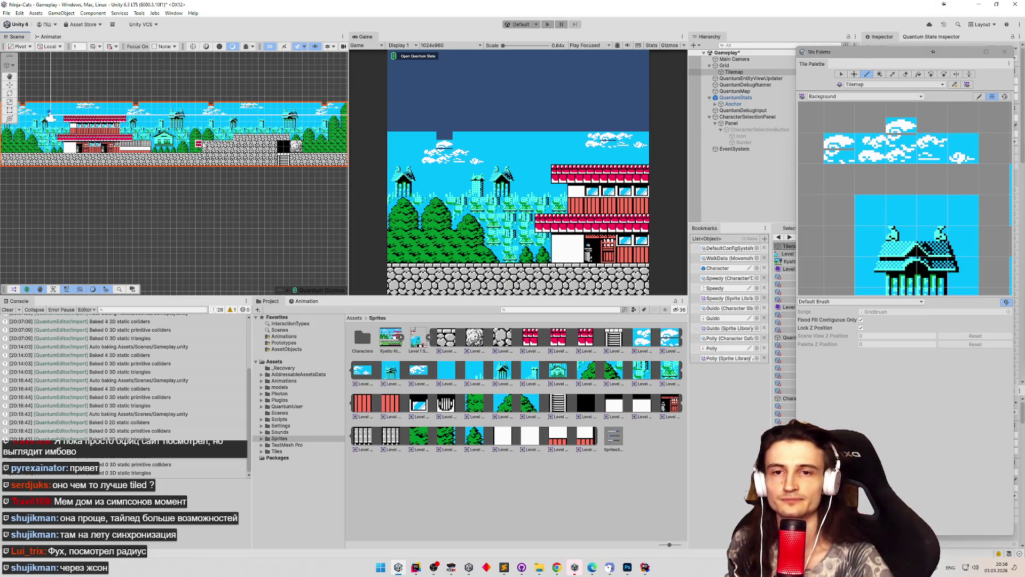
mouse_move(557, 568)
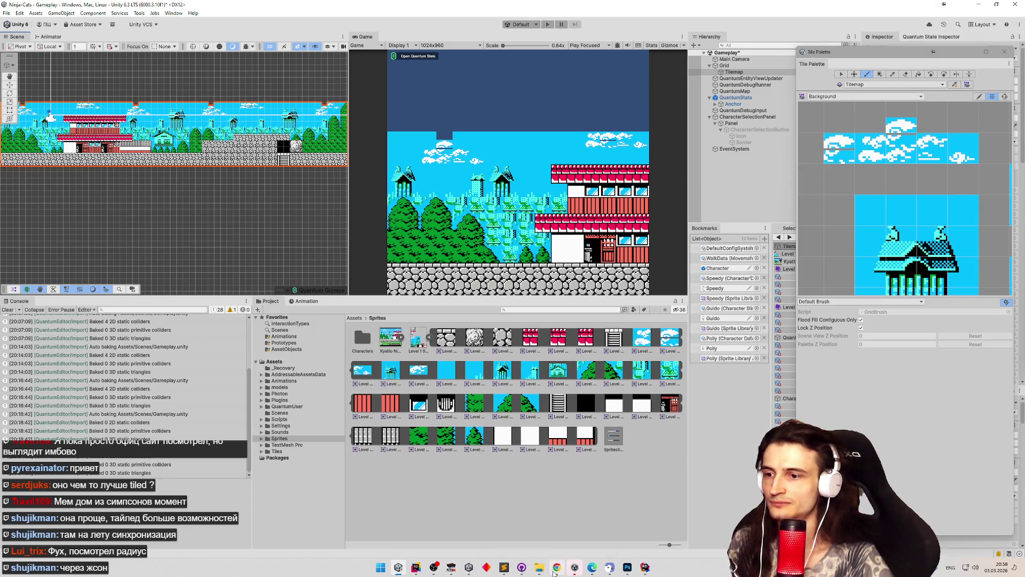
left_click(561, 515)
left_click(689, 8)
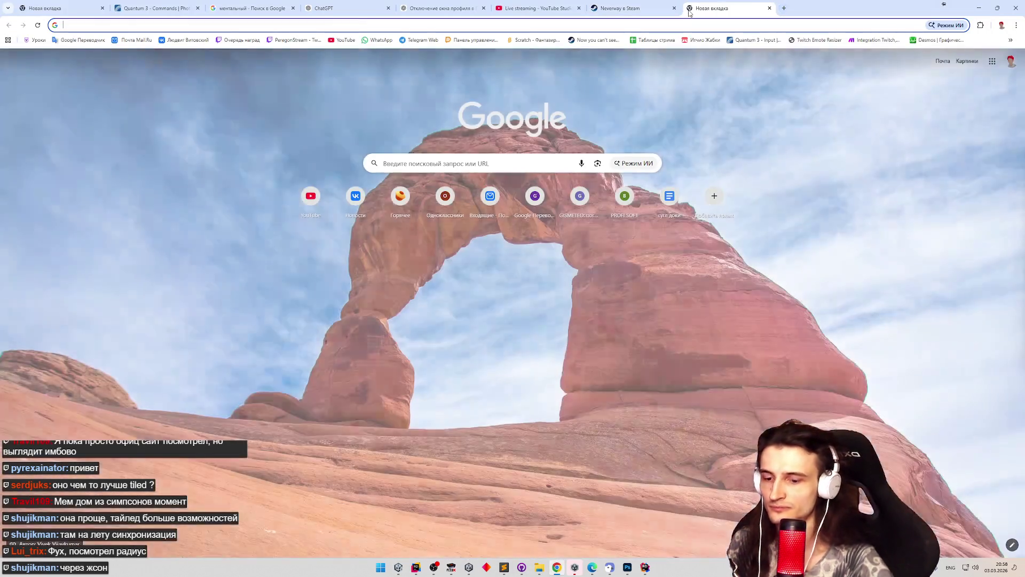
Search for 'ldtk' and open the LDtk website.
type("ldtk")
key("Return")
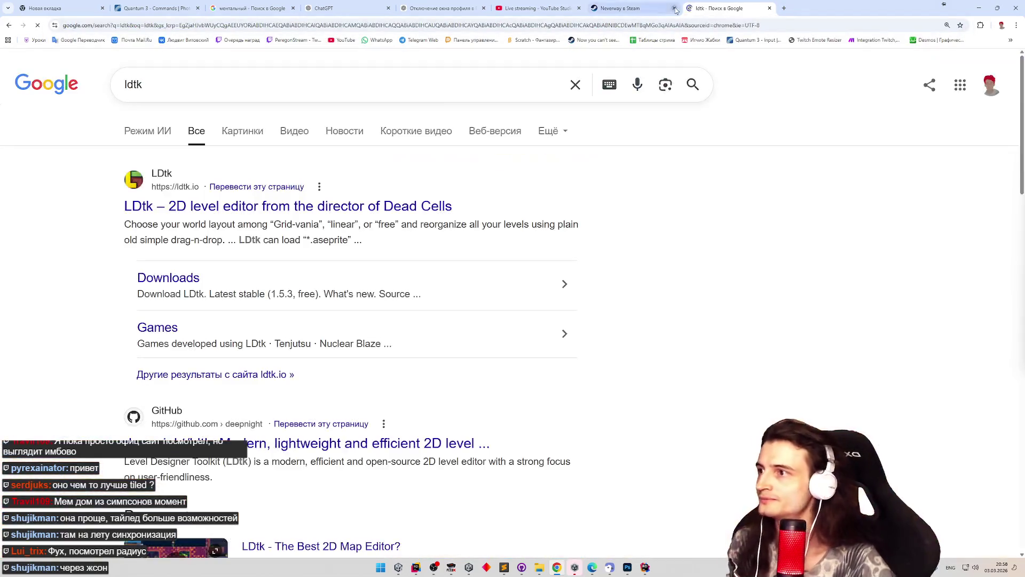
left_click(181, 202)
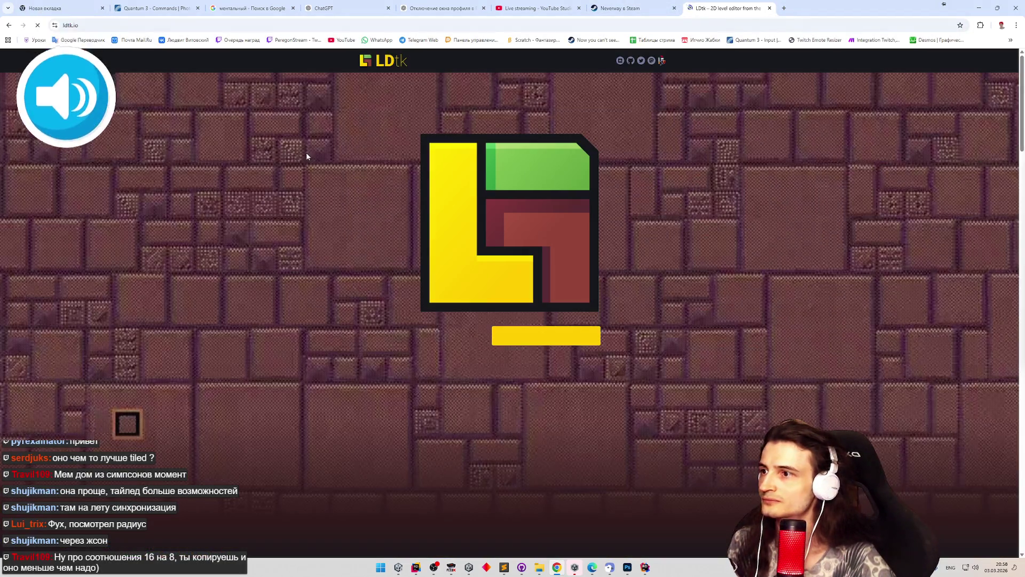
scroll(698, 324, "down", 8)
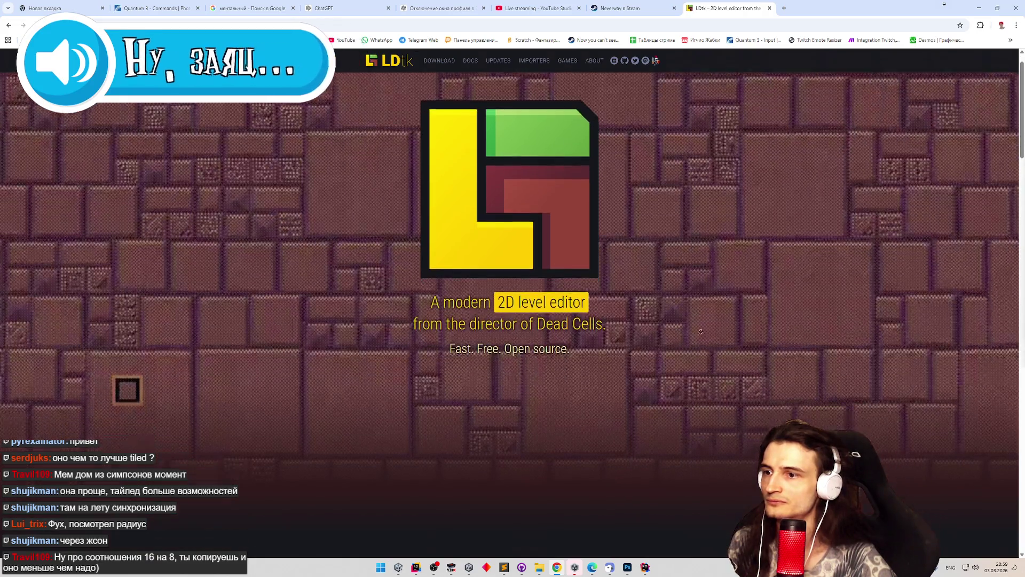
scroll(751, 180, "up", 2)
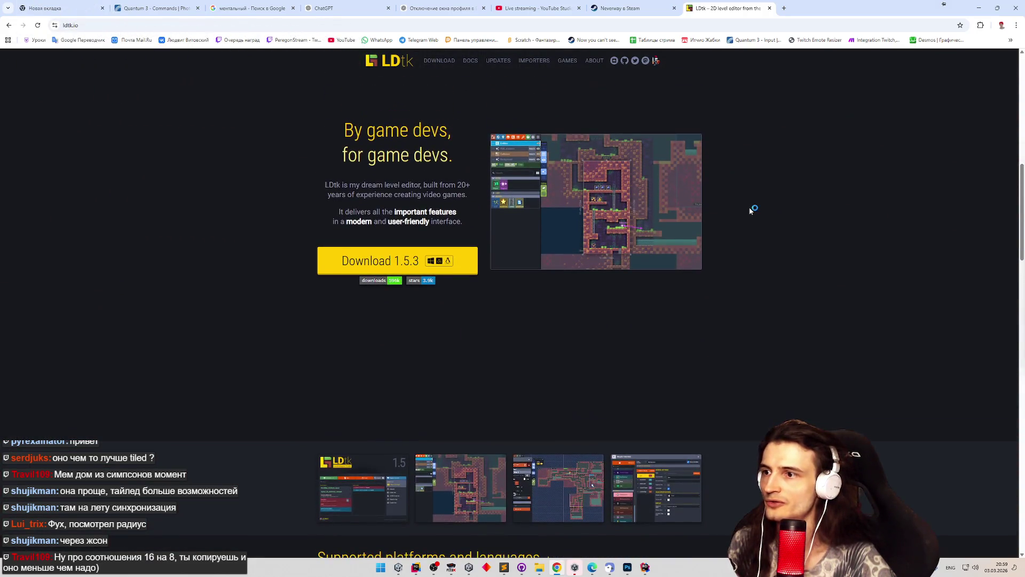
scroll(751, 220, "down", 3)
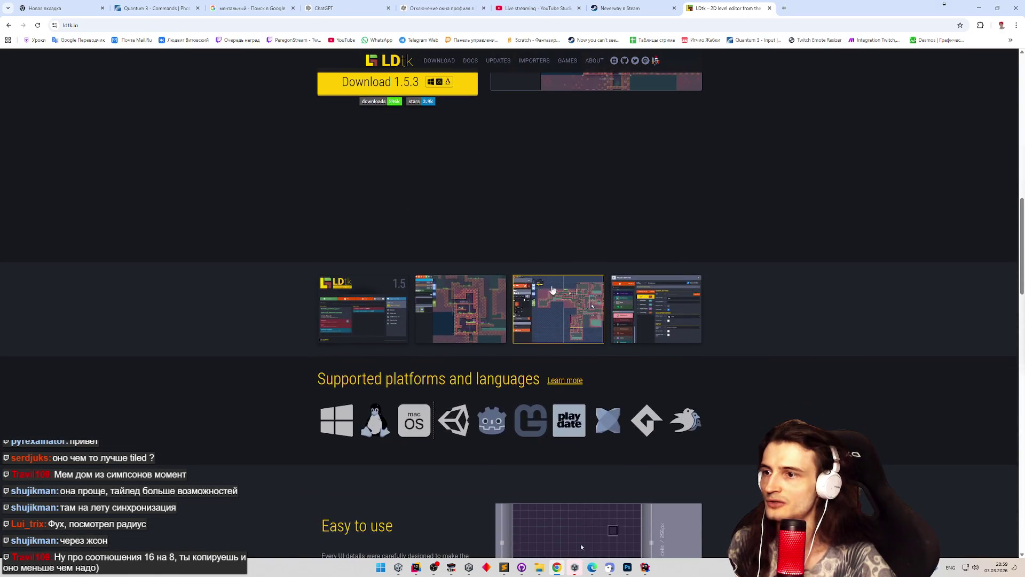
View an editor screenshot, scroll the features down to pricing, then return to Unity.
left_click(474, 293)
left_click(909, 308)
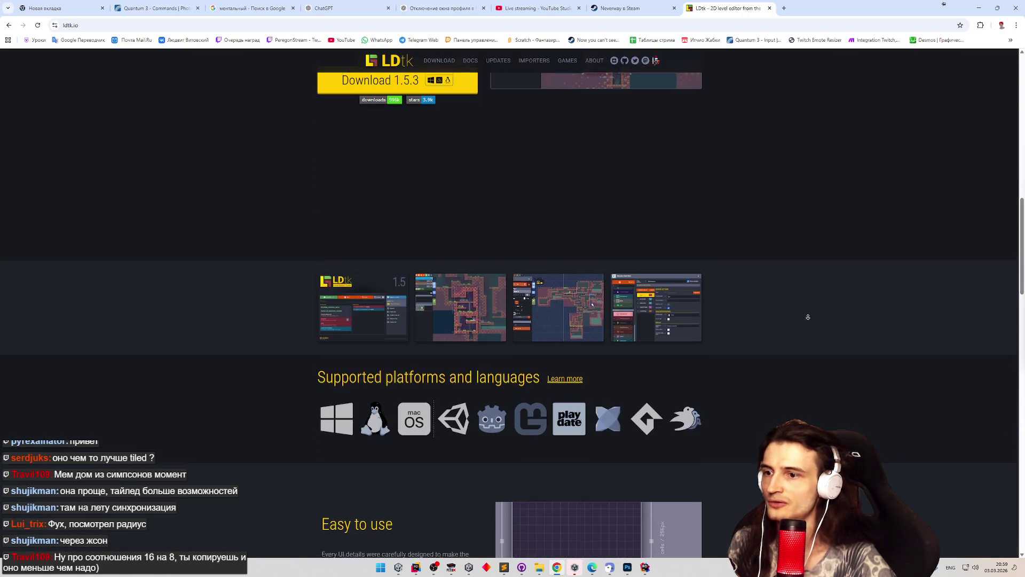
scroll(807, 288, "down", 8)
scroll(801, 265, "down", 3)
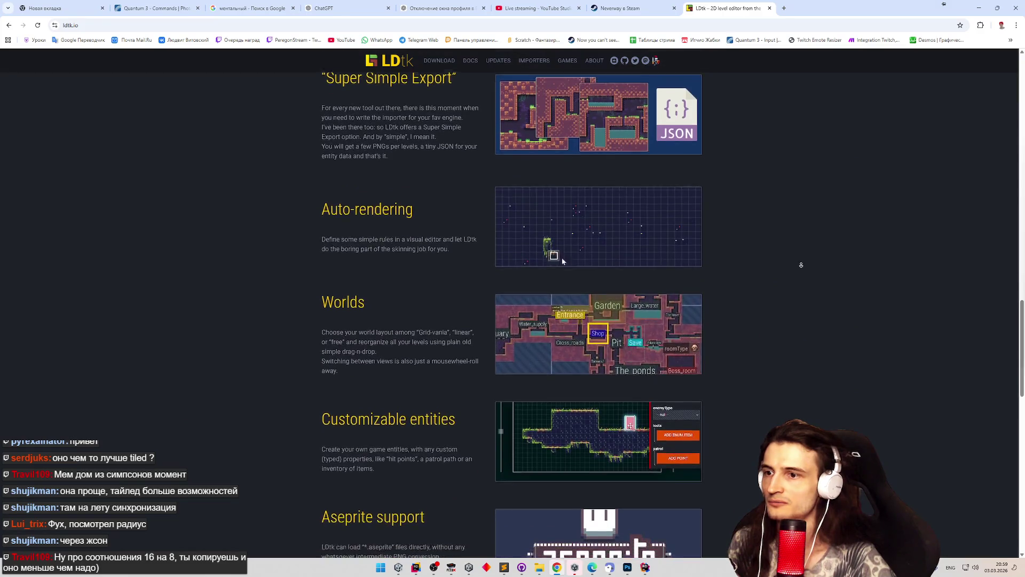
scroll(801, 266, "down", 3)
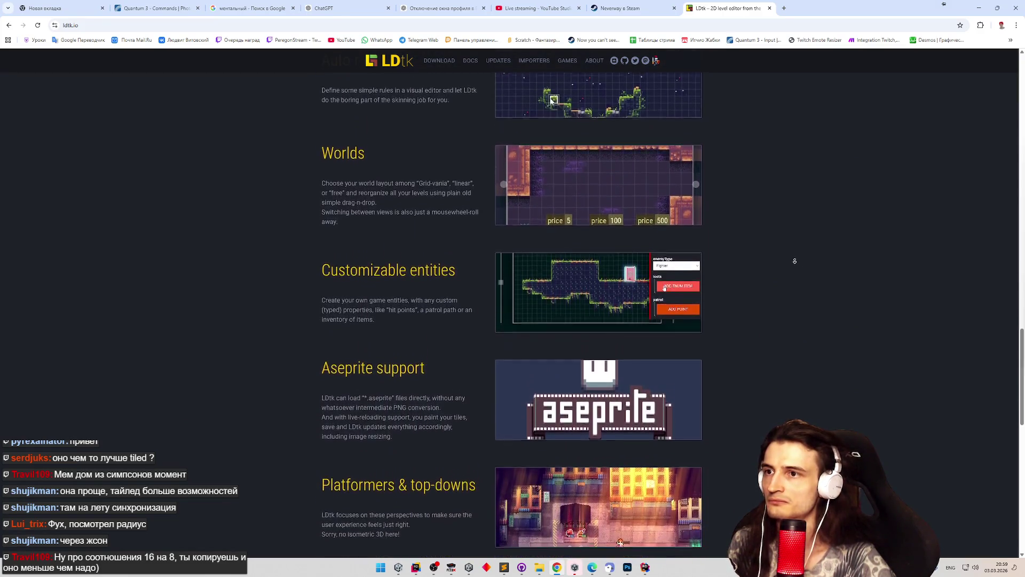
scroll(792, 270, "down", 5)
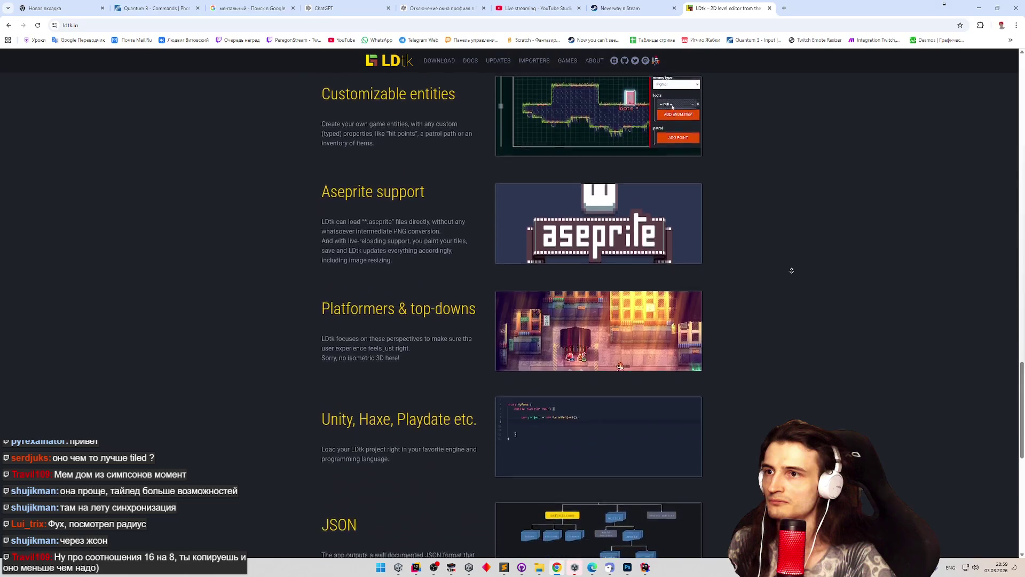
scroll(786, 275, "down", 4)
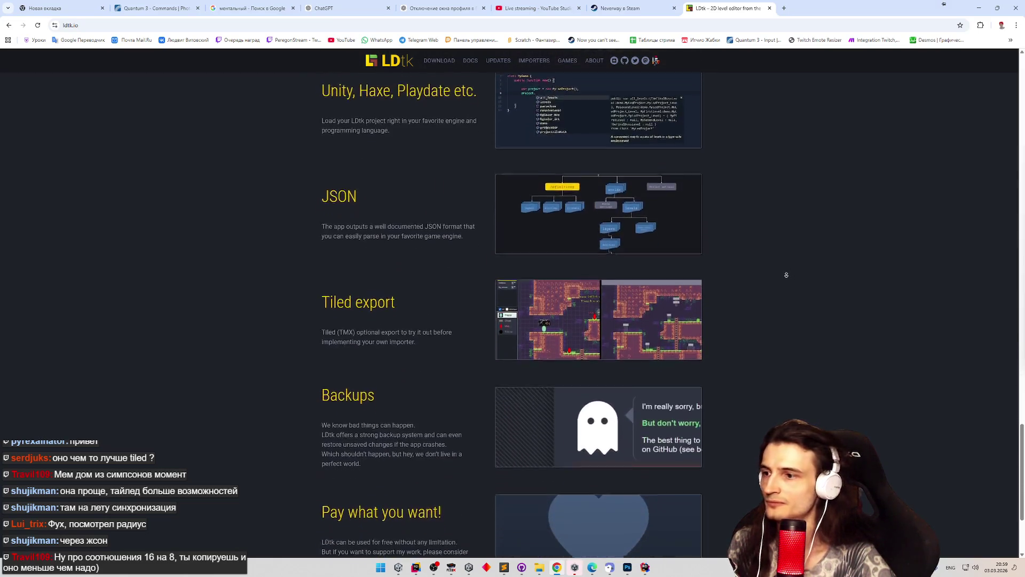
left_click(979, 6)
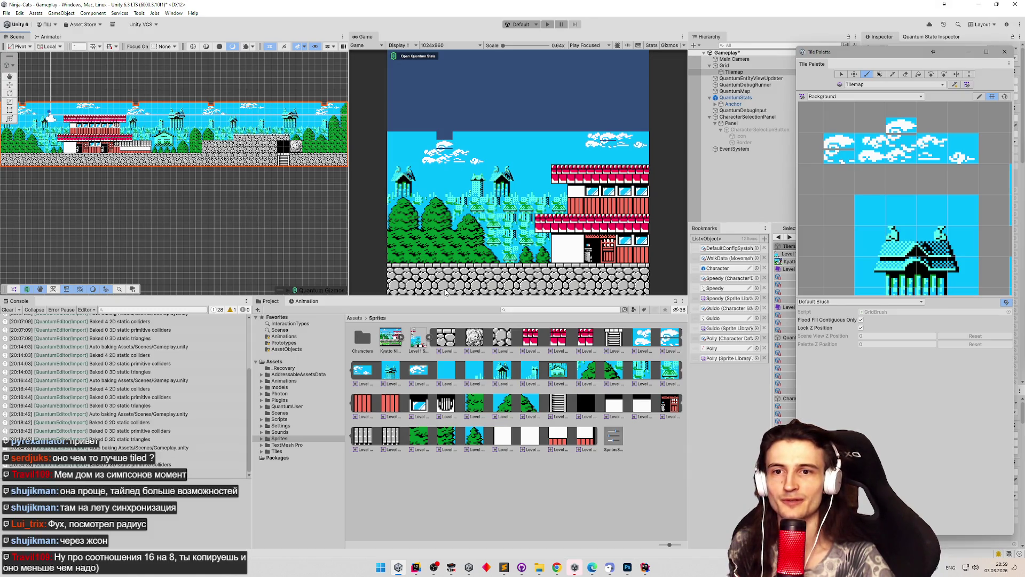
Select the Level 1 Screen 1 sprite sheet and open it in the Sprite Editor.
left_click(419, 338)
mouse_move(902, 67)
left_mouse_down()
mouse_move(833, 376)
mouse_move(796, 253)
left_mouse_up()
left_click(935, 151)
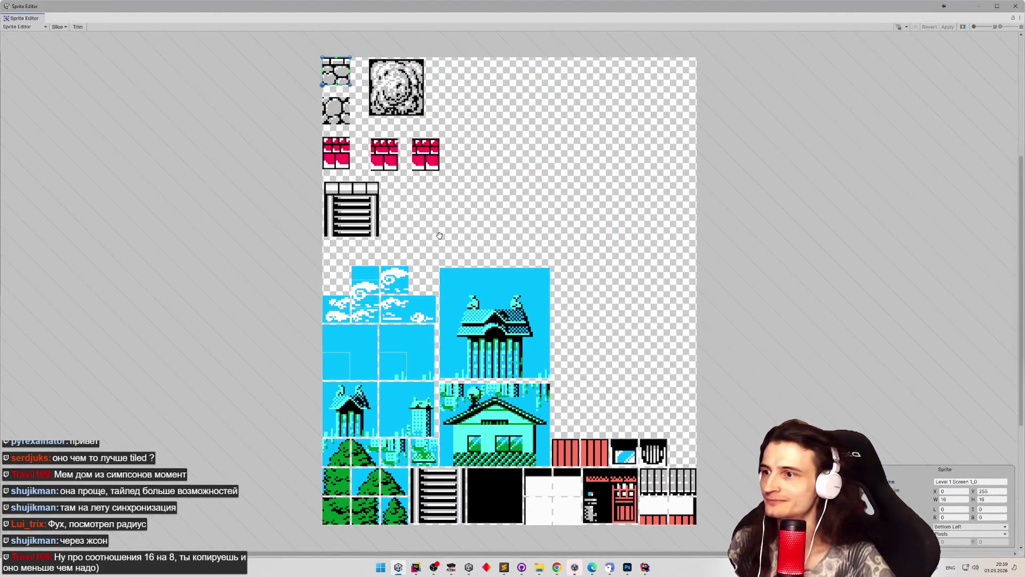
scroll(369, 305, "up", 3)
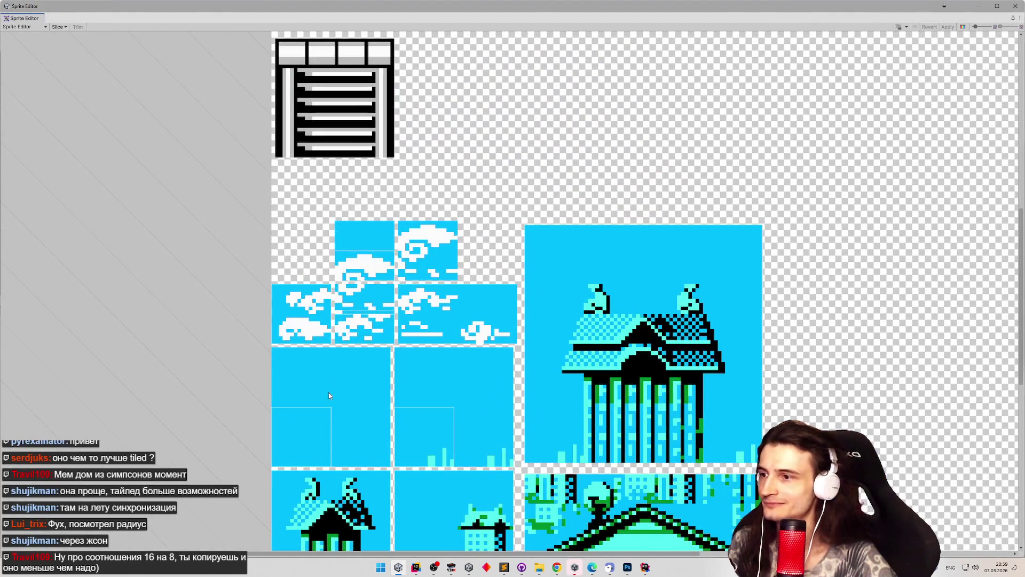
Stretch cloud slice 1_11's top edge up to a full 16-pixel height.
left_click(328, 416)
left_click(426, 415)
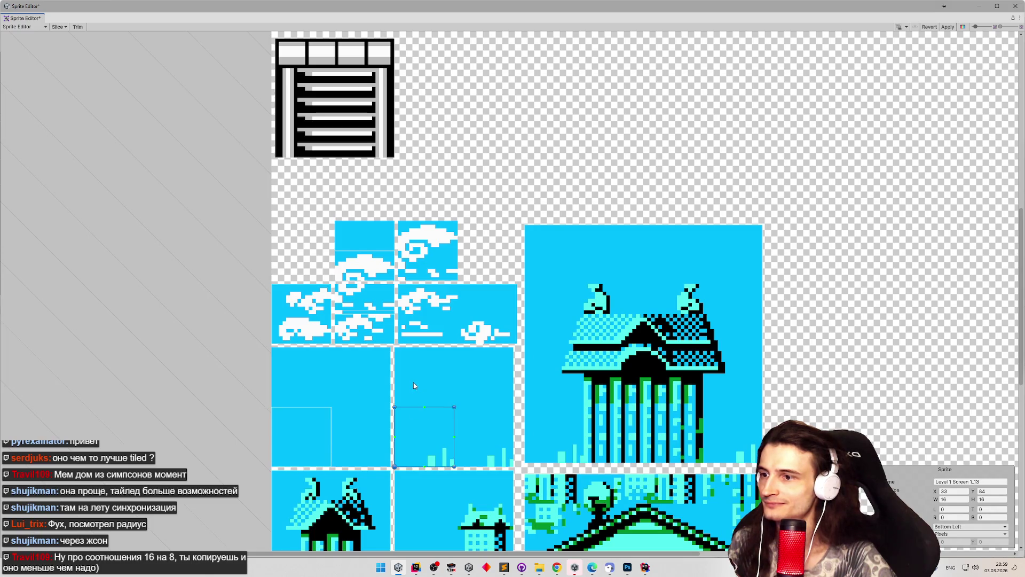
left_click(350, 305)
left_click(356, 325)
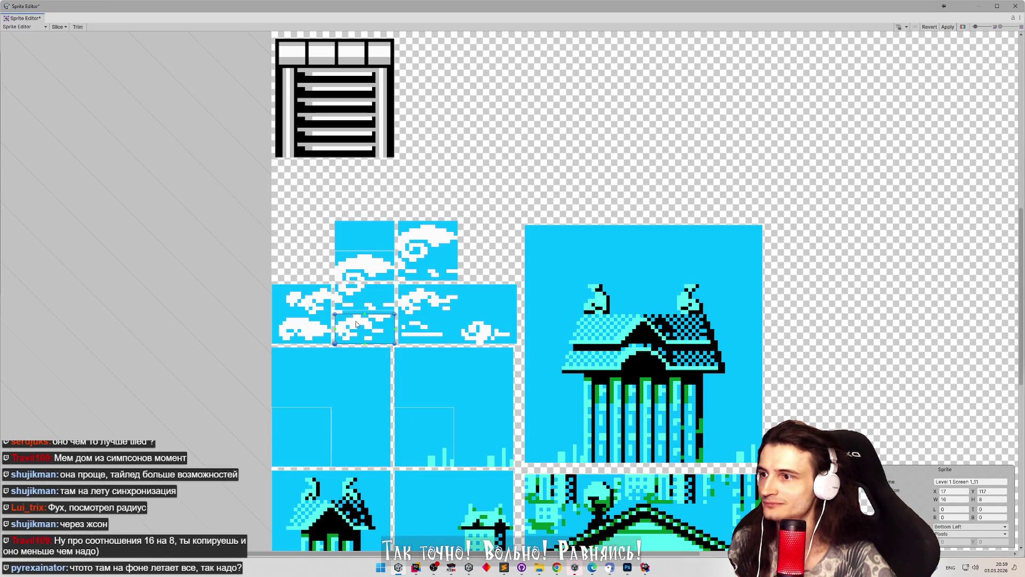
left_click_drag(372, 315, 373, 235)
left_click(373, 267)
key("Escape")
Check slice 1_11 and inspect the neighbouring cloud slices 1_8, 1_42 and 1_9.
left_click(429, 297)
left_click(359, 314)
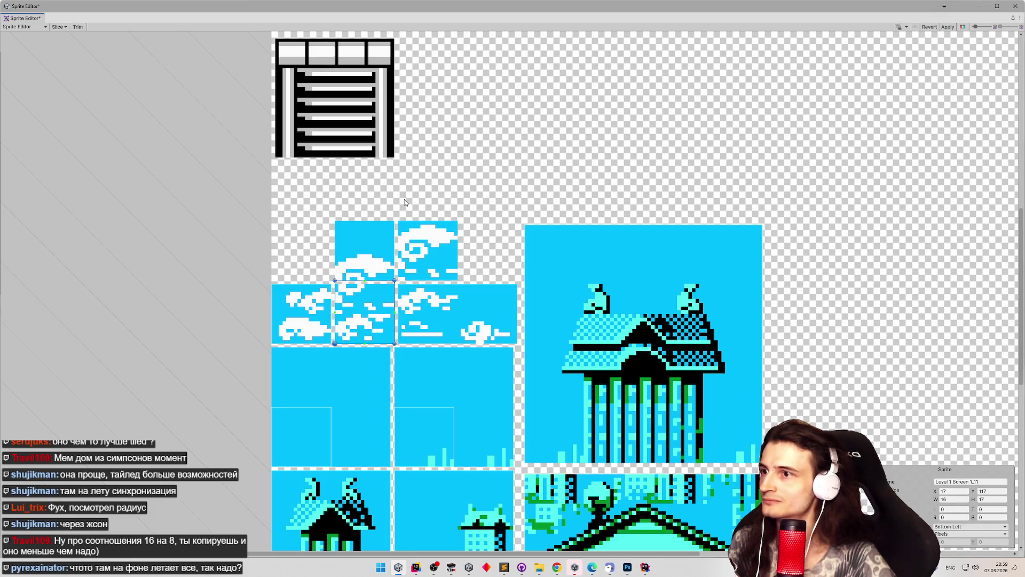
key("Escape")
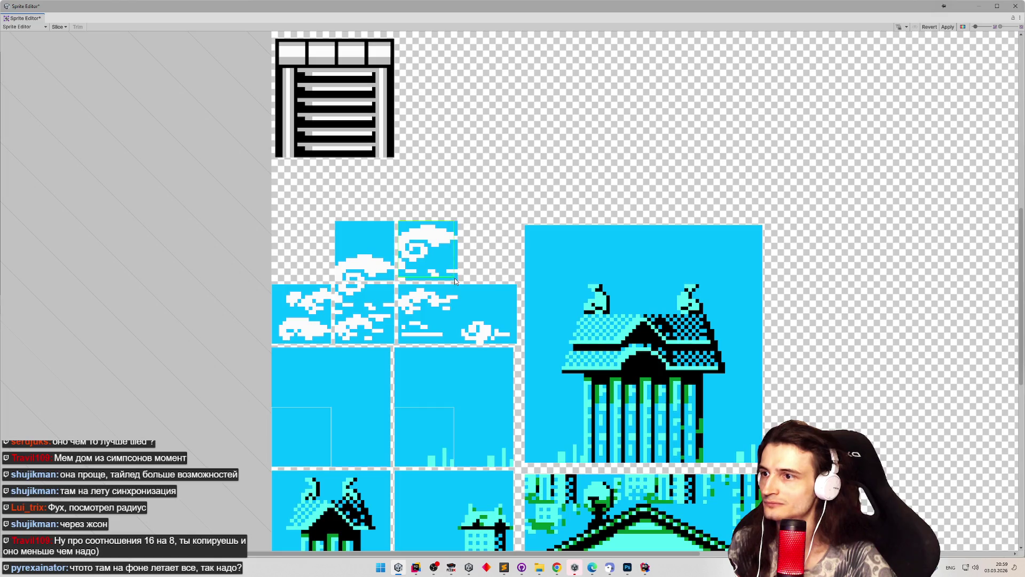
left_click(456, 275)
left_click(370, 260)
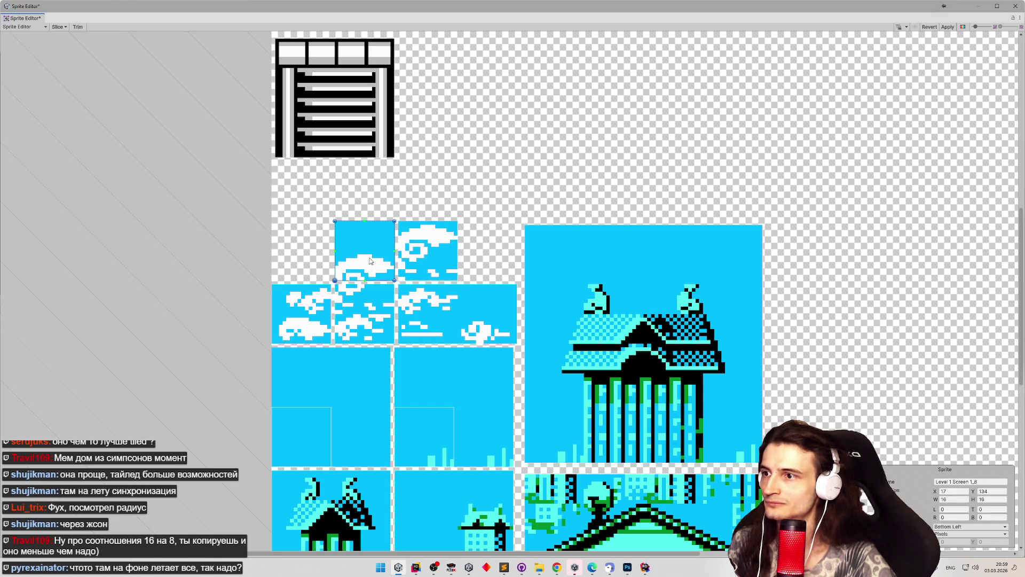
left_click(423, 261)
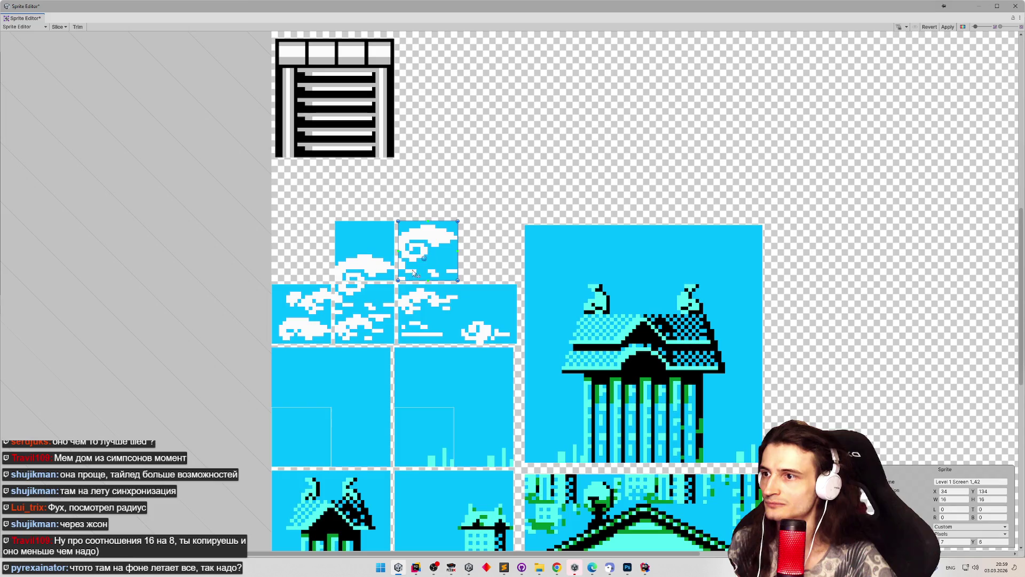
left_click(364, 258)
left_click(362, 288)
Apply the edited slice layout and close the Sprite Editor.
left_click(427, 305)
left_click(947, 27)
left_click(1014, 7)
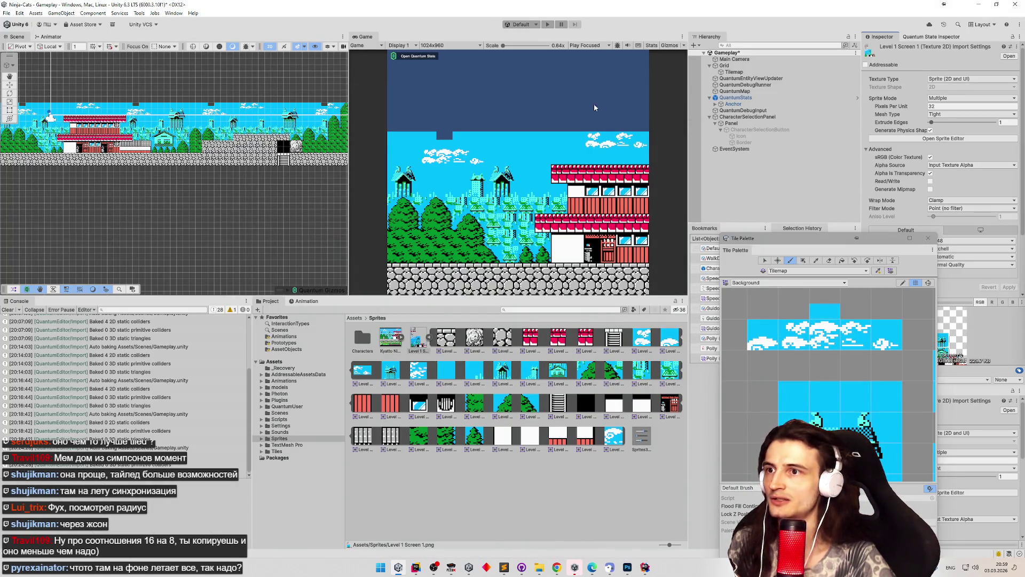
Delete the Level 1 Screen 1_8 tile from Assets > Tiles > BackgroundLvl1Scr1.
scroll(218, 143, "up", 2)
scroll(190, 174, "up", 3)
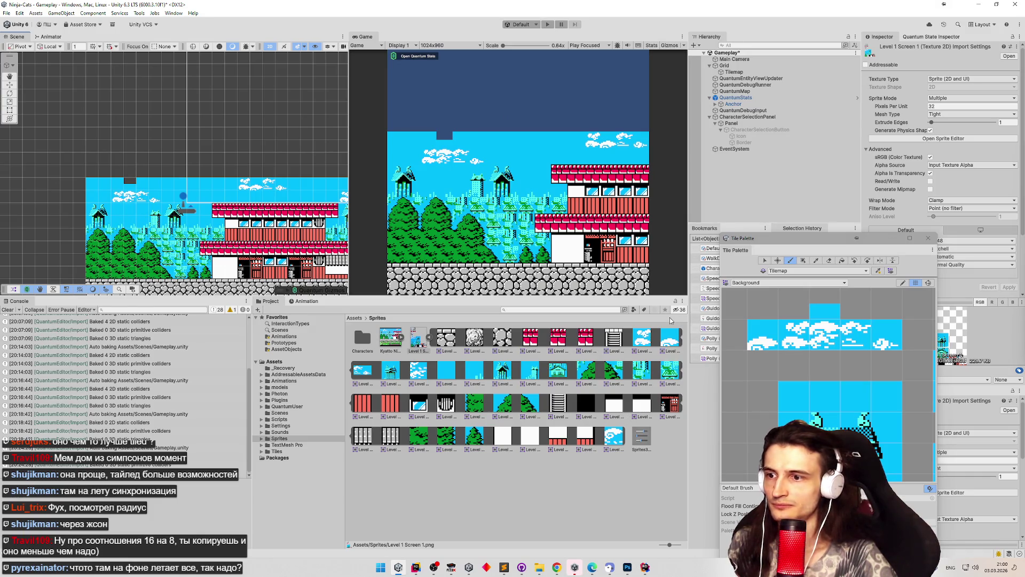
left_click(355, 318)
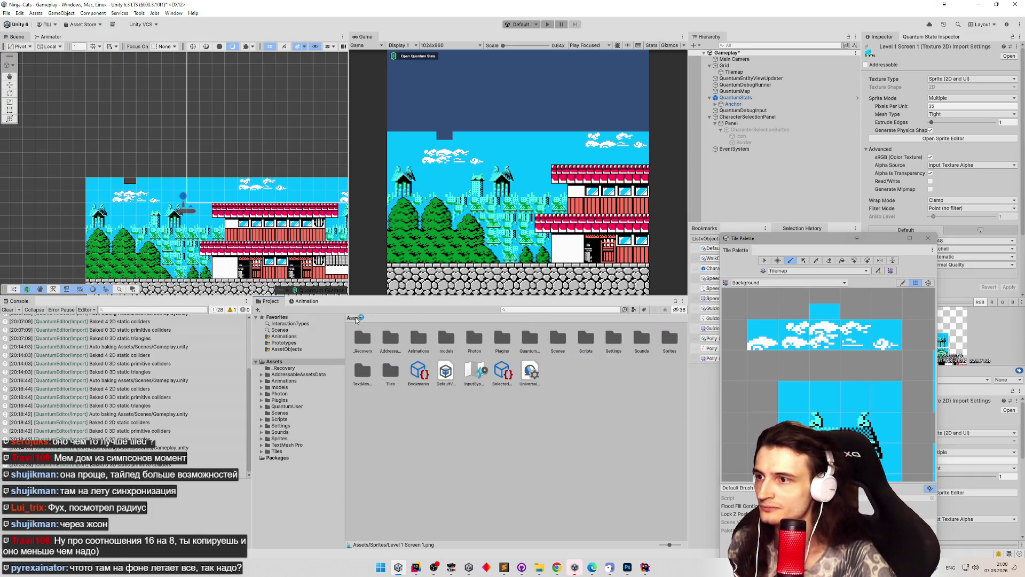
double_click(391, 372)
left_click(366, 345)
double_click(365, 344)
left_click(394, 333)
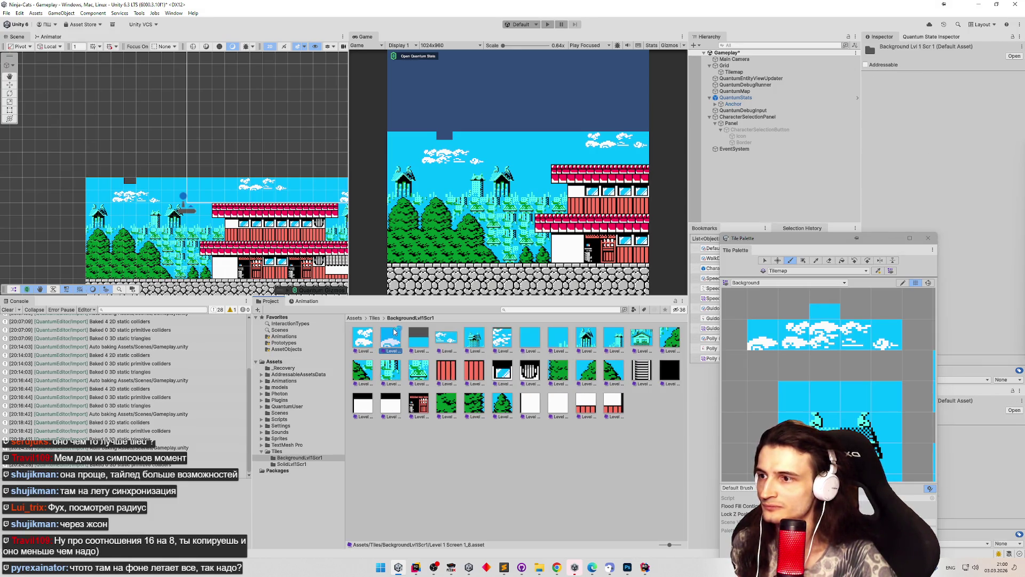
key("Delete")
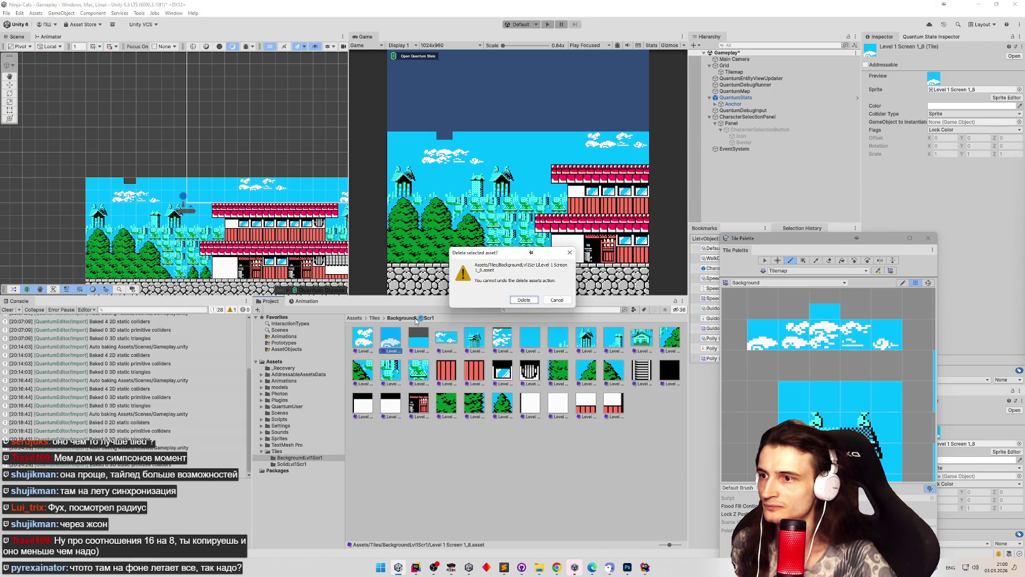
key("Return")
Delete the leftover copy, Level 1 Screen 1_8 1, as well.
left_click(388, 342)
key("Delete")
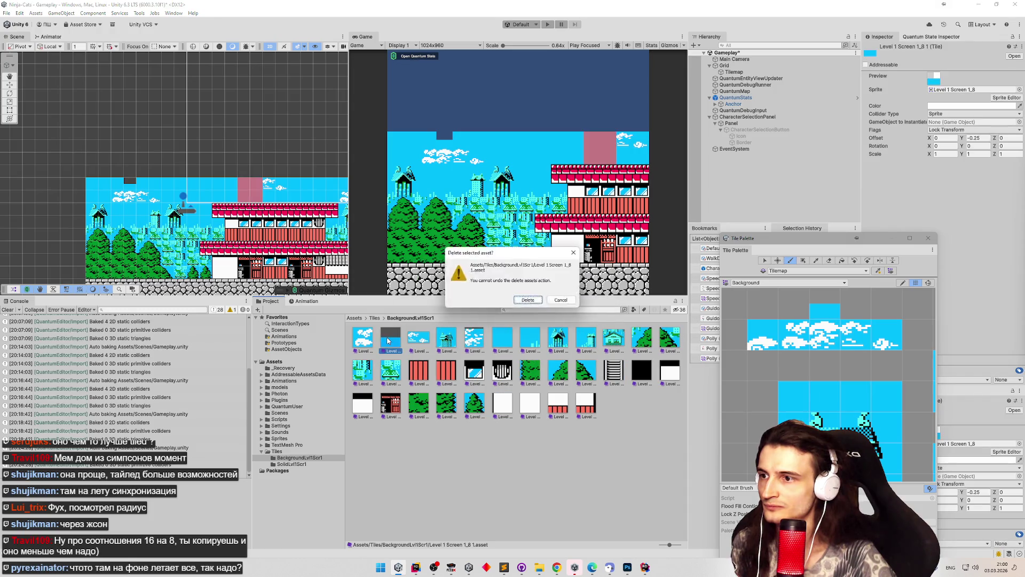
key("Return")
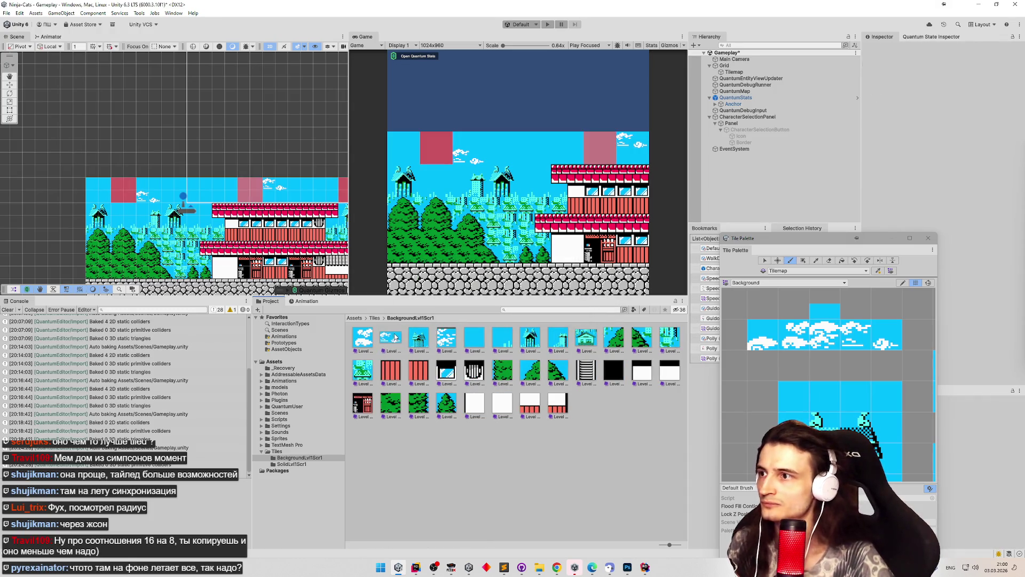
scroll(175, 174, "down", 4)
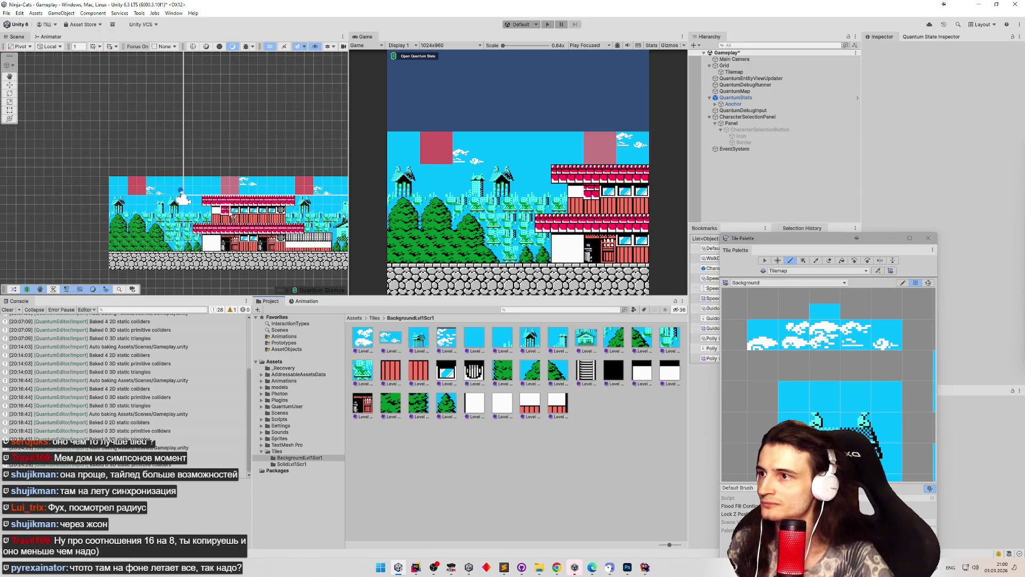
left_click_drag(236, 209, 59, 209)
scroll(197, 184, "up", 4)
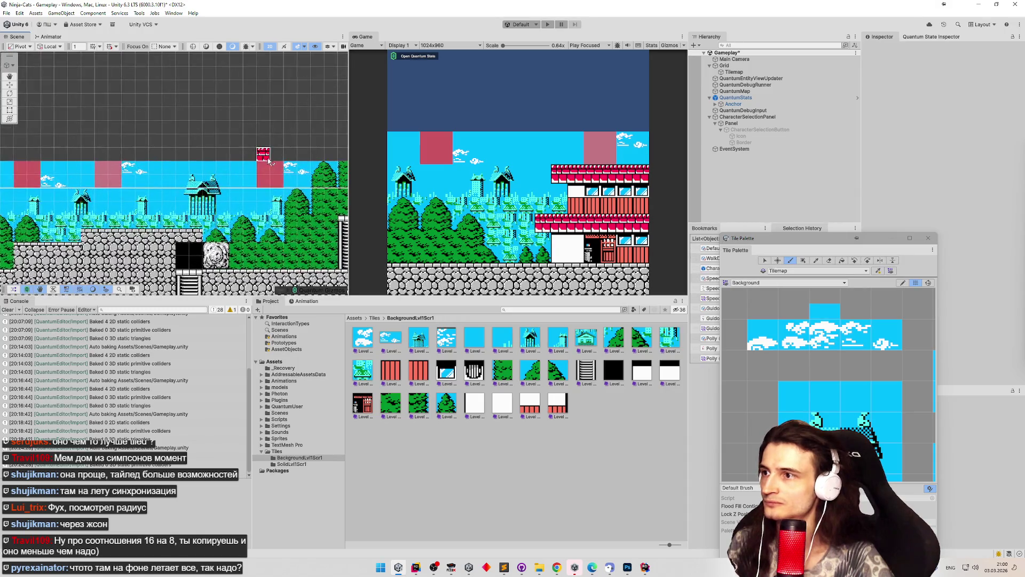
Shrink Photoshop to reveal the Background palette and delete both pink missing tiles.
left_click(628, 568)
mouse_move(605, 315)
left_mouse_down()
mouse_move(582, 481)
mouse_move(561, 519)
left_mouse_up()
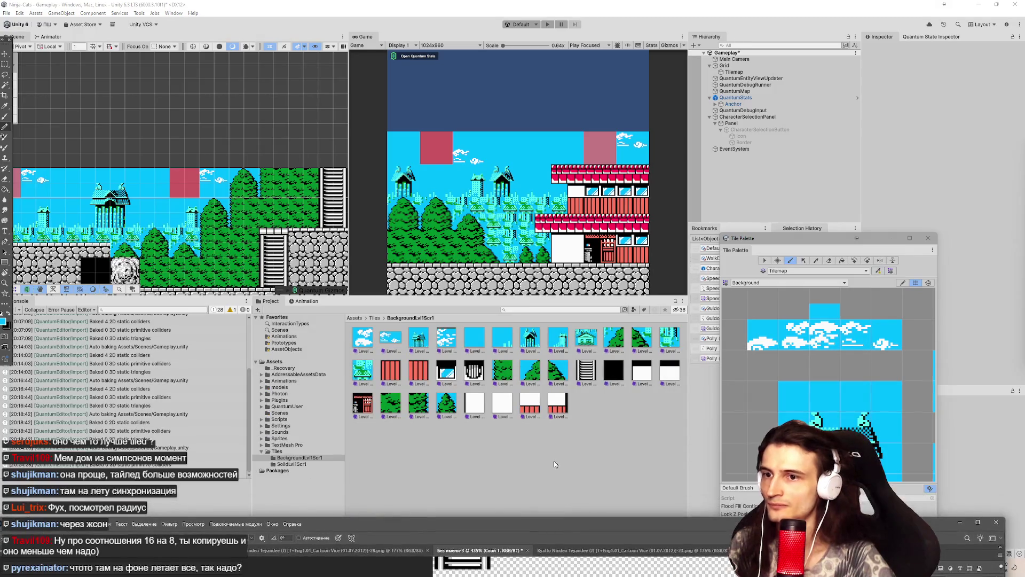
left_click(763, 257)
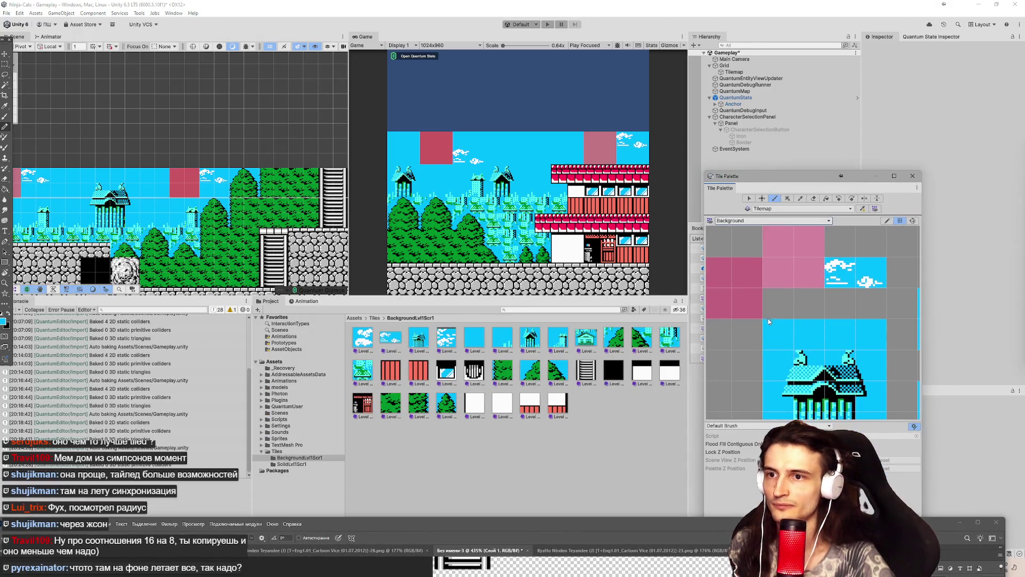
scroll(761, 286, "down", 3)
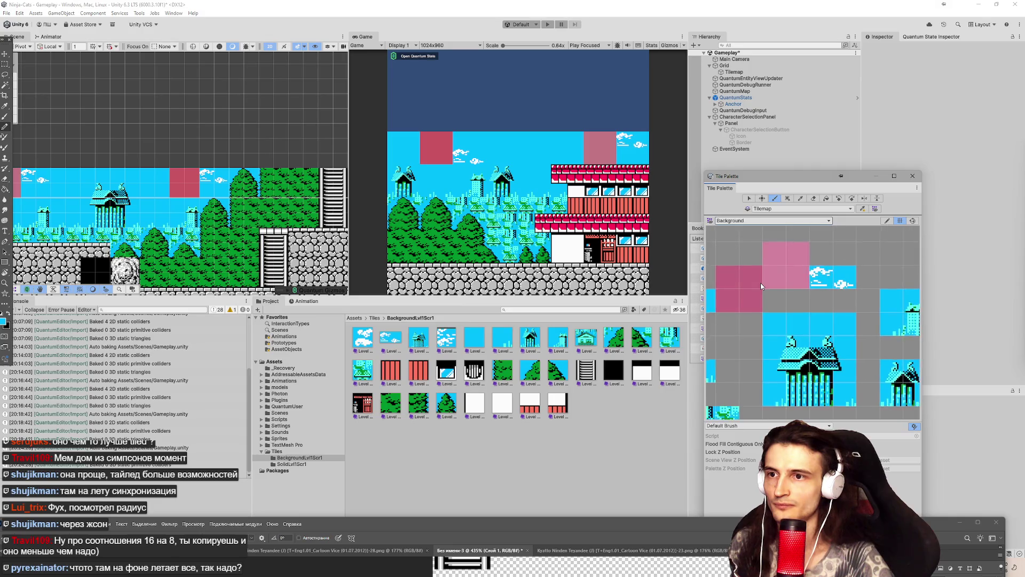
left_click(749, 199)
left_click(733, 278)
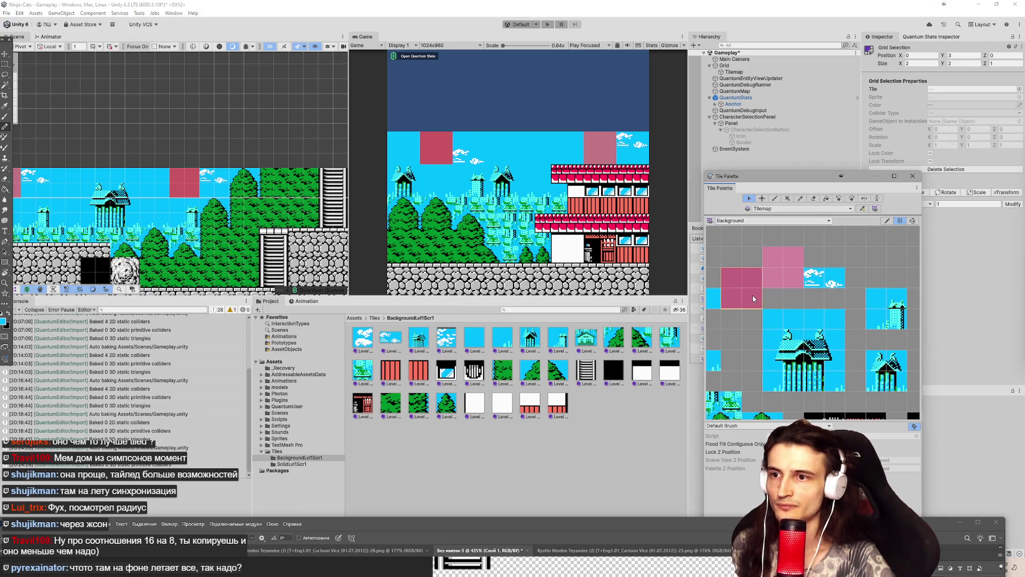
key("Delete")
left_click(772, 259)
key("Delete")
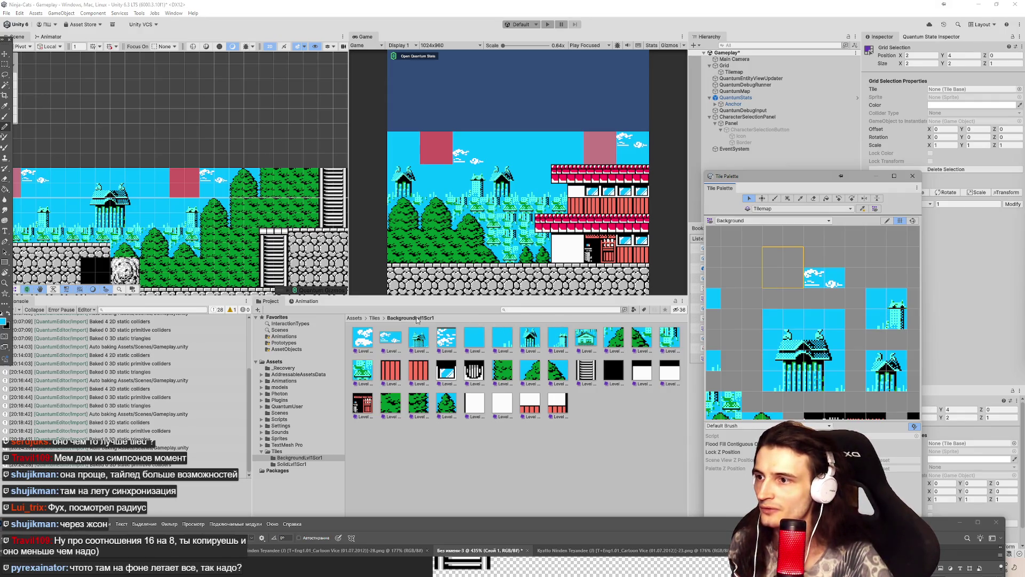
Show the Assets > Sprites folder in the Project window.
left_click(374, 318)
left_click(354, 318)
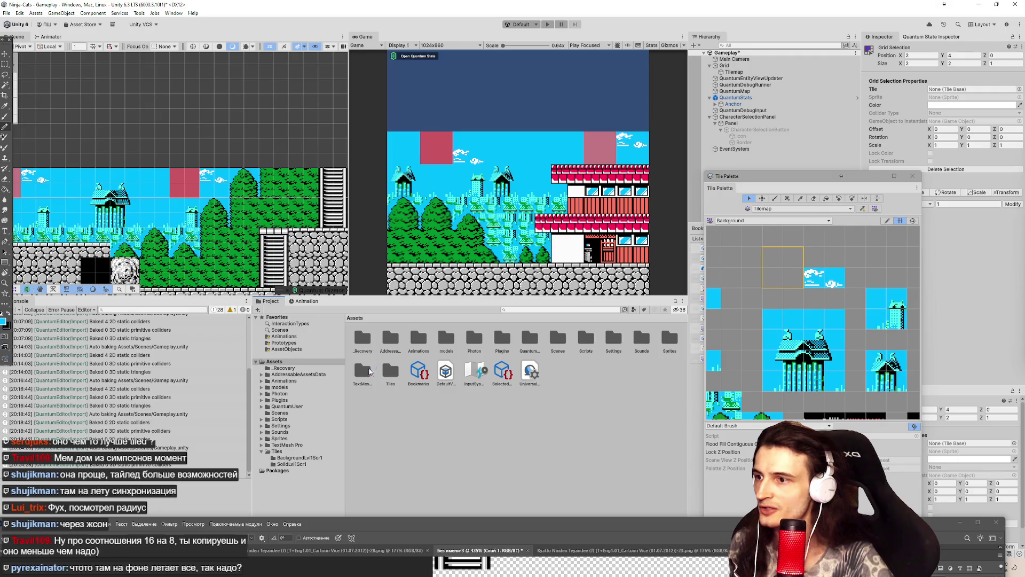
double_click(669, 341)
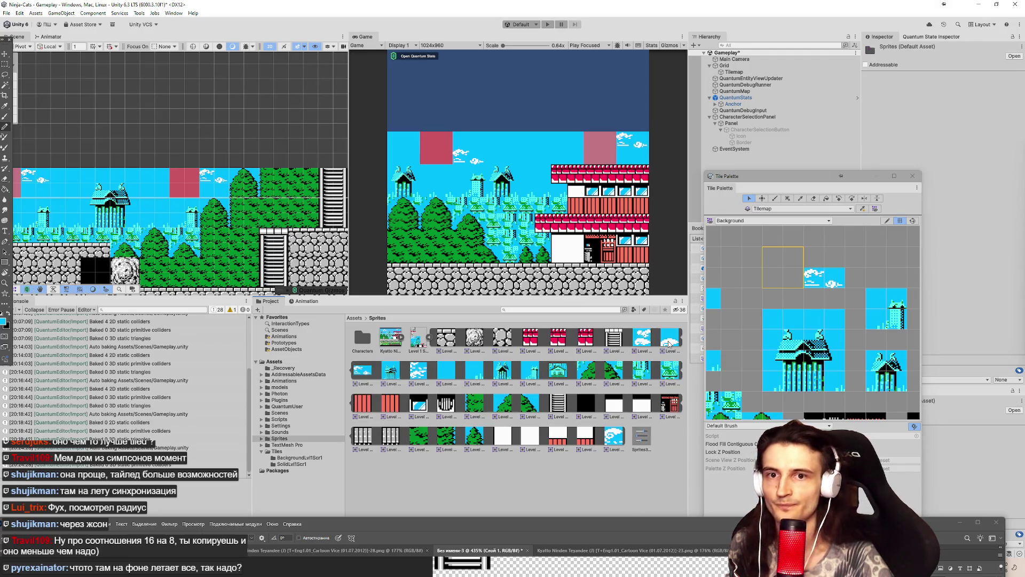
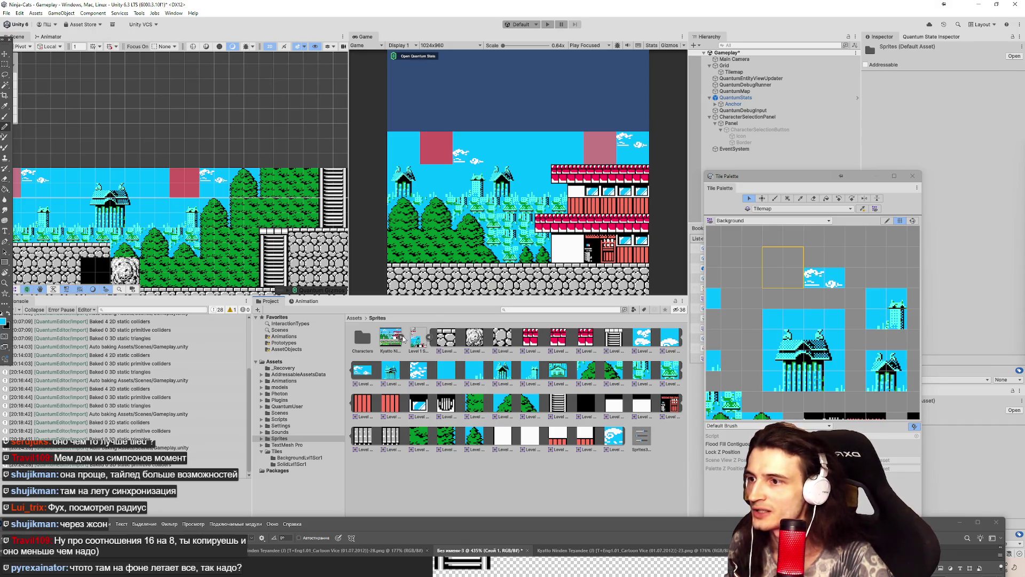
Expand the Level 1 sprite sheet and save a first cloud sprite as a Background palette tile.
left_click(427, 339)
left_click(427, 339)
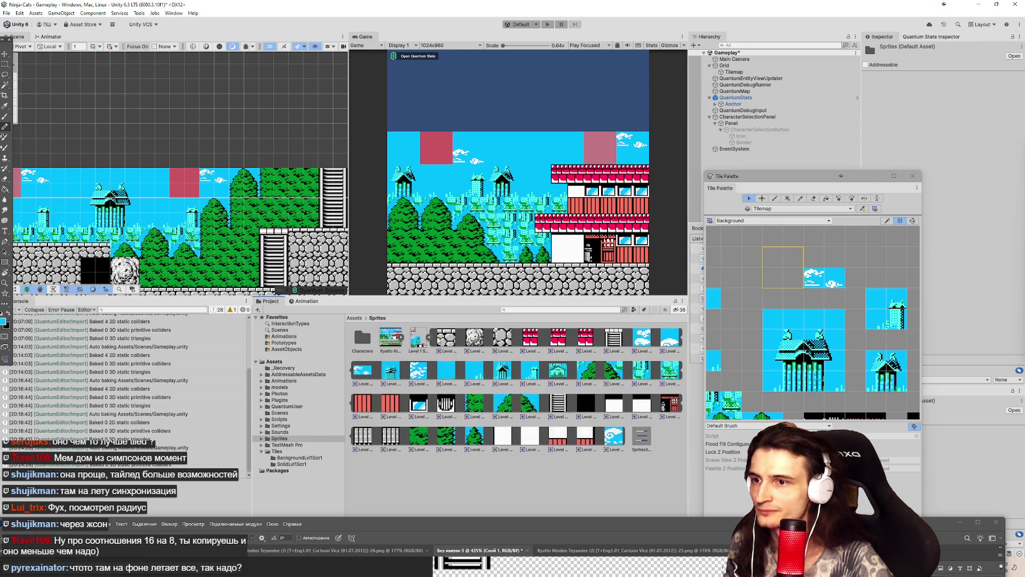
left_click_drag(669, 339, 789, 259)
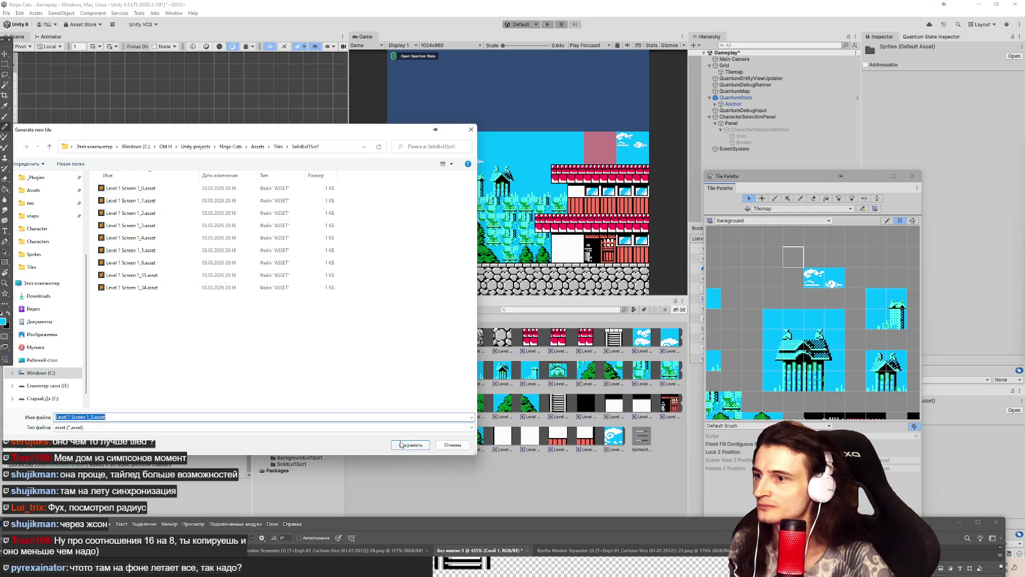
left_click(401, 444)
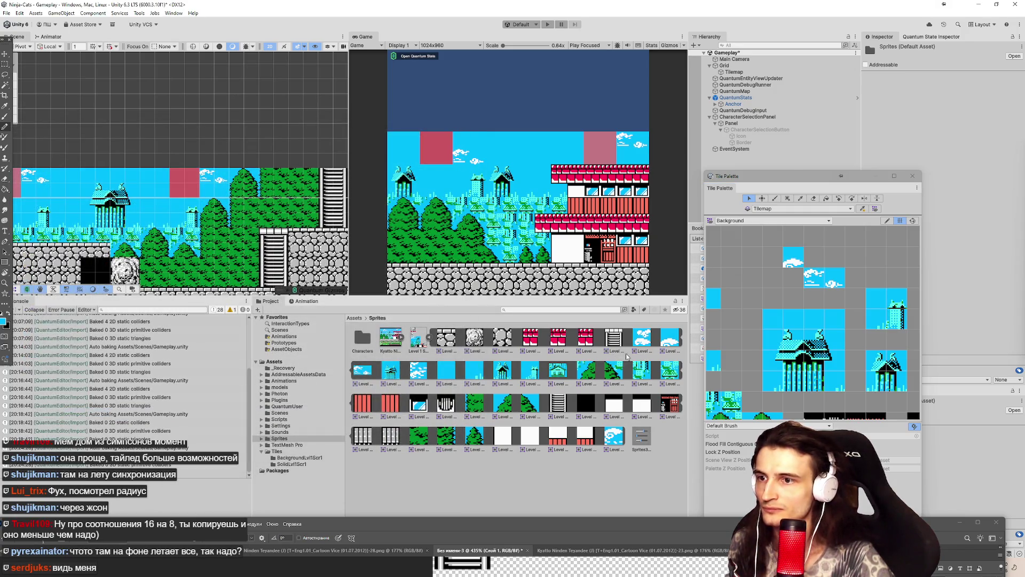
Add more cloud sprites to empty Background palette cells, saving each new tile asset.
left_click_drag(421, 370, 773, 281)
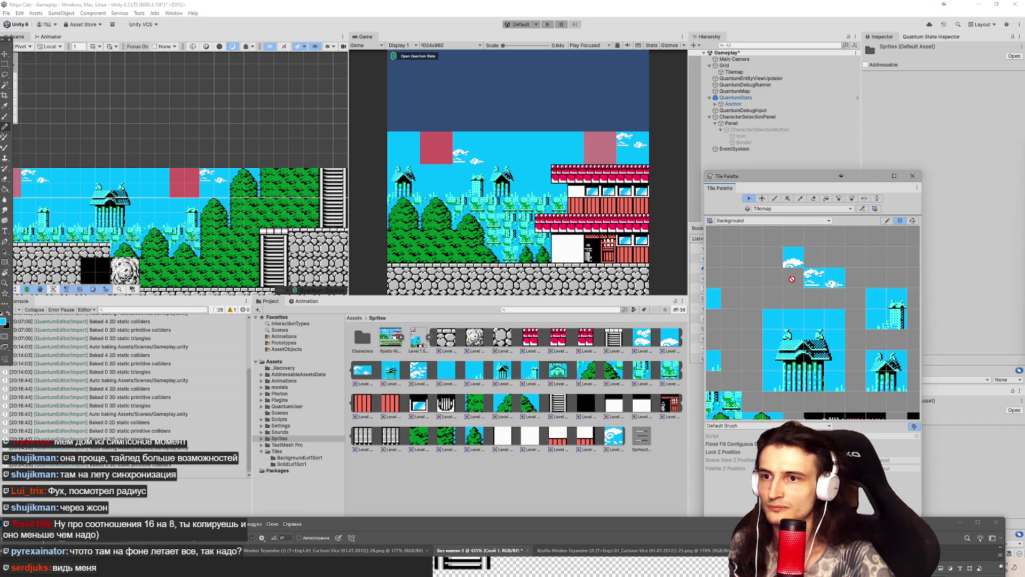
mouse_move(792, 279)
left_mouse_down()
mouse_move(754, 299)
mouse_move(713, 298)
left_mouse_up()
mouse_move(417, 368)
left_mouse_down()
mouse_move(721, 307)
mouse_move(792, 277)
left_mouse_up()
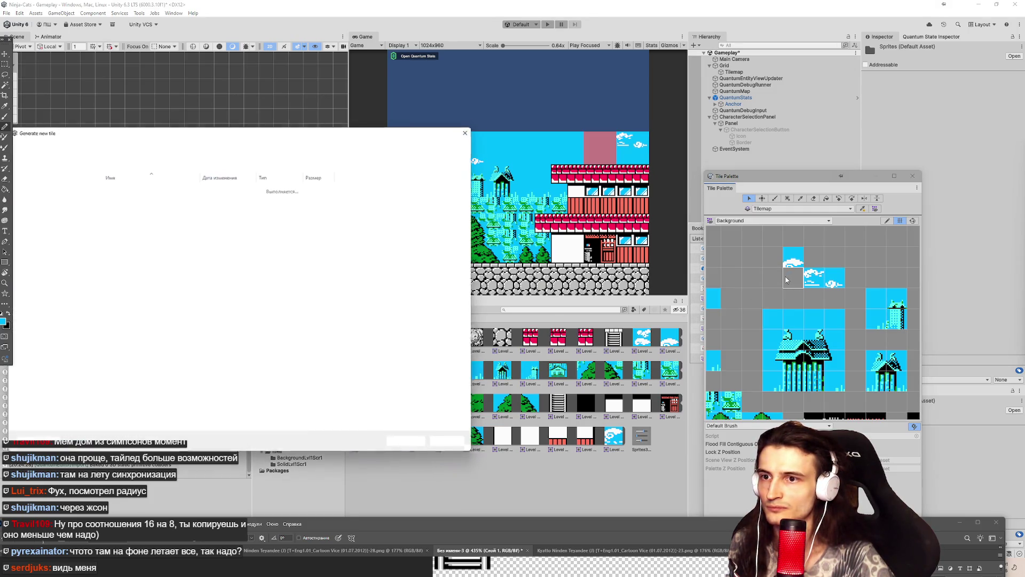
left_click(415, 440)
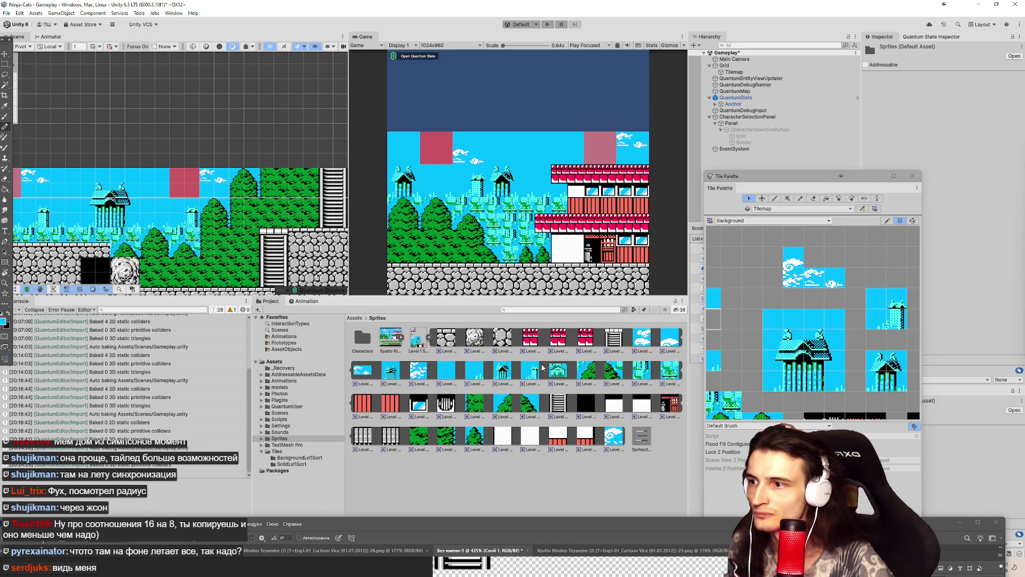
left_click_drag(645, 339, 772, 282)
left_click(418, 444)
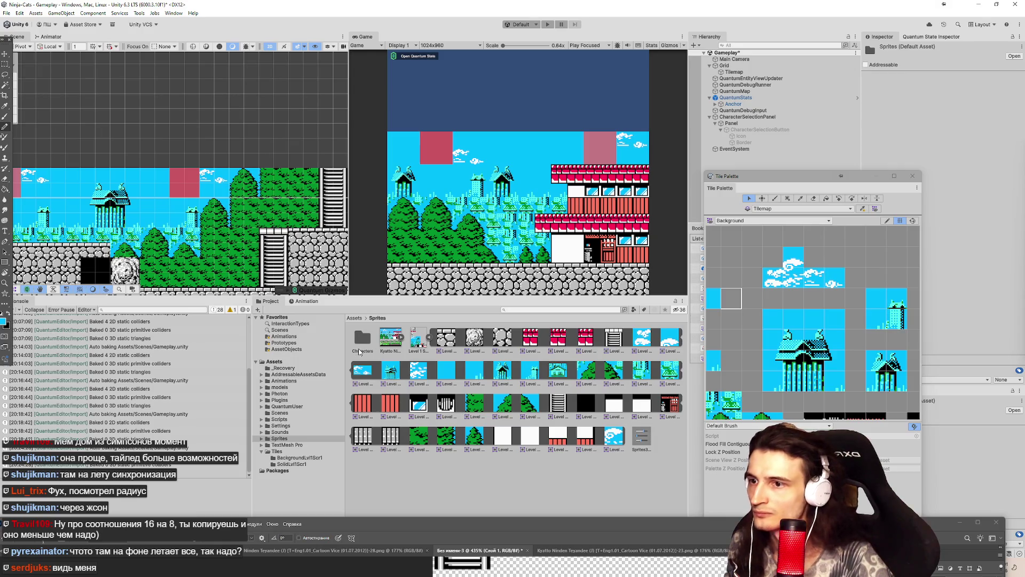
left_click_drag(345, 348, 342, 350)
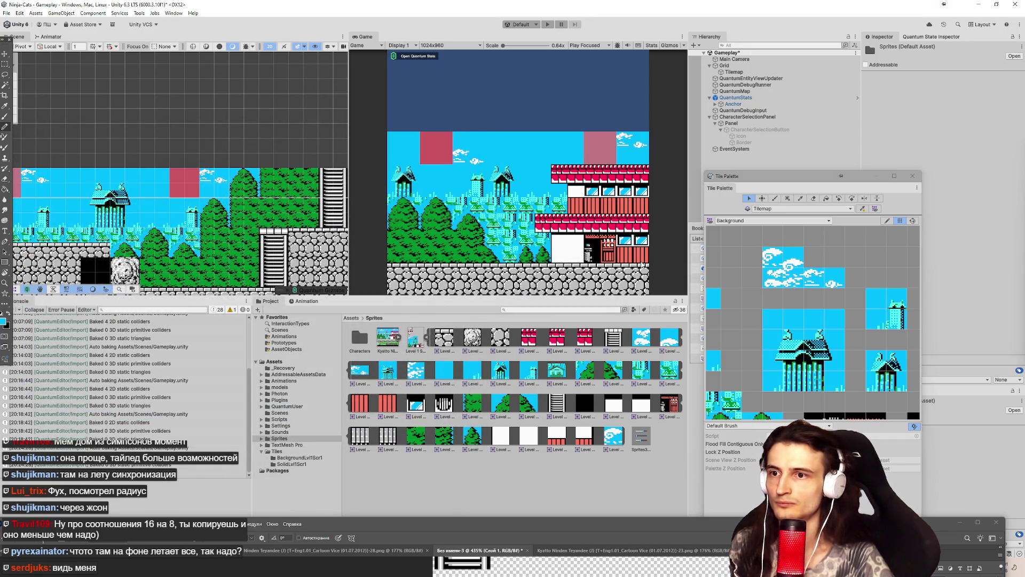
Browse the house-stage reference screenshots beside the level scene.
scroll(217, 188, "down", 2)
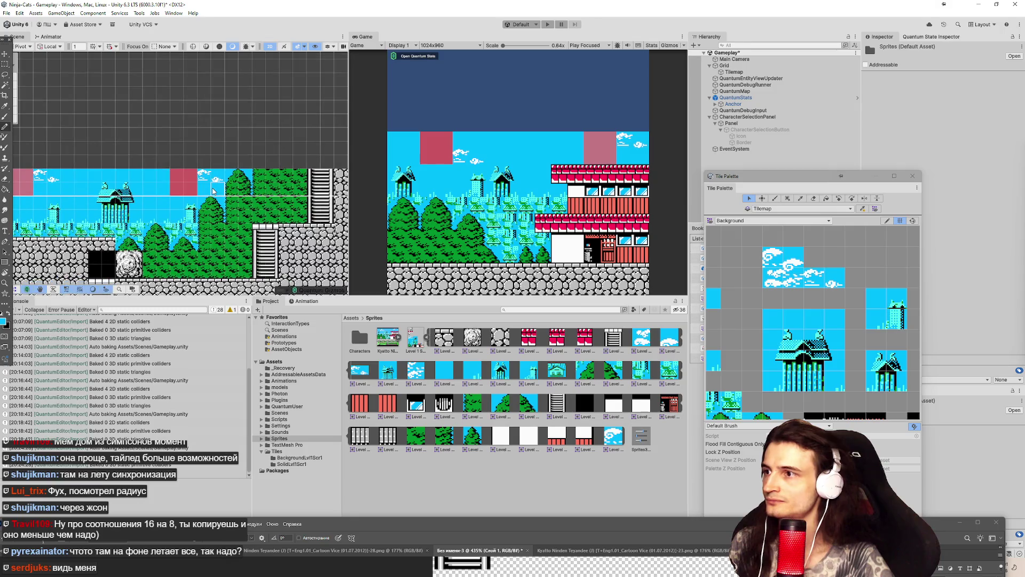
scroll(219, 187, "down", 1)
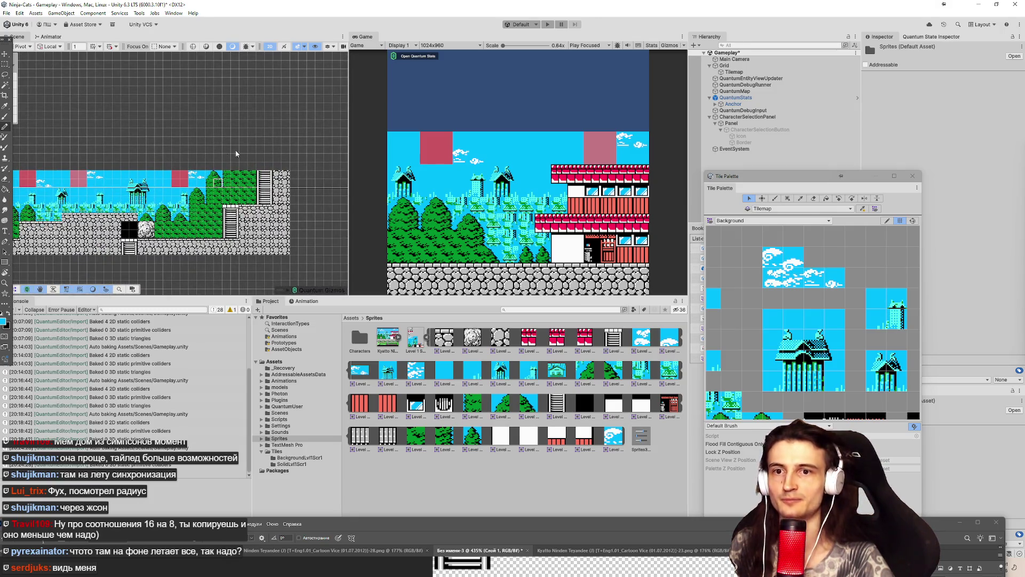
scroll(184, 137, "up", 2)
scroll(257, 138, "down", 1)
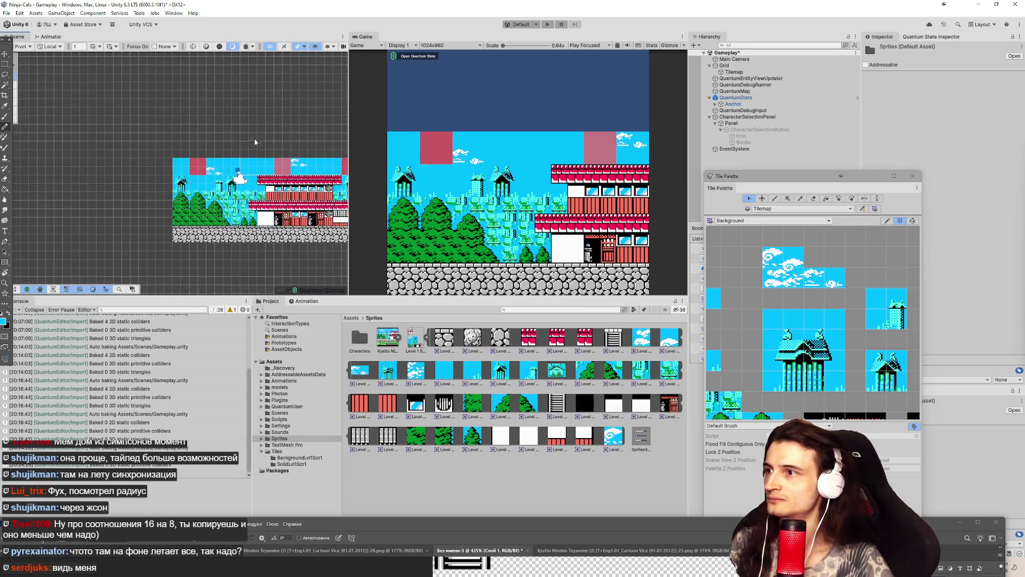
scroll(210, 144, "up", 4)
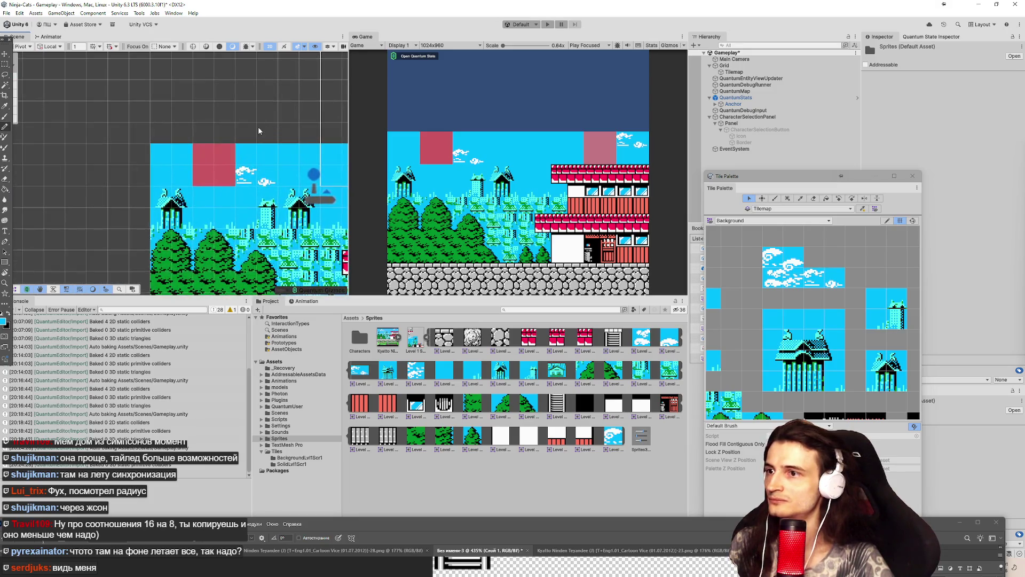
left_click_drag(253, 134, 212, 128)
mouse_move(565, 523)
left_mouse_down()
mouse_move(578, 489)
mouse_move(566, 318)
mouse_move(552, 345)
left_mouse_up()
left_click(535, 373)
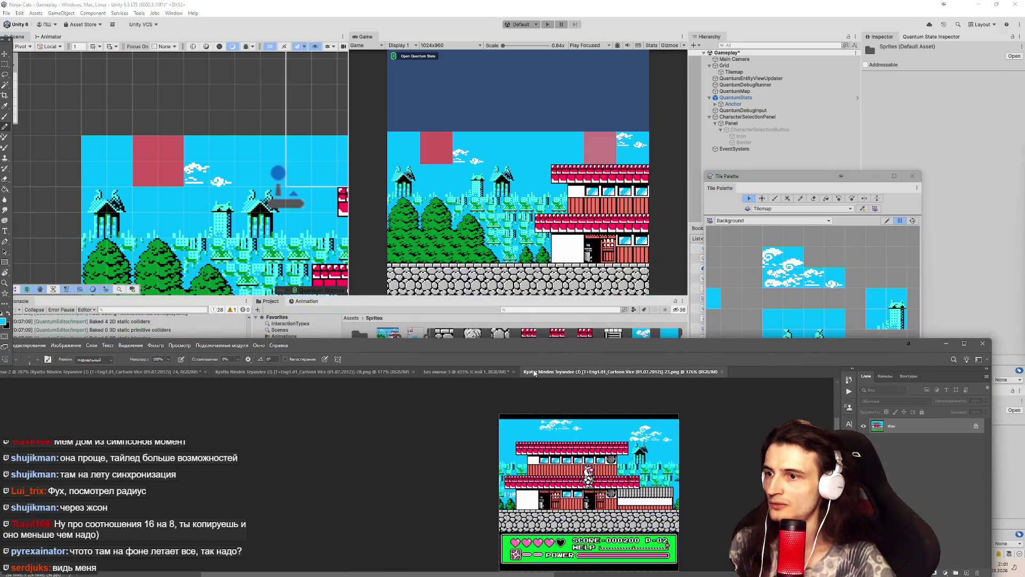
left_click(378, 373)
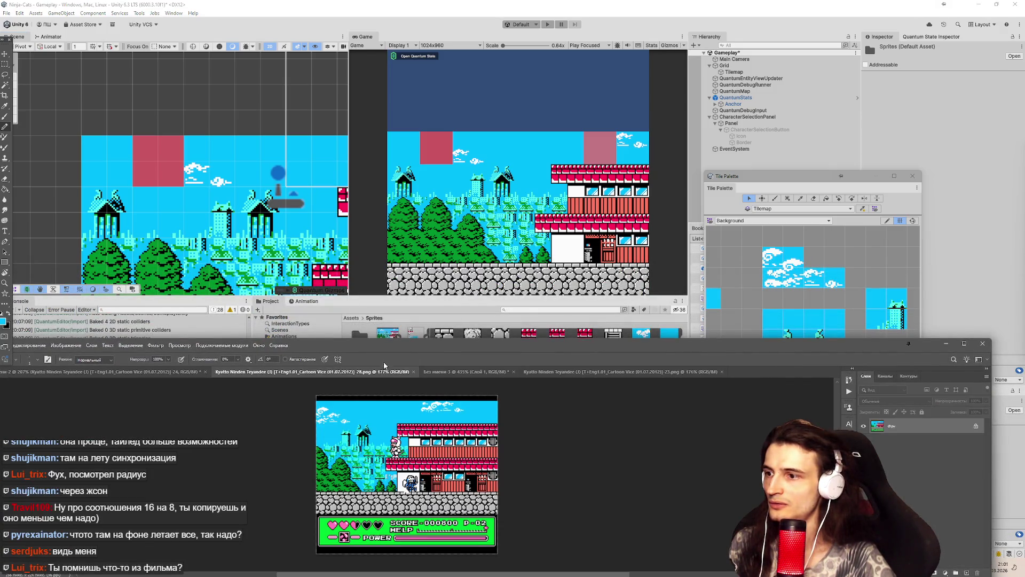
scroll(178, 172, "up", 2)
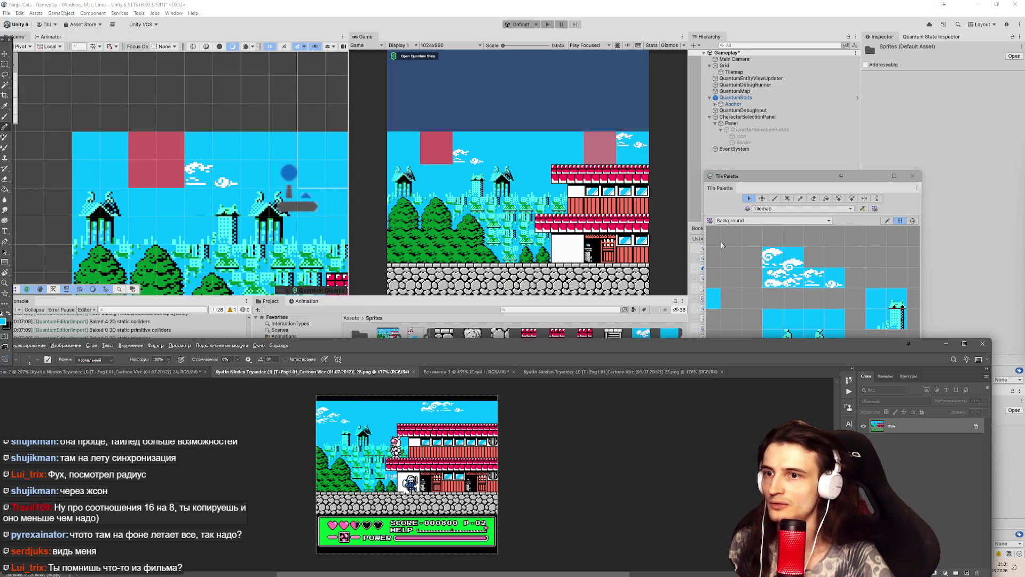
Select the two cloud tiles as brush and open the wide full-level reference image.
left_click_drag(777, 284, 790, 282)
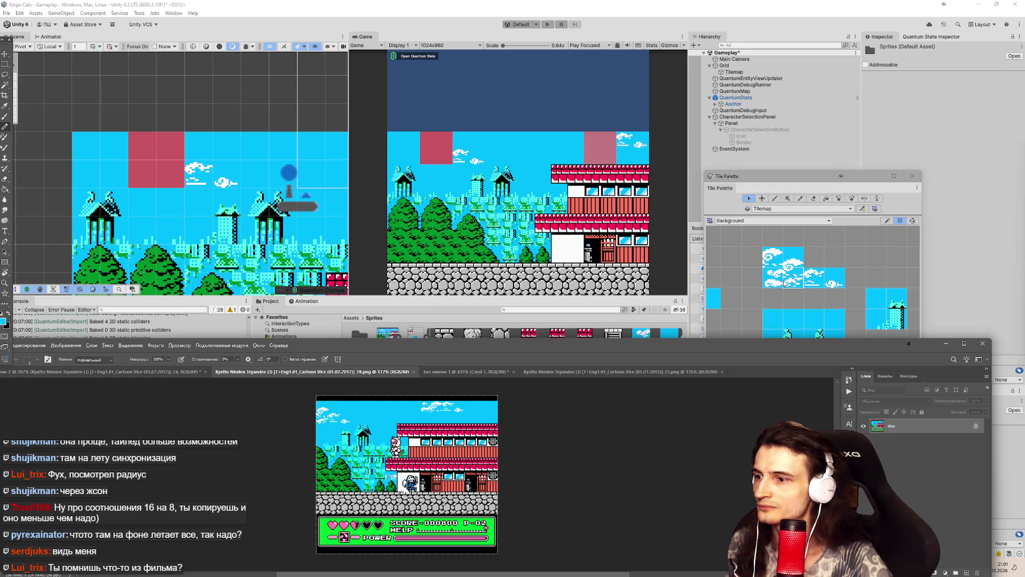
left_click(433, 373)
key("ctrl+Tab")
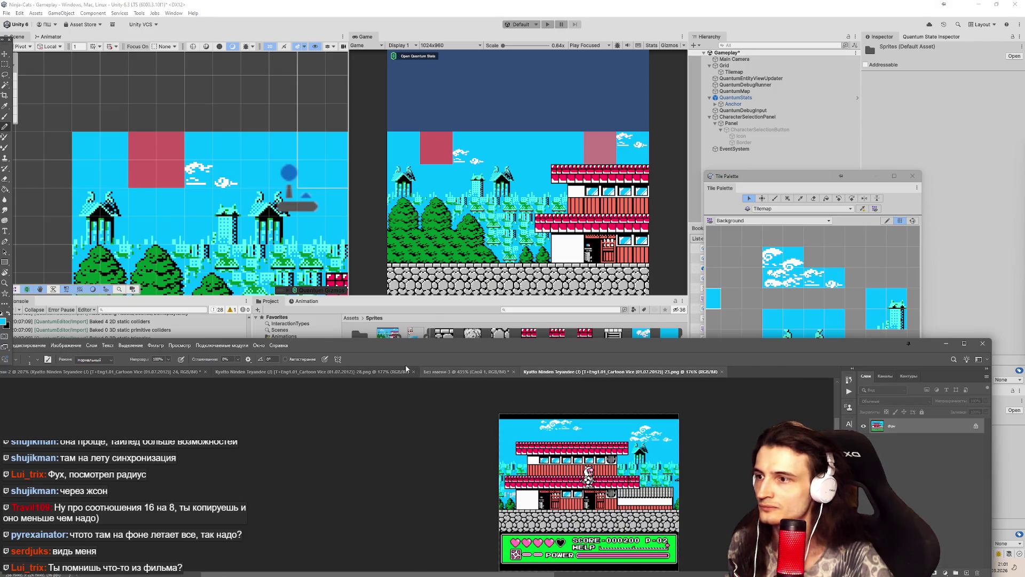
left_click(254, 373)
left_click(163, 374)
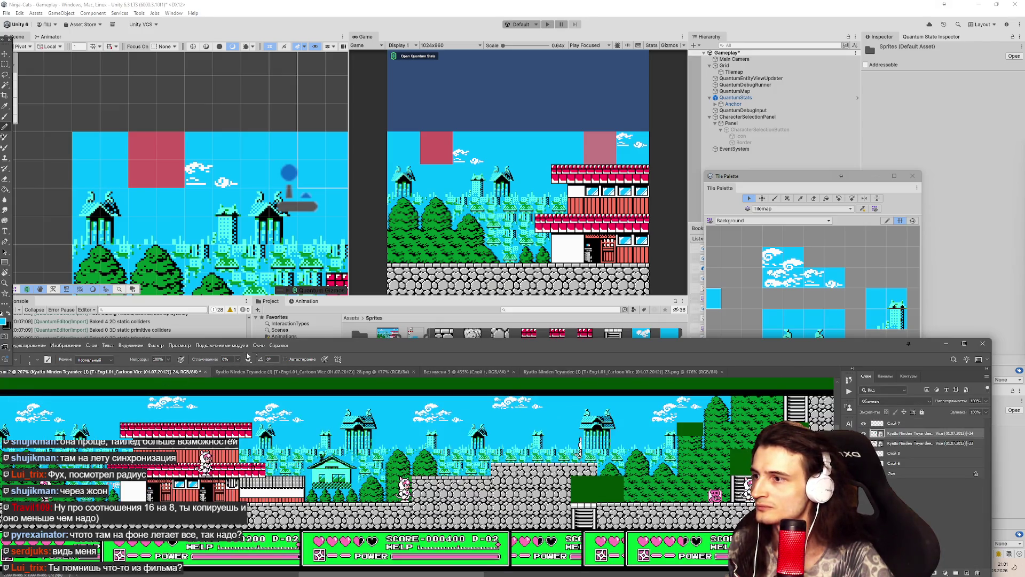
left_click_drag(335, 354, 357, 366)
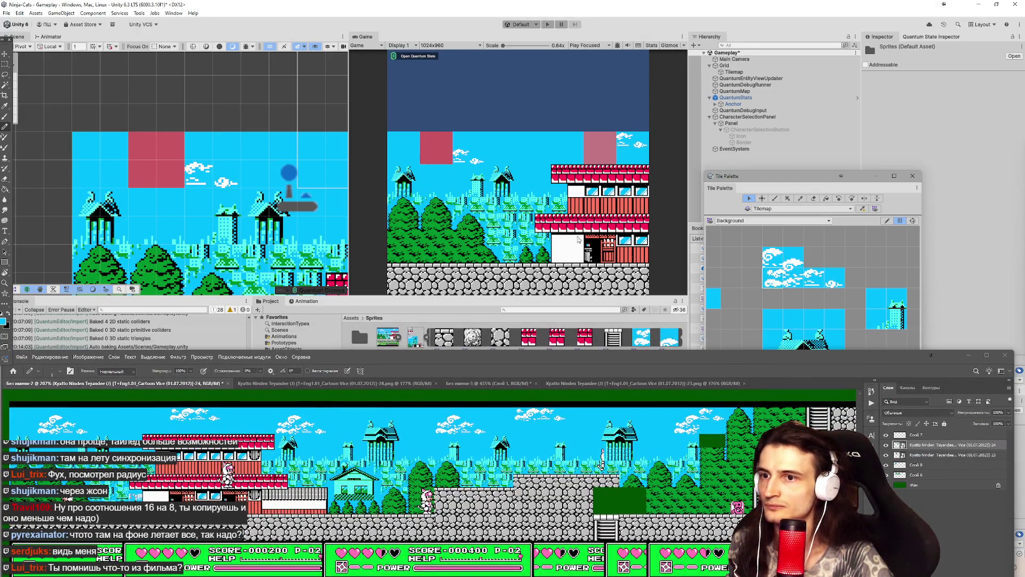
Erase the red 2x2 placeholder block at the left of the level.
left_click(148, 186)
left_click(770, 282)
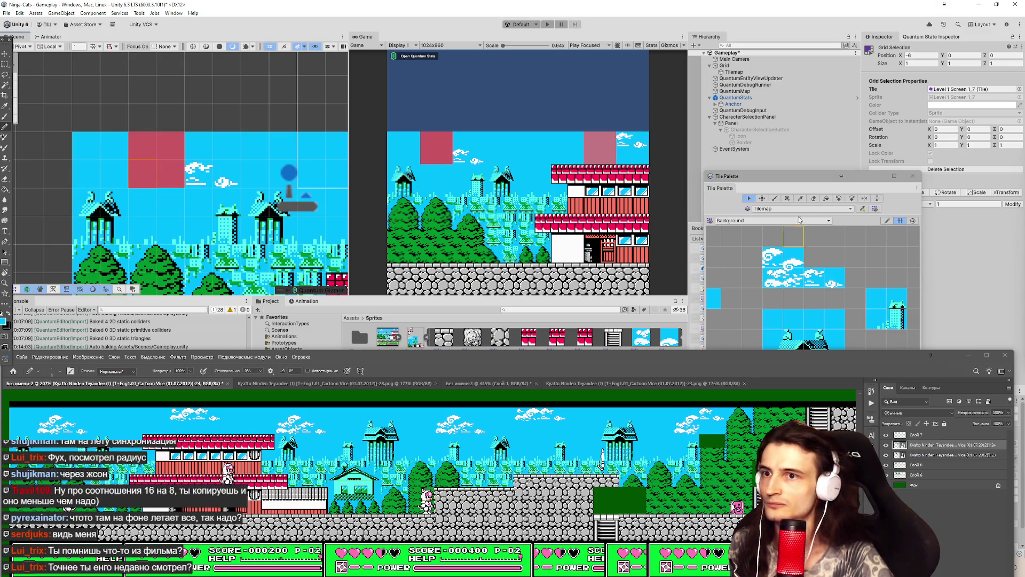
key("d")
left_click_drag(171, 147, 142, 174)
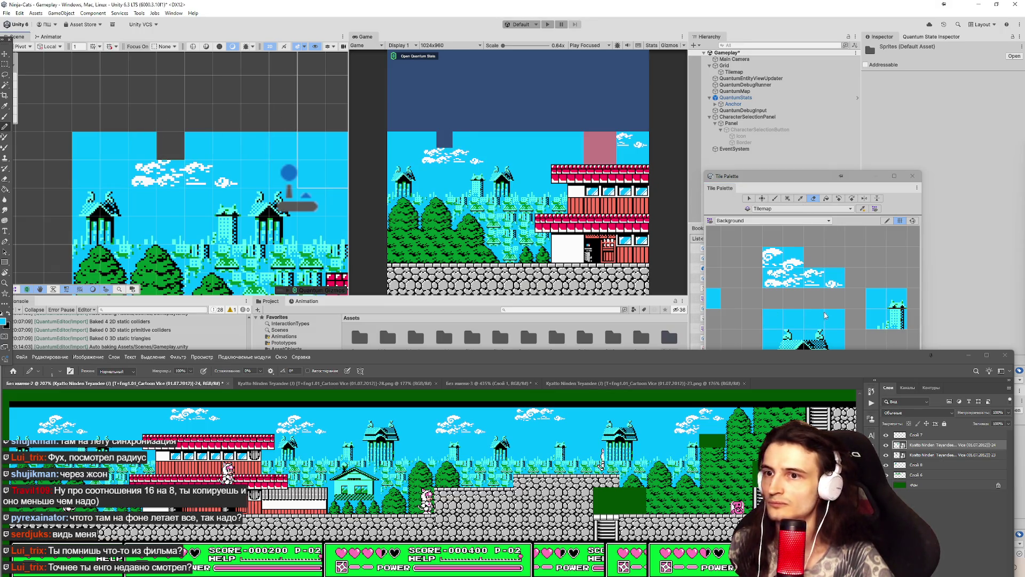
Paint cloud tiles into the sky, filling the dark hole among the clouds.
left_click(171, 147)
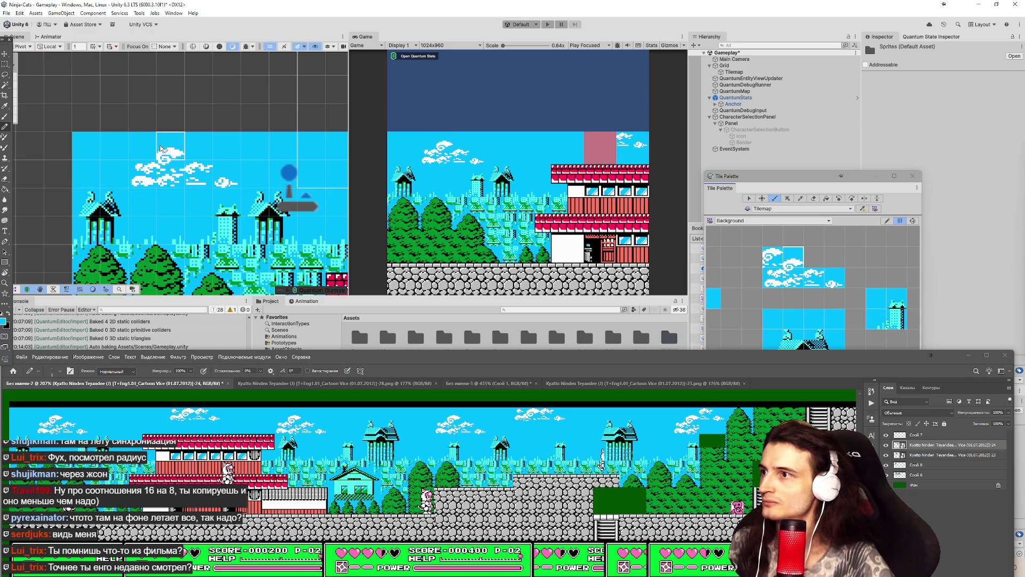
left_click(231, 93)
key("ctrl+z")
key("ctrl+z")
left_click_drag(230, 155, 190, 162)
scroll(190, 163, "up", 2)
key("d")
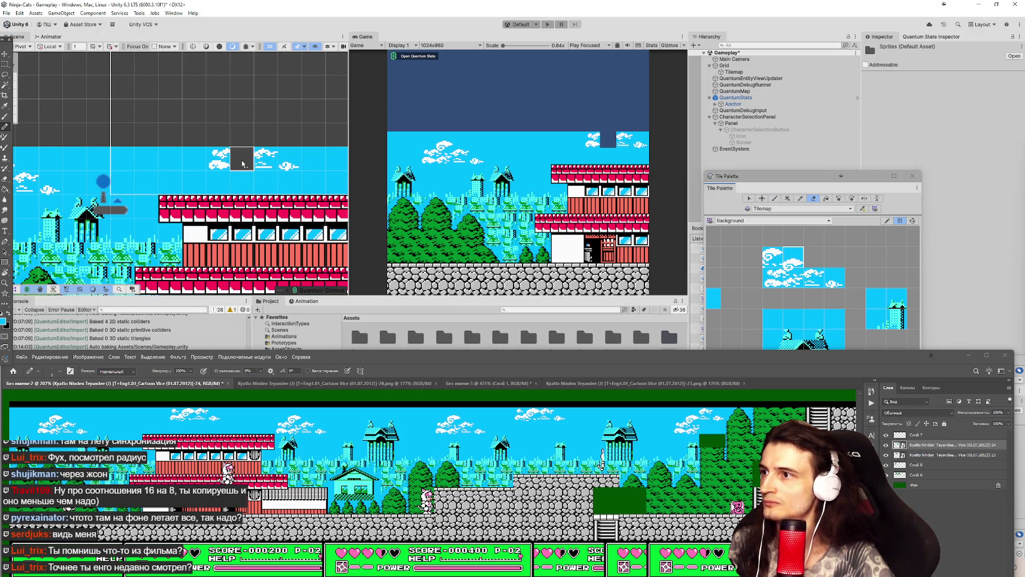
left_click(773, 257)
left_click(242, 158)
Paint single cloud tiles across the empty top-left sky of the tilemap.
scroll(229, 170, "down", 2)
scroll(228, 170, "down", 1)
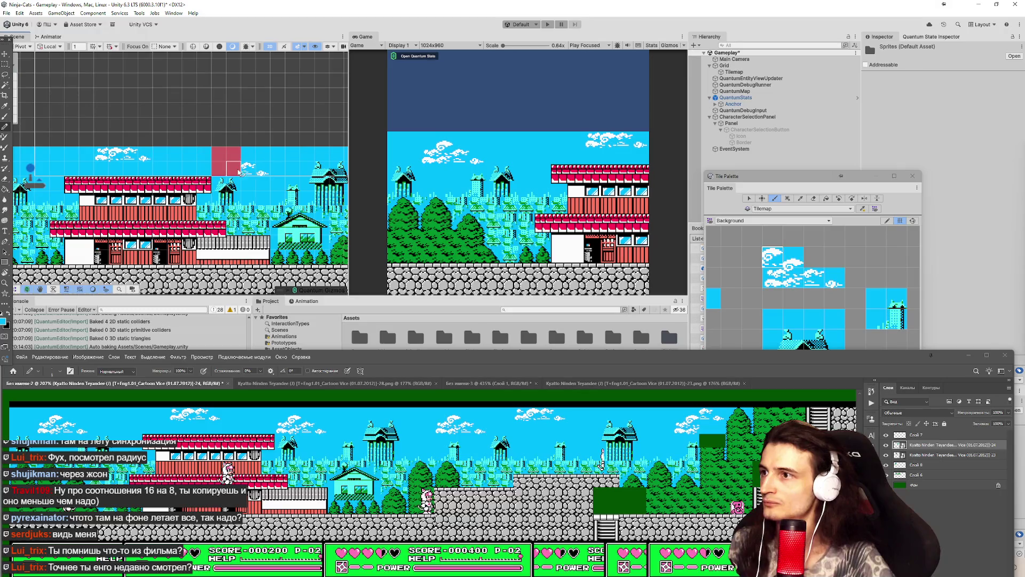
scroll(235, 160, "up", 2)
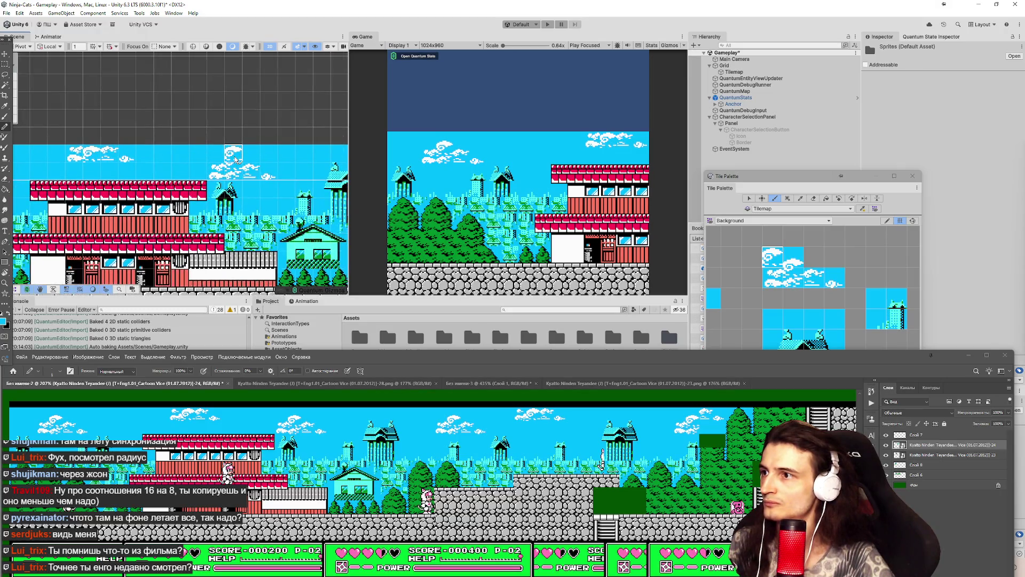
left_click(798, 259)
scroll(236, 160, "up", 3)
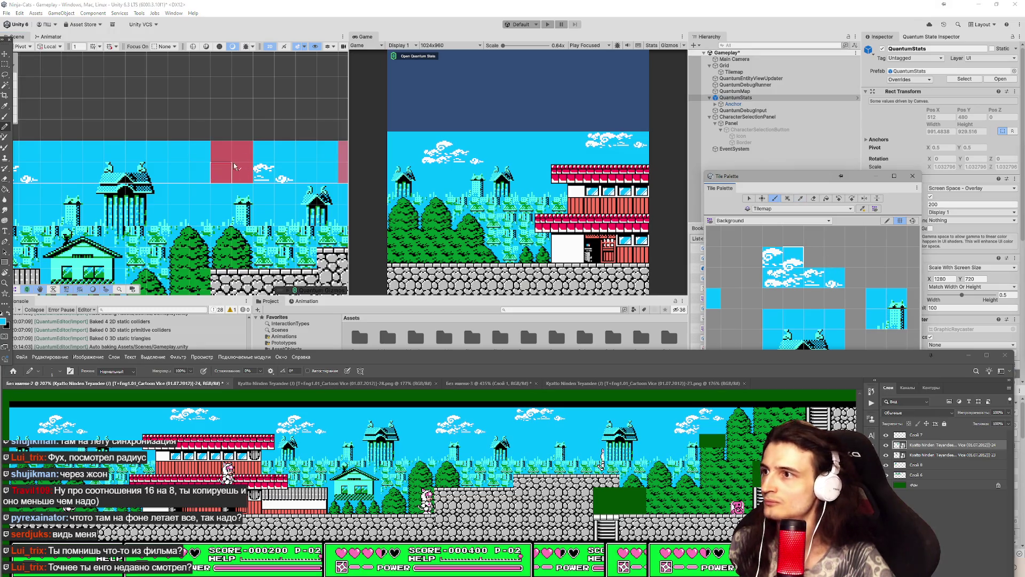
scroll(207, 145, "down", 3)
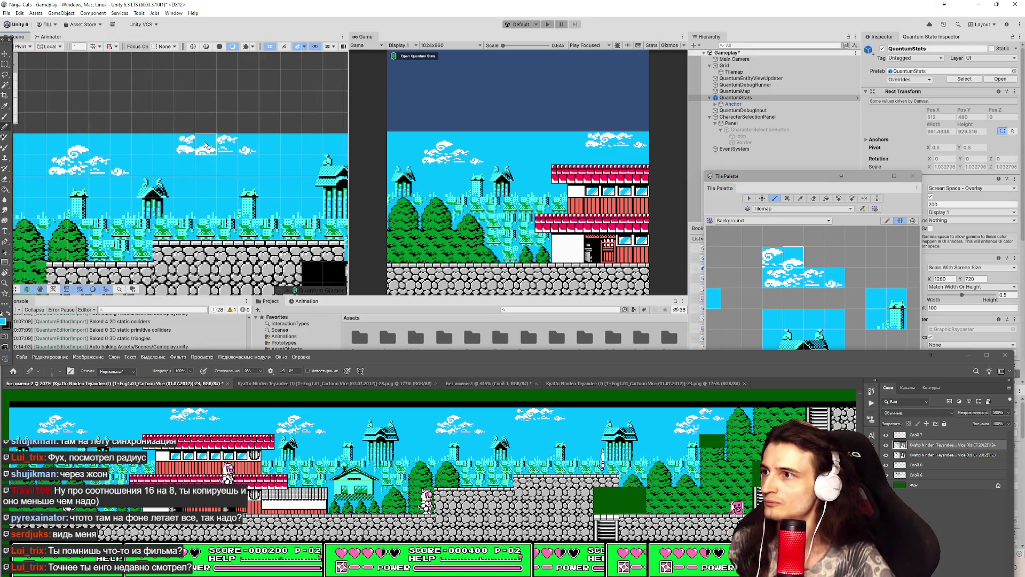
left_click(770, 257)
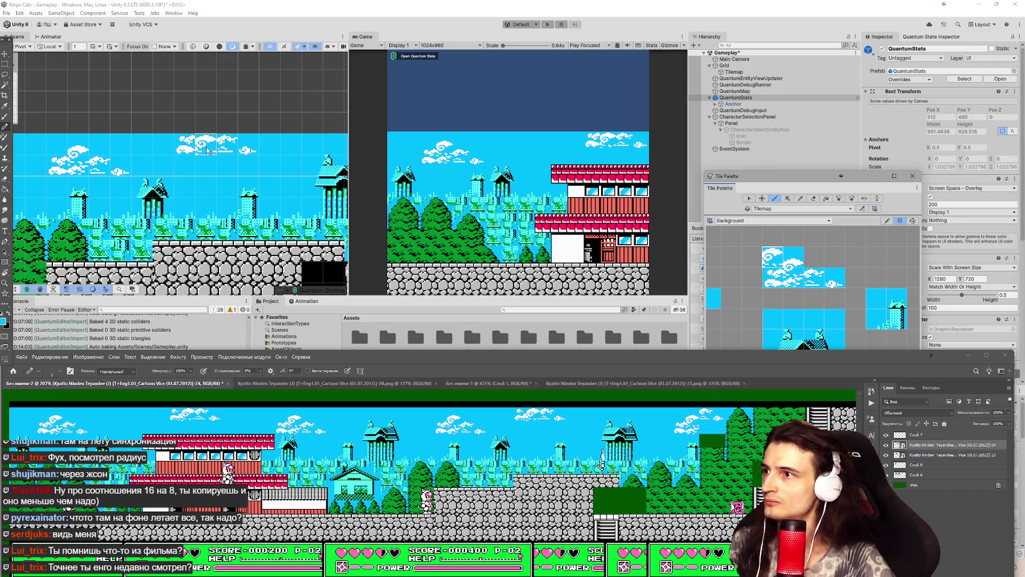
key("Right")
key("Right")
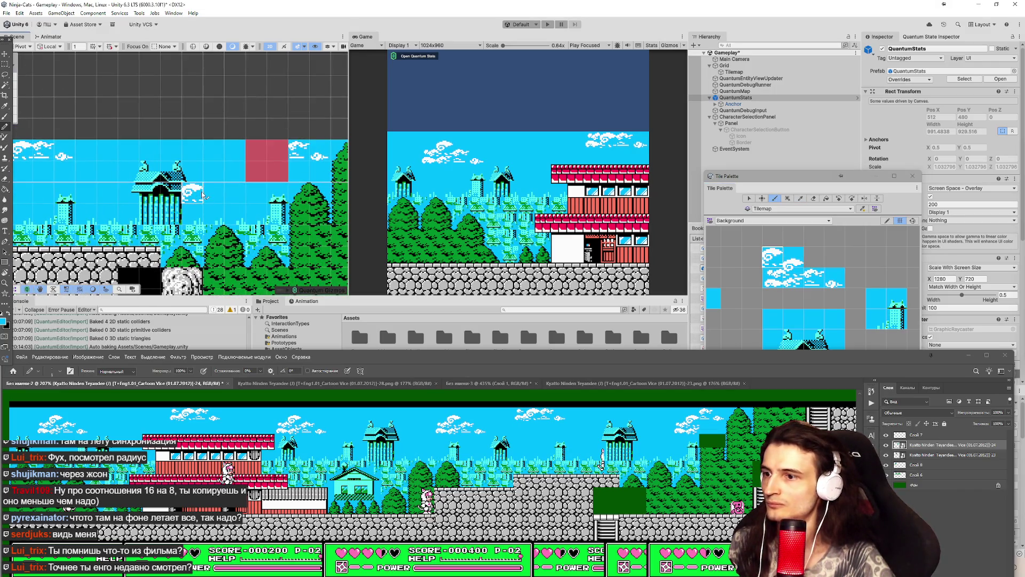
key("Left")
key("Left")
key("Right")
key("Right")
key("Right")
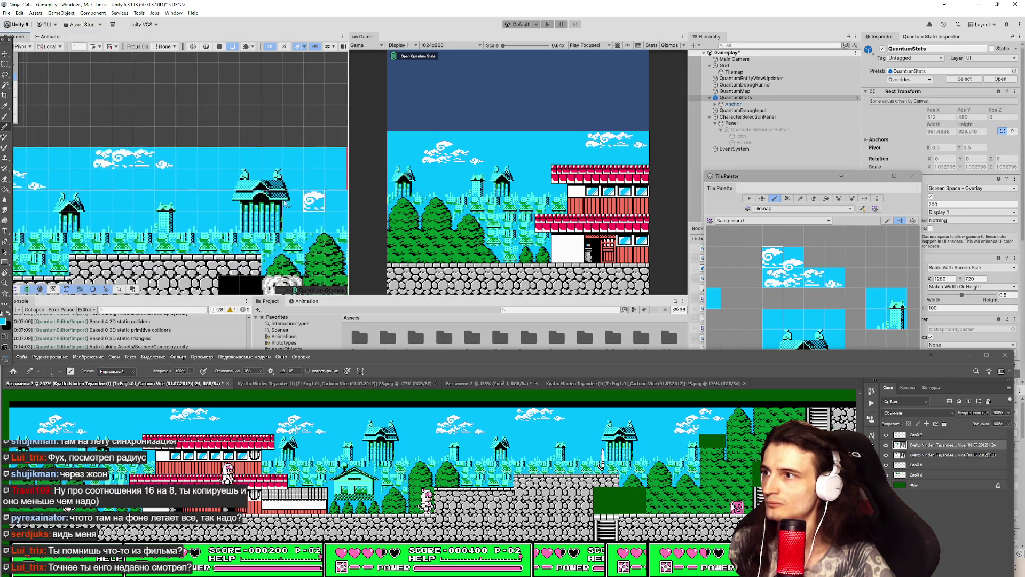
mouse_move(230, 171)
left_mouse_down()
mouse_move(187, 155)
mouse_move(230, 160)
left_mouse_up()
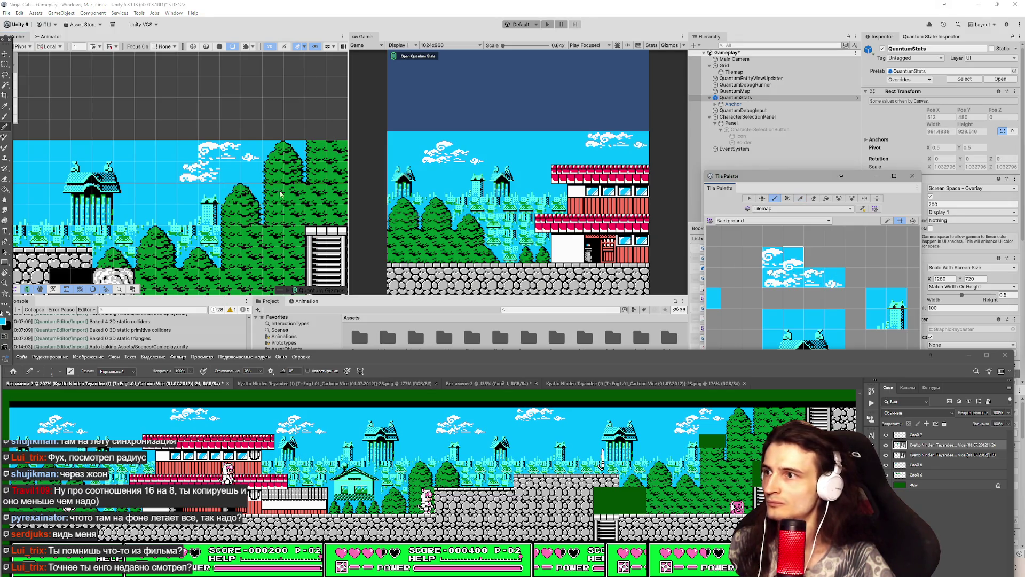
Move the reference image window up to uncover the Unity scene.
scroll(293, 236, "down", 1)
scroll(293, 235, "down", 5)
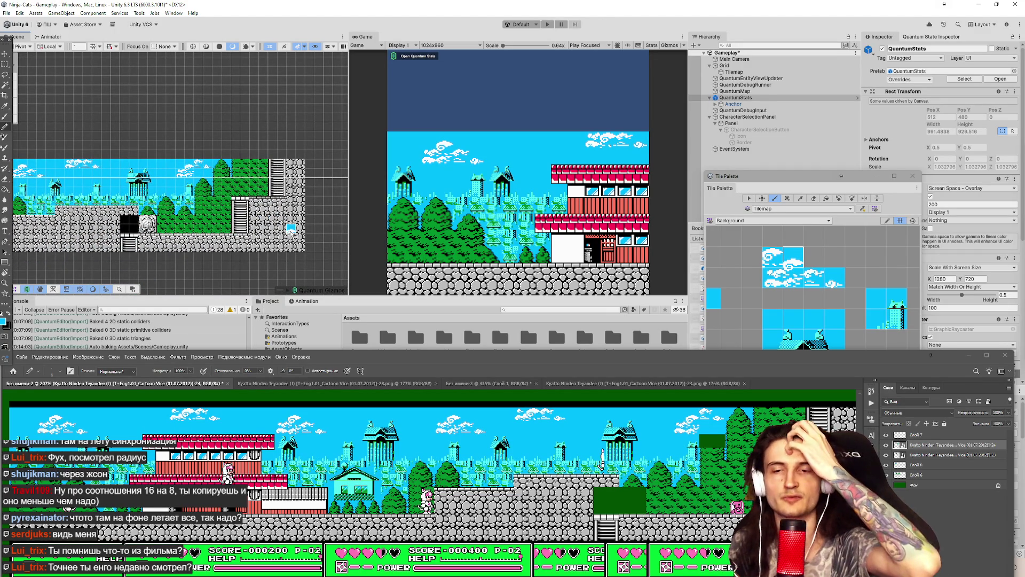
scroll(291, 230, "down", 4)
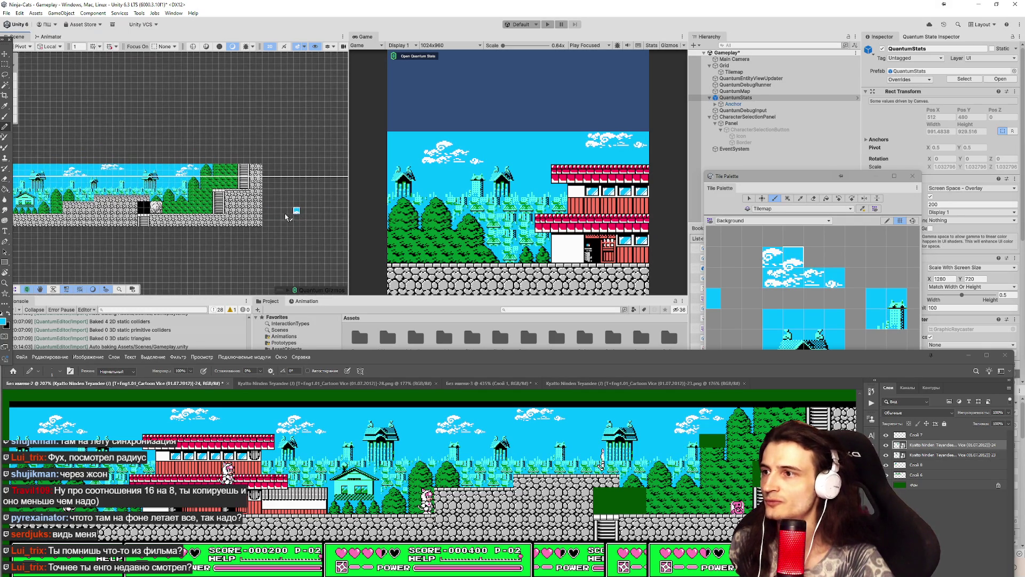
scroll(255, 211, "down", 3)
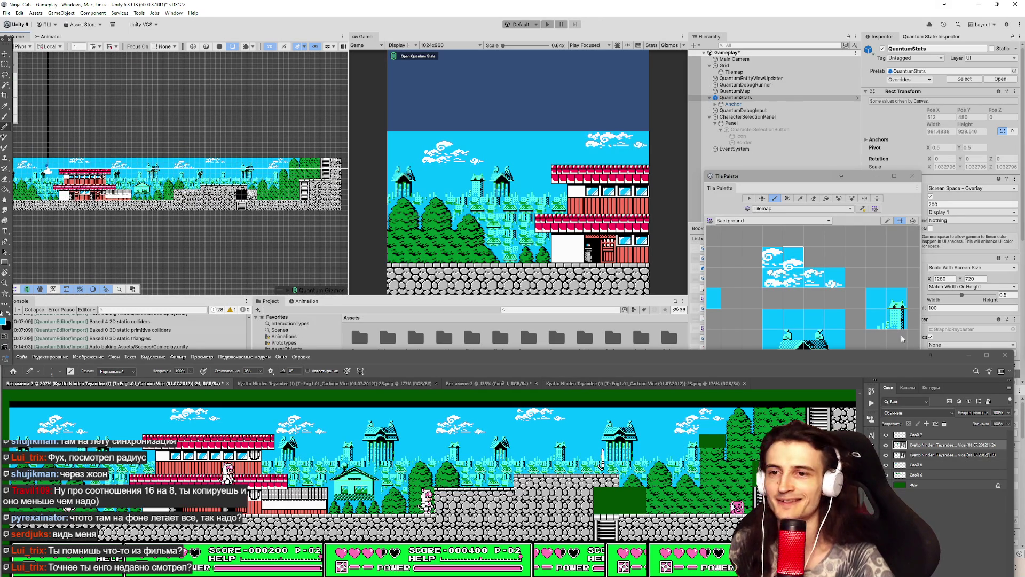
mouse_move(573, 361)
left_mouse_down()
mouse_move(583, 280)
mouse_move(600, 258)
left_mouse_up()
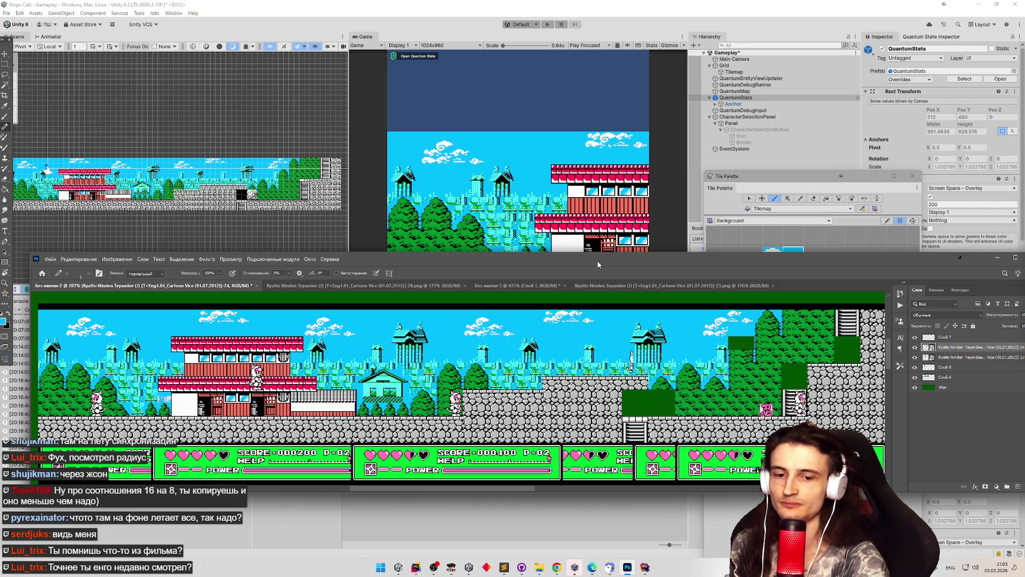
Close the tile palette, collapse the Tilemap's tile list, and widen the Scene view.
left_click(997, 258)
left_click(913, 176)
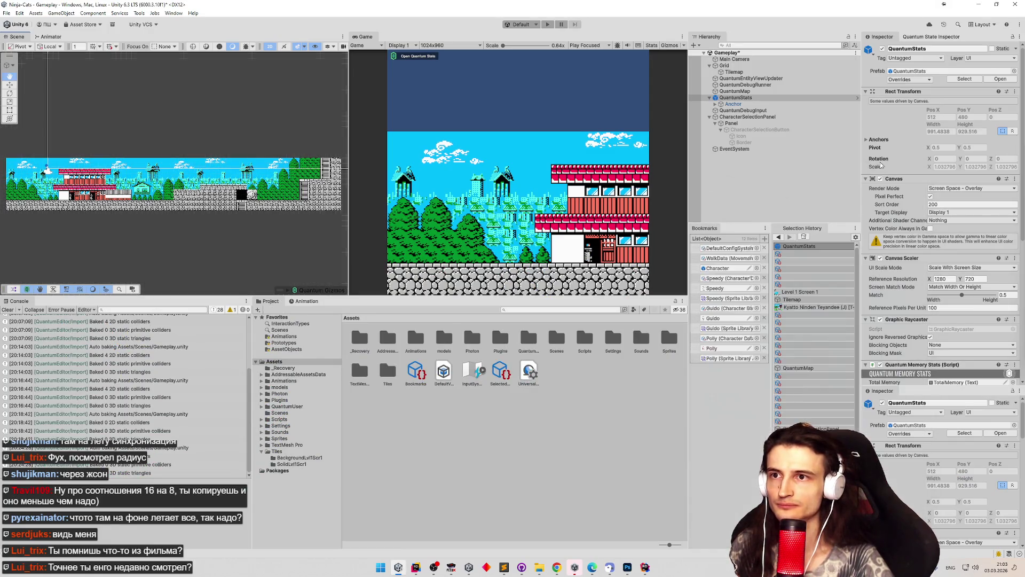
left_click(737, 73)
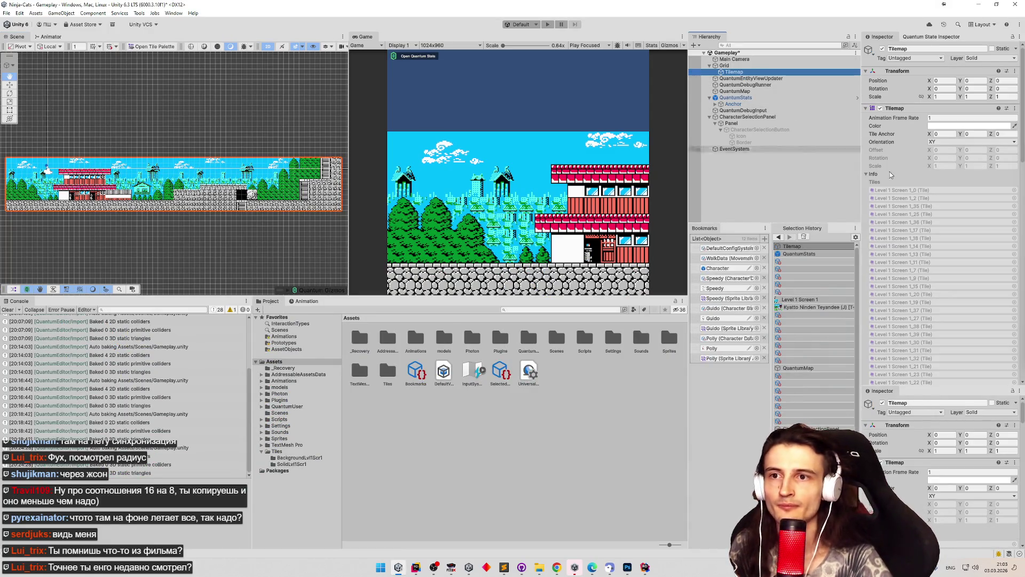
left_click(873, 175)
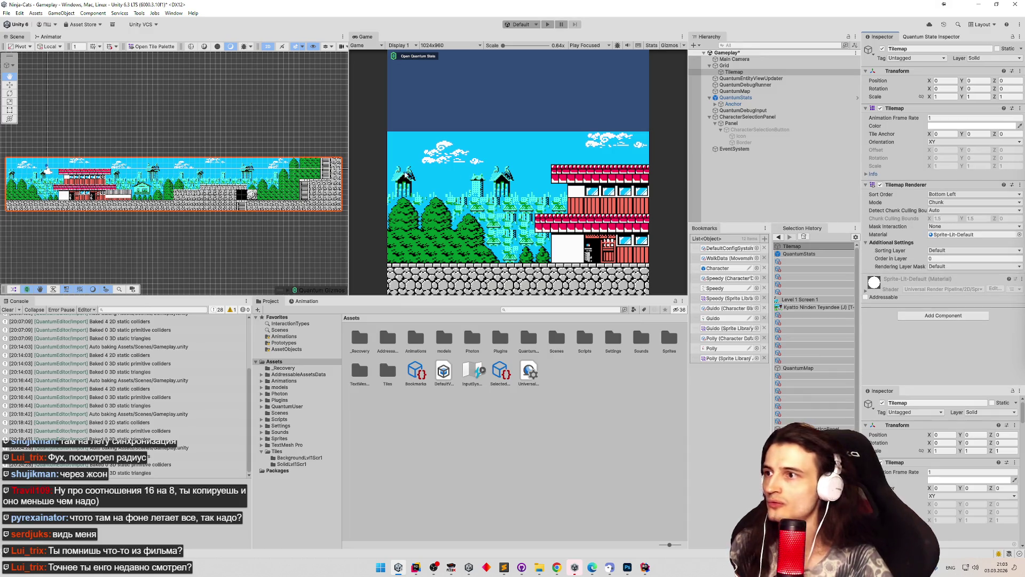
scroll(329, 175, "down", 1)
left_click_drag(350, 154, 372, 153)
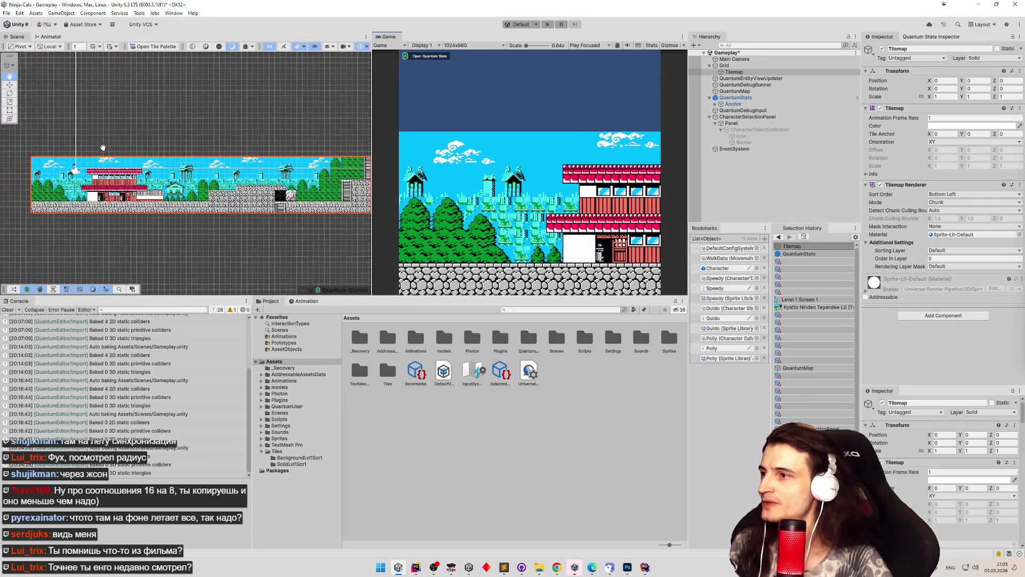
scroll(164, 177, "up", 5)
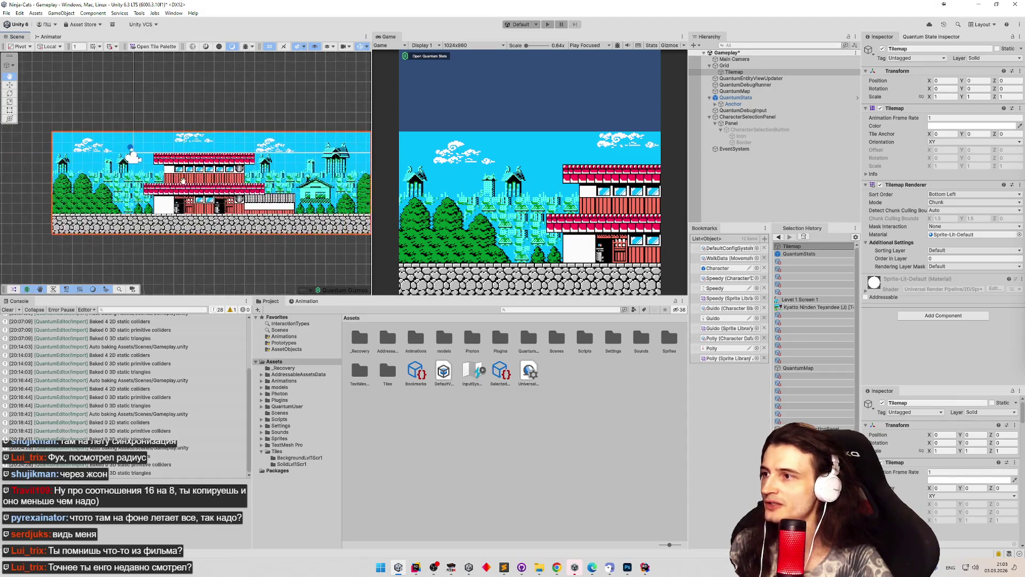
scroll(187, 172, "down", 2)
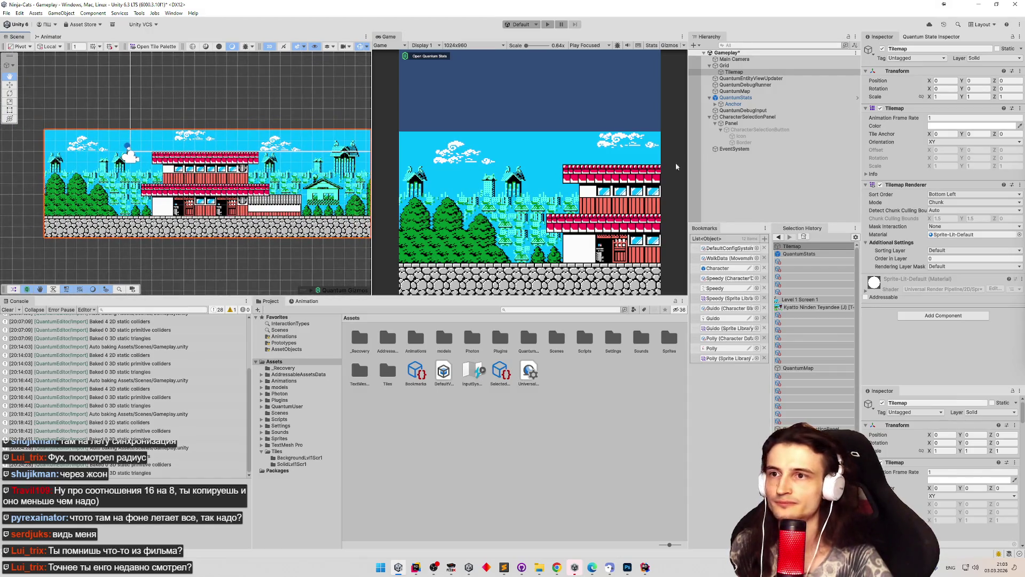
Create a Quantum 2D Quad Static Collider and drag it down to the ground.
right_click(744, 169)
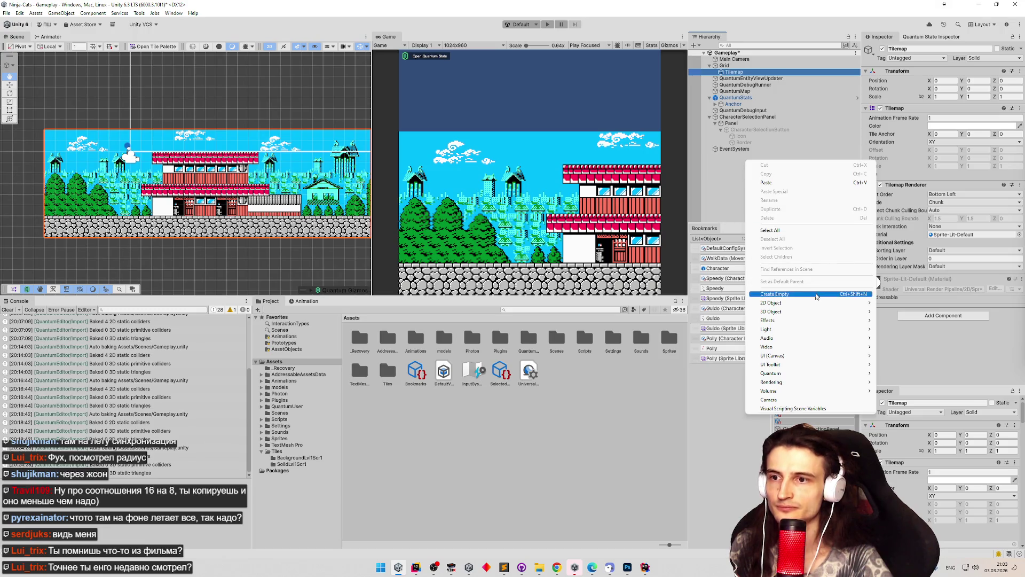
mouse_move(822, 373)
mouse_move(876, 374)
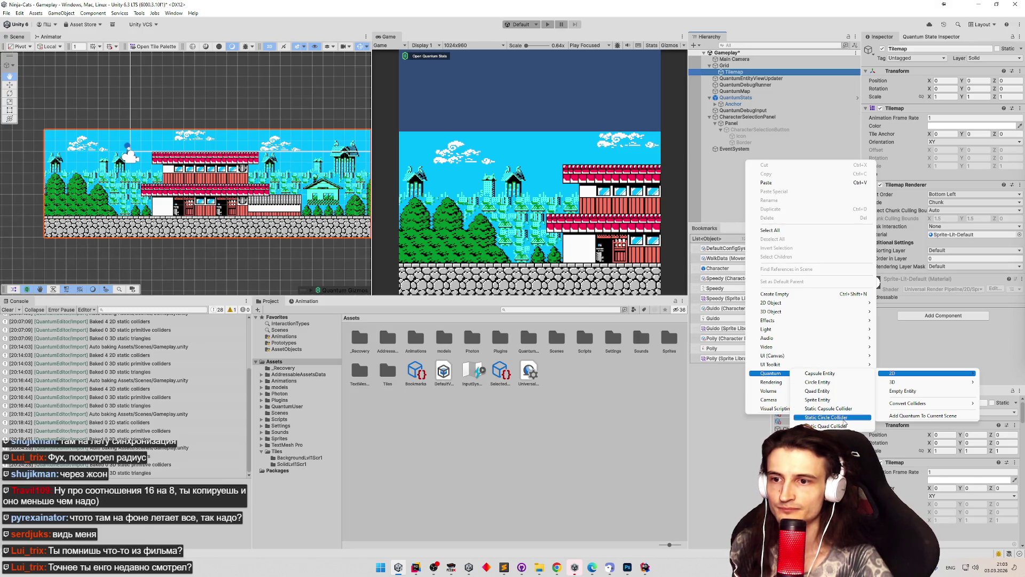
left_click(844, 425)
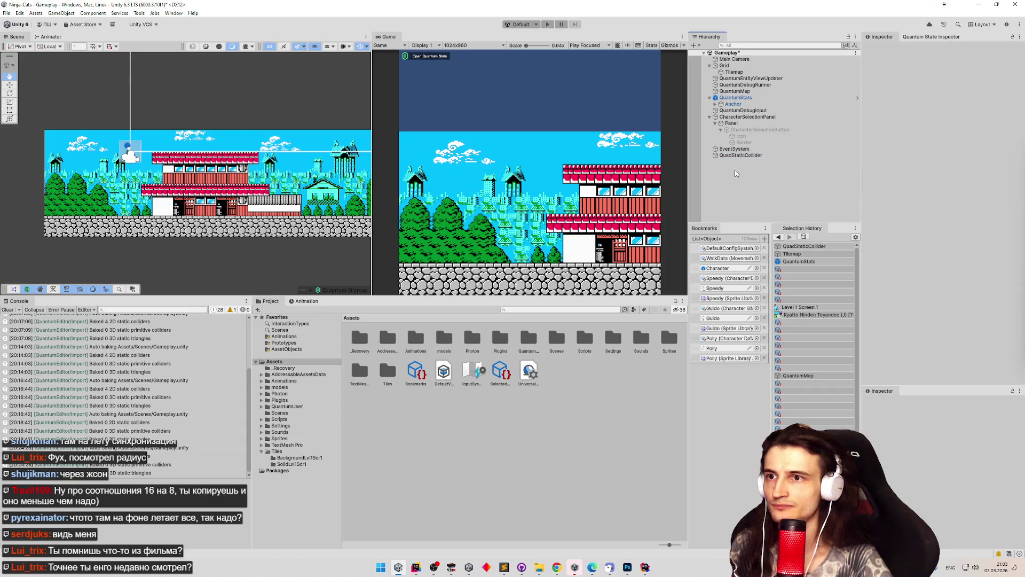
key("w")
left_click_drag(131, 151, 59, 229)
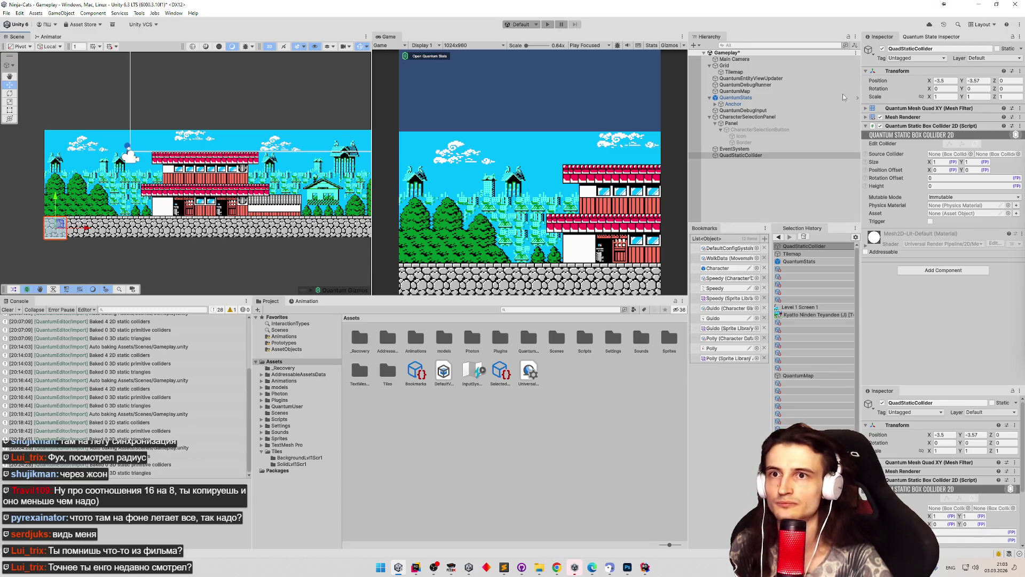
Set the collider to Position Y -3.55, Size X 10, and X shifted by 4.5.
left_click(980, 81)
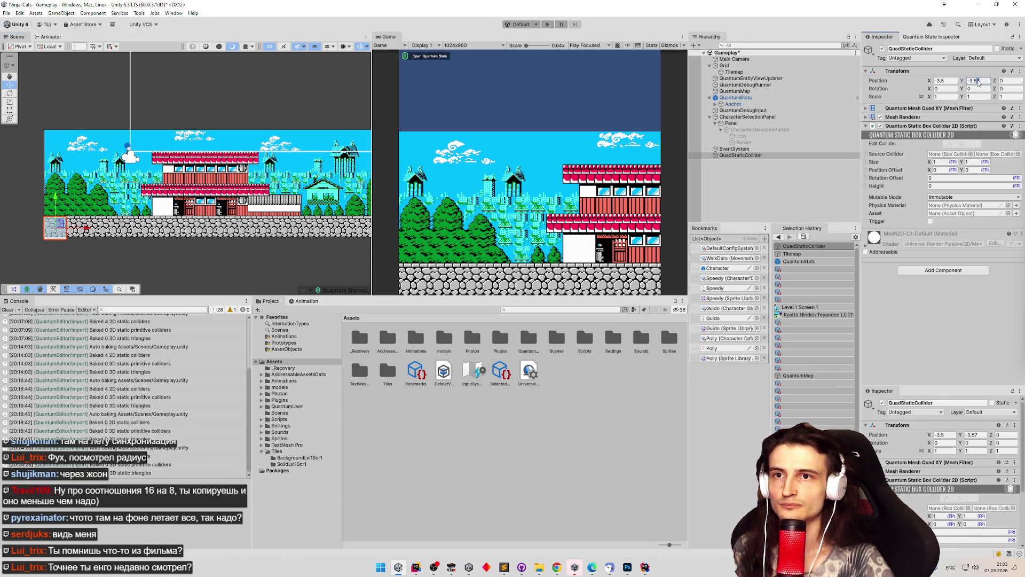
type("-3.55")
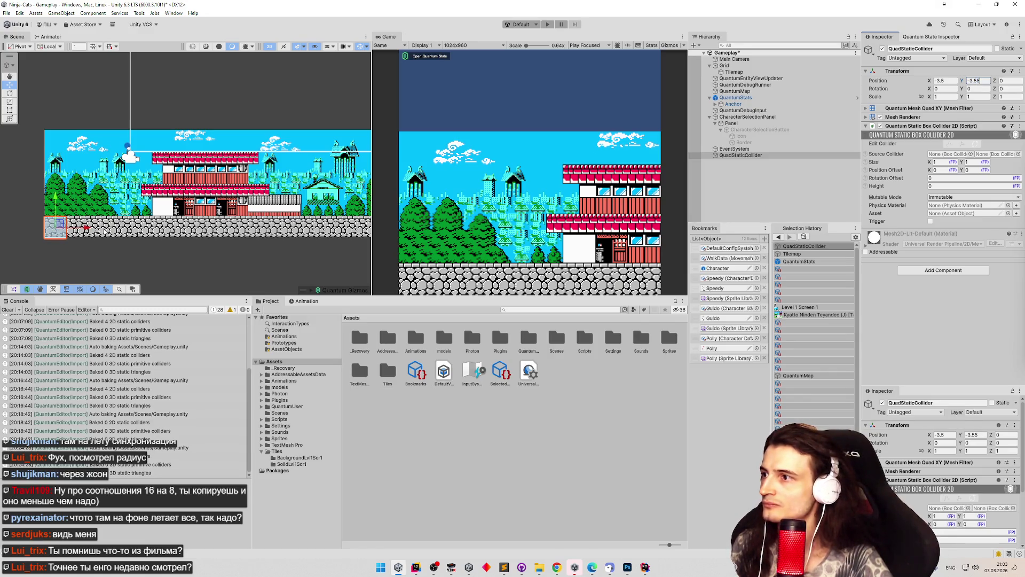
scroll(185, 174, "down", 3)
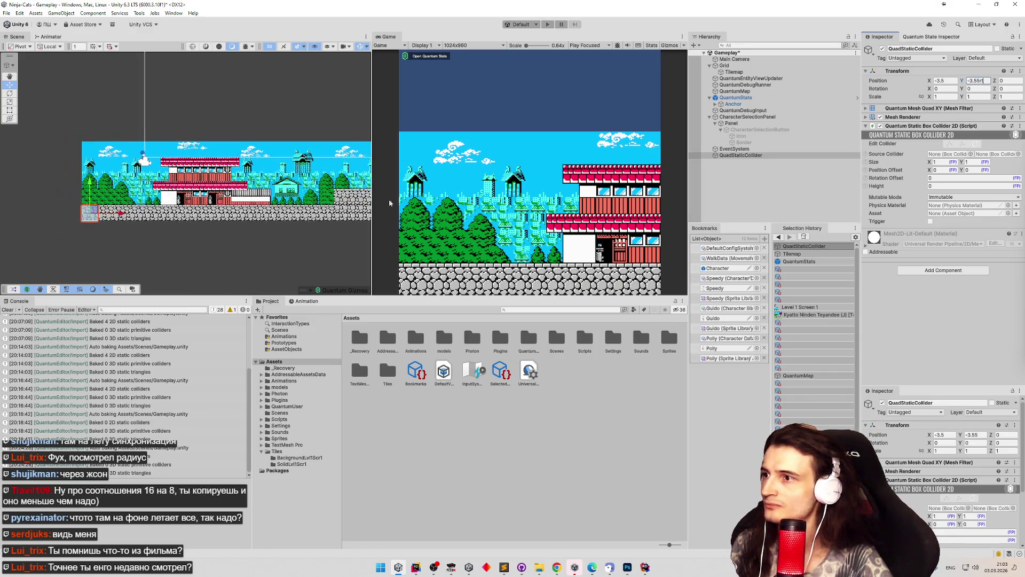
left_click(949, 162)
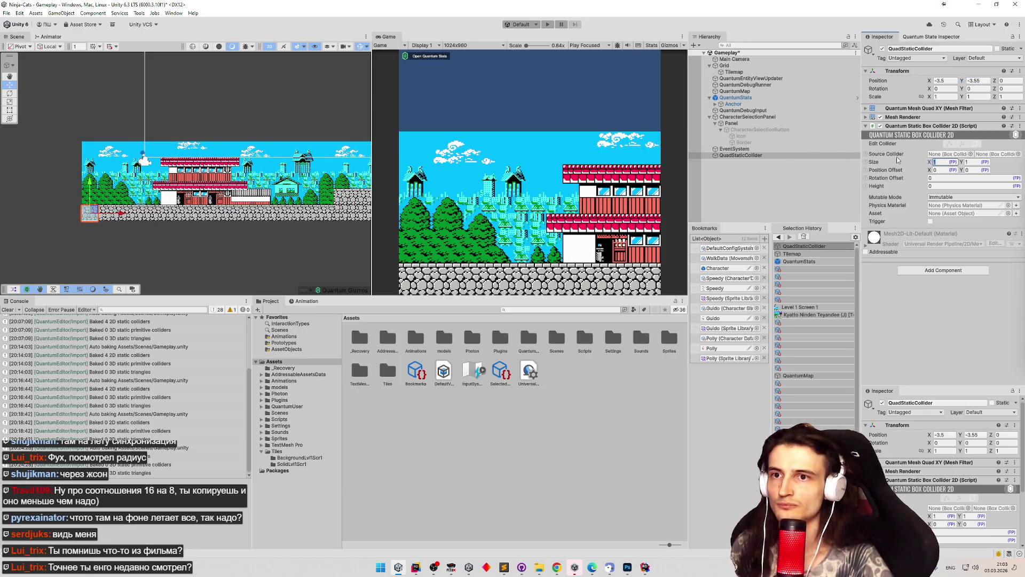
type("10")
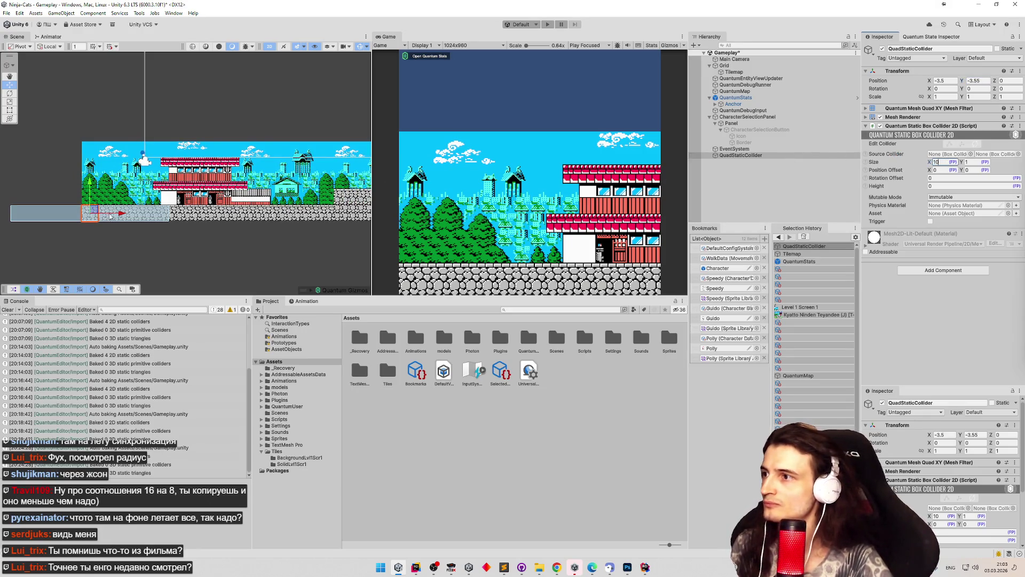
left_click(93, 210)
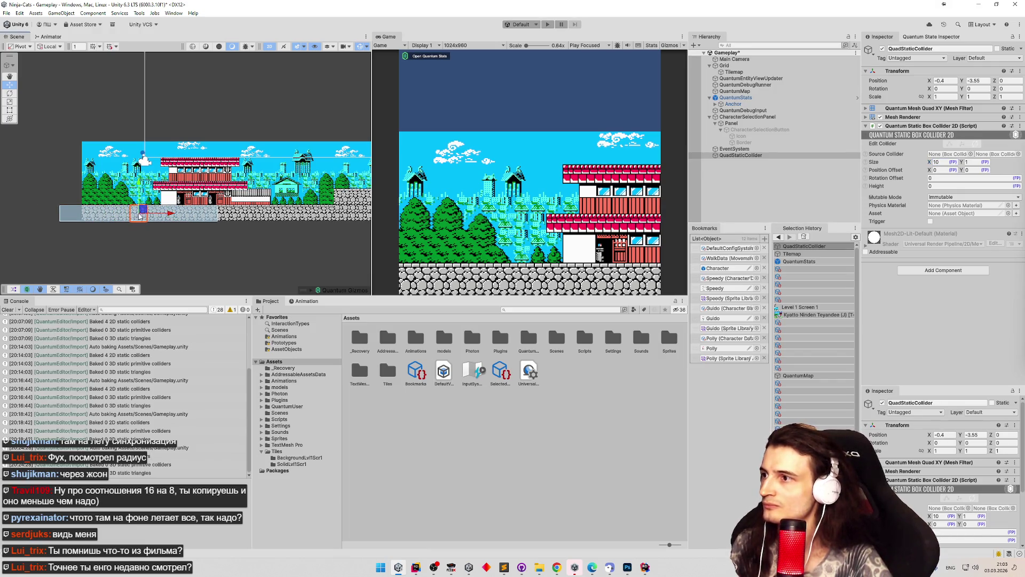
left_click(944, 80)
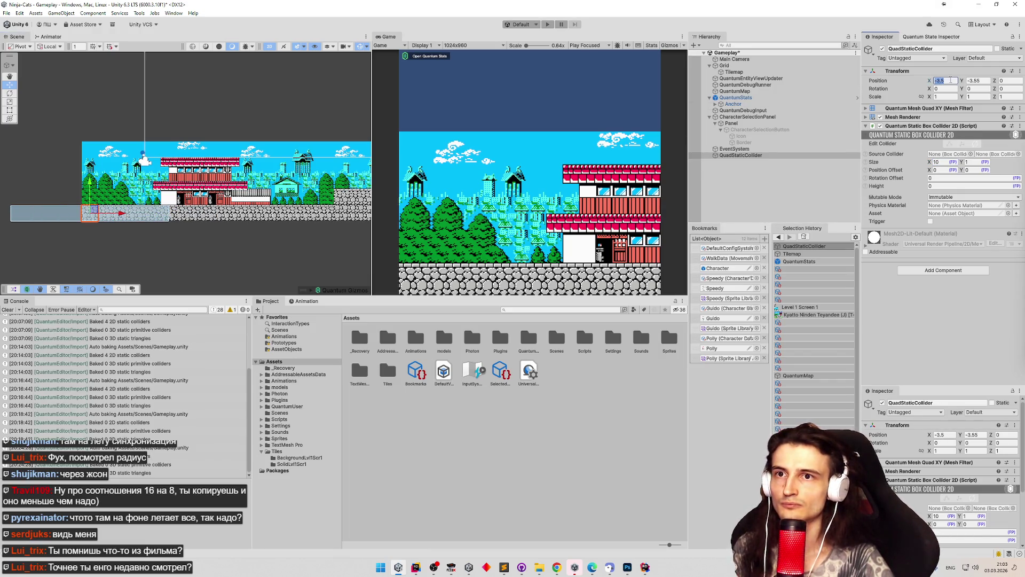
type("+5")
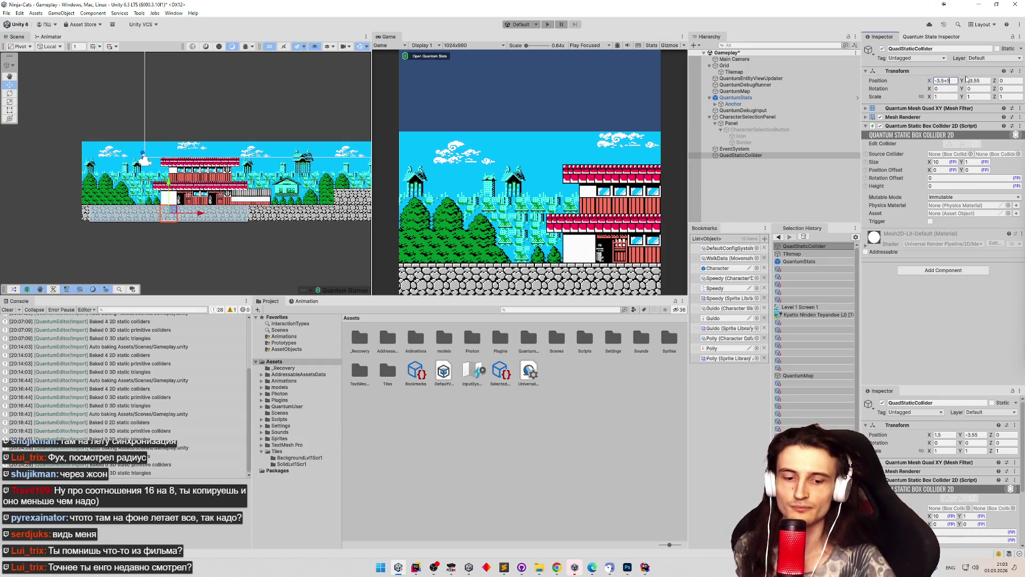
key("BackSpace")
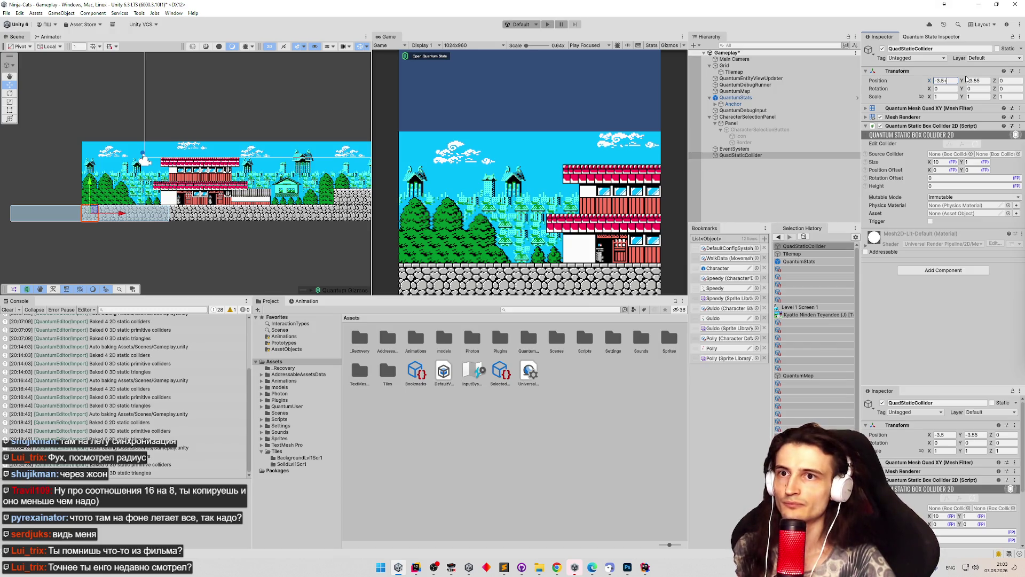
type("4.5")
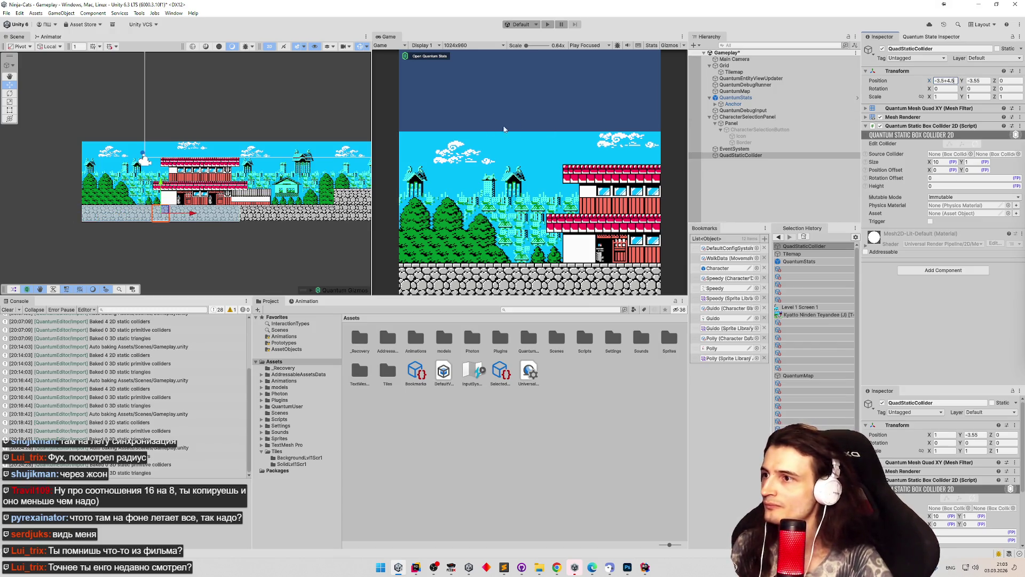
scroll(182, 175, "up", 2)
left_click_drag(373, 142, 409, 148)
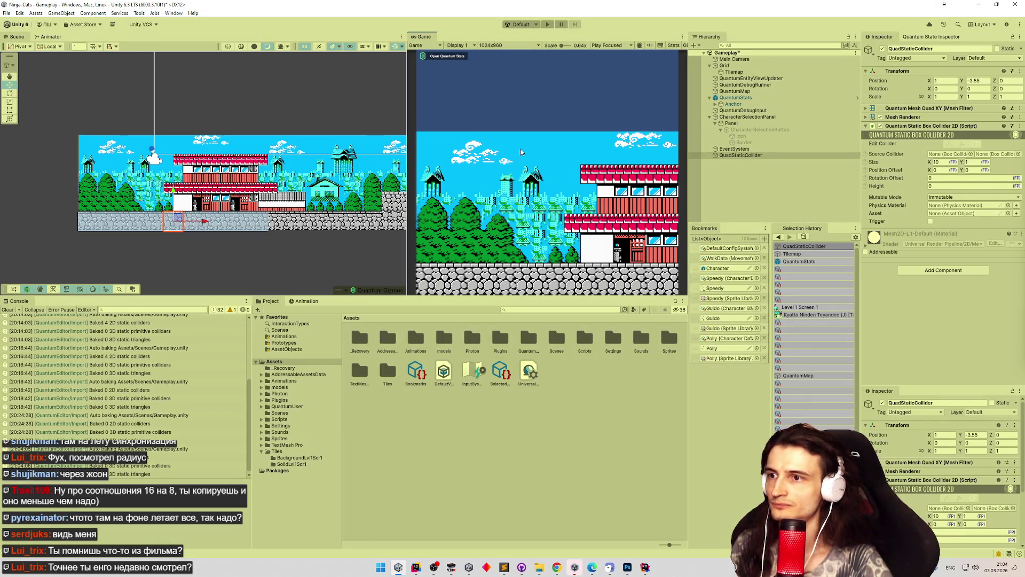
Playtest the new ground collider, then set its layer to Solid.
key("ctrl+p")
left_click(521, 172)
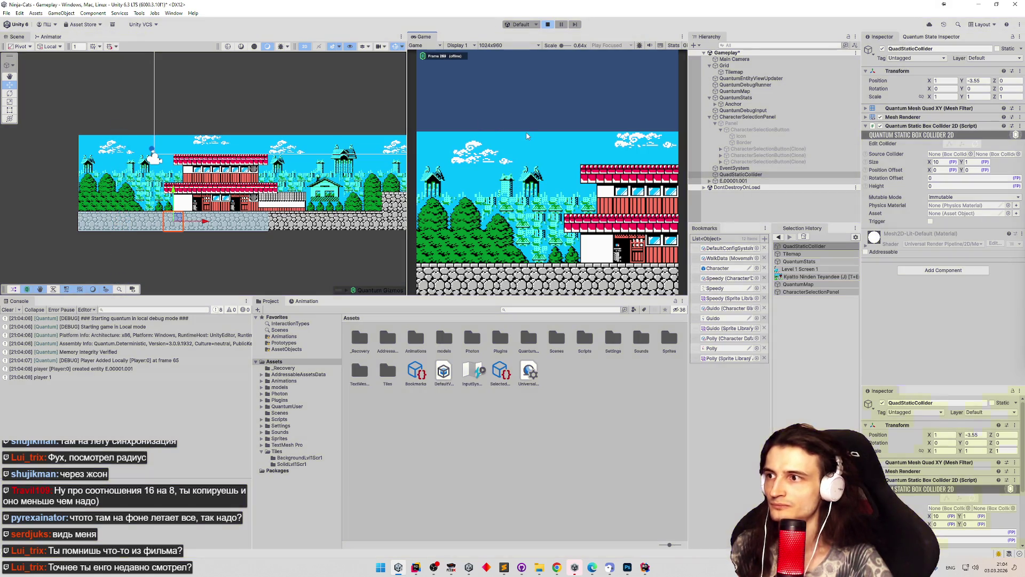
key("ctrl+p")
left_click(992, 57)
left_click(975, 93)
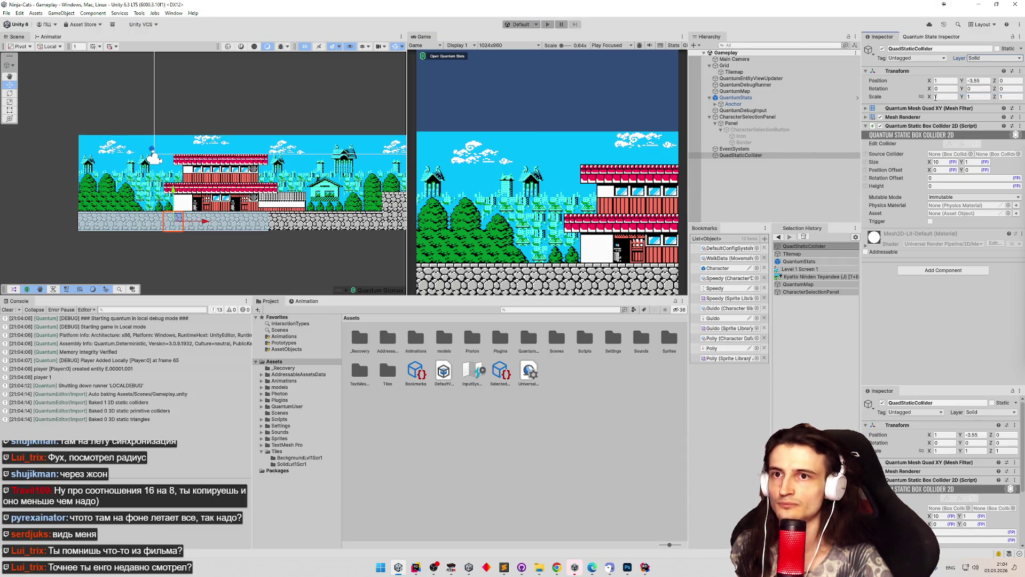
Playtest the level again, stop, and clear the console log.
key("ctrl+p")
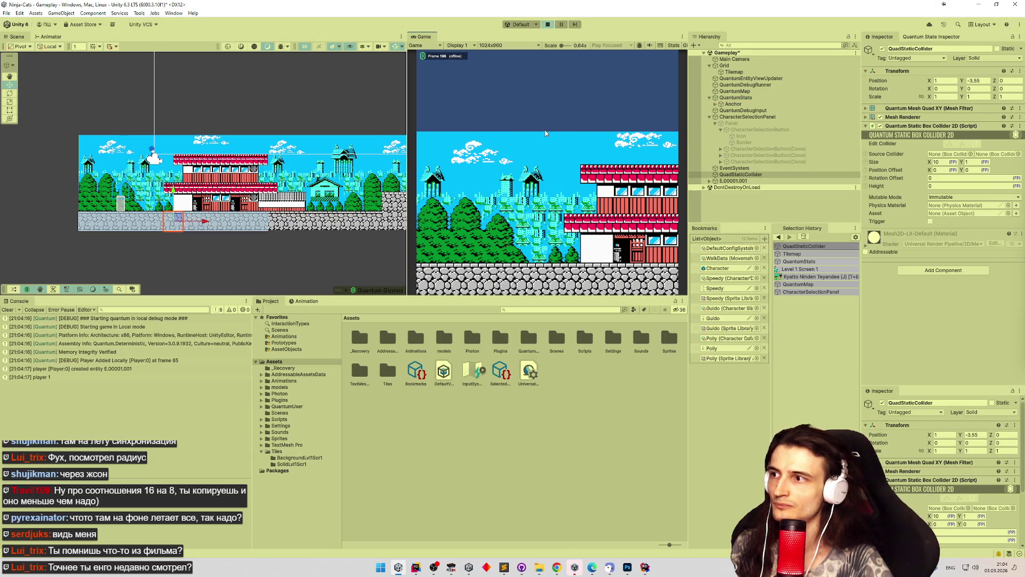
key("ctrl+p")
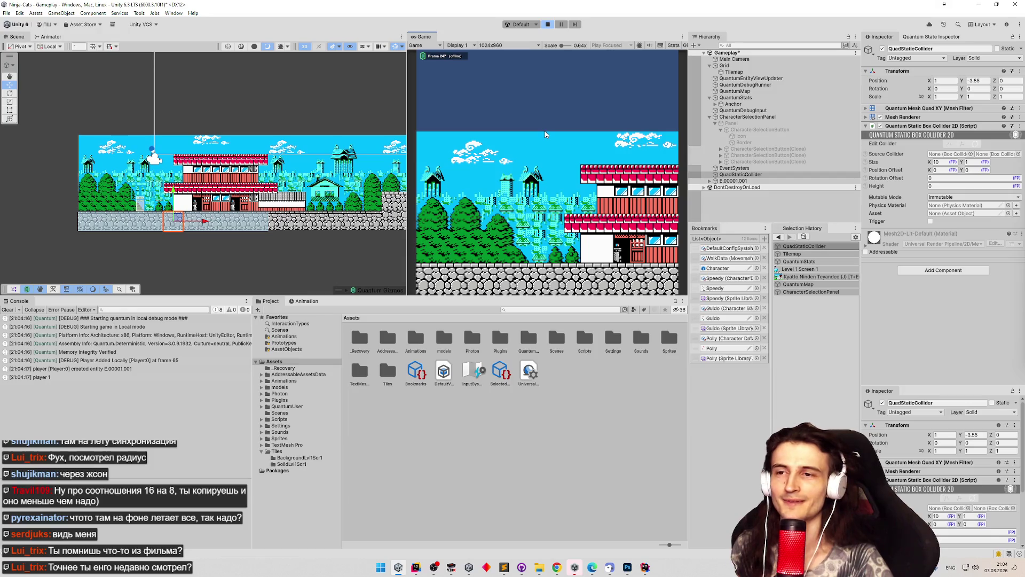
left_click(8, 309)
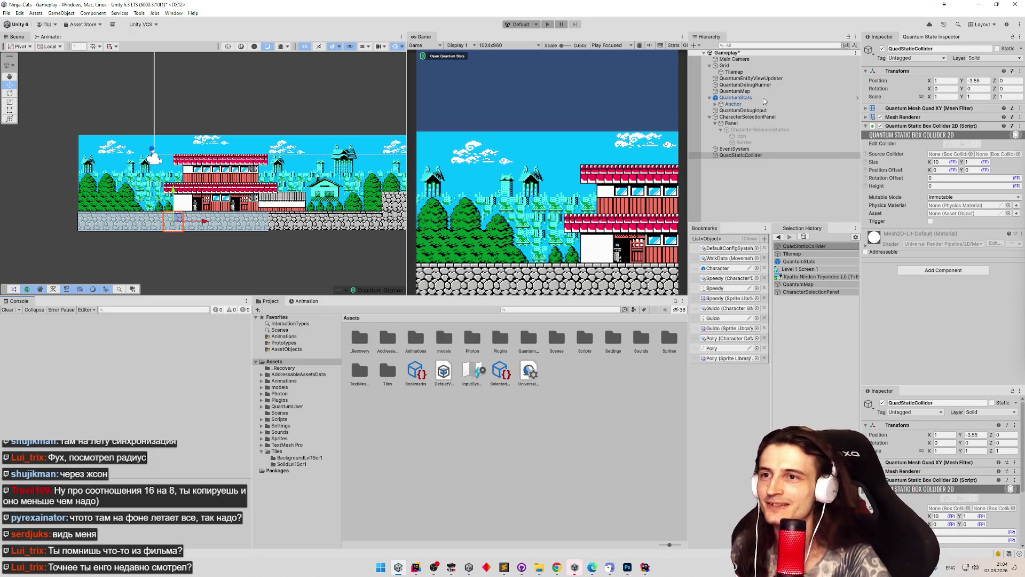
Add a new sorting layer named Level from the Tilemap's Sorting Layer menu.
left_click(748, 91)
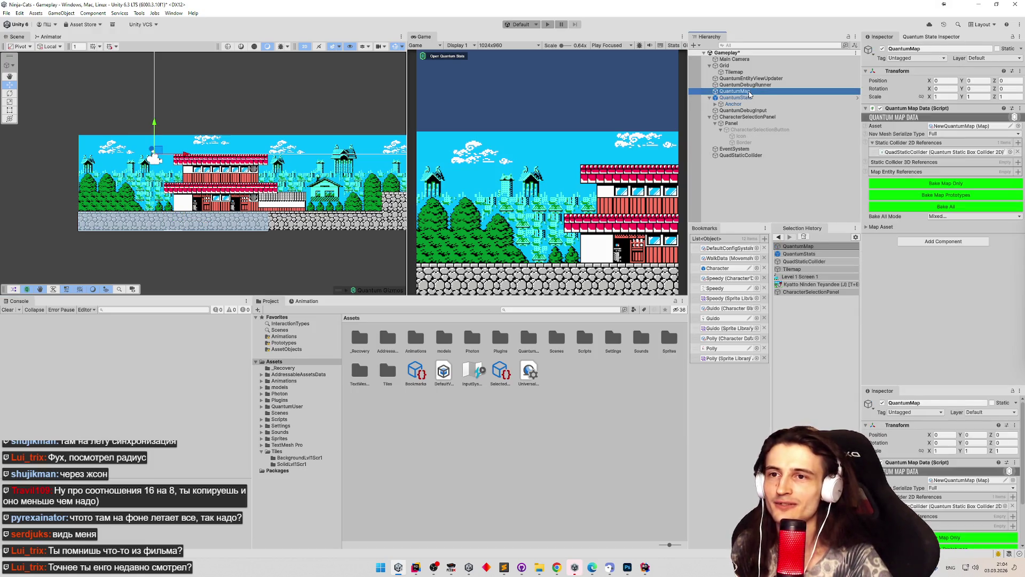
left_click(756, 65)
left_click(758, 72)
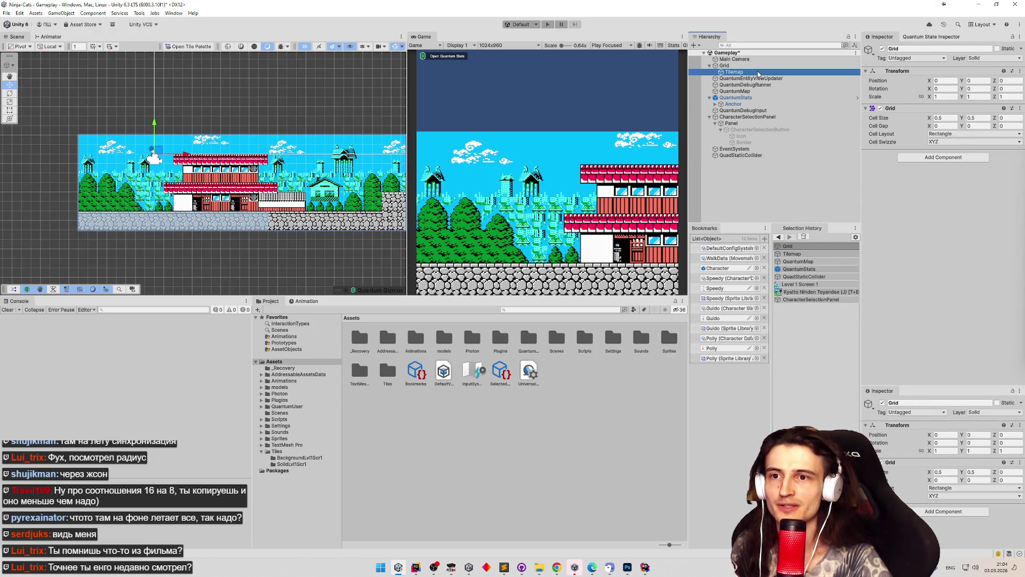
left_click(953, 250)
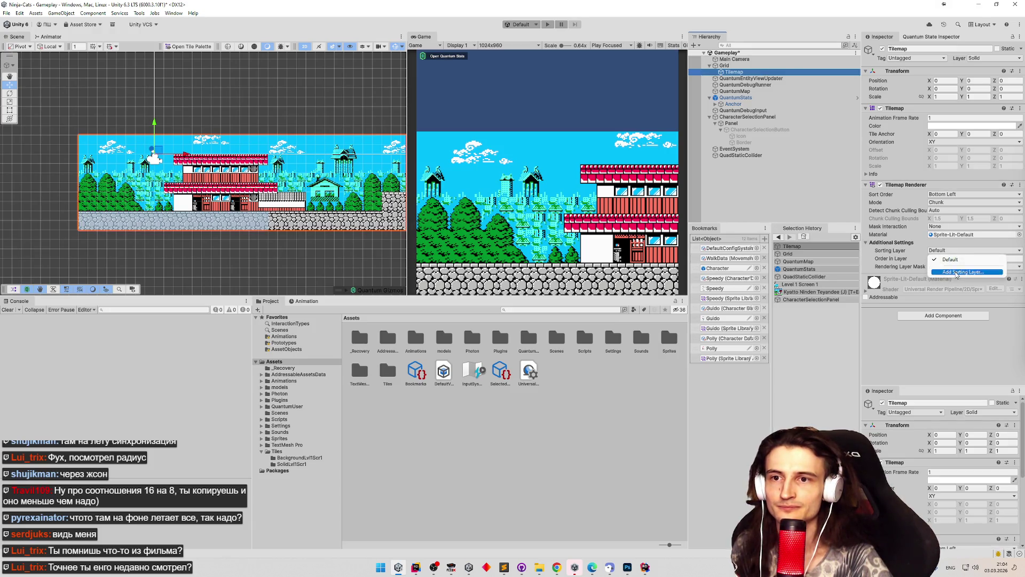
left_click(948, 270)
left_click(1002, 102)
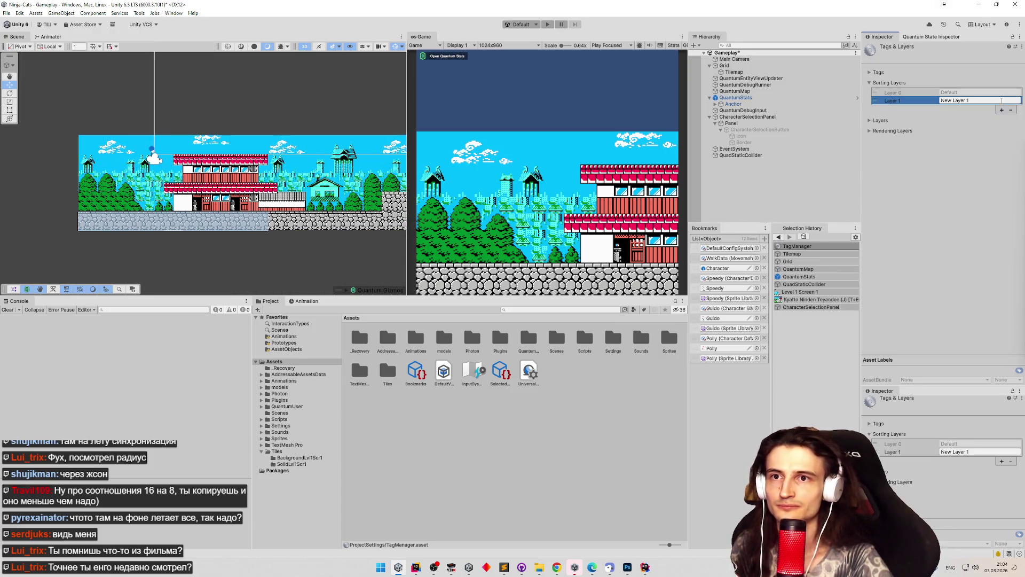
type("Back")
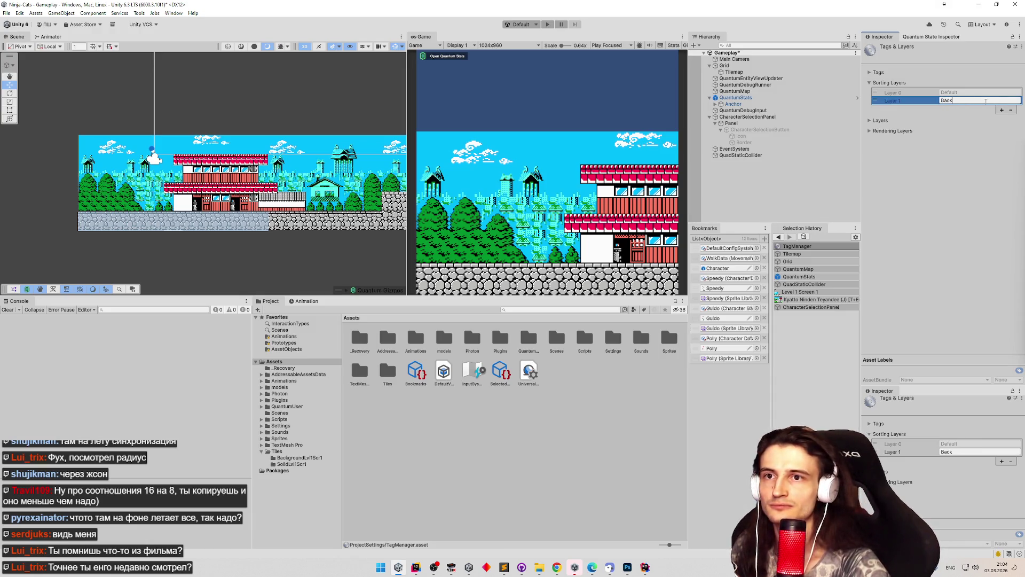
type("Level")
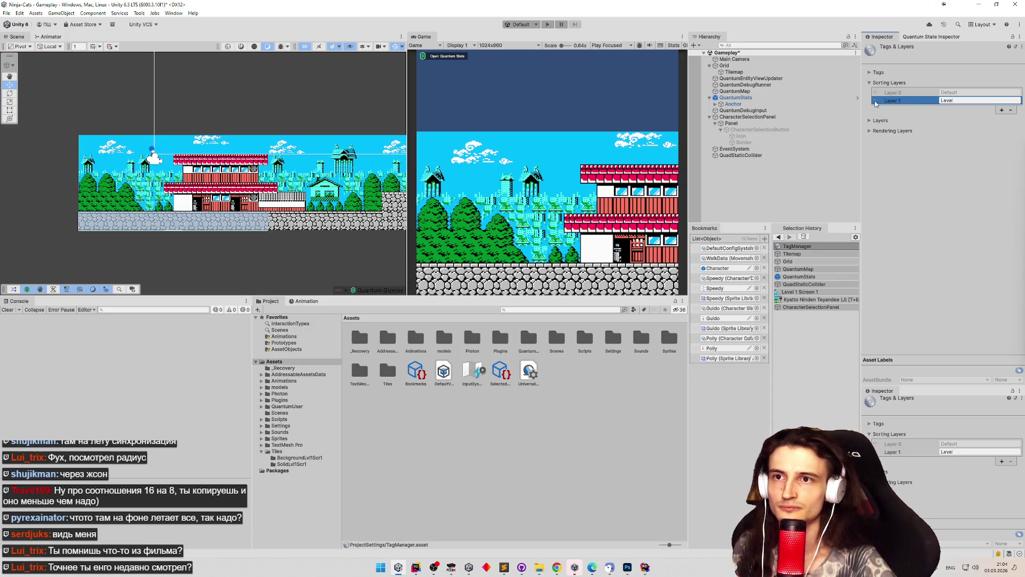
left_click(761, 60)
Assign the Level sorting layer to the Tilemap renderer.
left_click(762, 72)
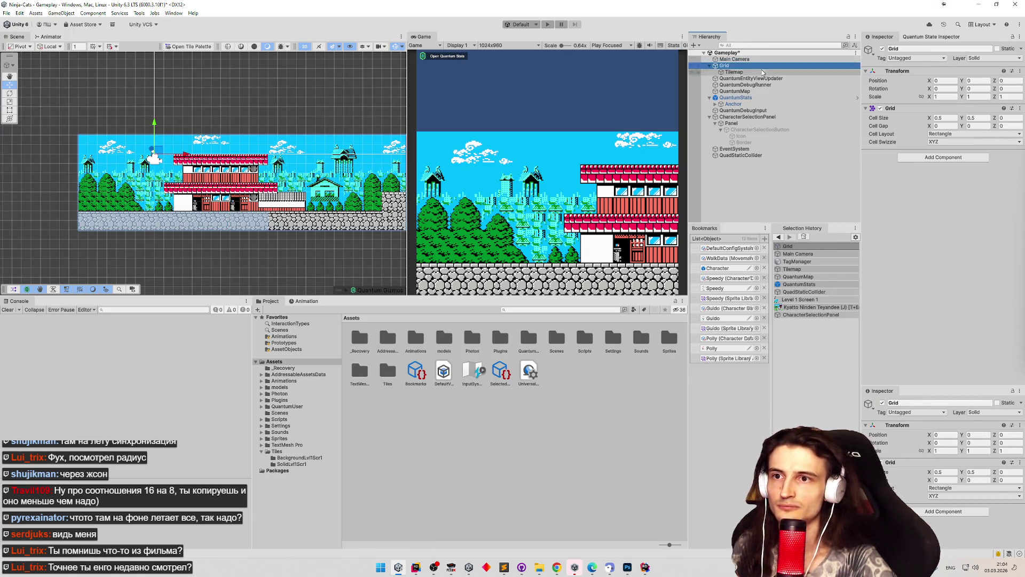
left_click(963, 250)
left_click(961, 259)
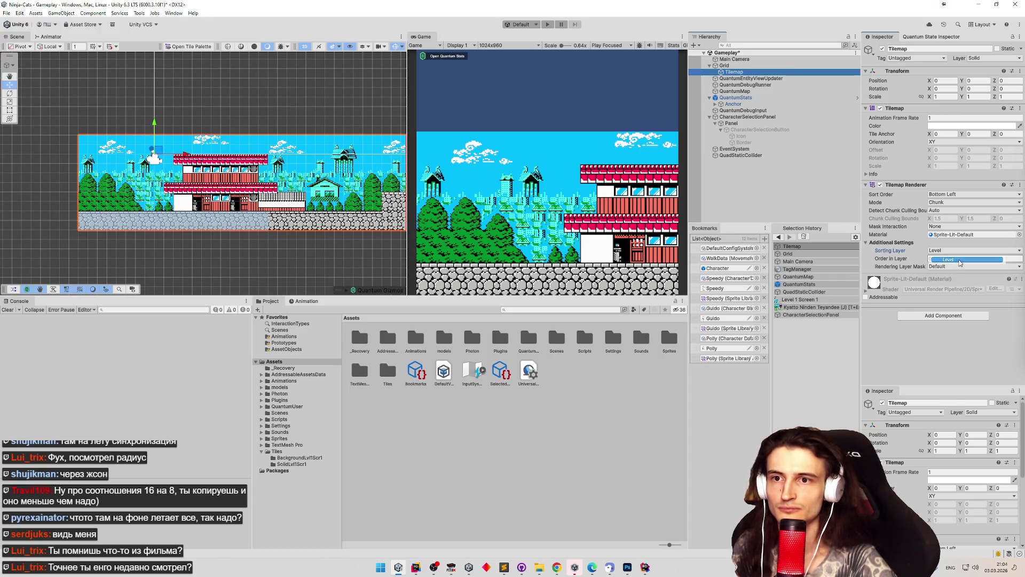
left_click(961, 266)
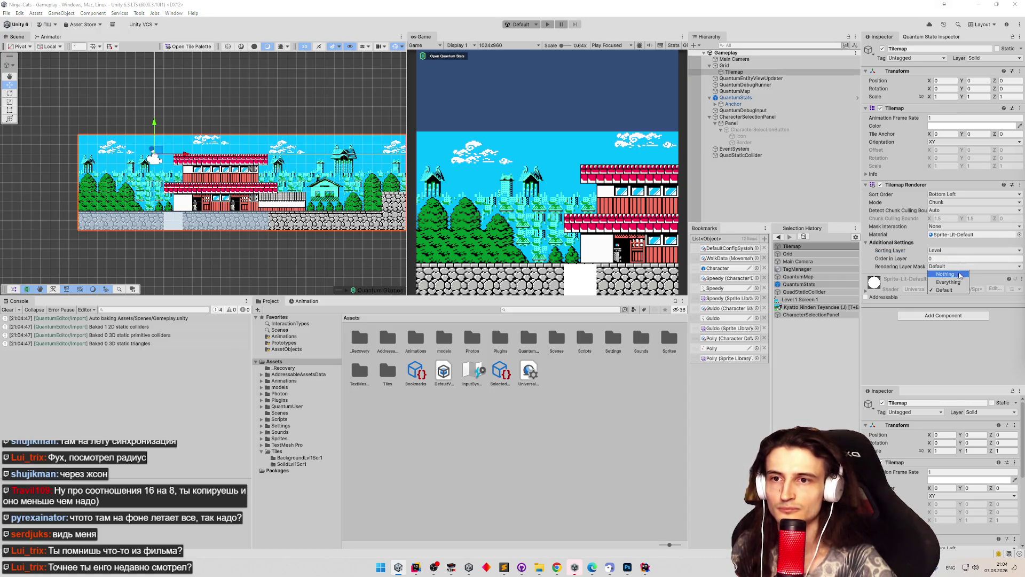
left_click(975, 353)
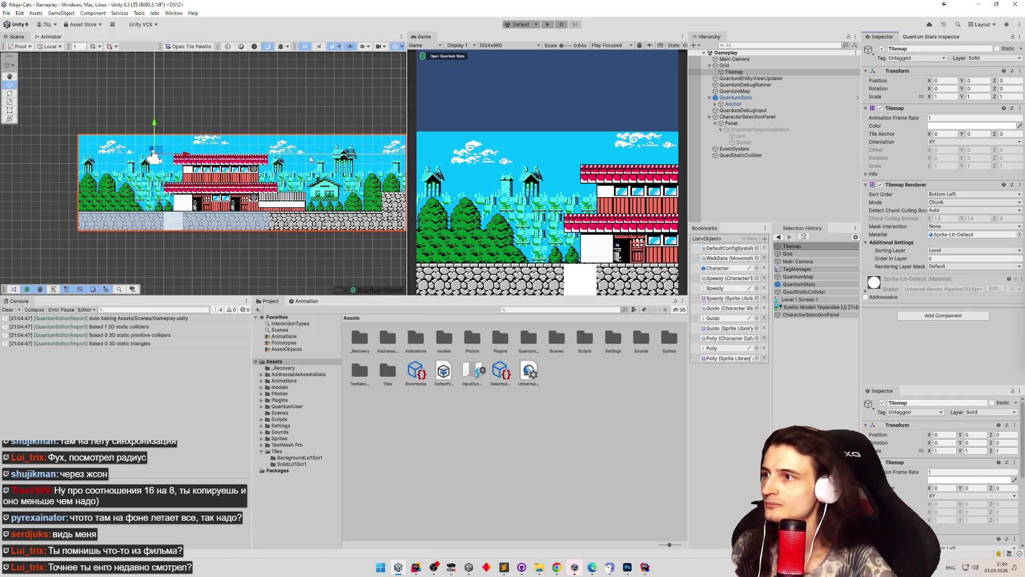
Spawn a character in Play mode and walk it left and right along the ground.
key("ctrl+p")
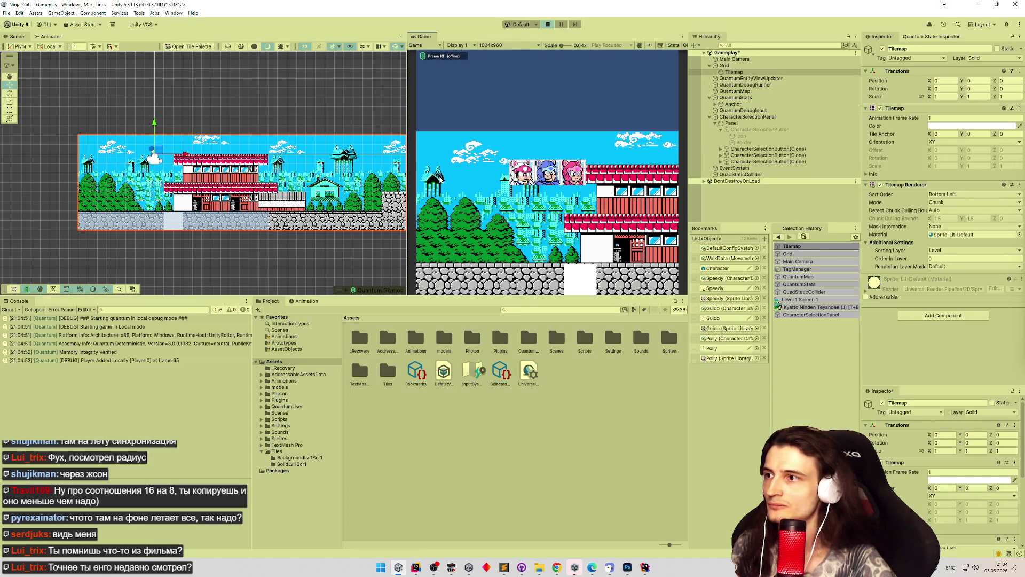
left_click(521, 172)
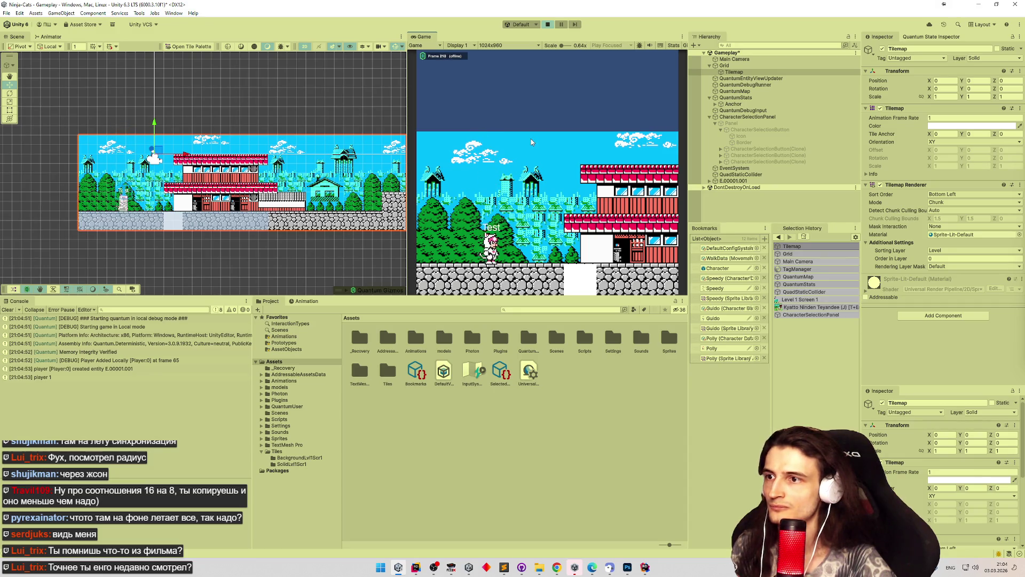
key("Left")
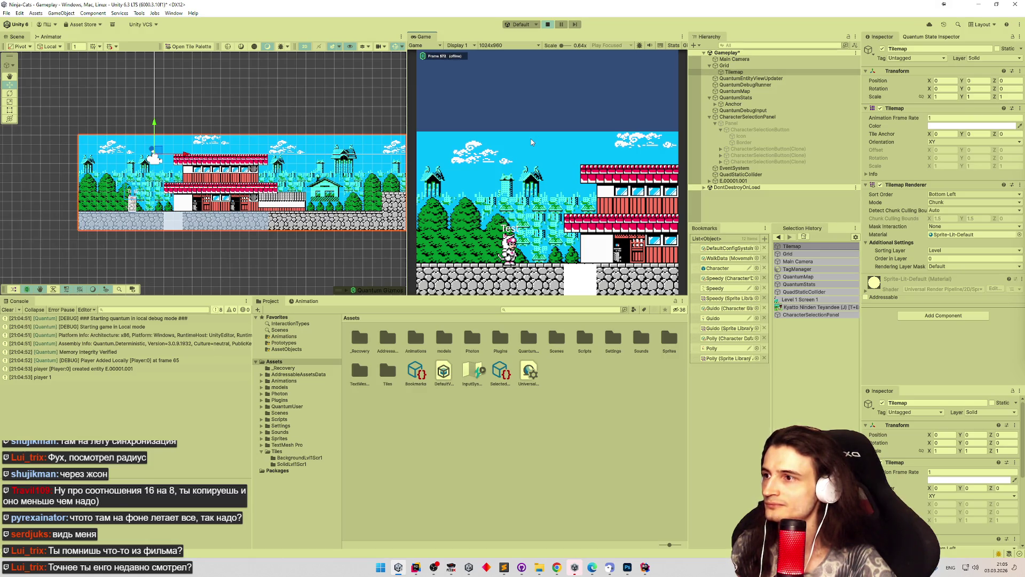
scroll(204, 173, "up", 5)
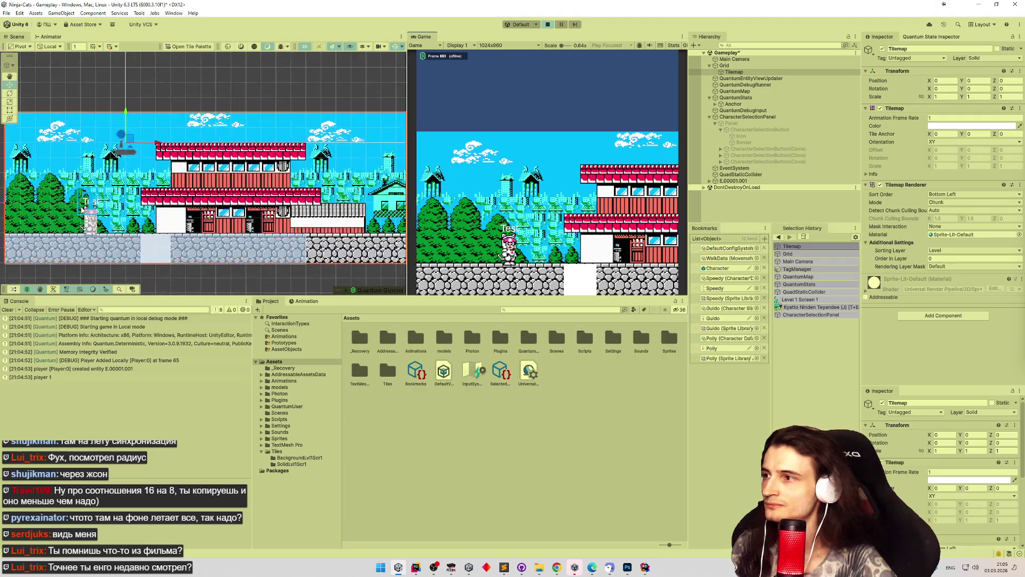
scroll(191, 190, "up", 5)
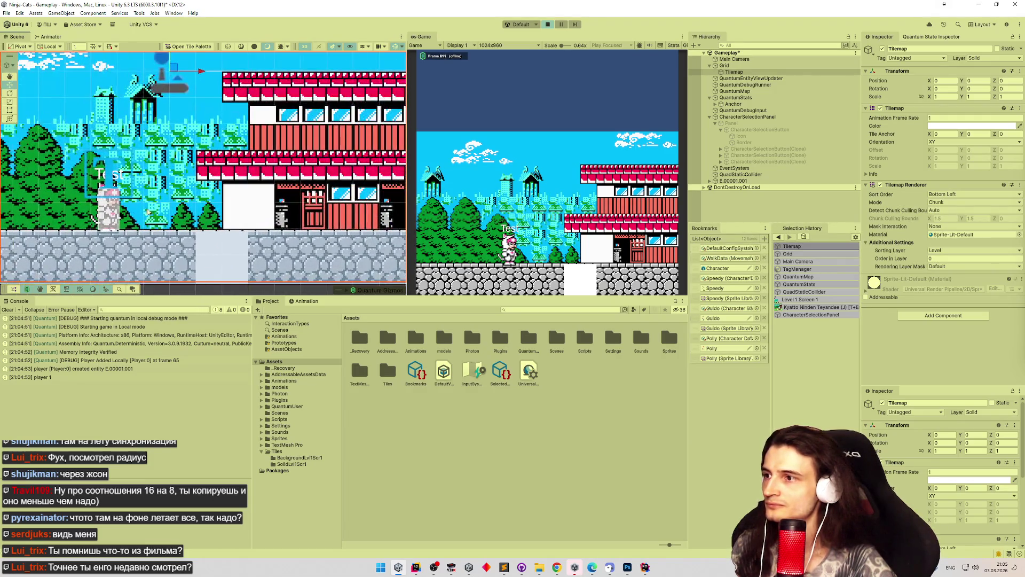
scroll(192, 189, "up", 5)
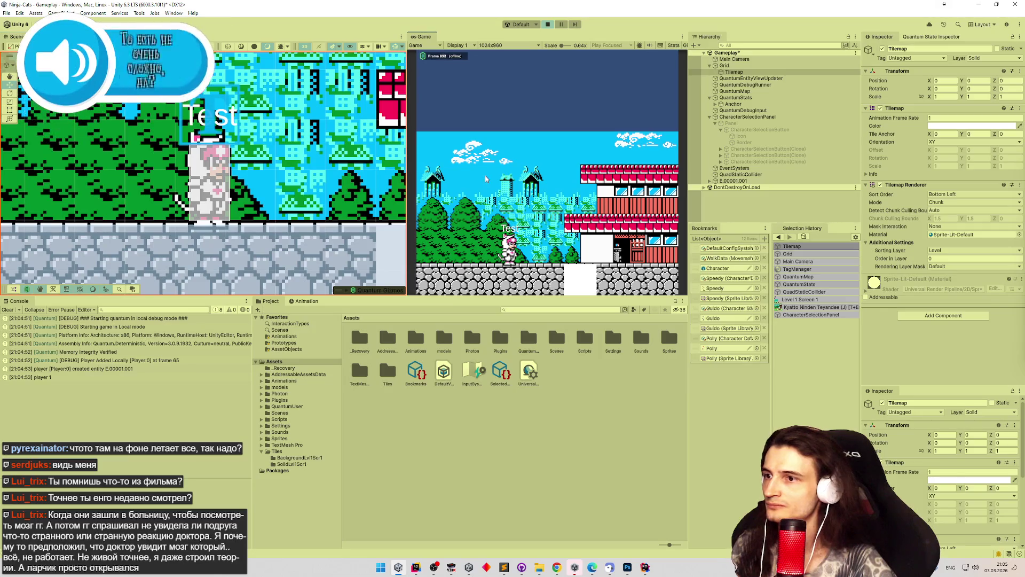
key("Left")
key("Right")
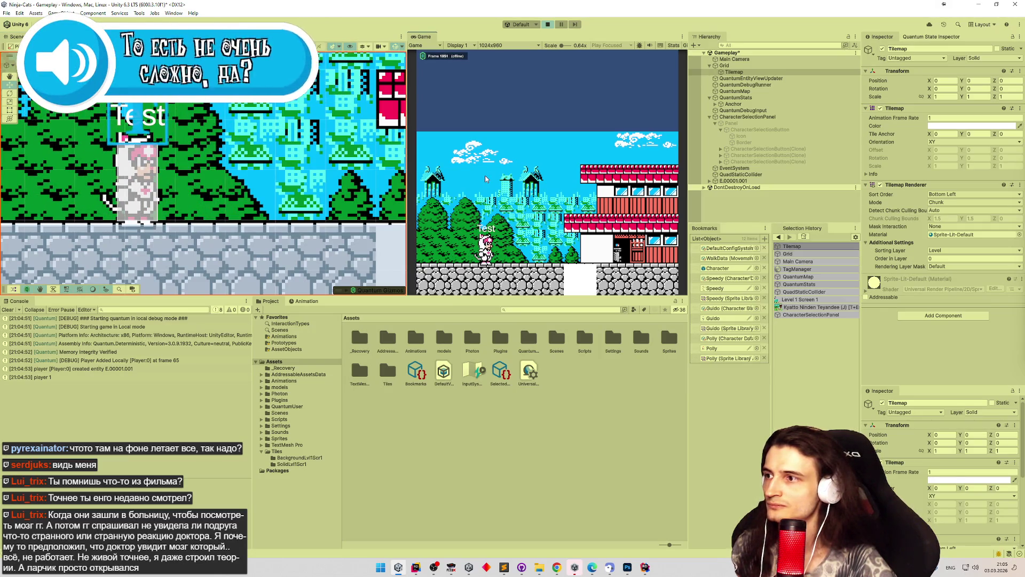
key("Left")
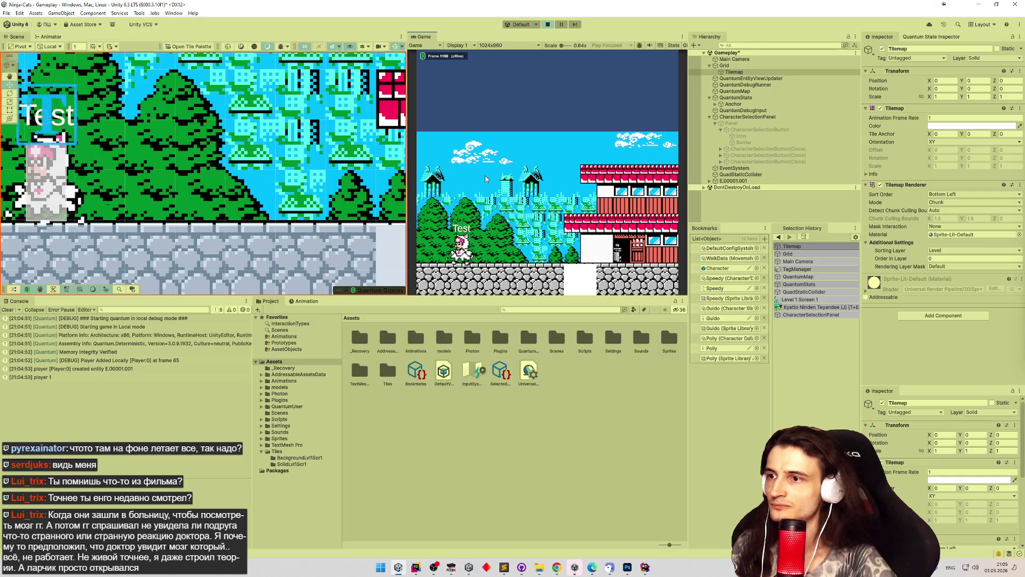
key("Right")
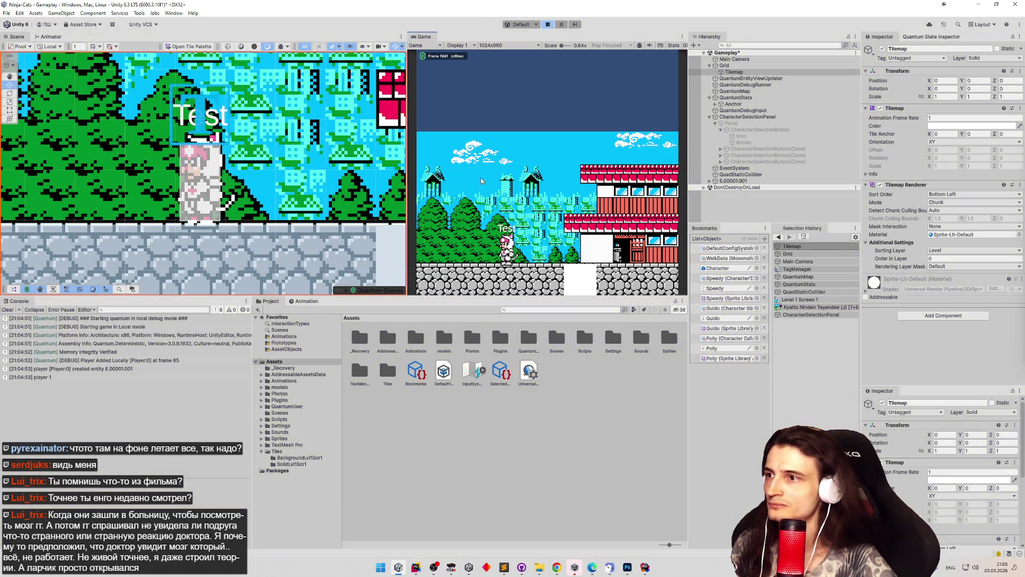
key("ctrl+p")
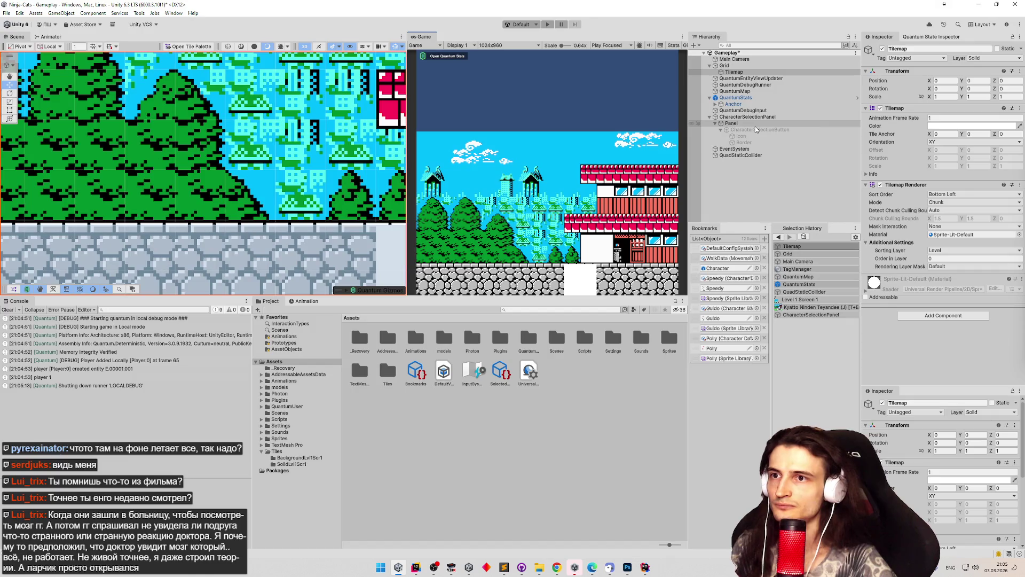
Remove the Mesh Renderer and Mesh Filter components from QuadStaticCollider.
double_click(741, 155)
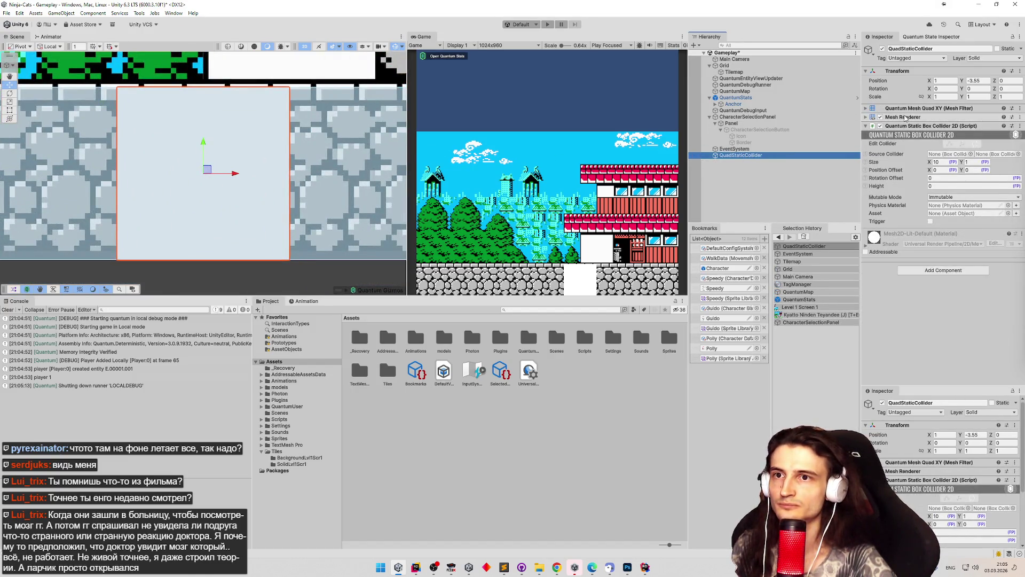
right_click(908, 117)
left_click(932, 126)
right_click(914, 111)
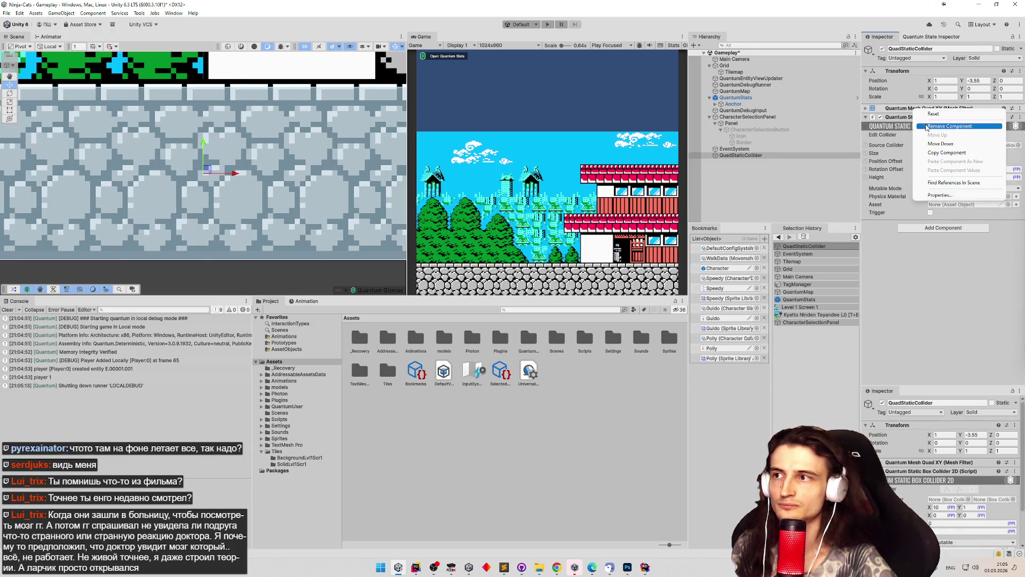
left_click(935, 121)
scroll(308, 149, "down", 2)
Playtest with a spawned character walking right, then save the Gameplay scene.
key("ctrl+p")
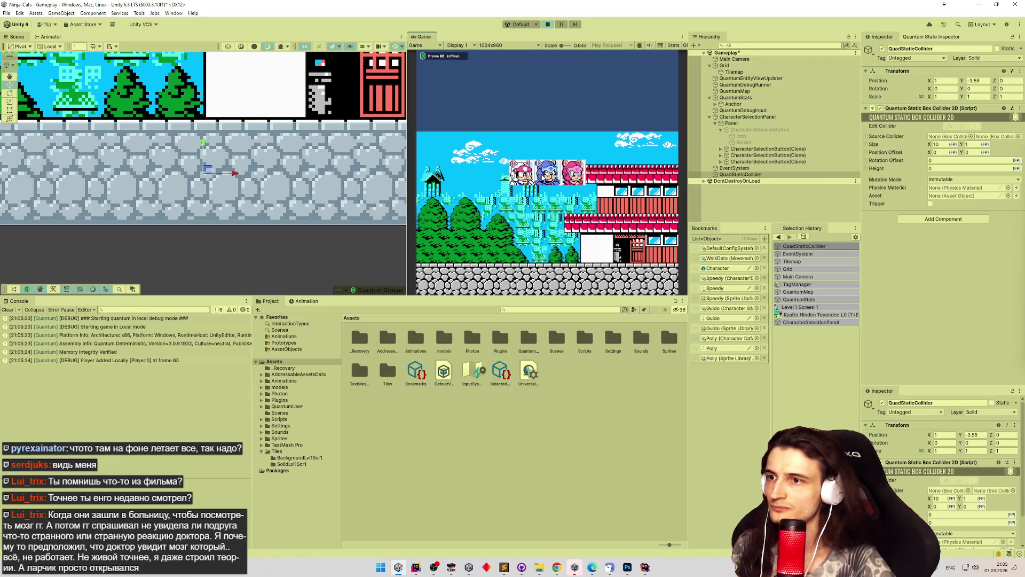
left_click(544, 177)
key("Right")
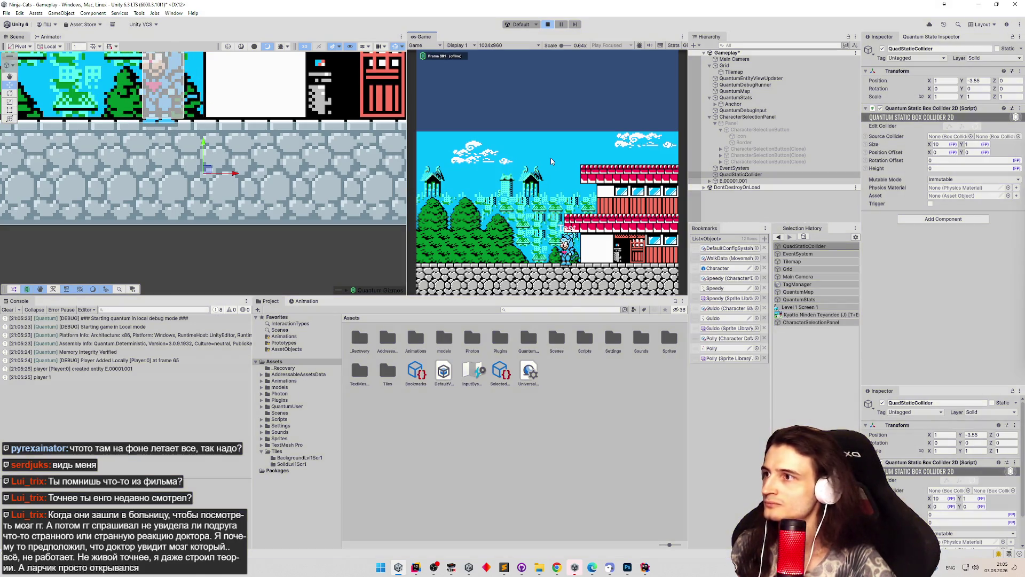
key("ctrl+p")
key("ctrl+s")
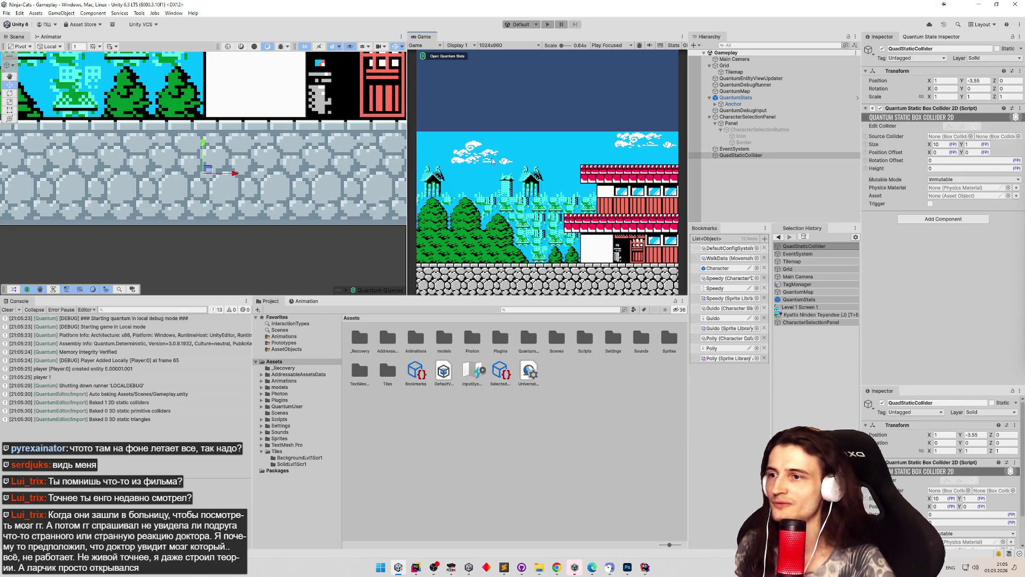
mouse_move(409, 106)
left_mouse_down()
mouse_move(398, 106)
mouse_move(400, 131)
left_mouse_up()
Open Build Profiles, view the Windows platform settings, then select the Web platform.
left_click(7, 14)
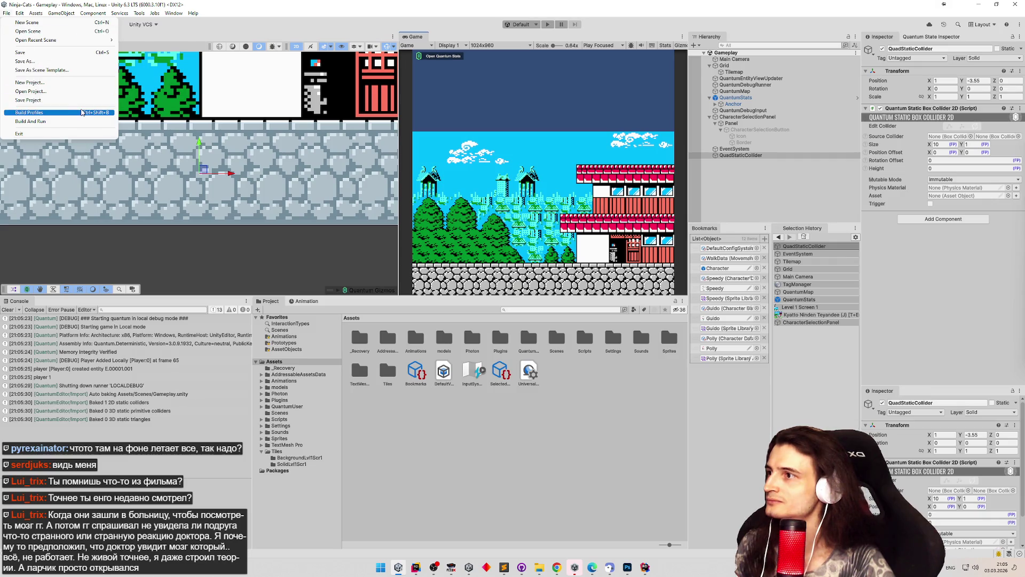
left_click(82, 113)
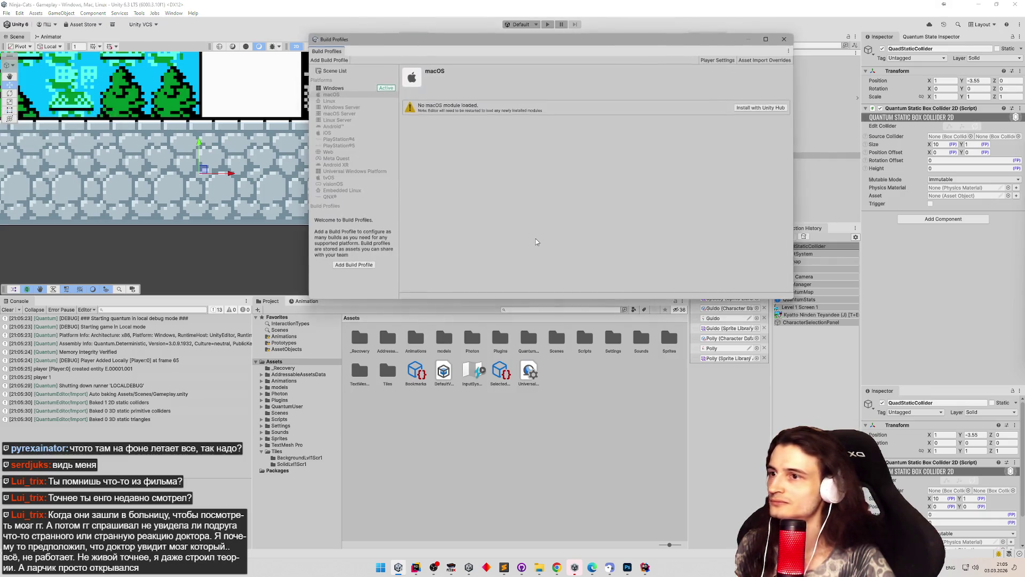
left_click(353, 88)
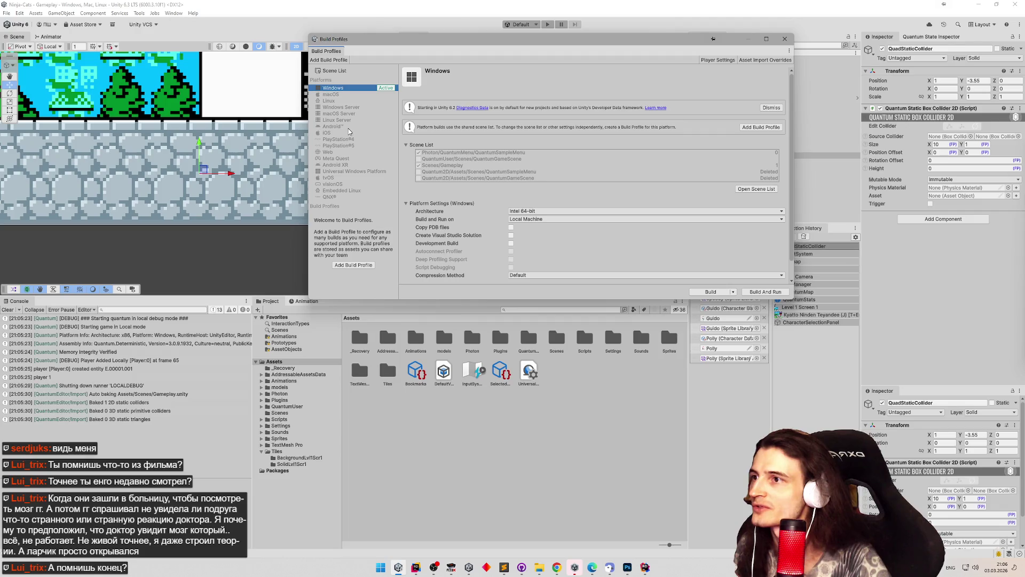
left_click(345, 154)
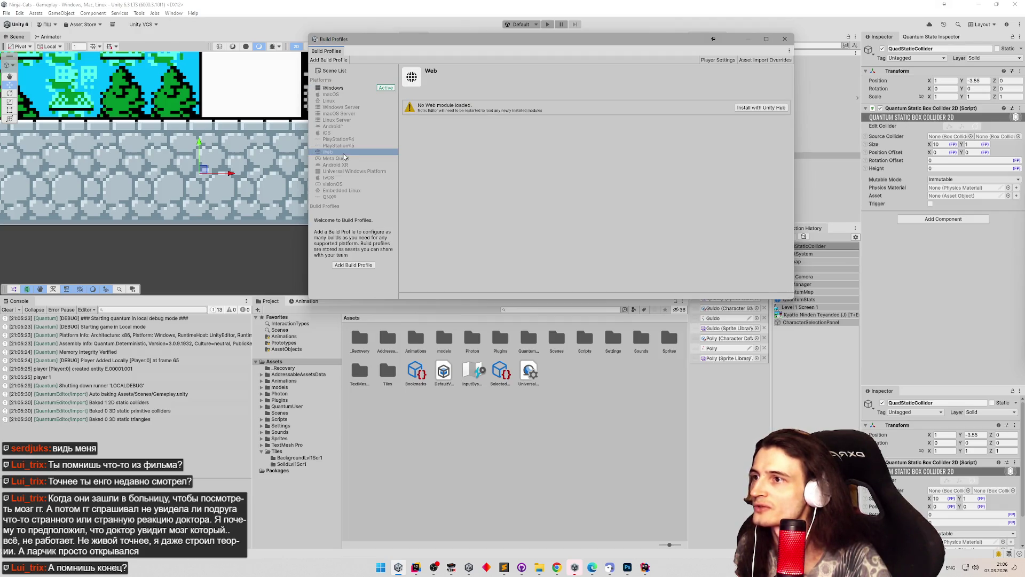
Install Web Build Support for Unity 6.3 LTS via Unity Hub and check its download progress.
left_click(761, 107)
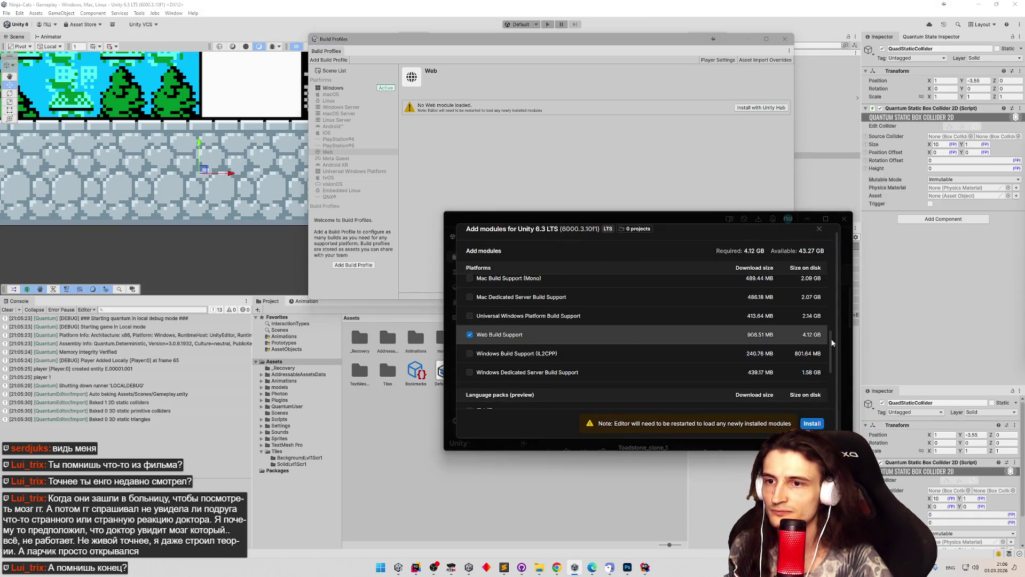
mouse_move(831, 342)
left_mouse_down()
mouse_move(834, 276)
mouse_move(832, 372)
left_mouse_up()
left_click(813, 423)
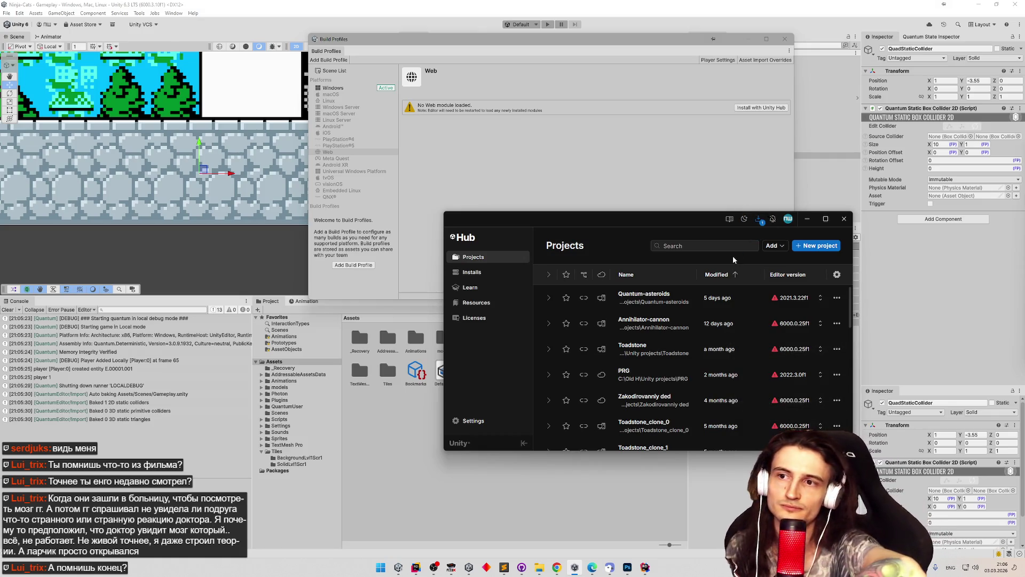
left_click(760, 224)
left_click(761, 223)
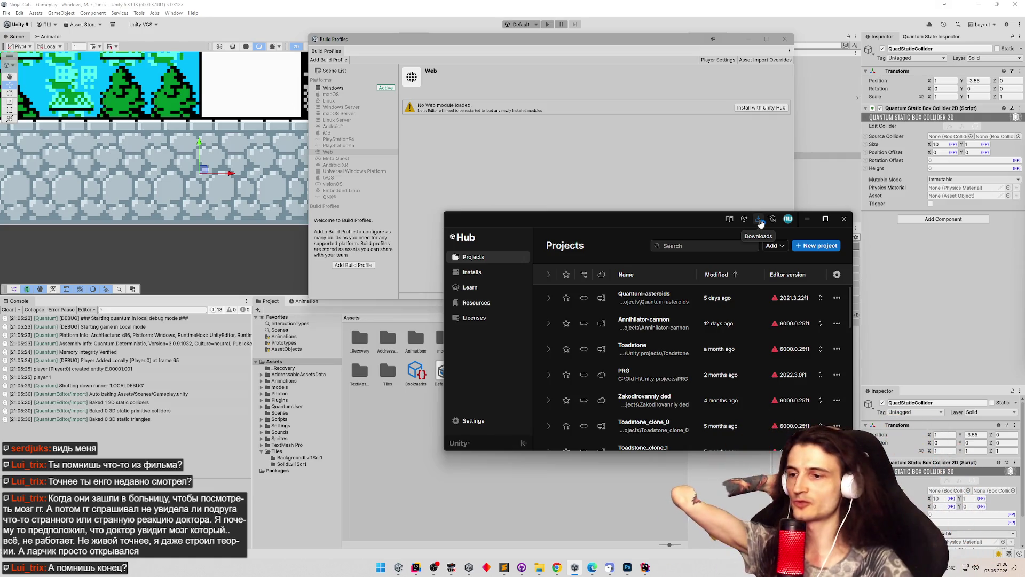
left_click(557, 567)
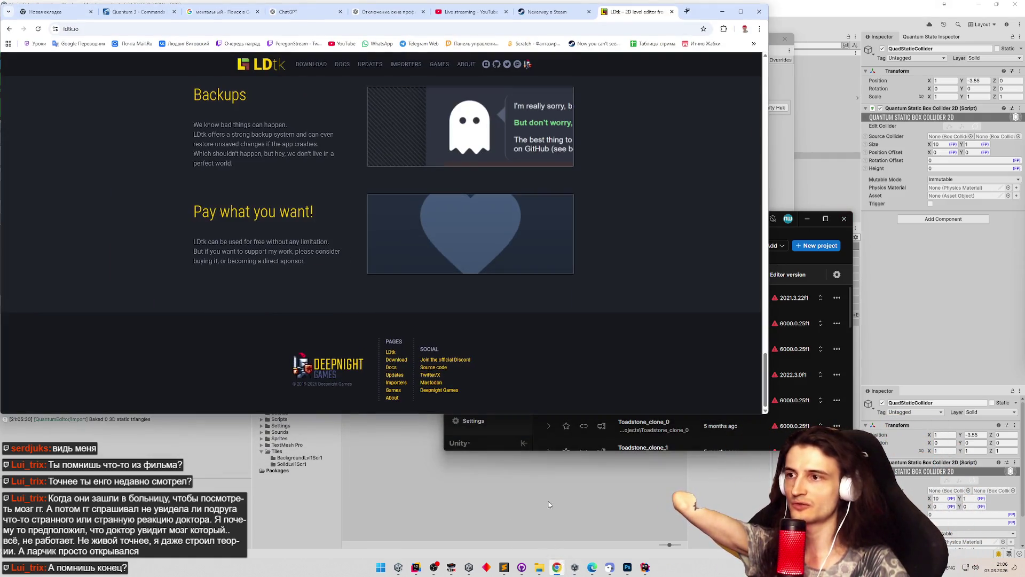
Mark all eight pending Twitch reward requests as done, leaving only the horsey game request.
middle_click(240, 43)
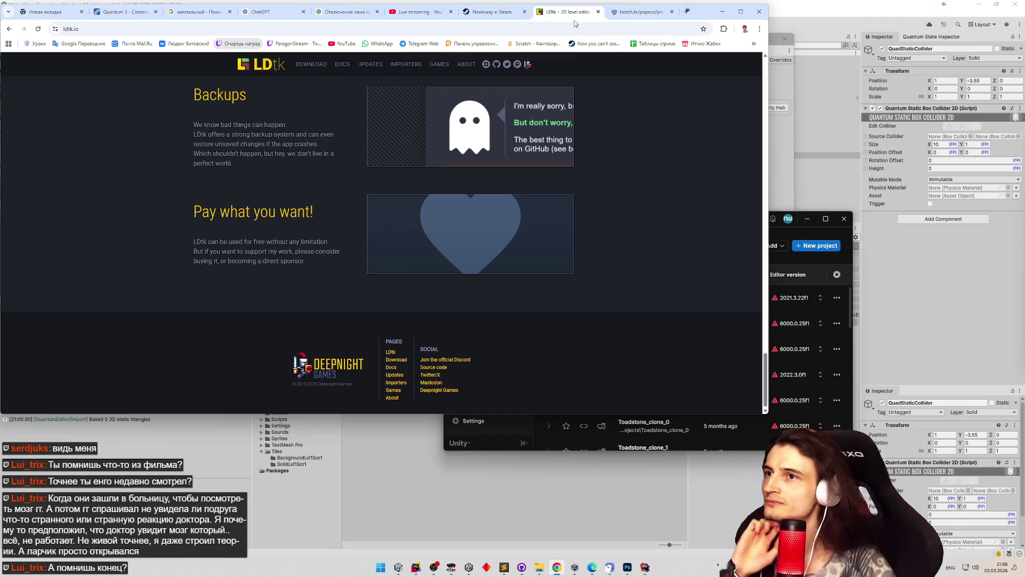
left_click(660, 13)
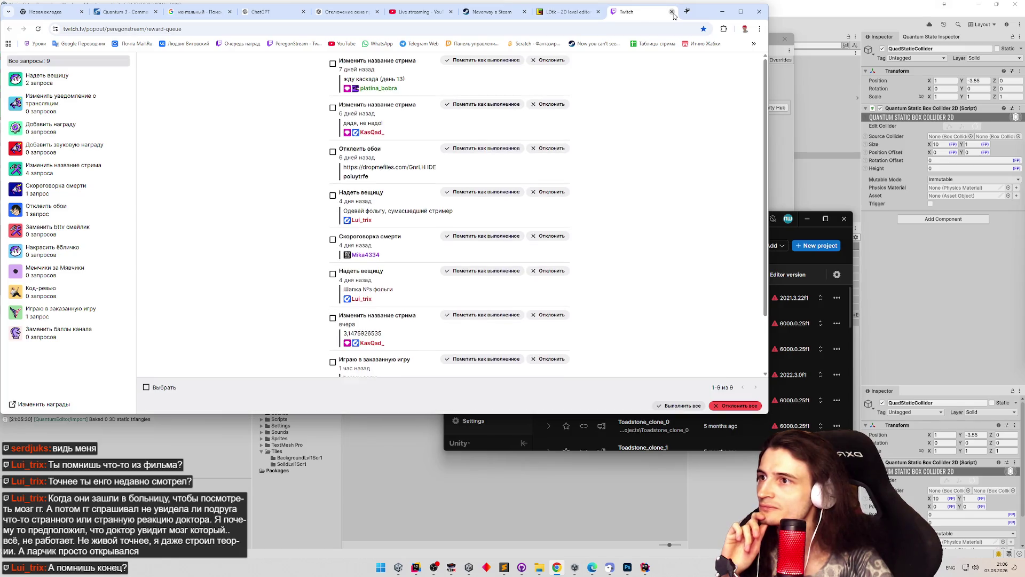
left_click(484, 61)
left_click(484, 62)
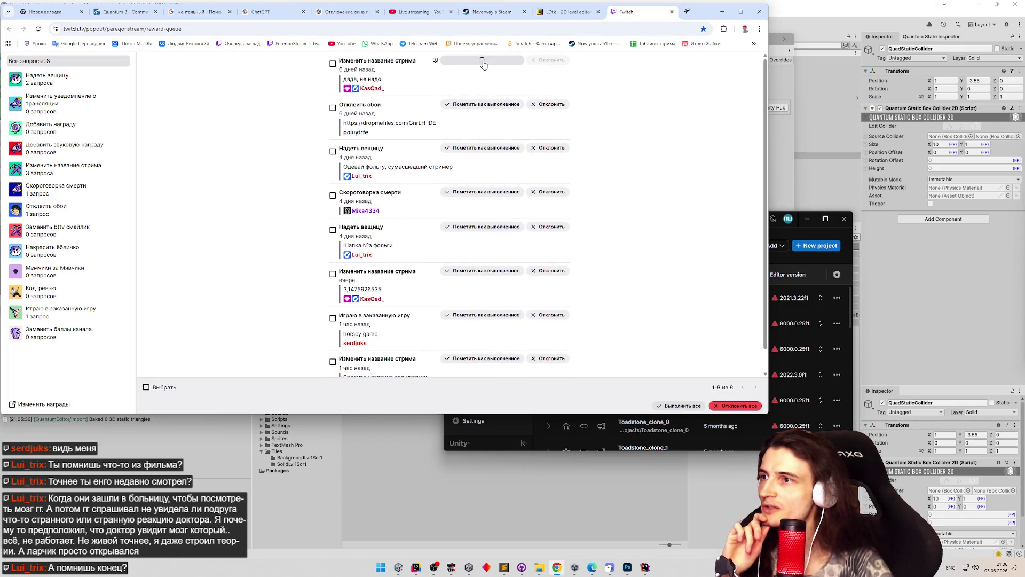
left_click(484, 61)
left_click(483, 61)
left_click(484, 62)
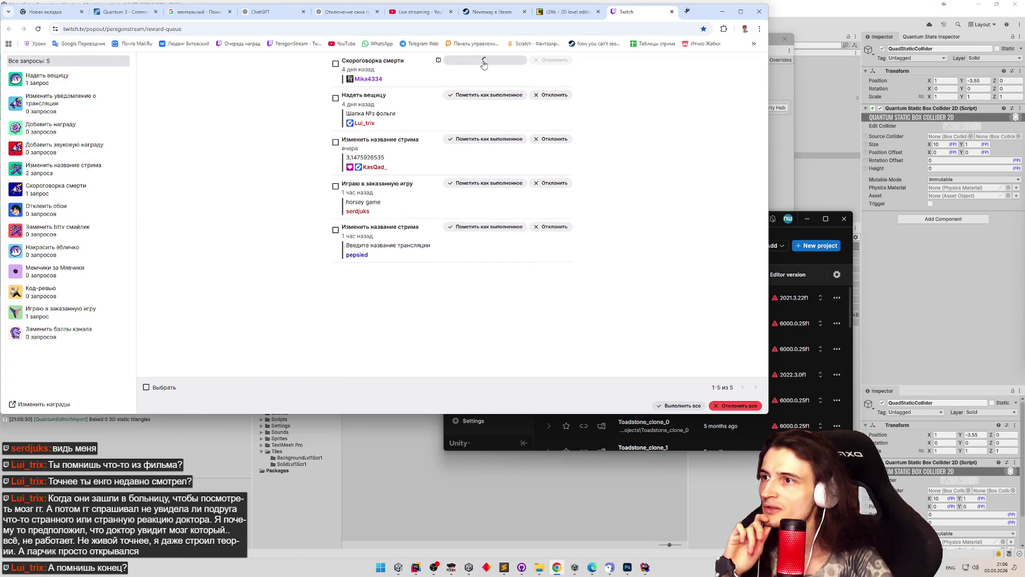
left_click(484, 61)
left_click(484, 61)
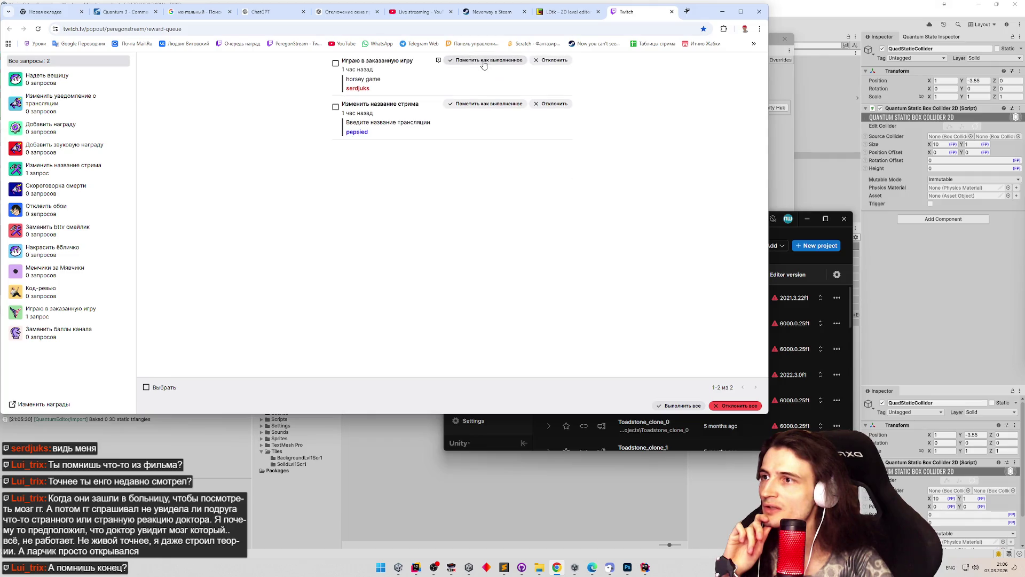
left_click(484, 104)
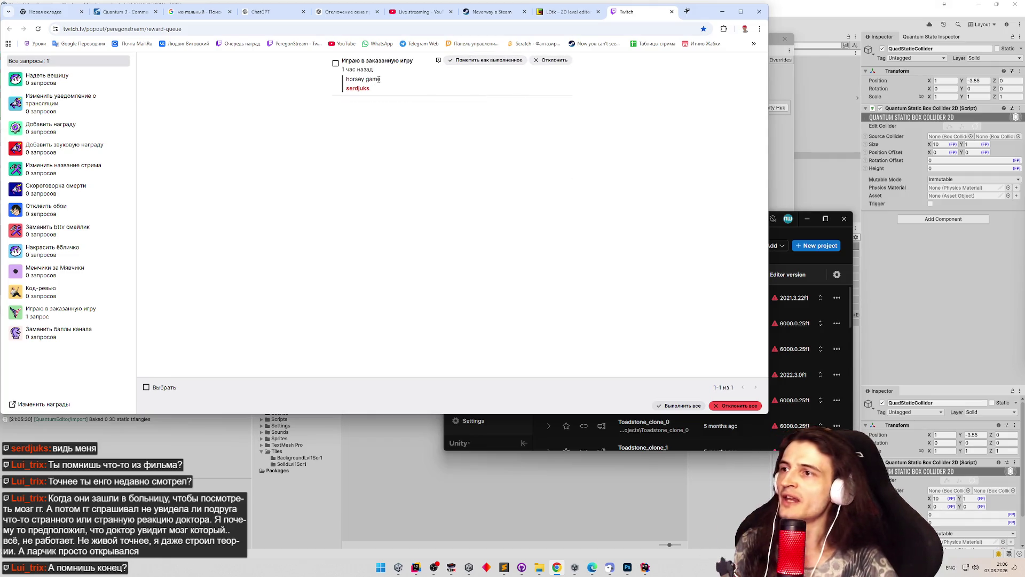
Select the requested game name 'horsey game' and minimise the browser.
triple_click(378, 79)
left_click(722, 11)
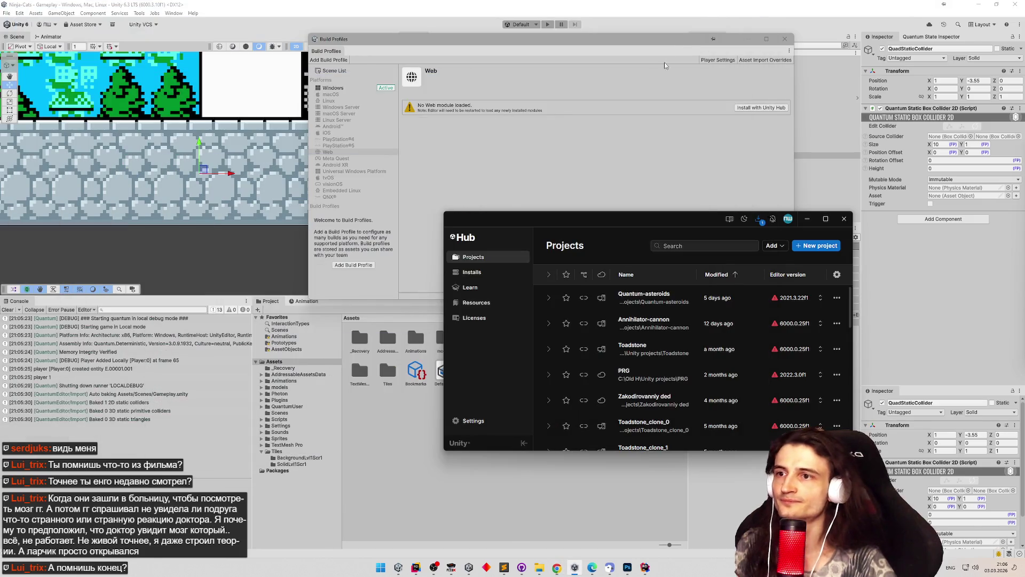
left_click(557, 567)
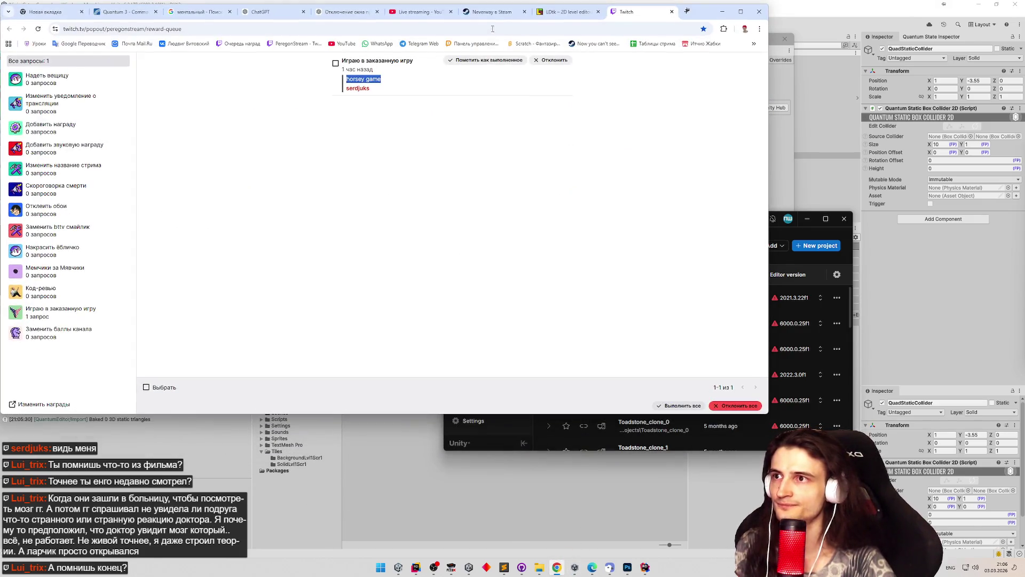
left_click(722, 11)
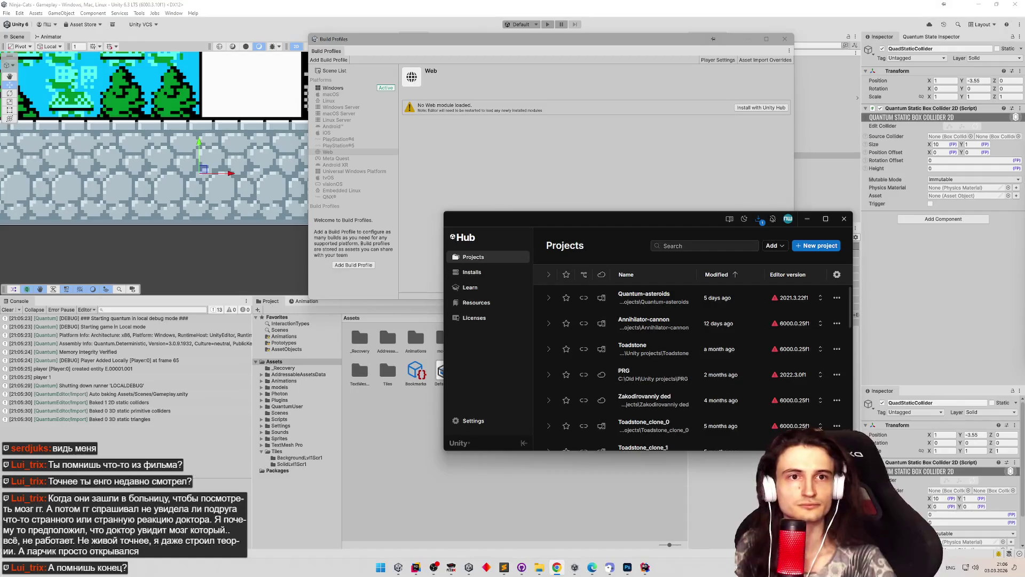
Hide the Twitch window and check the Unity 6.3 LTS download progress in Unity Hub.
key("alt+Tab")
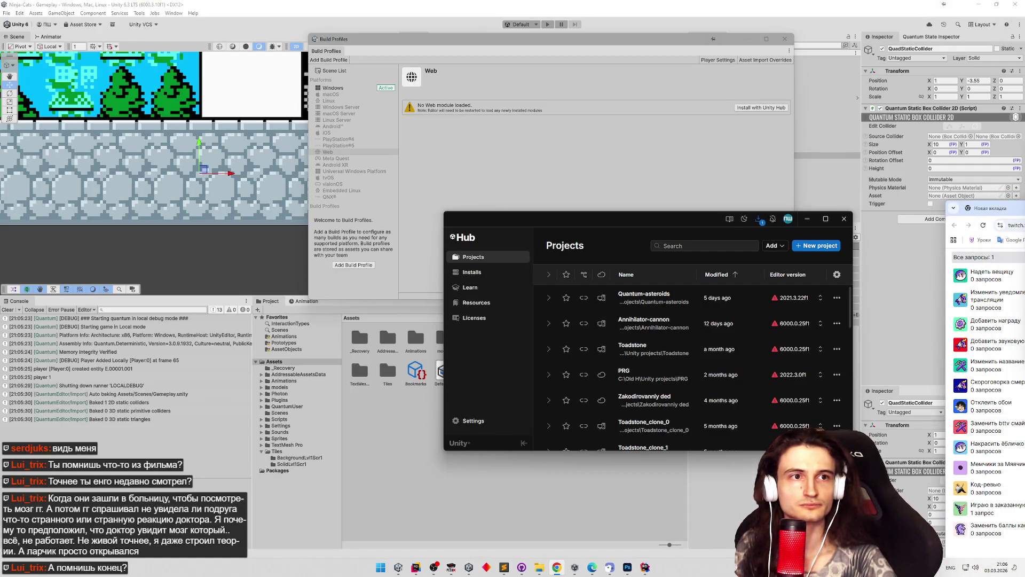
key("super+Down")
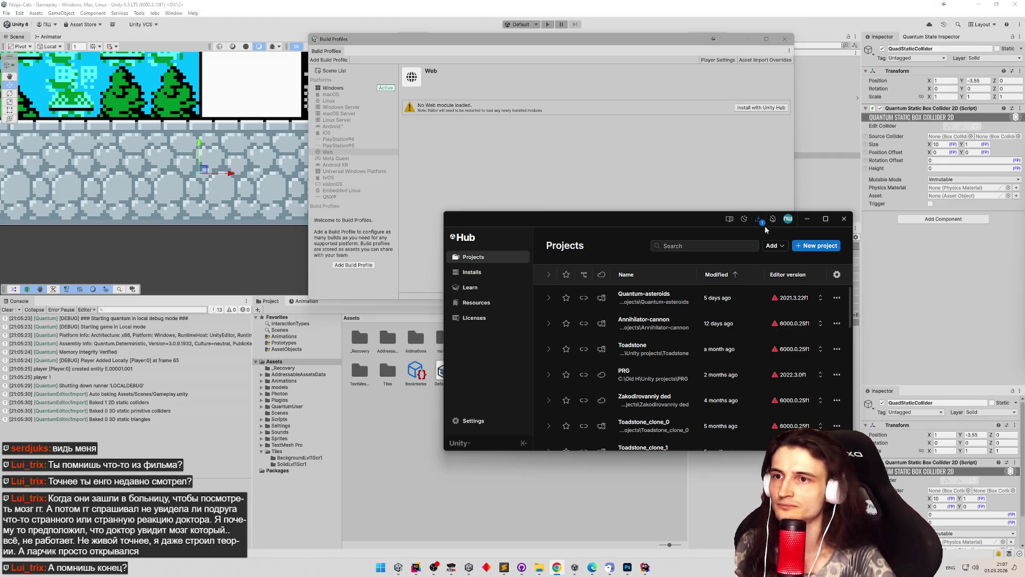
left_click(763, 224)
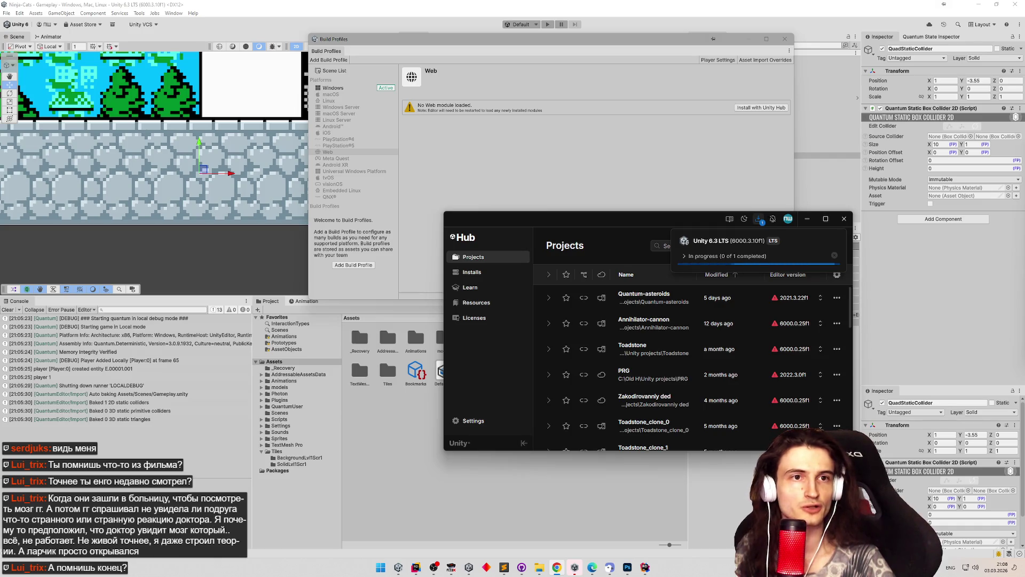
Glance at the hidden system tray icons, then switch to the Steam library.
left_click(938, 568)
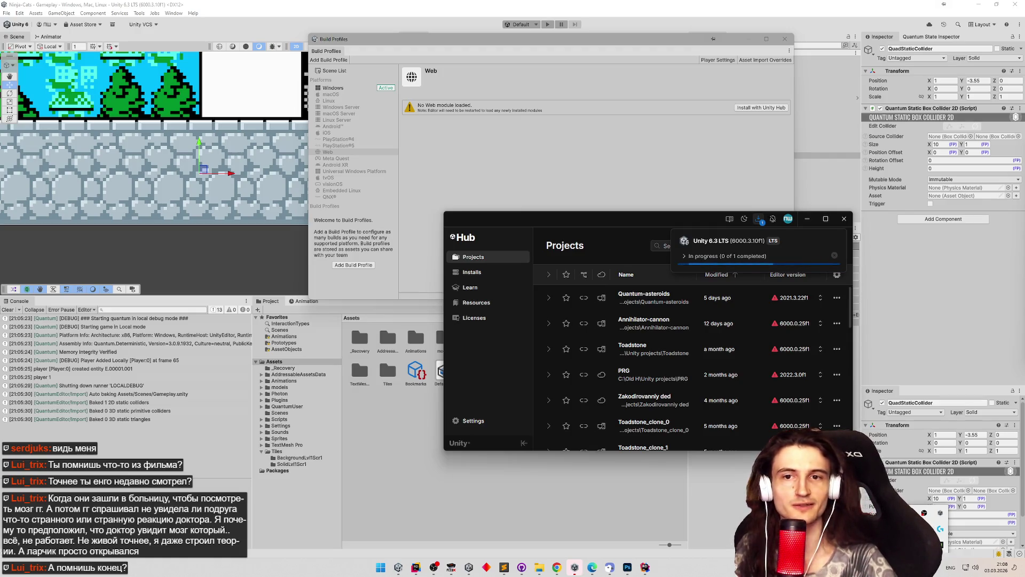
key("Escape")
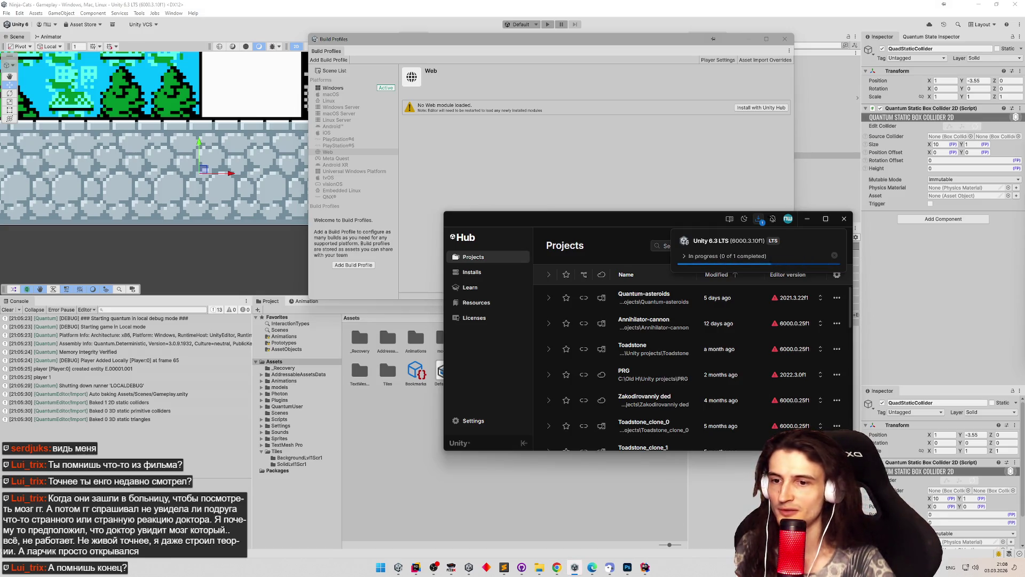
key("super+d")
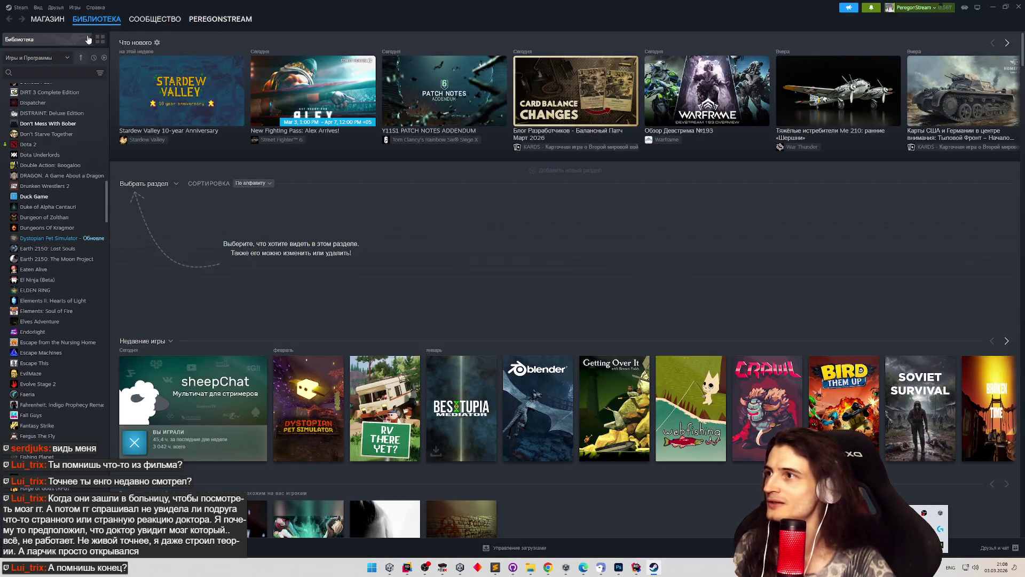
Search the Steam library for 'horsey game', then search the Steam store for 'horsey games'.
left_click(28, 73)
type("horsey game")
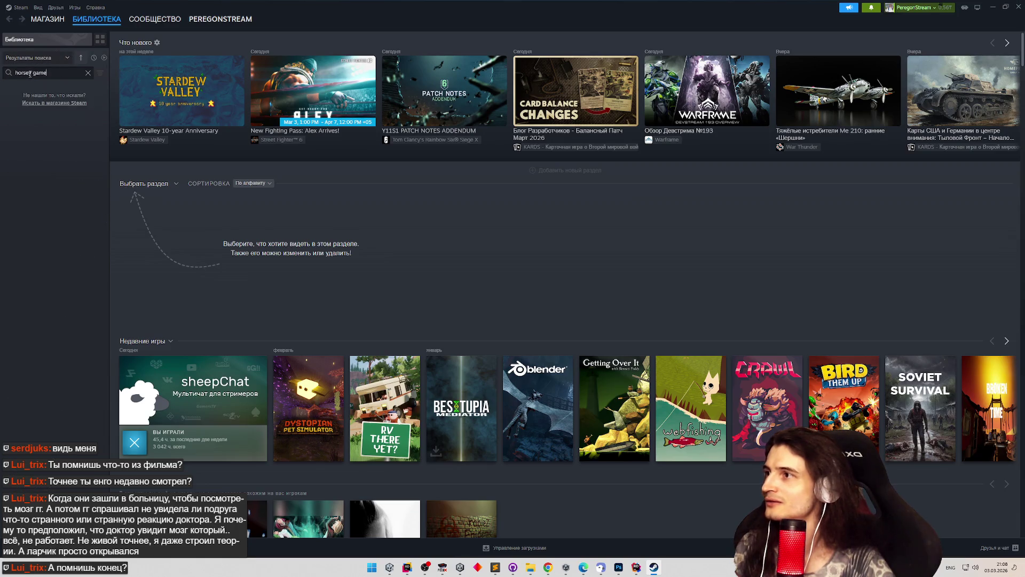
left_click(54, 21)
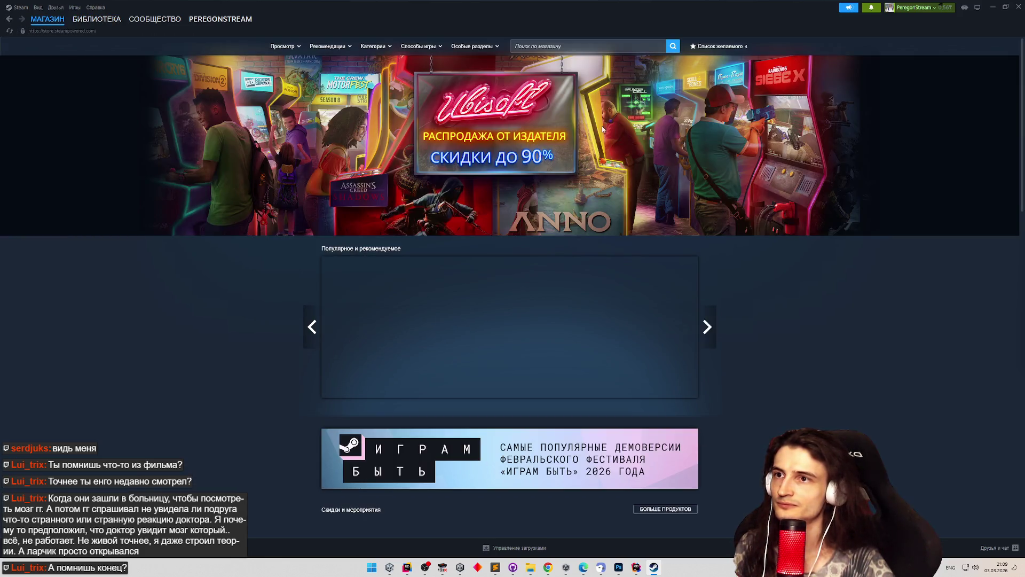
left_click(625, 47)
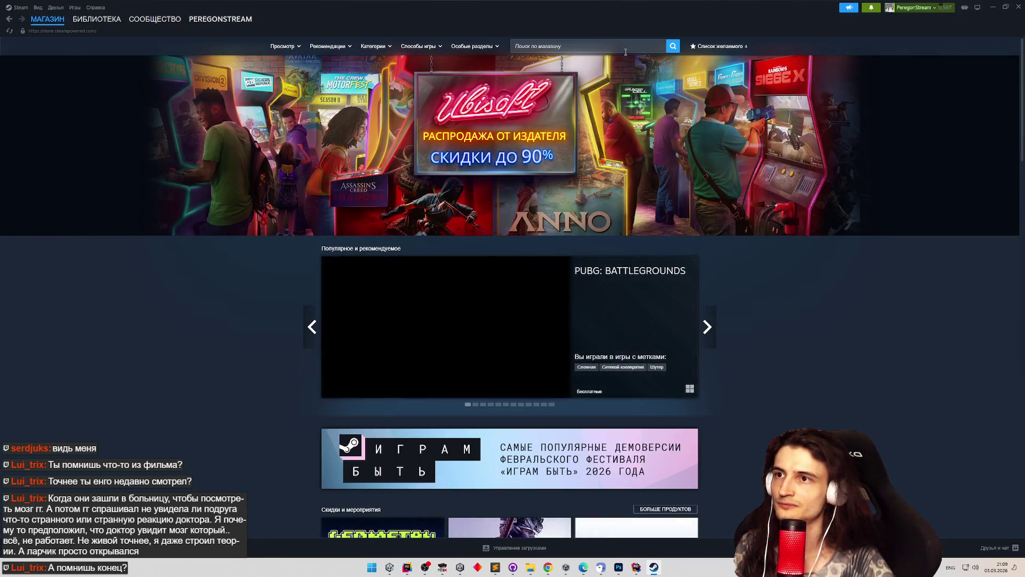
type("horsey games")
key("Return")
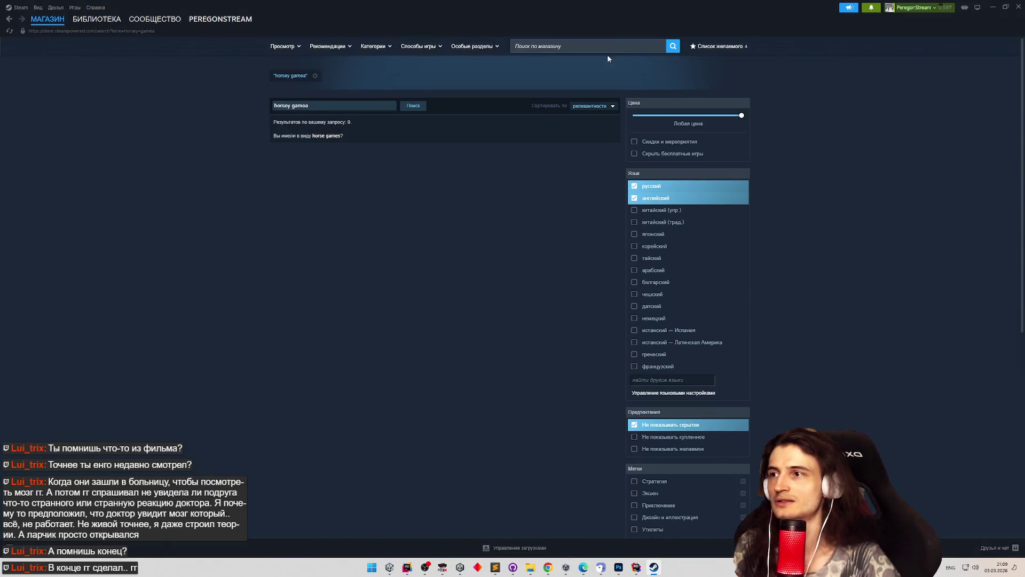
Correct the store search term to 'horsey game' and open the Horsey Game result.
left_click(329, 108)
key("Return")
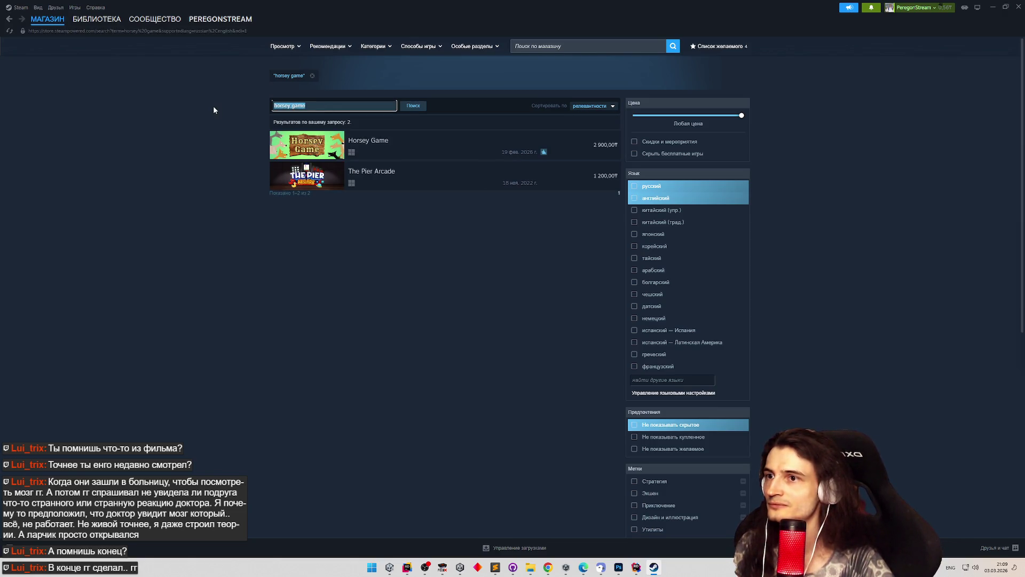
left_click(232, 109)
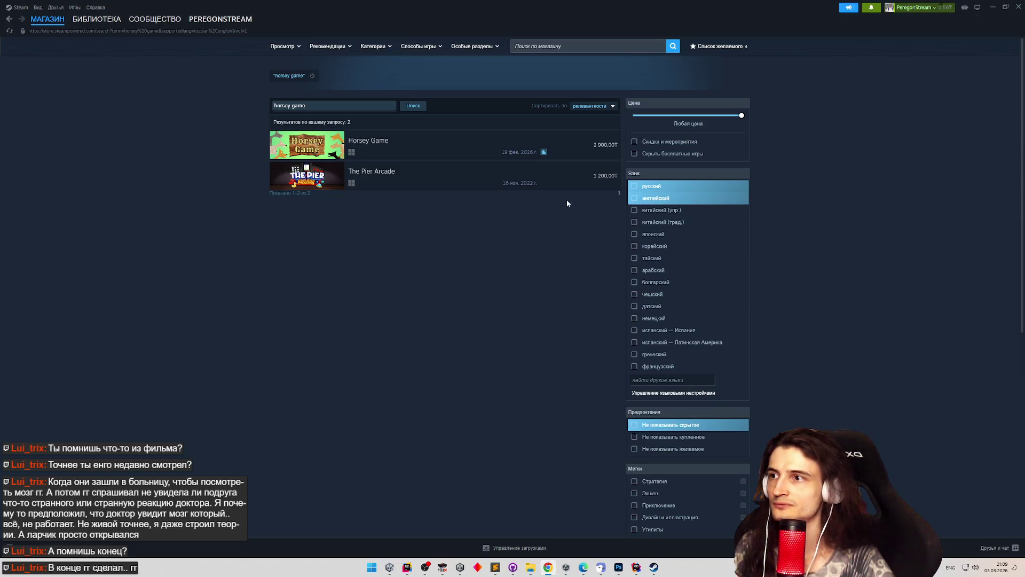
left_click(384, 144)
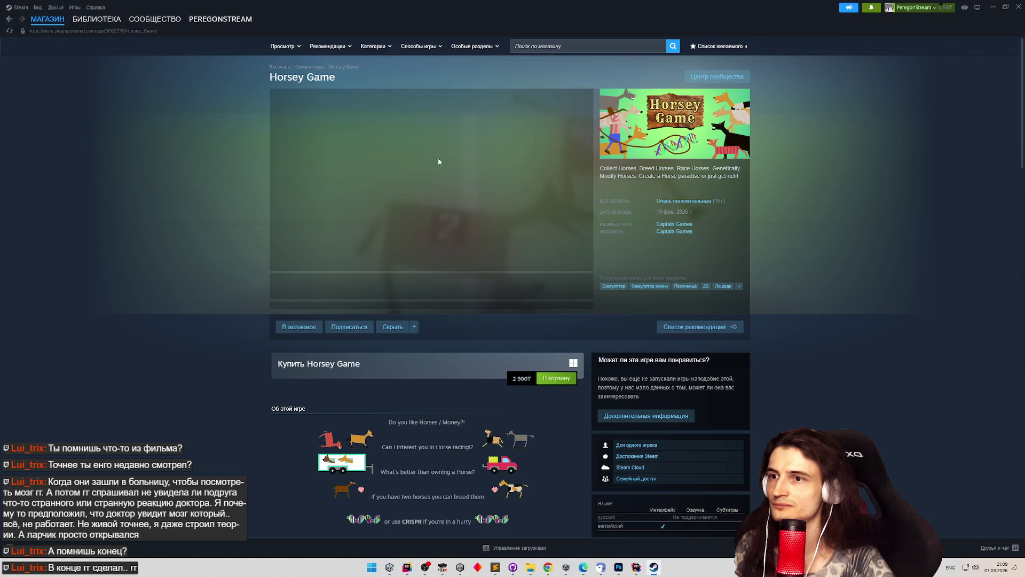
Scroll through the Horsey Game store page to look it over.
scroll(834, 247, "down", 3)
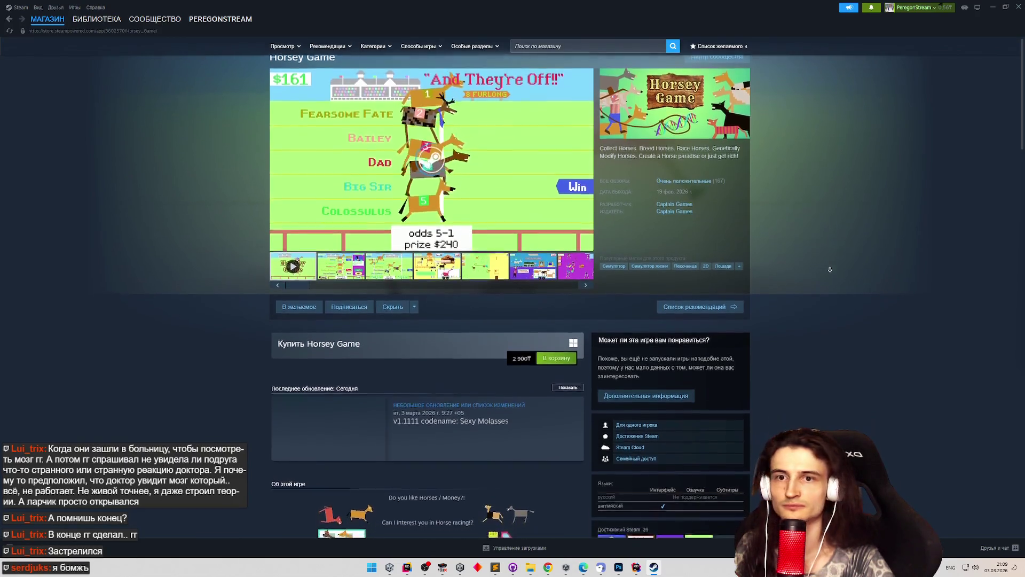
scroll(821, 210, "up", 3)
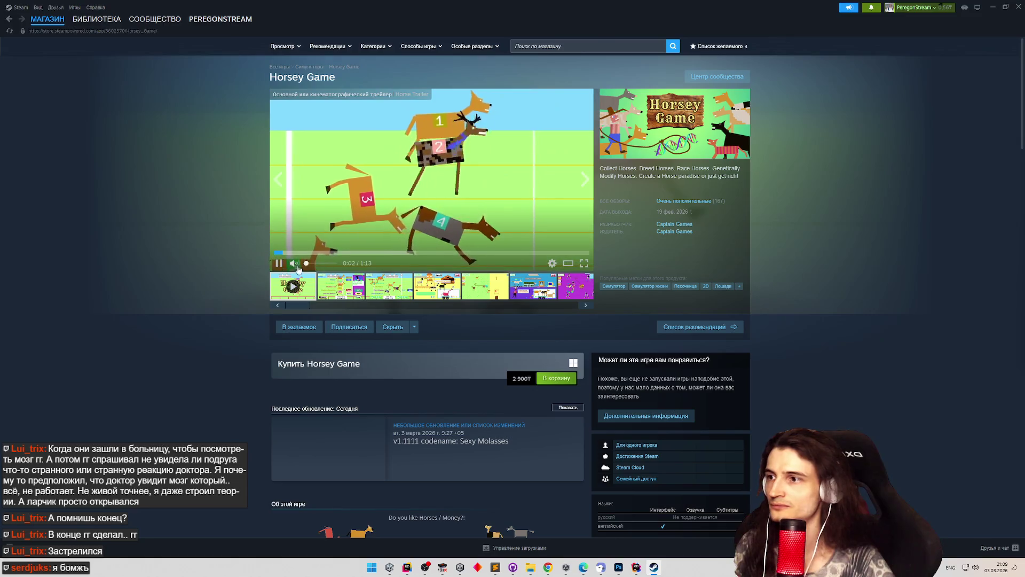
scroll(246, 256, "down", 10)
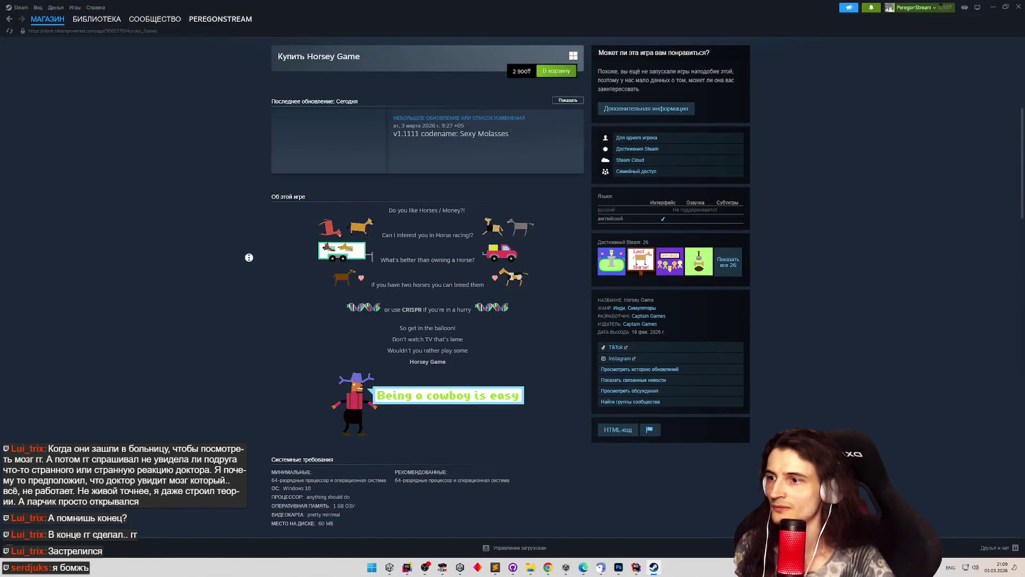
scroll(243, 294, "down", 3)
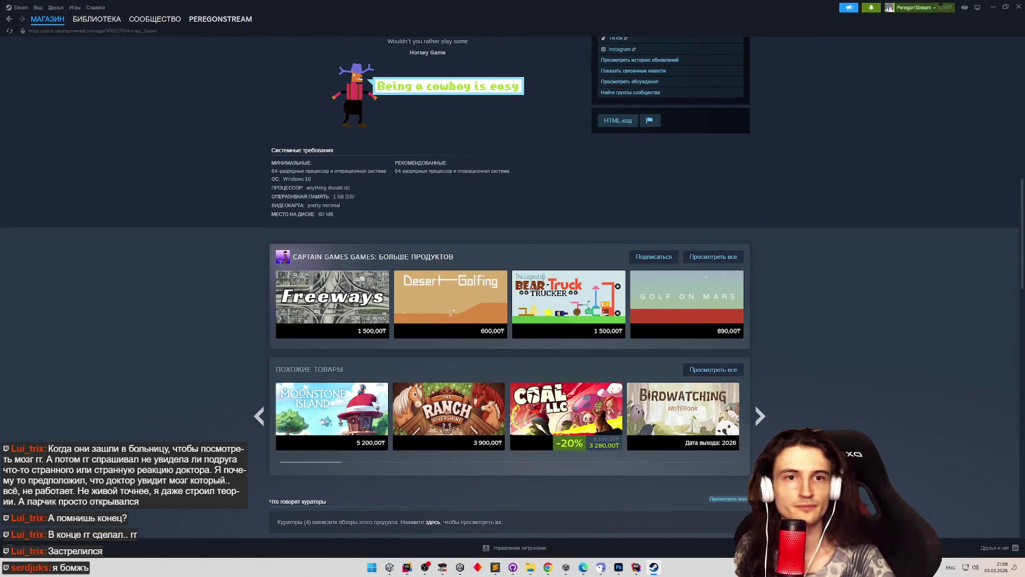
key("alt+Tab")
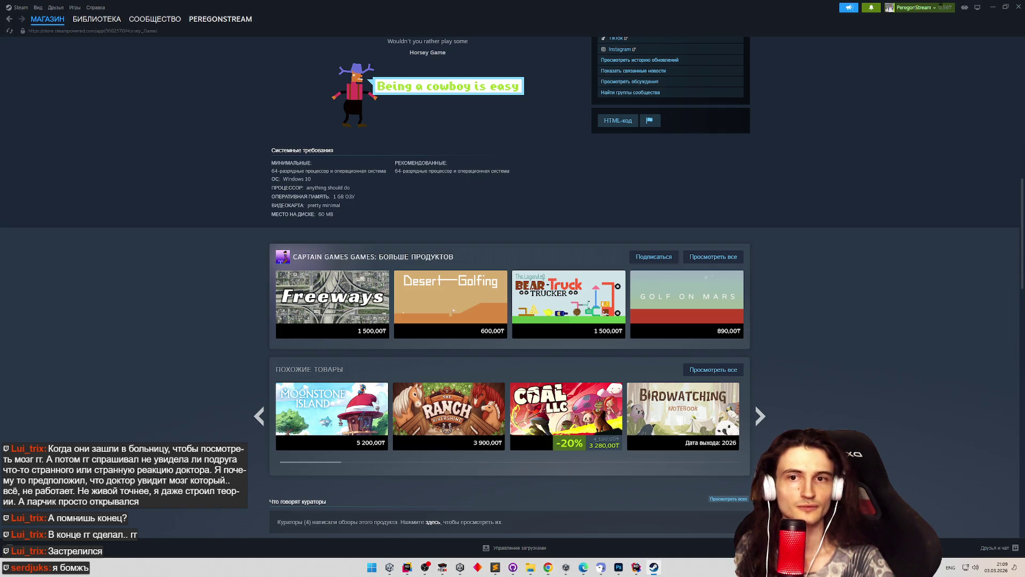
middle_click(801, 278)
scroll(801, 278, "up", 15)
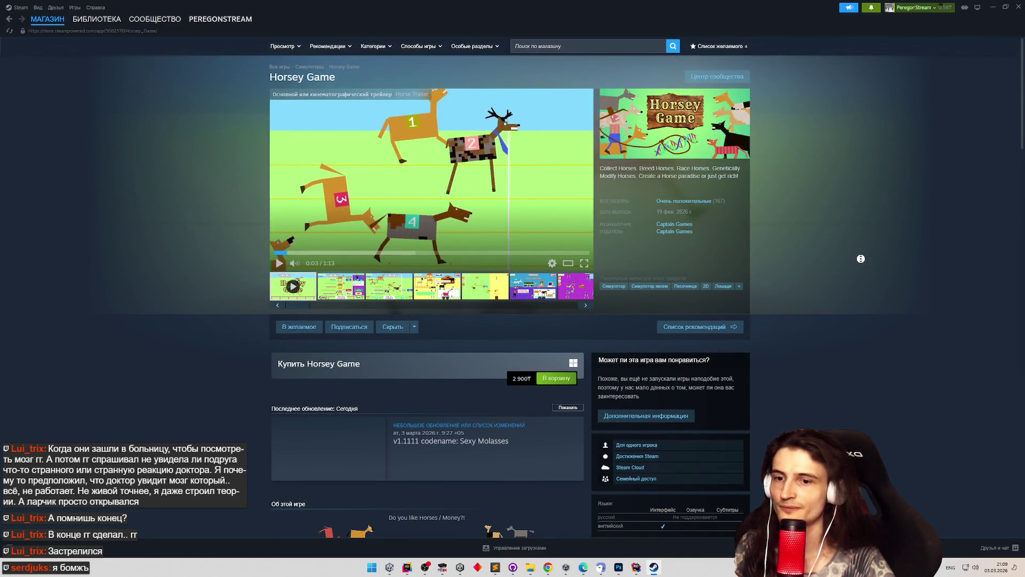
scroll(860, 269, "down", 1)
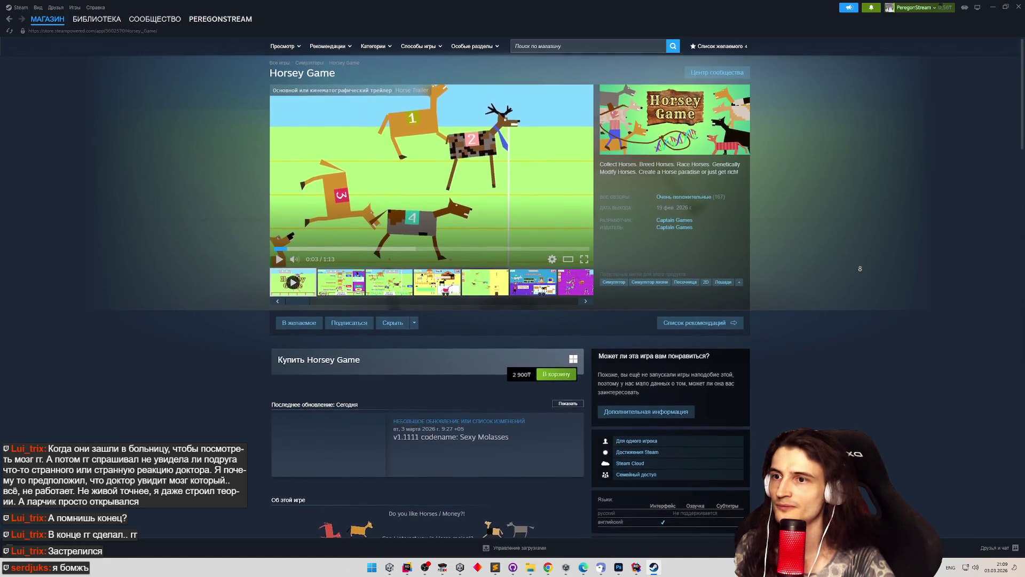
scroll(860, 268, "down", 4)
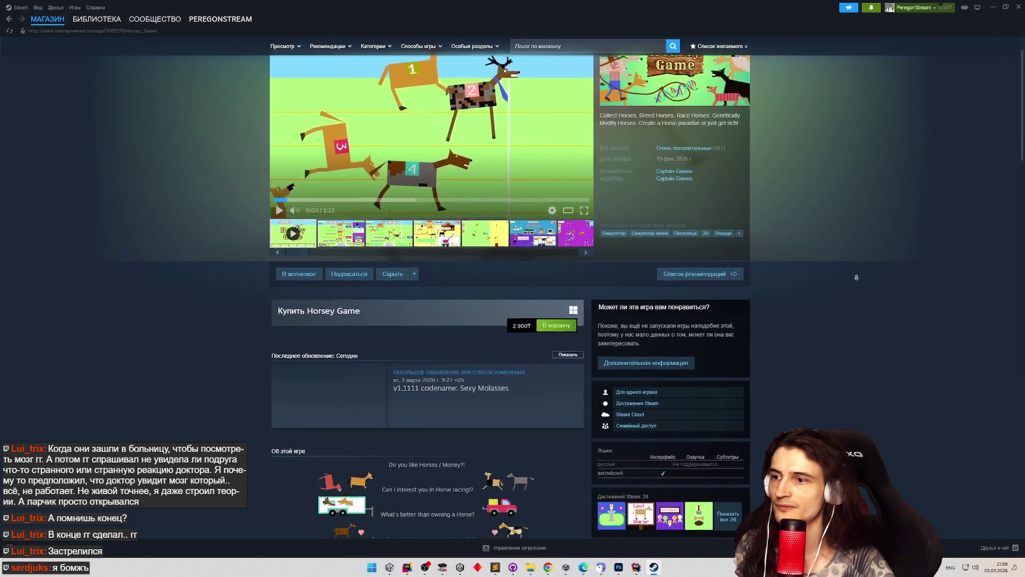
scroll(854, 286, "down", 15)
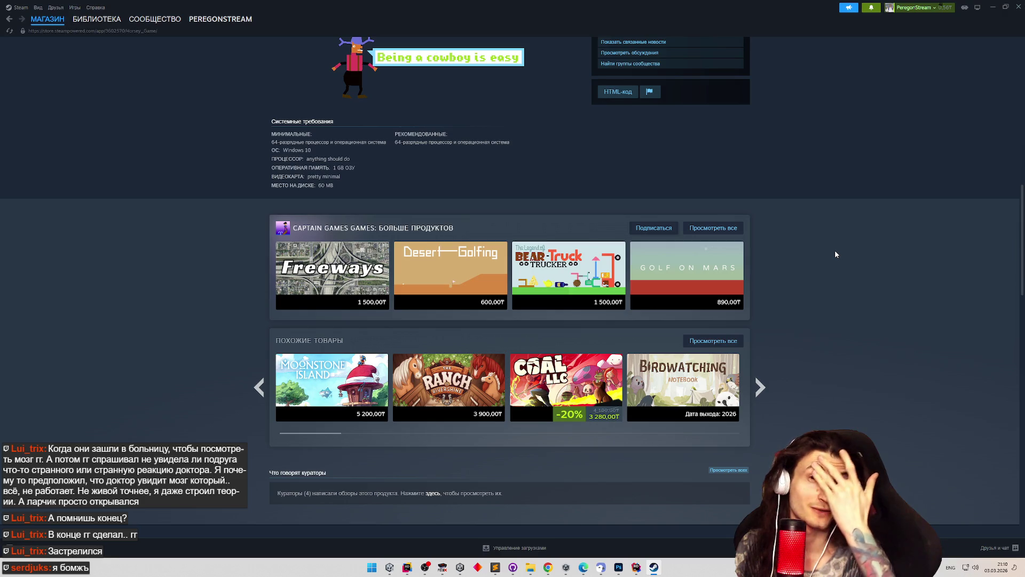
scroll(811, 192, "up", 6)
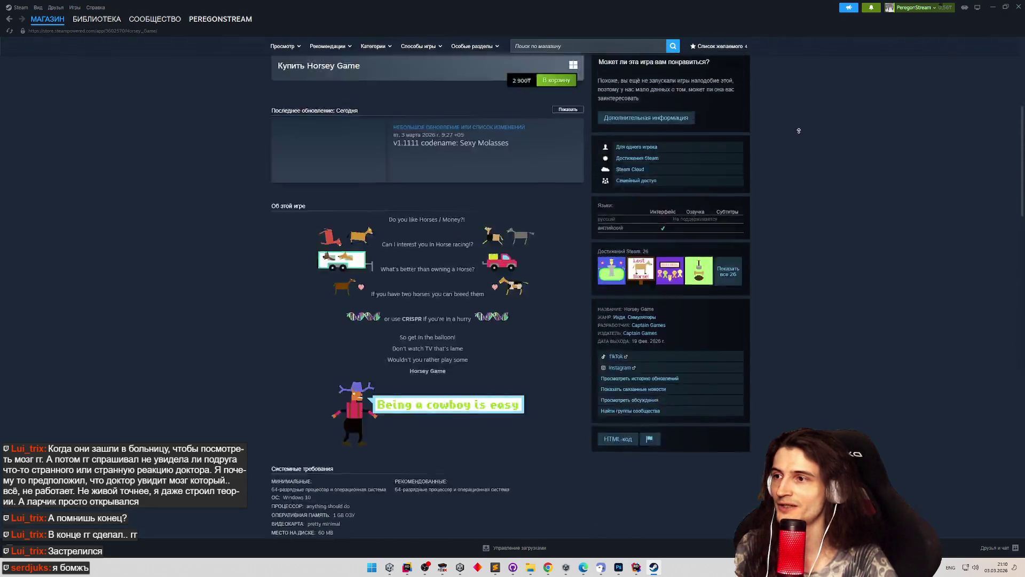
scroll(799, 131, "up", 6)
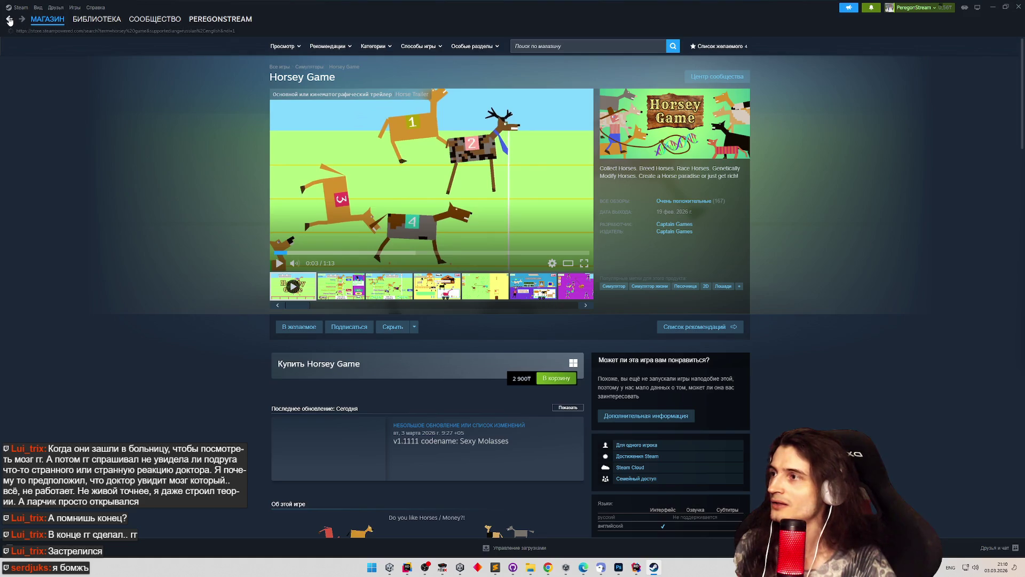
Go back twice to the Steam store front, then close Steam.
left_click(9, 20)
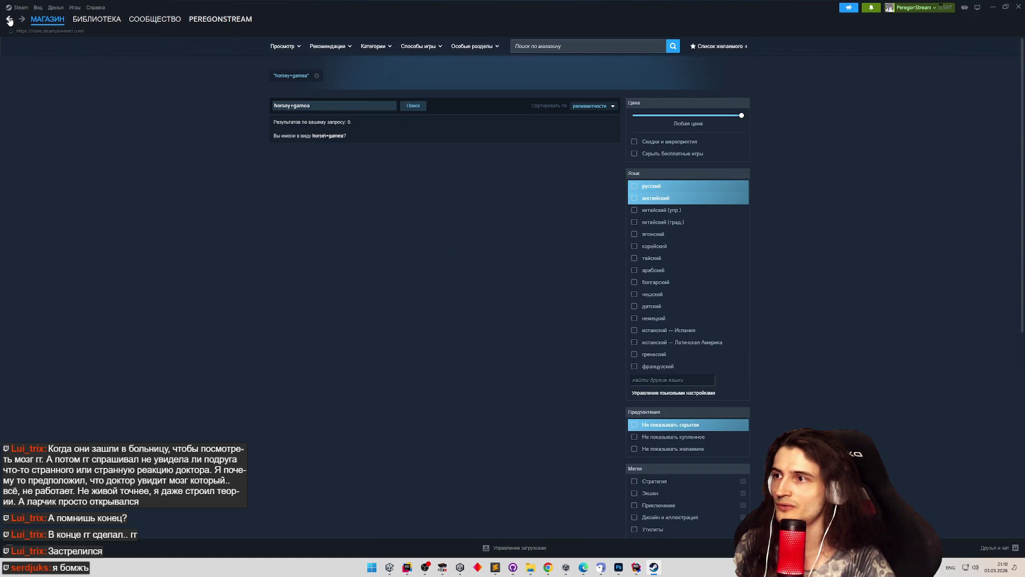
left_click(9, 20)
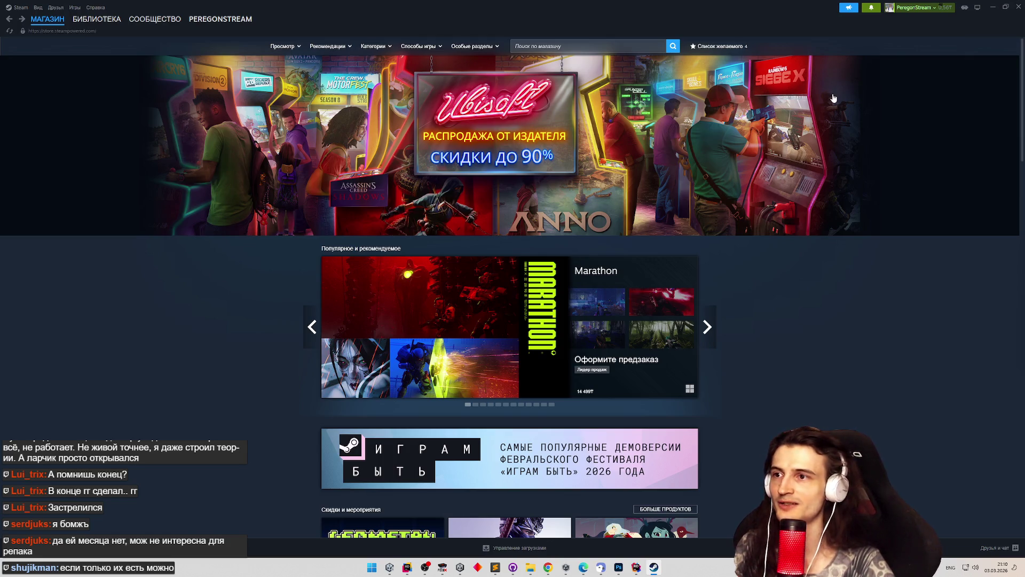
left_click(1018, 8)
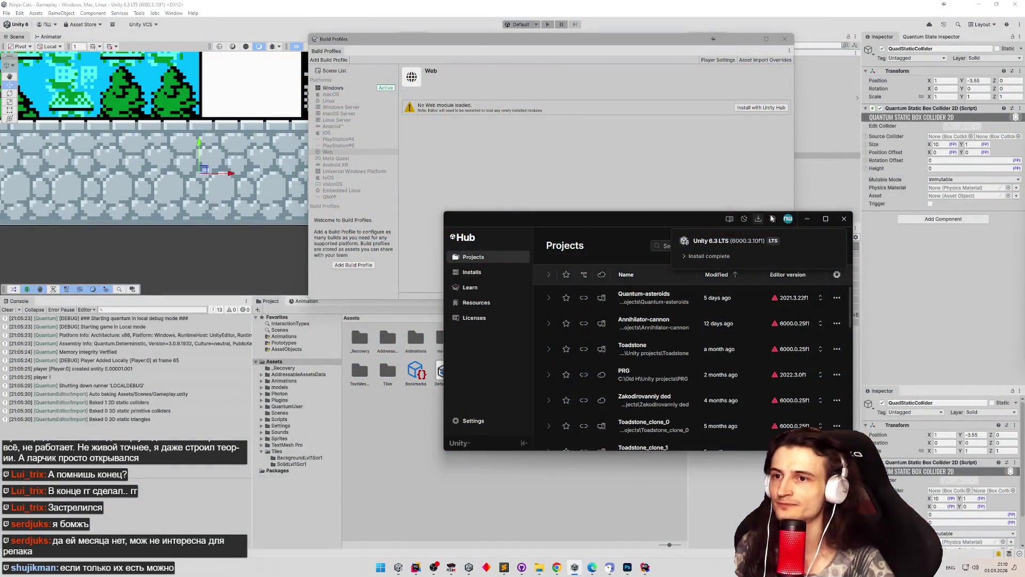
Request the Web build module, then close Add modules, Unity Hub and Build Profiles.
left_click(747, 193)
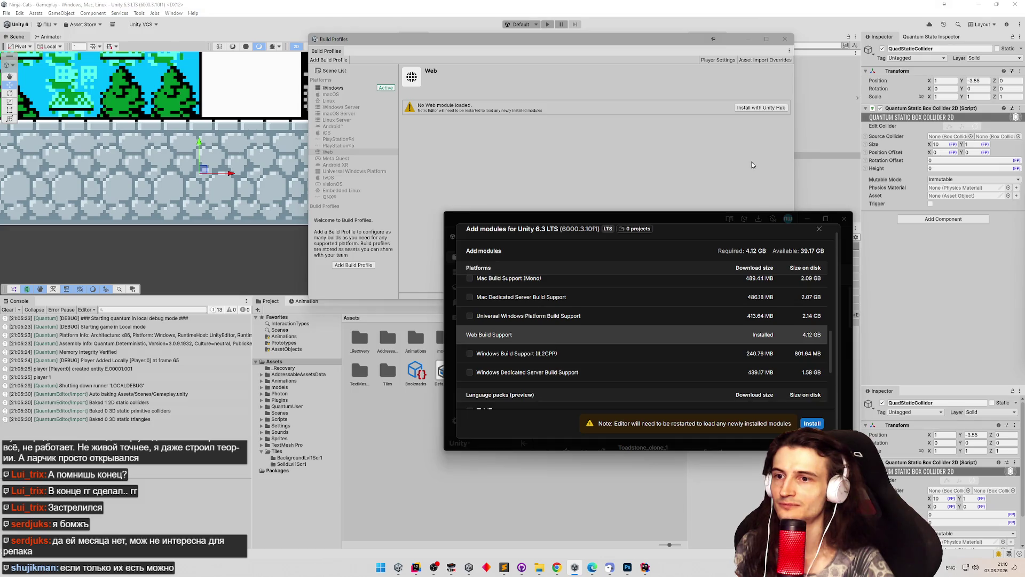
left_click(819, 229)
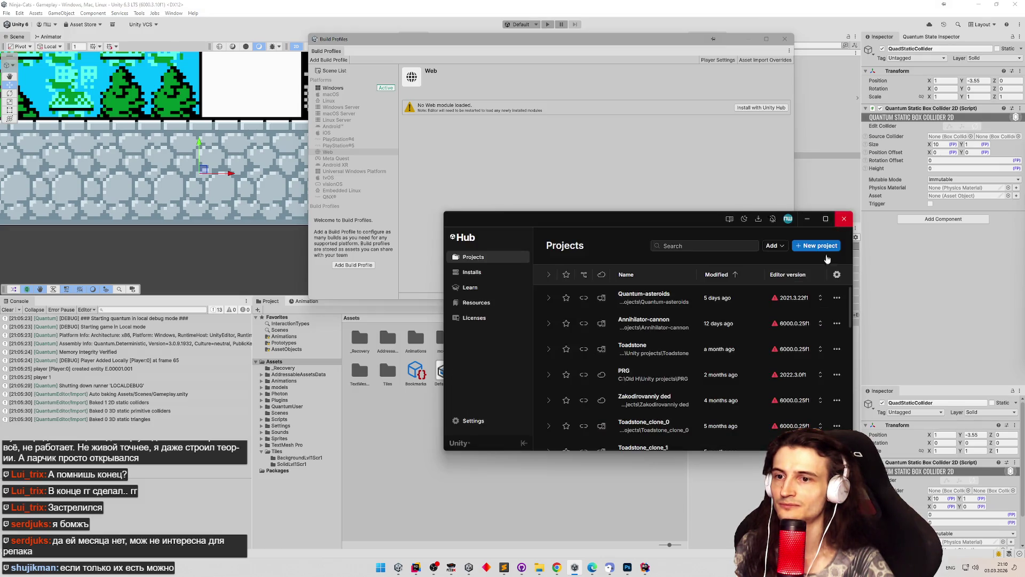
left_click(844, 219)
left_click(785, 39)
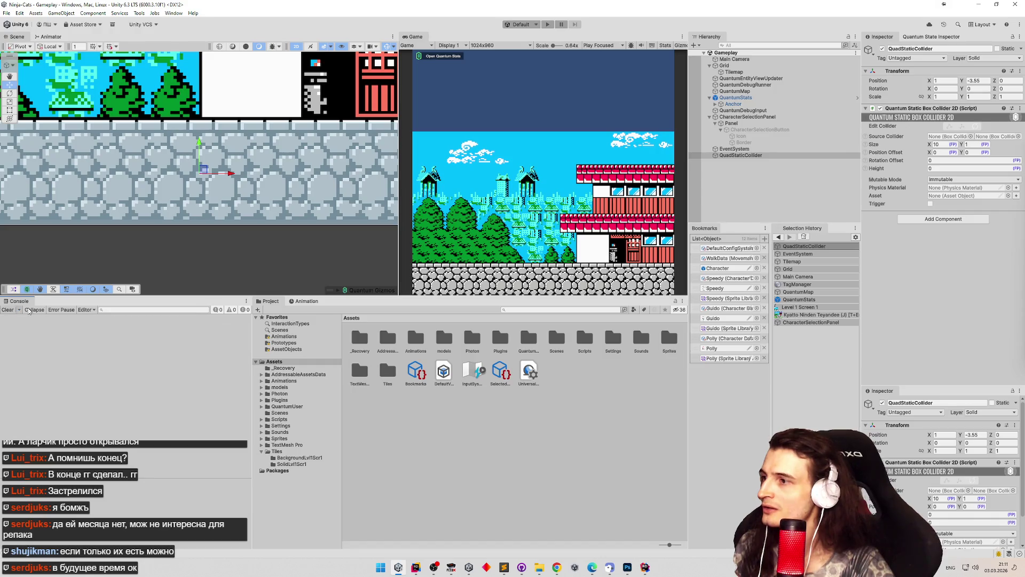
Make the Scene and Game views taller, widen the Game view, and pan to the tilemap's left edge.
left_click_drag(429, 296, 427, 345)
mouse_move(397, 292)
left_mouse_down()
mouse_move(348, 277)
mouse_move(359, 267)
left_mouse_up()
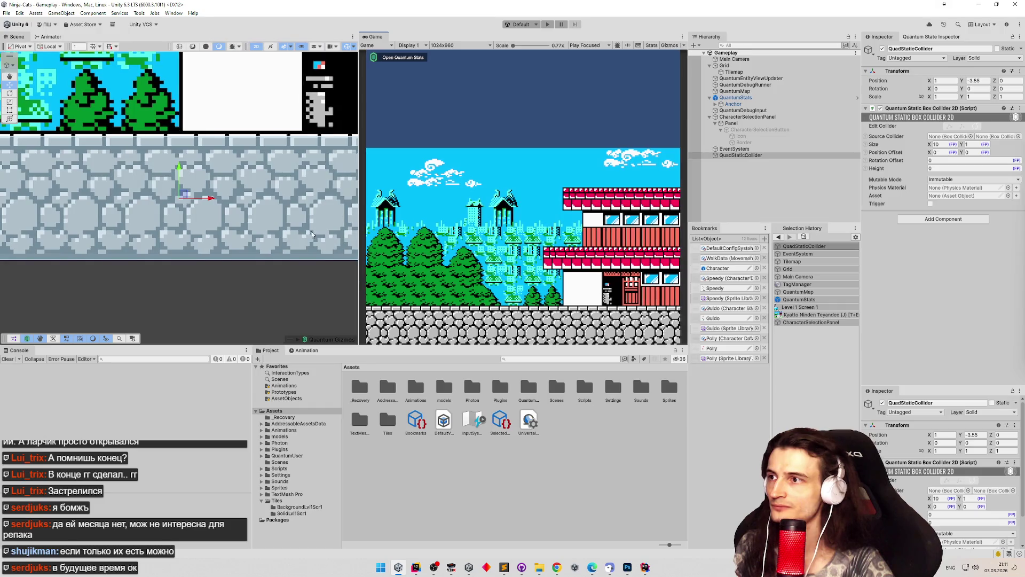
scroll(287, 231, "down", 3)
scroll(287, 231, "up", 8)
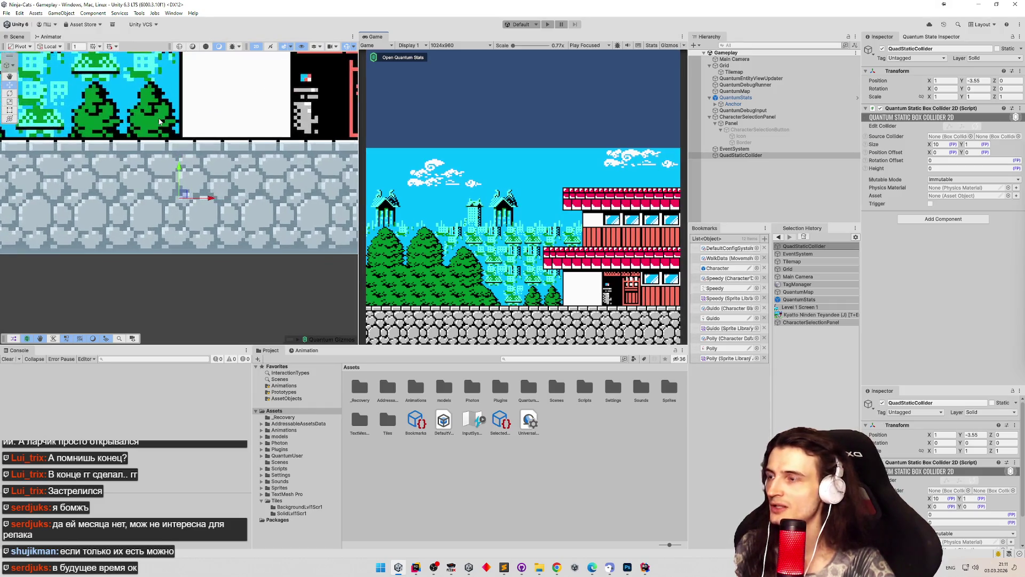
left_click_drag(256, 166, 210, 220)
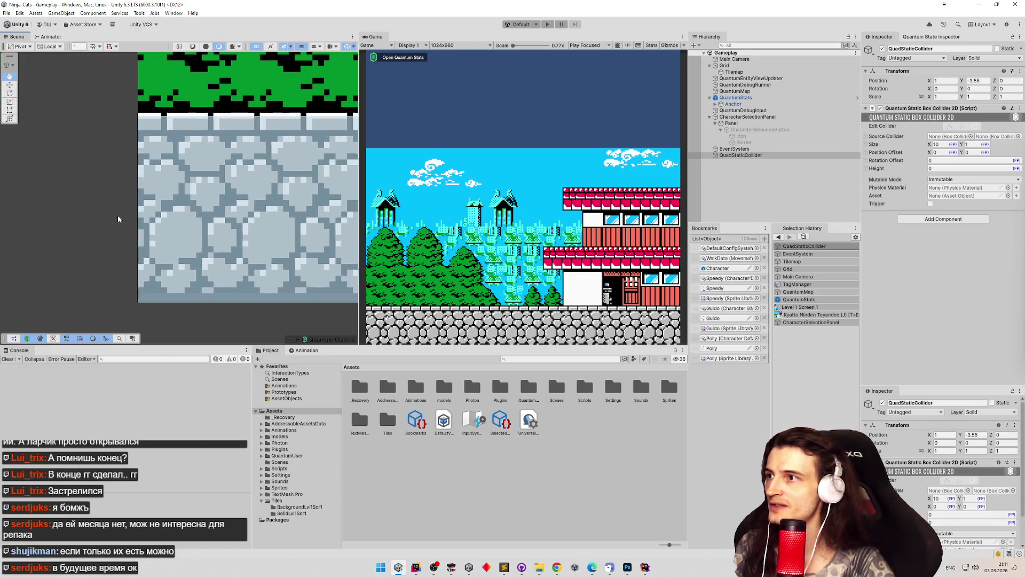
left_click(177, 209)
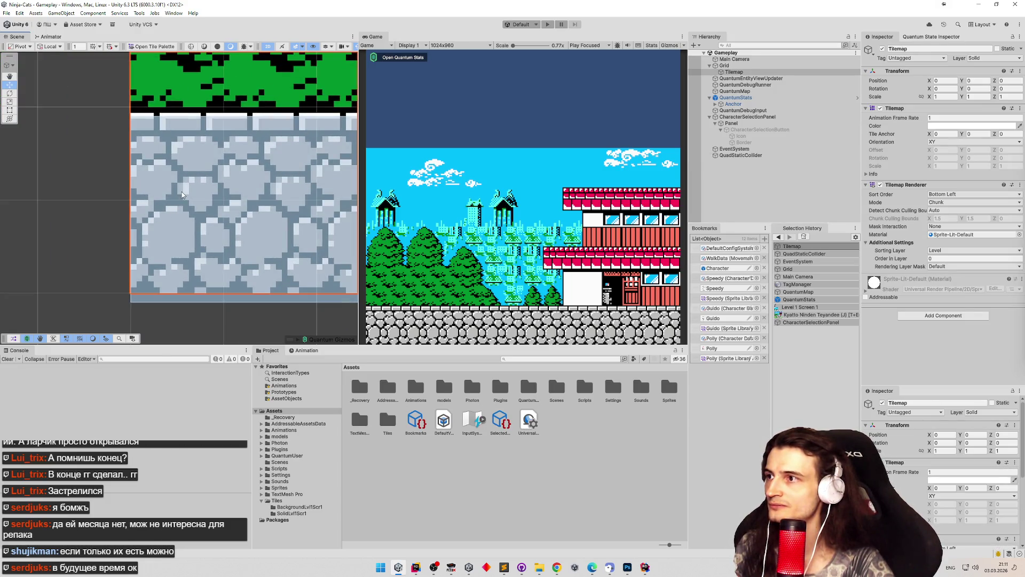
scroll(182, 195, "down", 3)
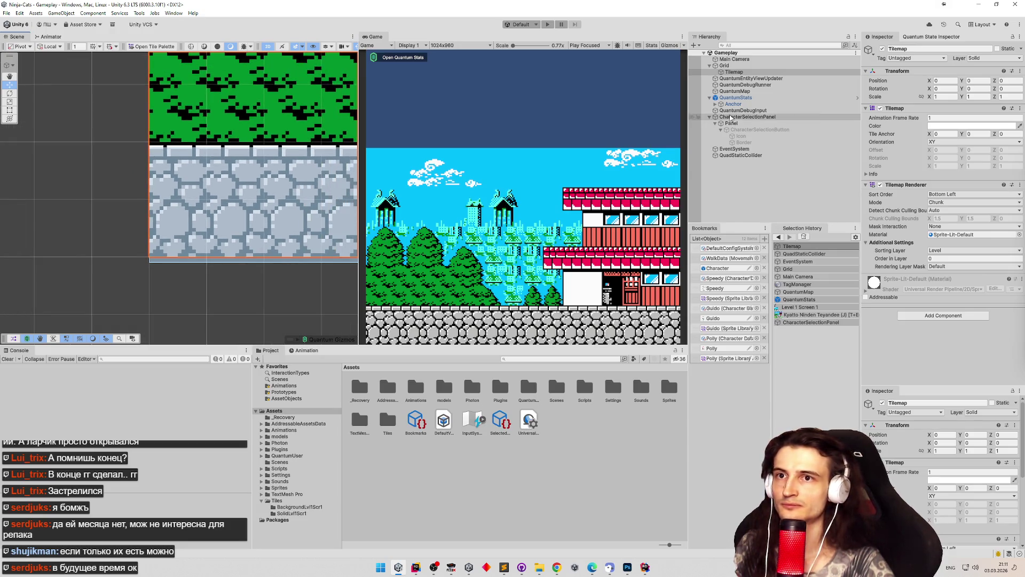
Set QuadStaticCollider's Transform Position Y to -3.5, save, and enter play mode.
left_click(748, 66)
left_click(751, 70)
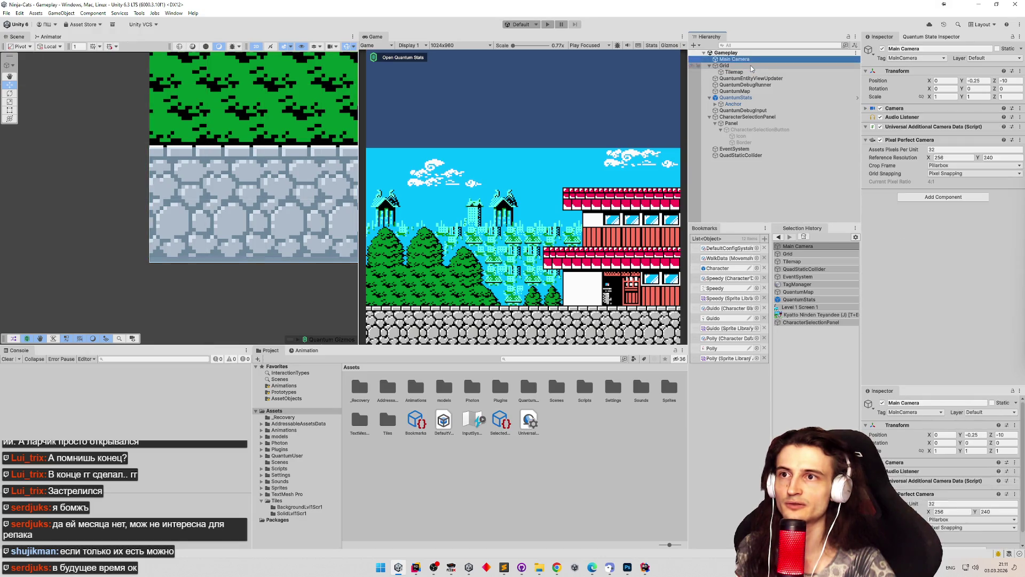
left_click(743, 156)
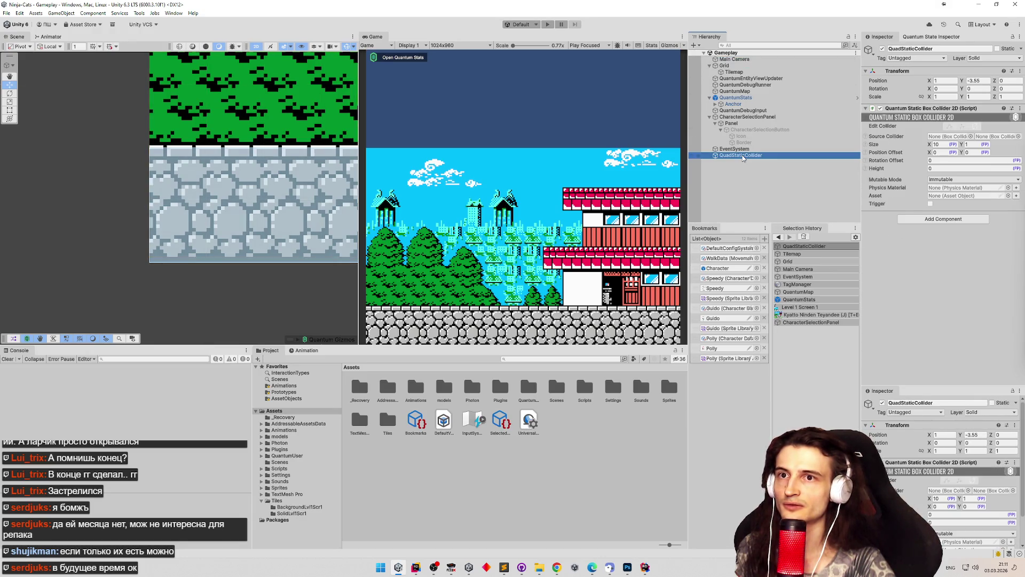
left_click(978, 81)
type("0")
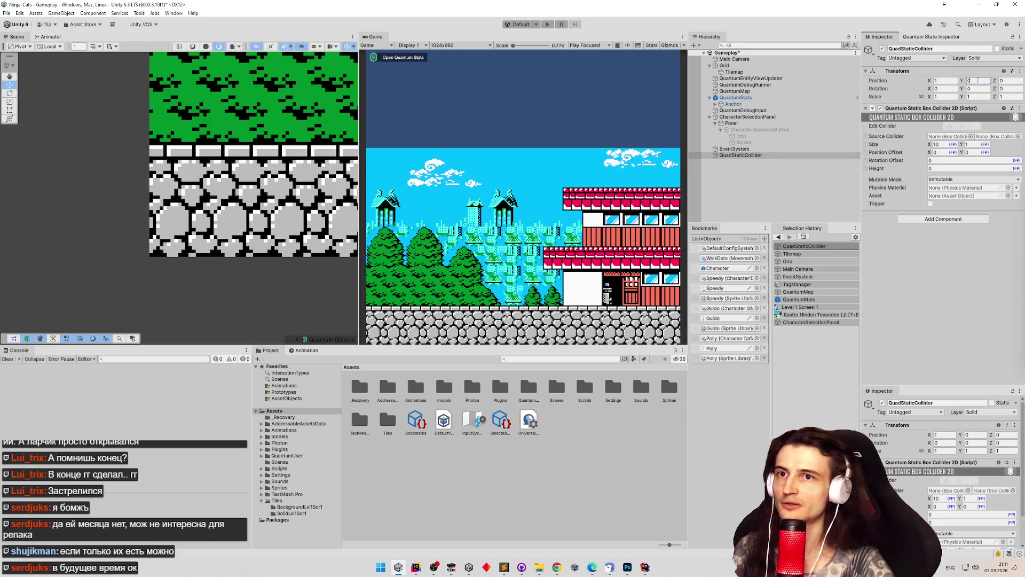
key("ctrl+z")
type("0")
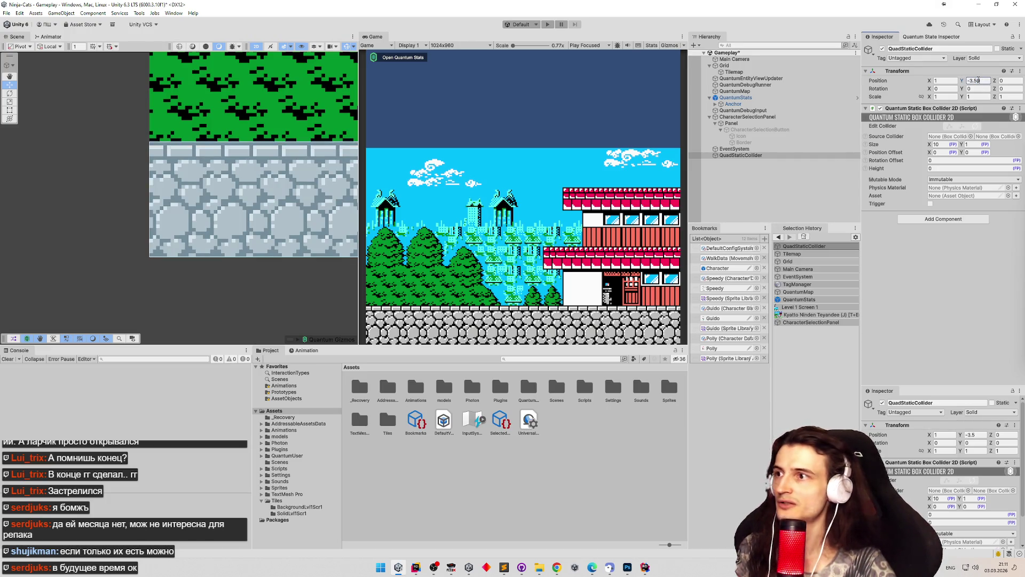
key("ctrl+s")
key("ctrl+p")
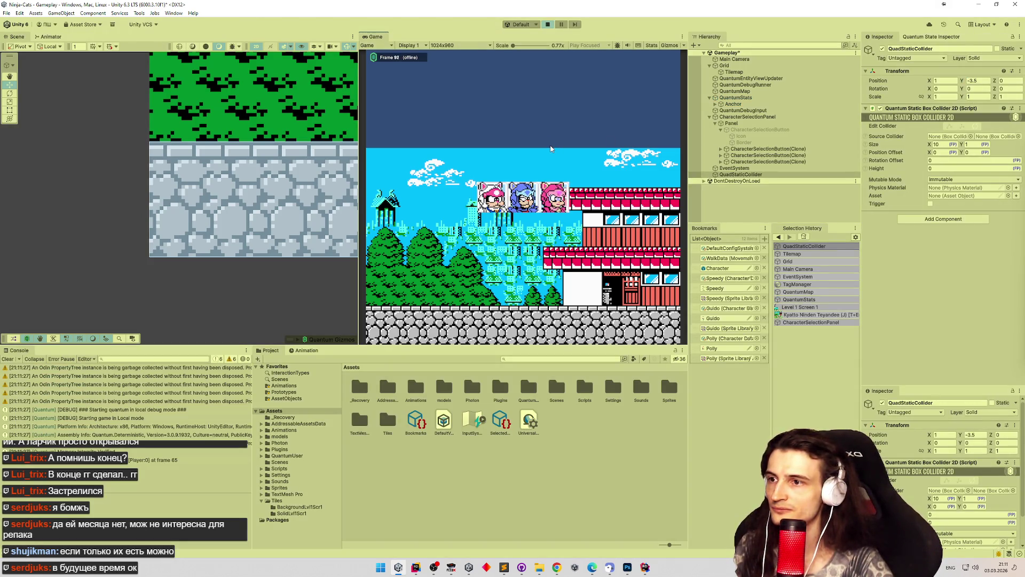
Spawn a character and walk and jump the cat left and right along the ground.
left_click(534, 195)
key("Right")
key("Right")
key("Left")
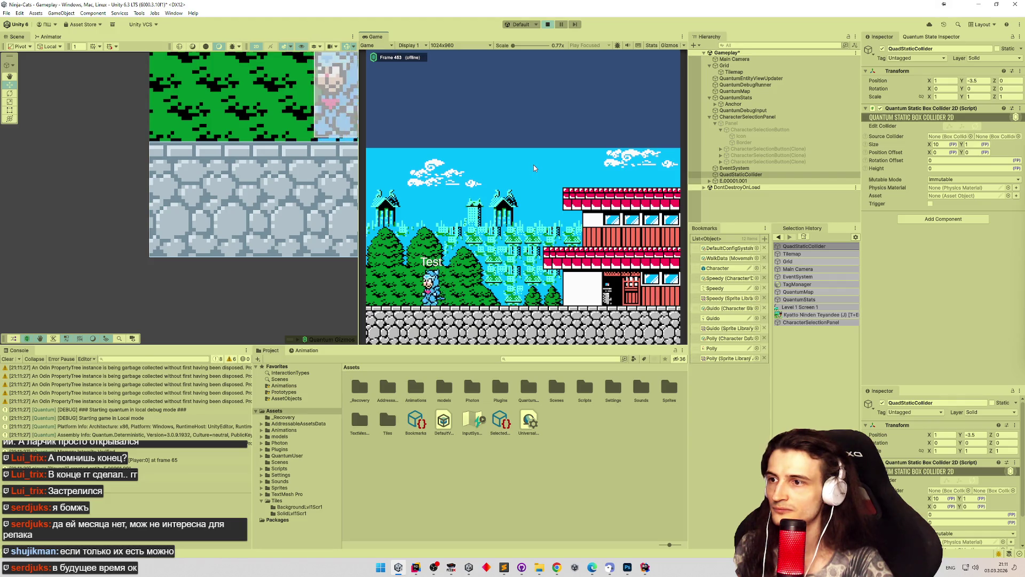
key("Right")
key("Left")
key("Right")
key("space")
key("Right")
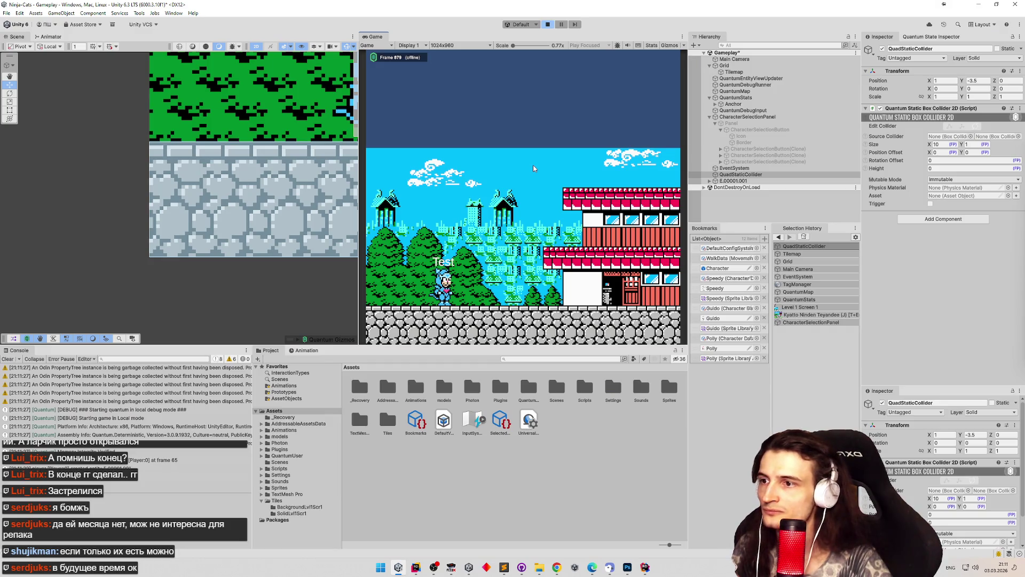
Restart play mode twice, spawning the character and walking it left and right.
key("ctrl+p")
key("ctrl+p")
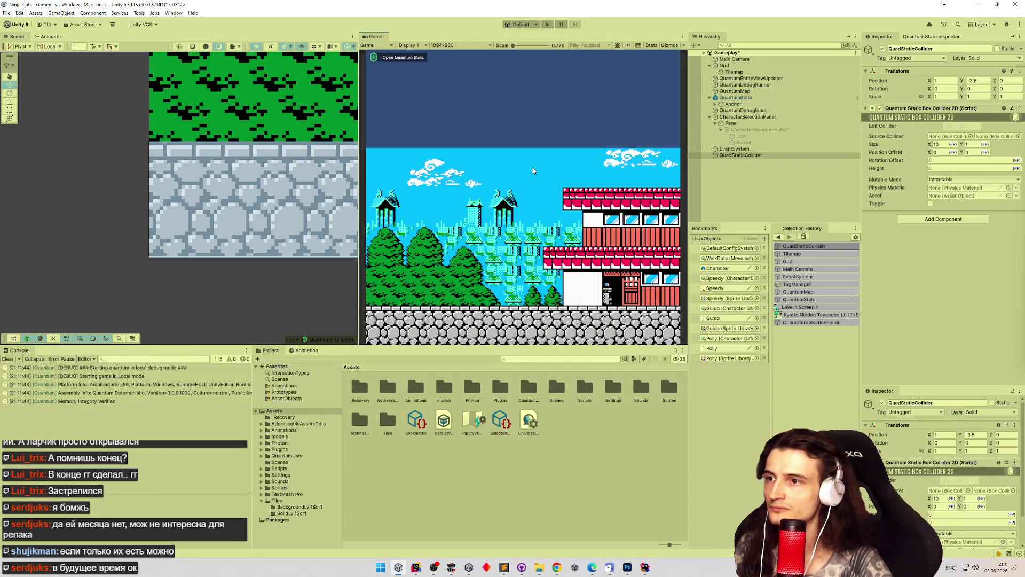
key("Return")
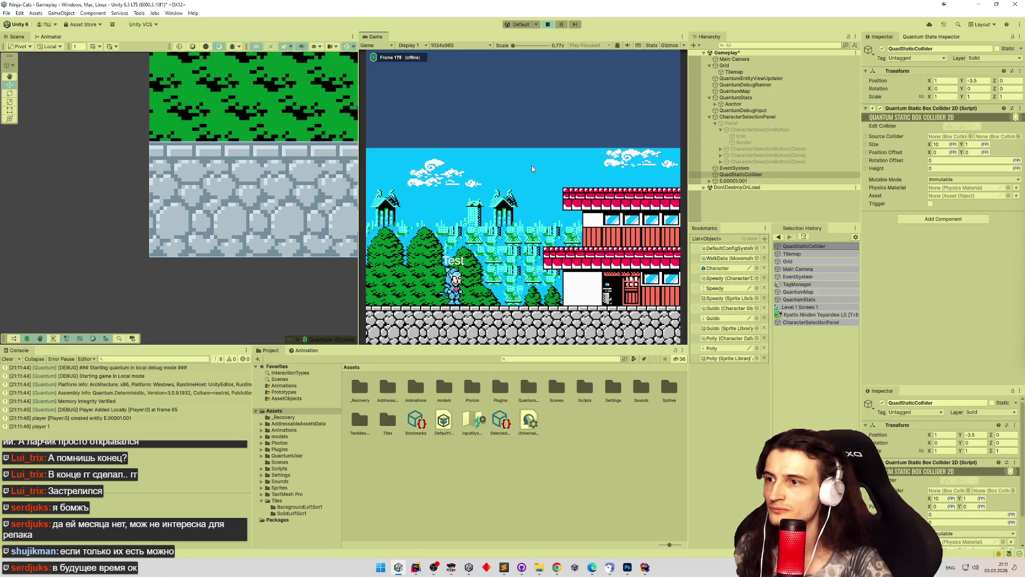
scroll(331, 147, "up", 6)
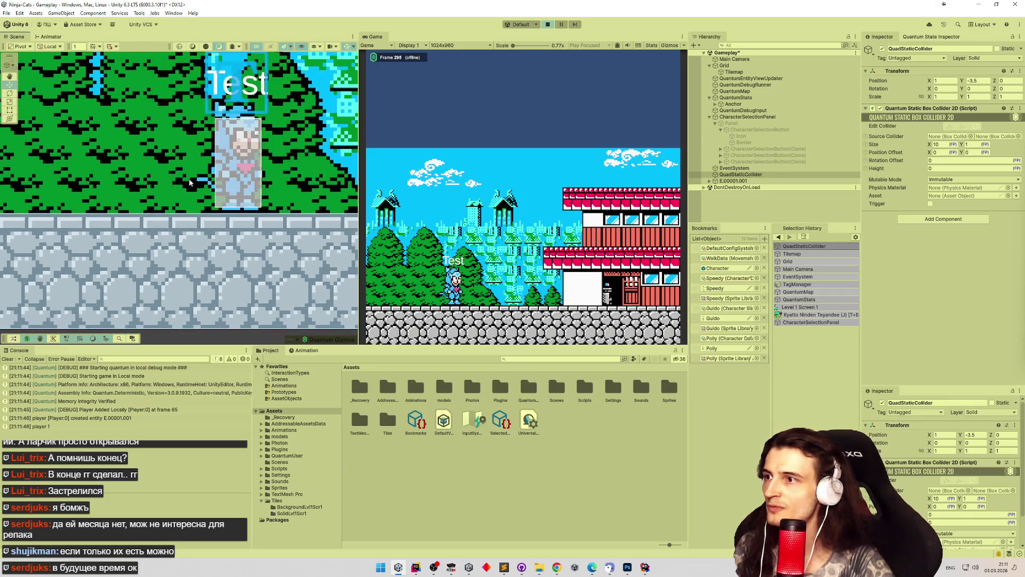
scroll(233, 174, "up", 1)
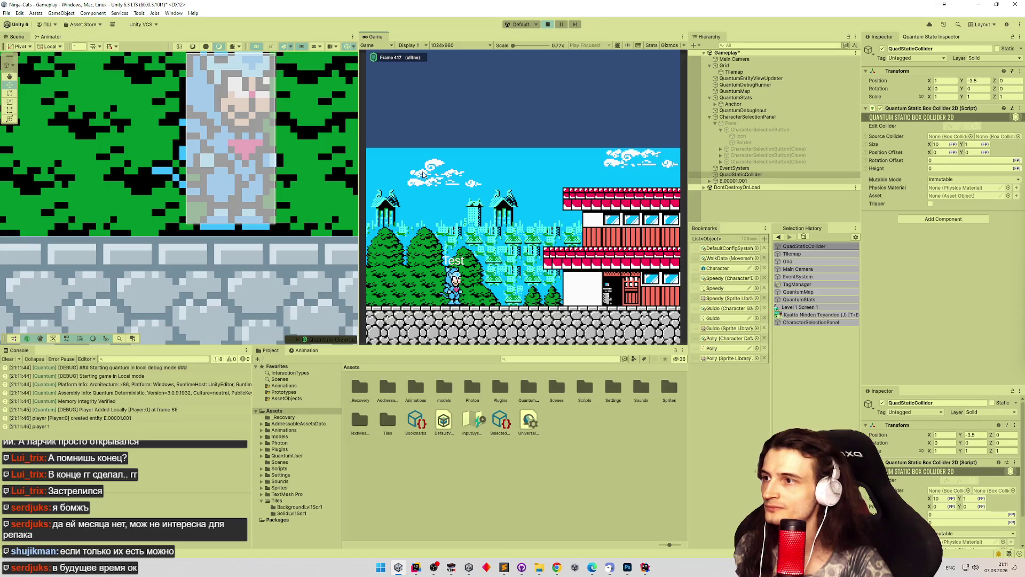
key("Left")
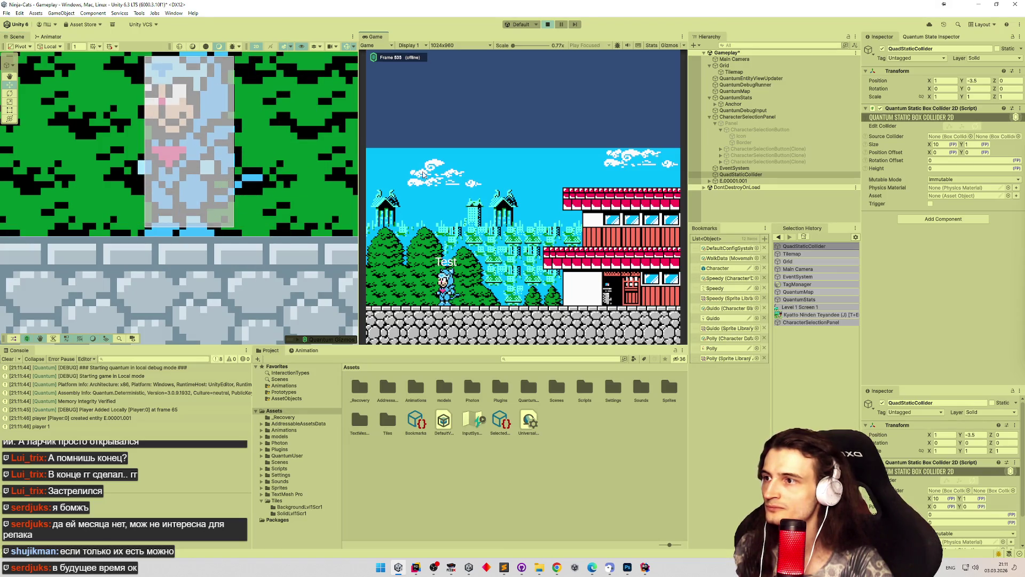
key("ctrl+p")
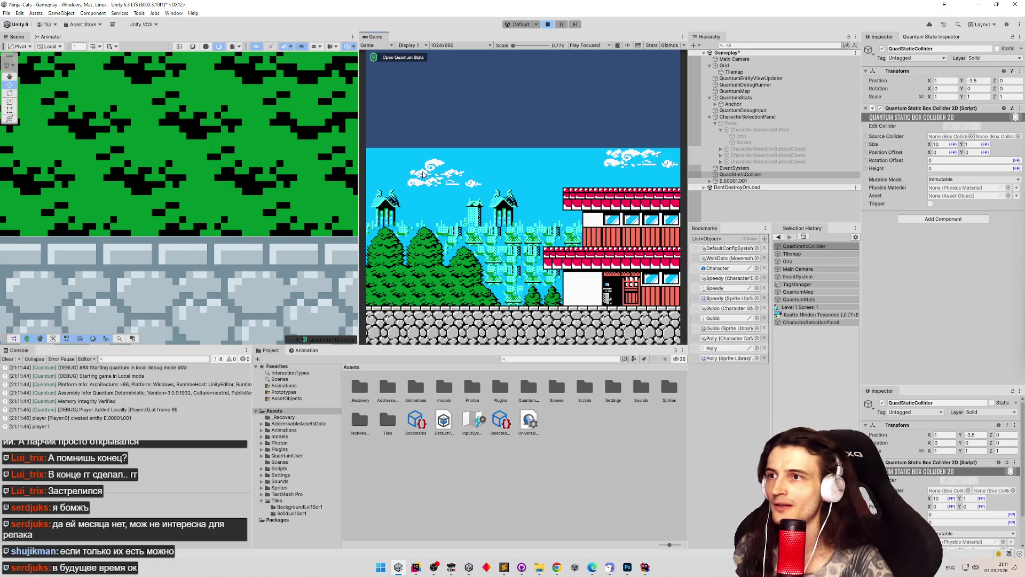
key("ctrl+p")
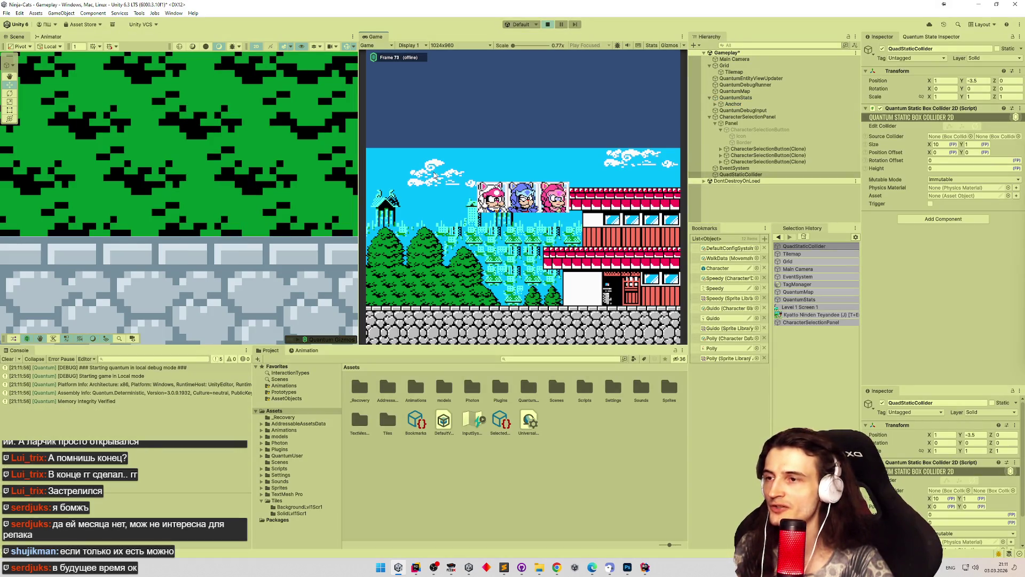
key("Return")
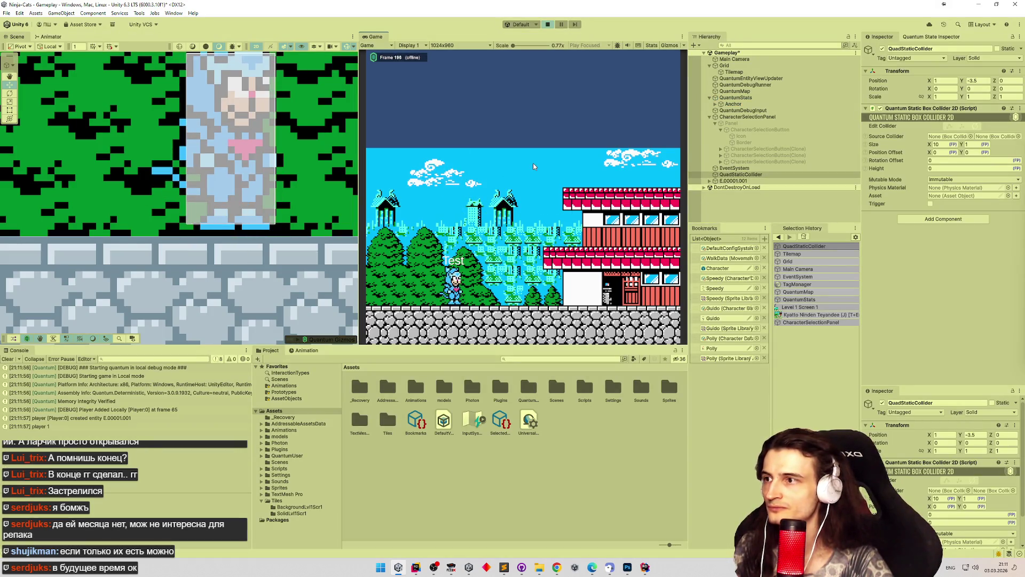
key("d")
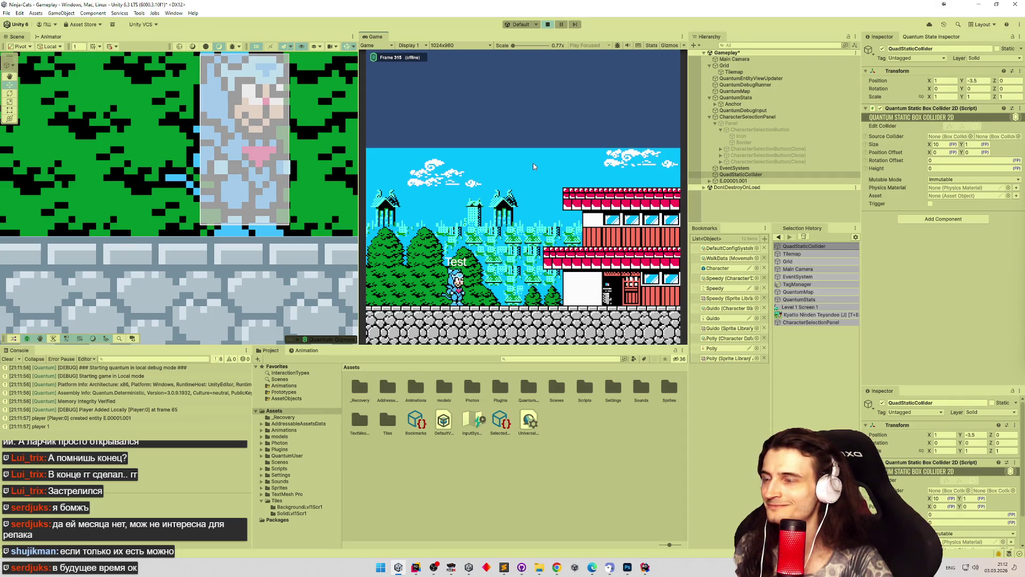
key("a")
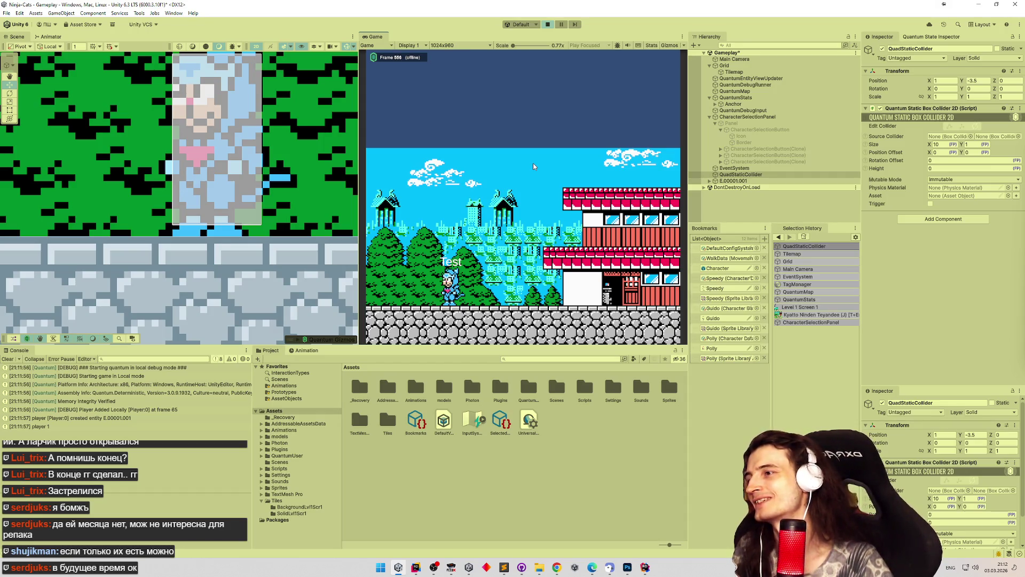
Restart to spawn the Test player, stop the game, and open the Character prototype.
key("ctrl+p")
key("ctrl+p")
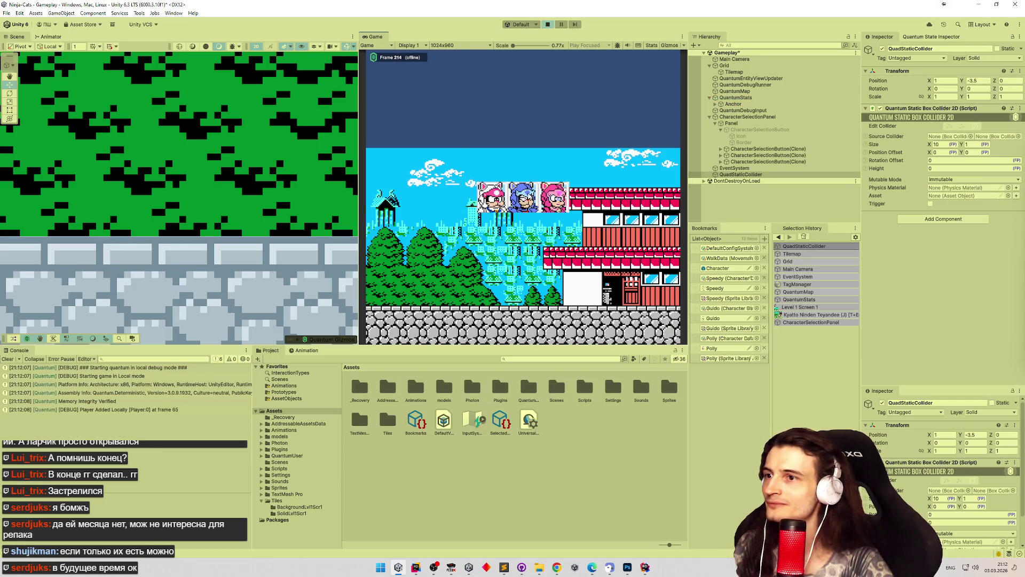
left_click(535, 173)
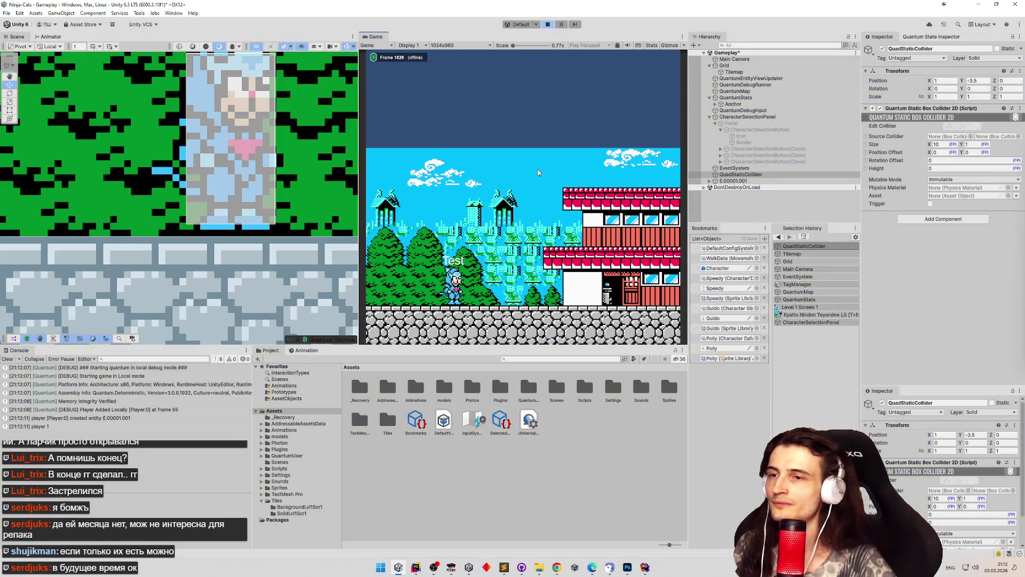
key("ctrl+p")
double_click(718, 268)
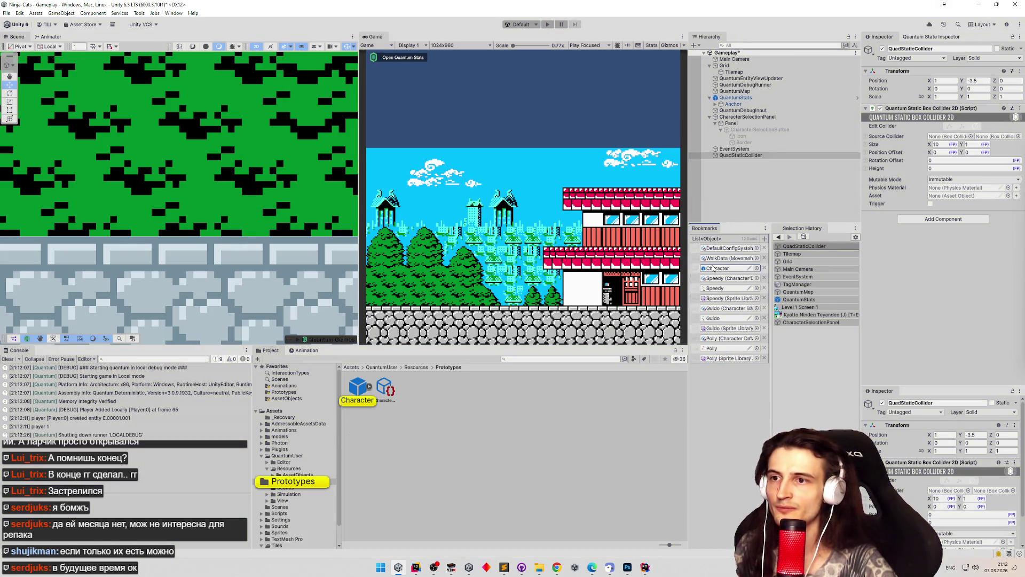
Set the Character prototype's PhysicsCollider2D Extents Y to 0.38, save the prefab, and start play mode.
left_click(758, 69)
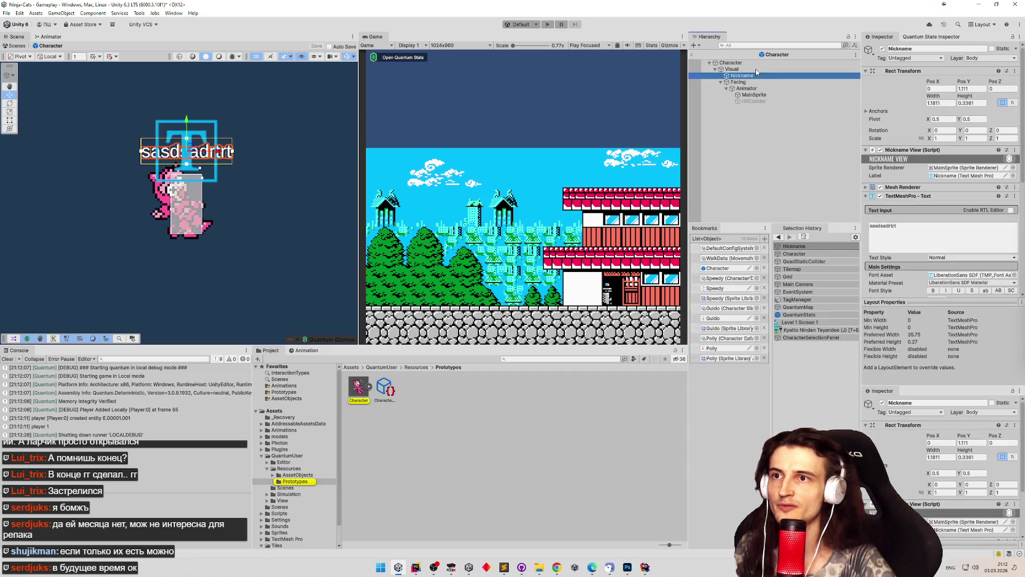
left_click(757, 64)
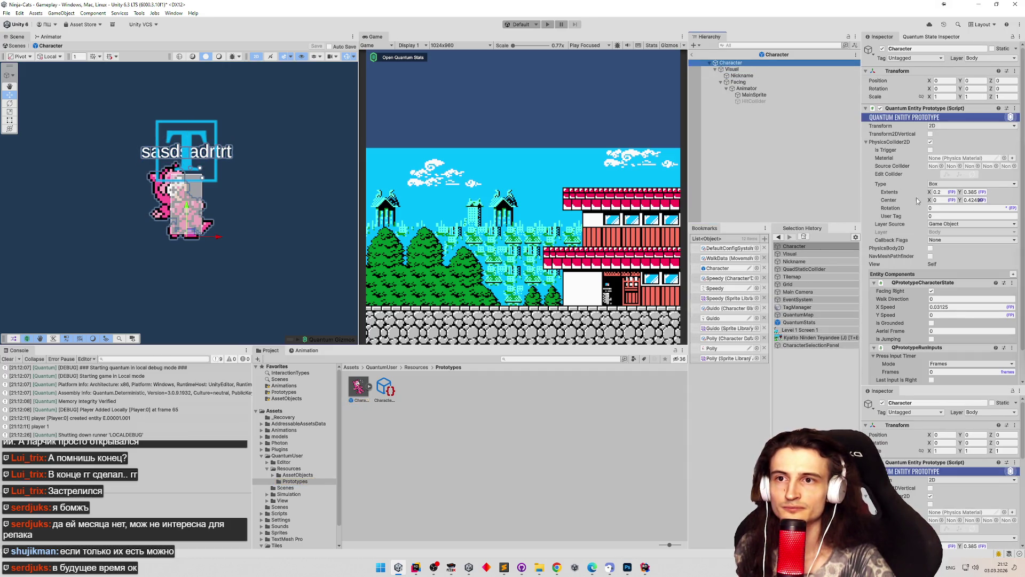
left_click(964, 192)
type("1.25")
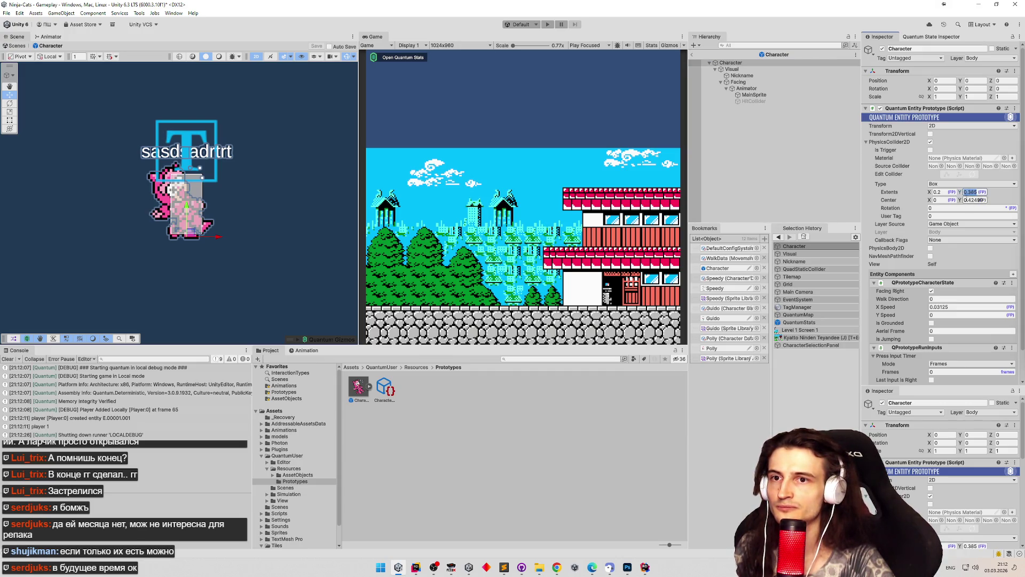
type("0.93")
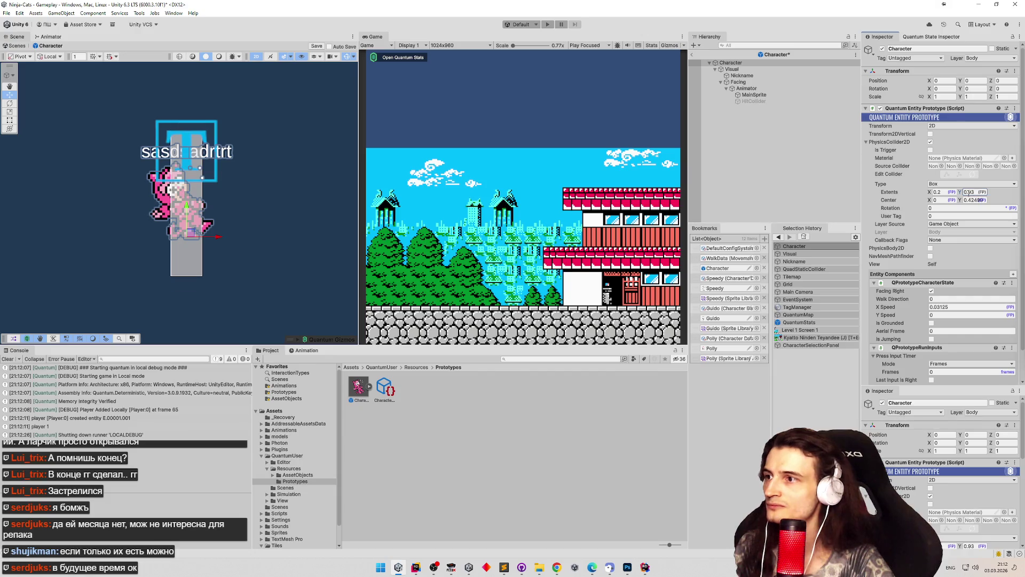
key("Escape")
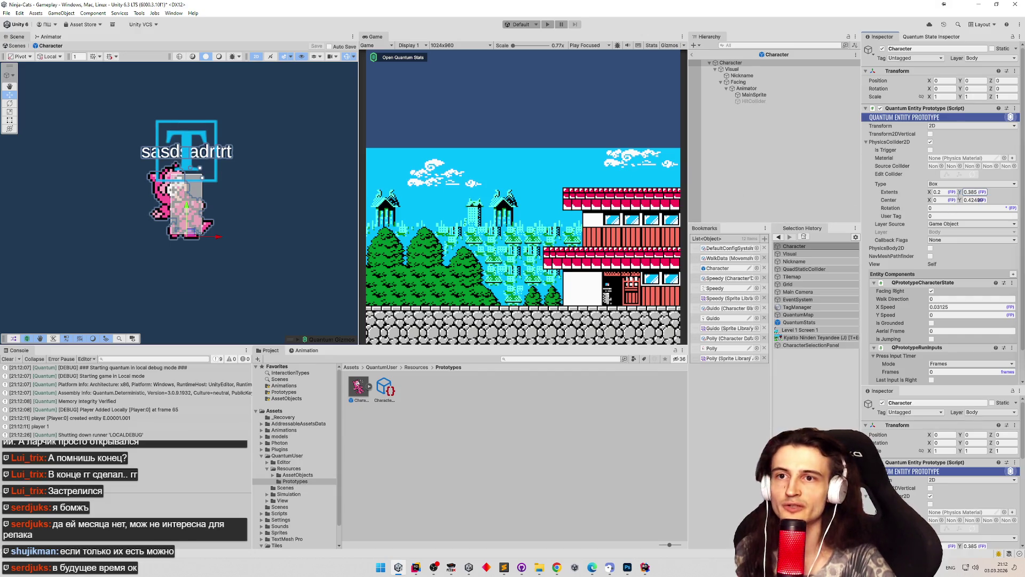
left_click_drag(861, 140, 774, 140)
left_click(953, 190)
key("ctrl+s")
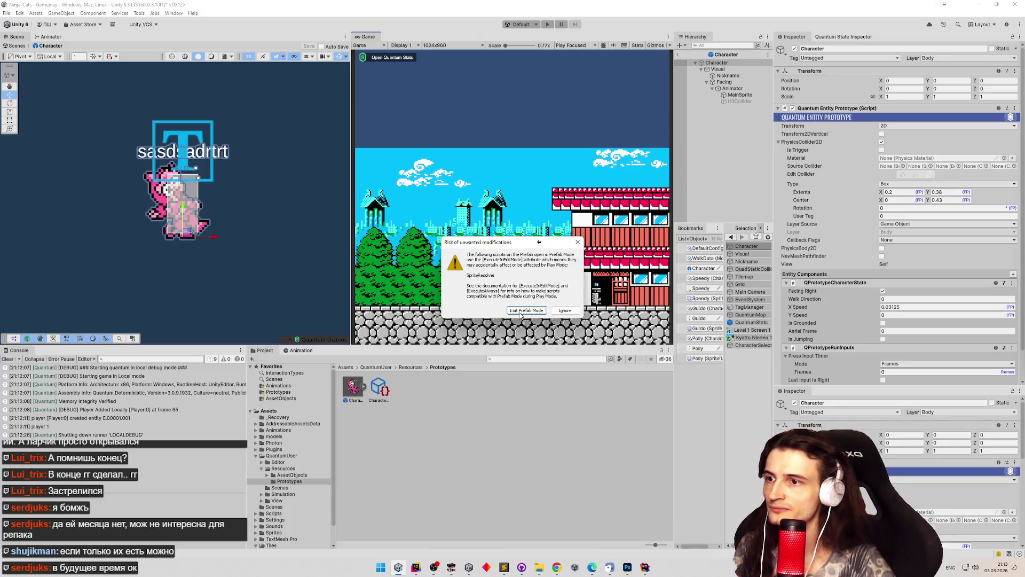
key("Return")
key("ctrl+p")
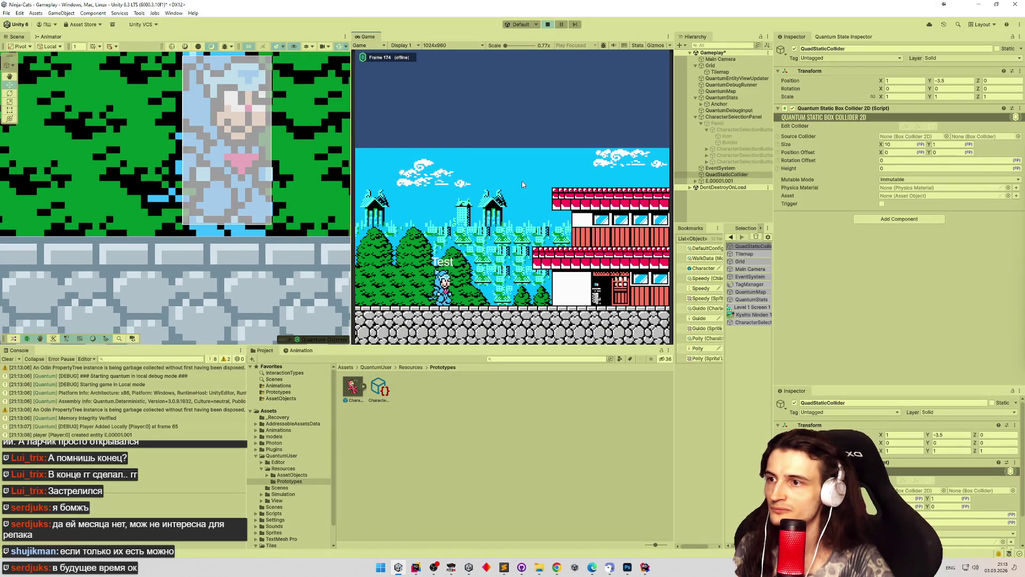
Walk the character right and left and hop it to test the collider, then stop play mode.
key("Right")
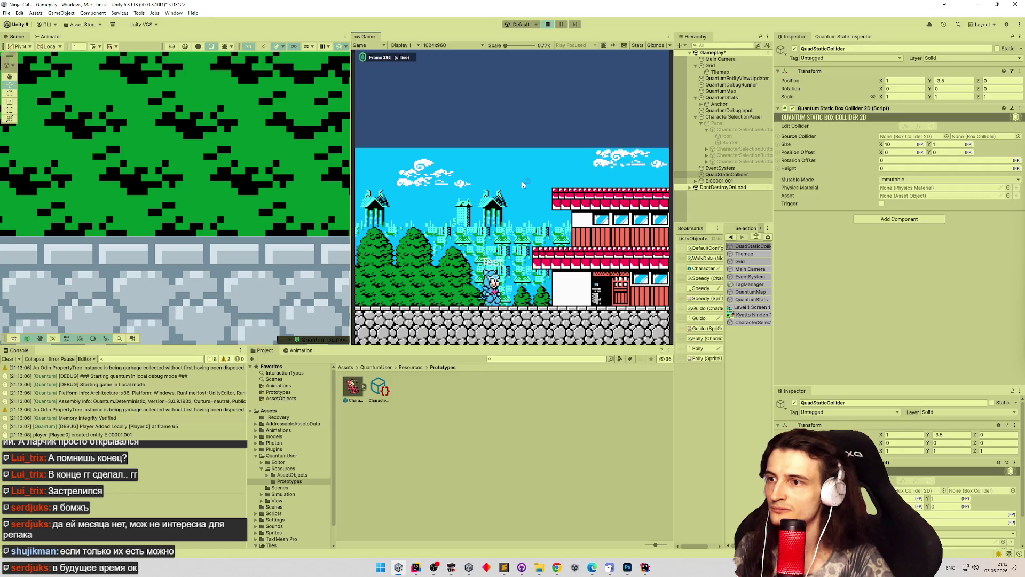
key("Left")
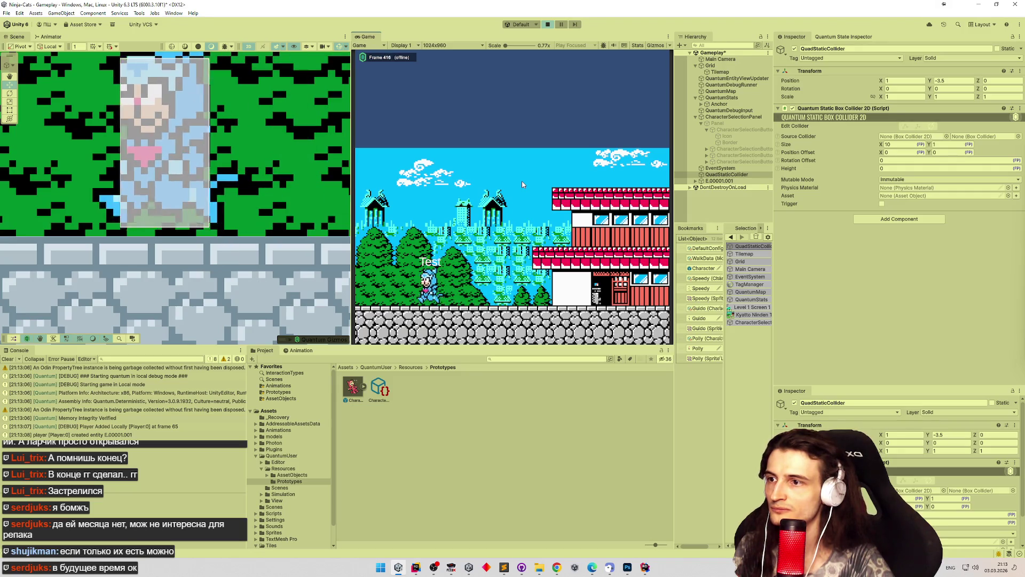
key("Right")
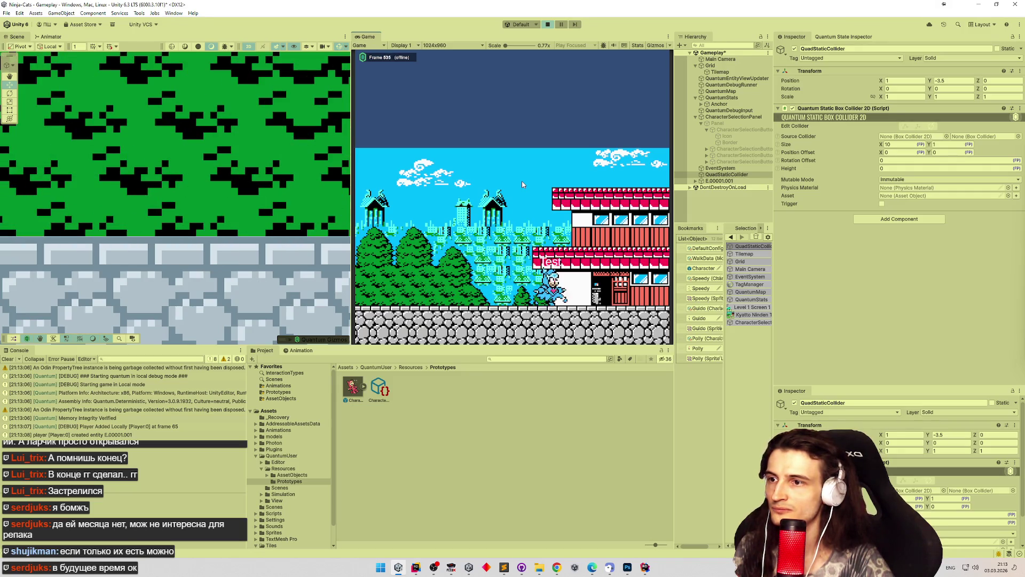
key("Left")
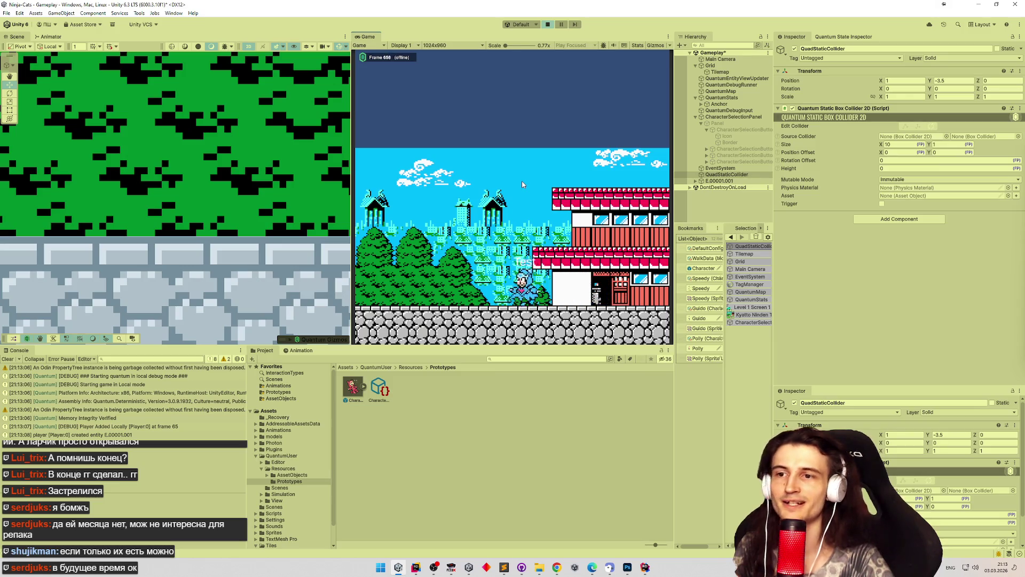
key("Right")
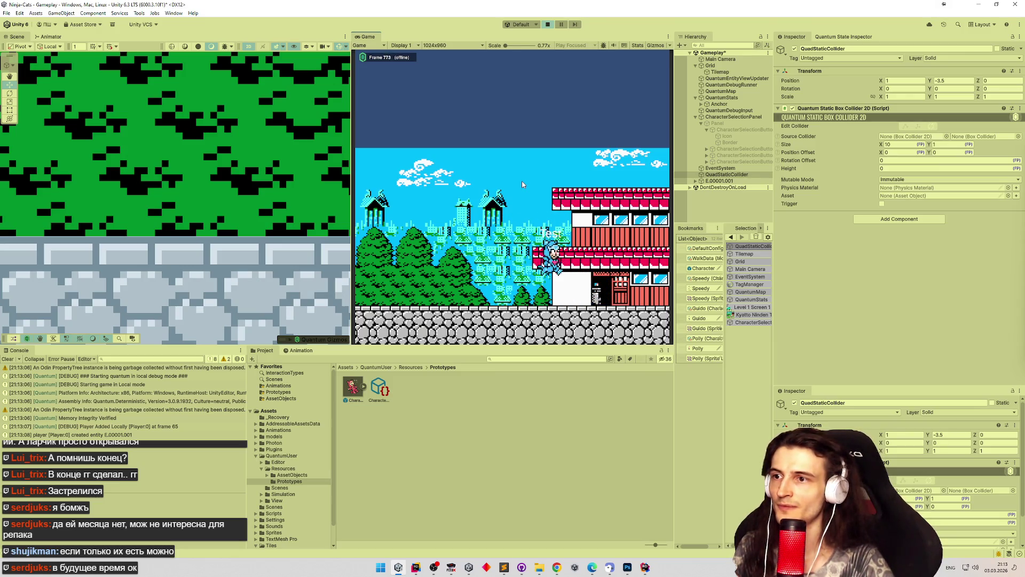
key("ctrl+p")
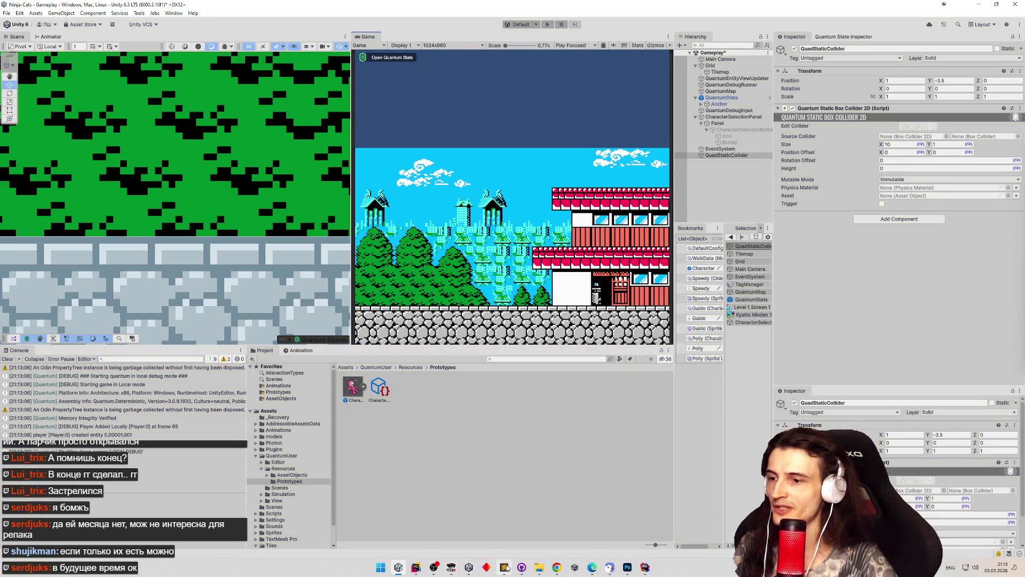
Bring up tasks.todo and mark 'первый экран из оригинала' as done.
left_click(504, 567)
left_click(529, 209)
key("ctrl+d")
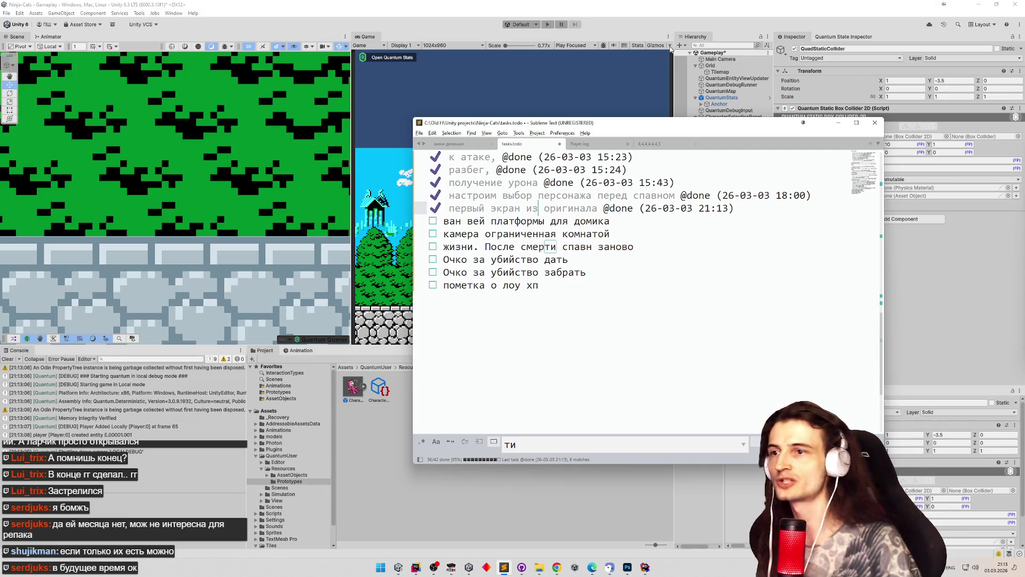
Minimise the Sublime Text to-do list to return to the Unity editor.
left_click(839, 123)
Zoom and pan the Scene view onto the level's building area, and widen the Hierarchy beside a narrower Game view.
scroll(282, 140, "down", 15)
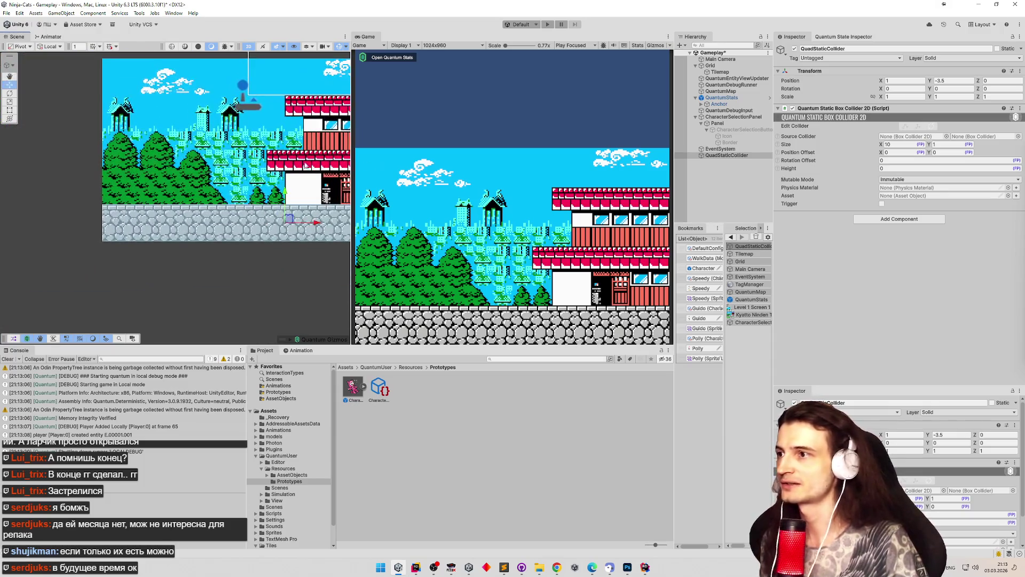
scroll(308, 167, "up", 10)
left_click_drag(280, 158, 340, 160)
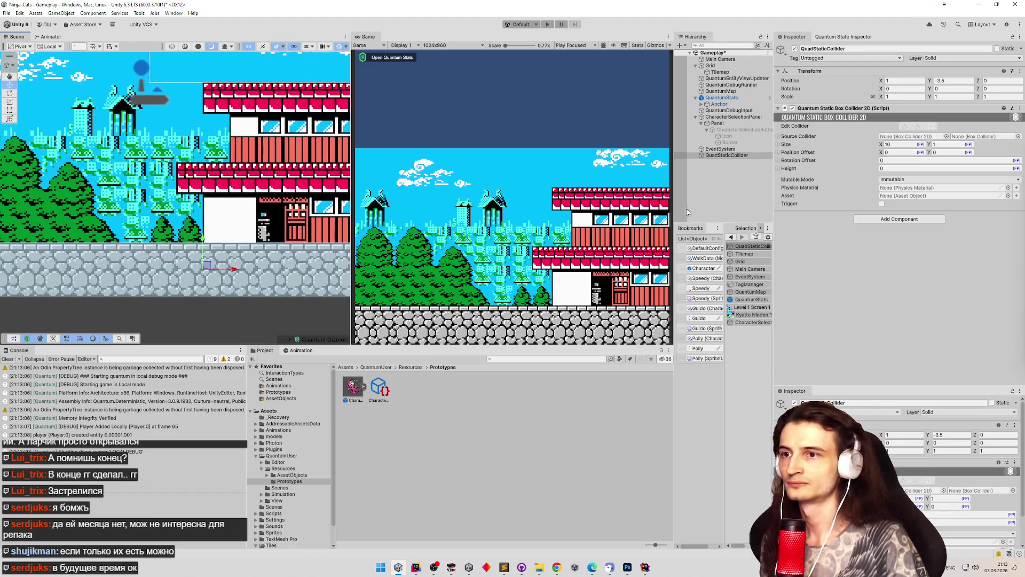
left_click_drag(673, 219, 662, 285)
scroll(256, 167, "down", 2)
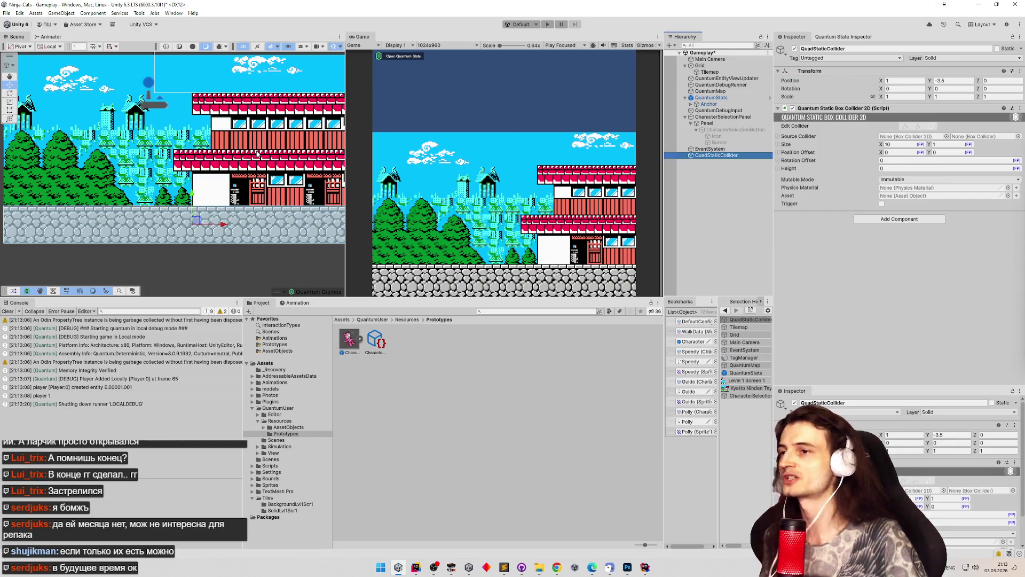
scroll(214, 154, "down", 3)
mouse_move(213, 154)
left_mouse_down()
mouse_move(153, 157)
mouse_move(137, 180)
left_mouse_up()
scroll(137, 181, "up", 2)
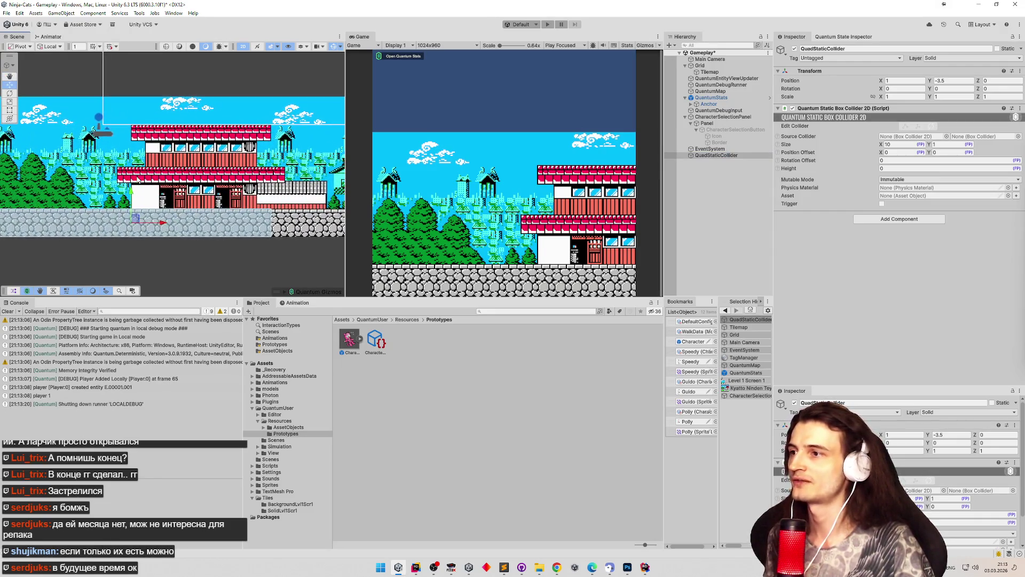
Delete QuadStaticCollider from the Gameplay scene, clear the Console, and browse into the QuantumUser folder.
left_click(710, 155)
key("Delete")
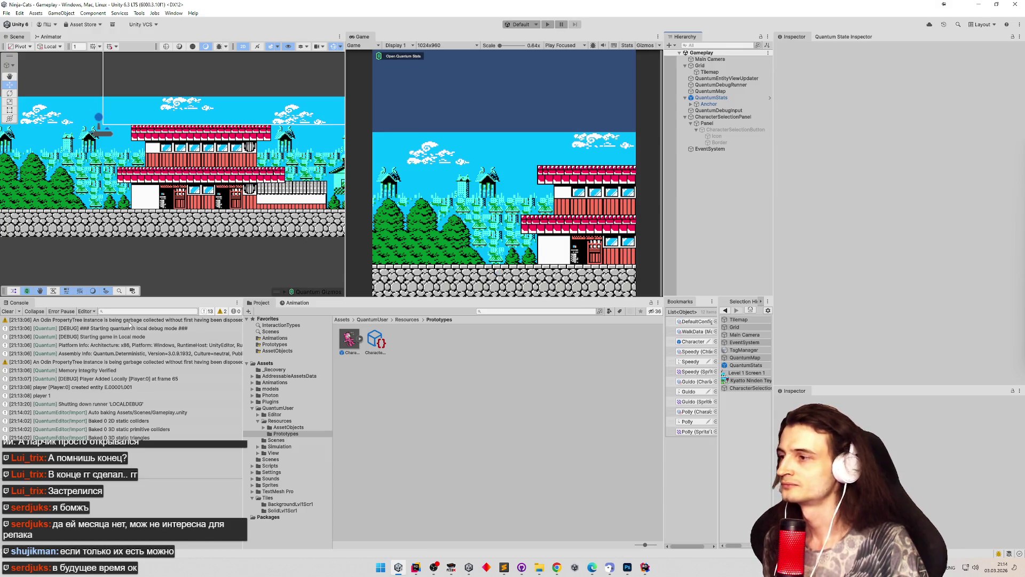
left_click(7, 311)
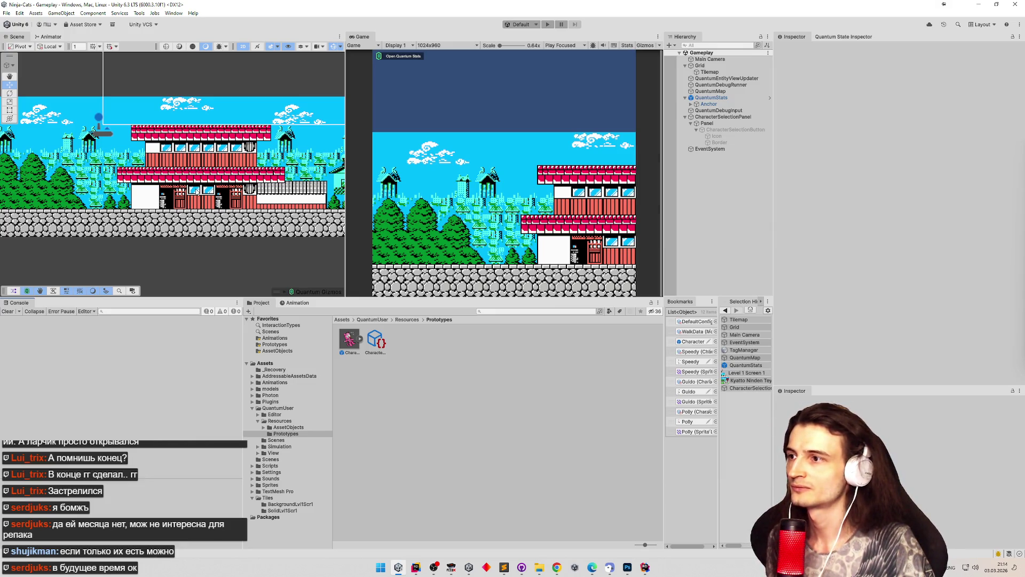
scroll(300, 211, "right", 3)
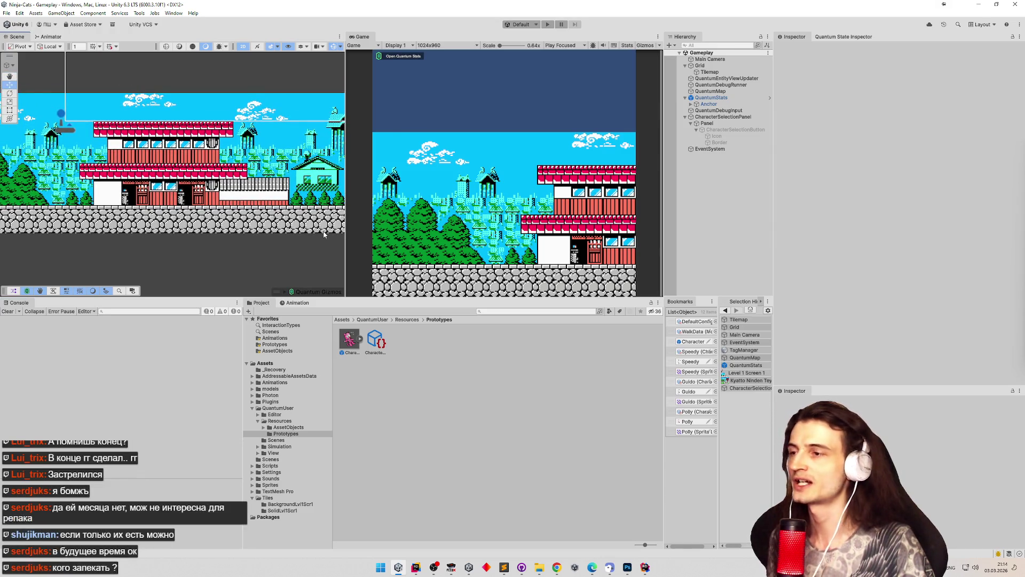
left_click(372, 319)
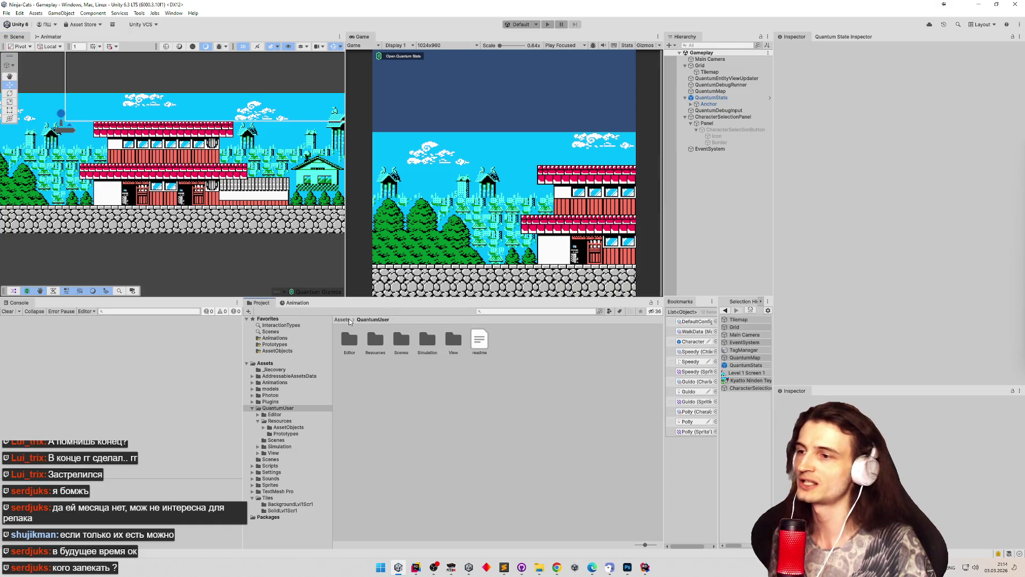
Browse to Assets > Tiles > SolidLvl1Scr1 and inspect the Level 1 Screen 1_0 tile's Sprite collider settings.
left_click(344, 319)
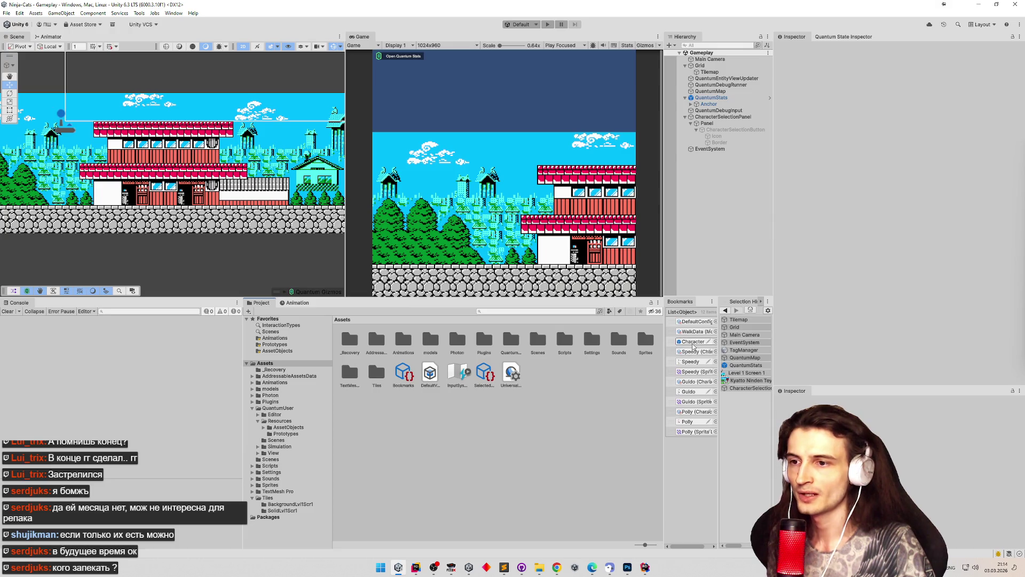
left_click(505, 312)
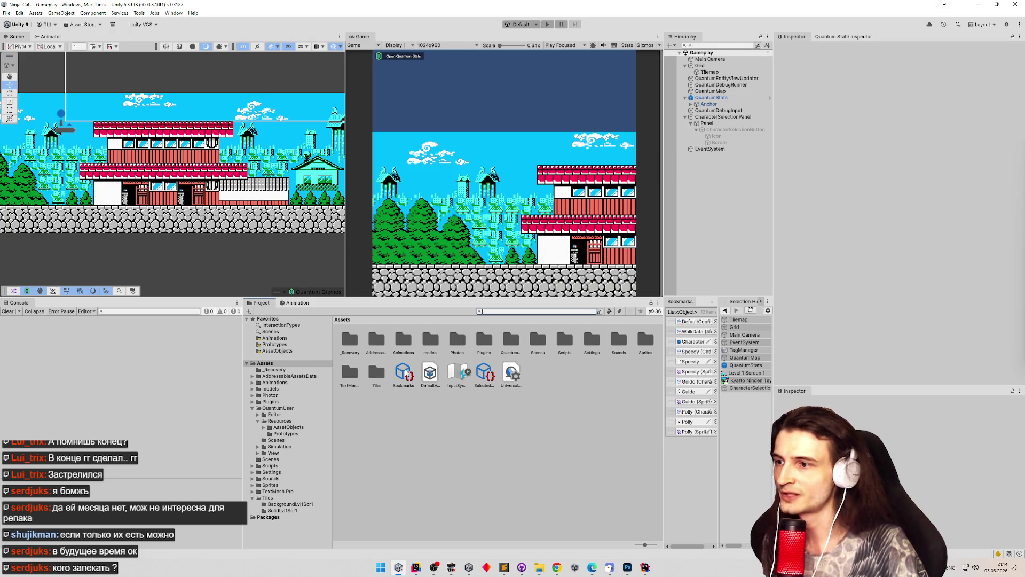
double_click(383, 373)
left_click(403, 342)
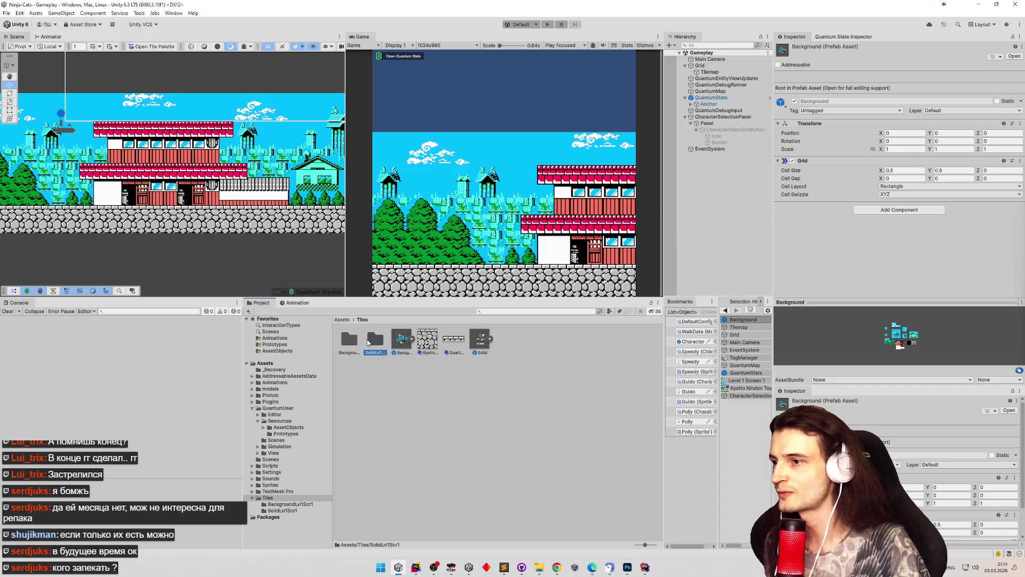
double_click(375, 340)
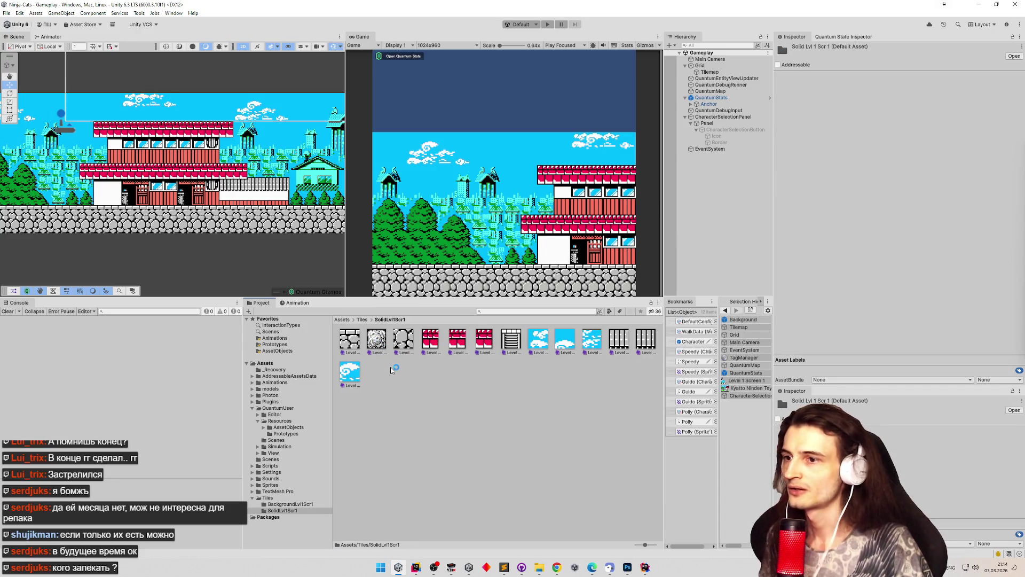
left_click(353, 343)
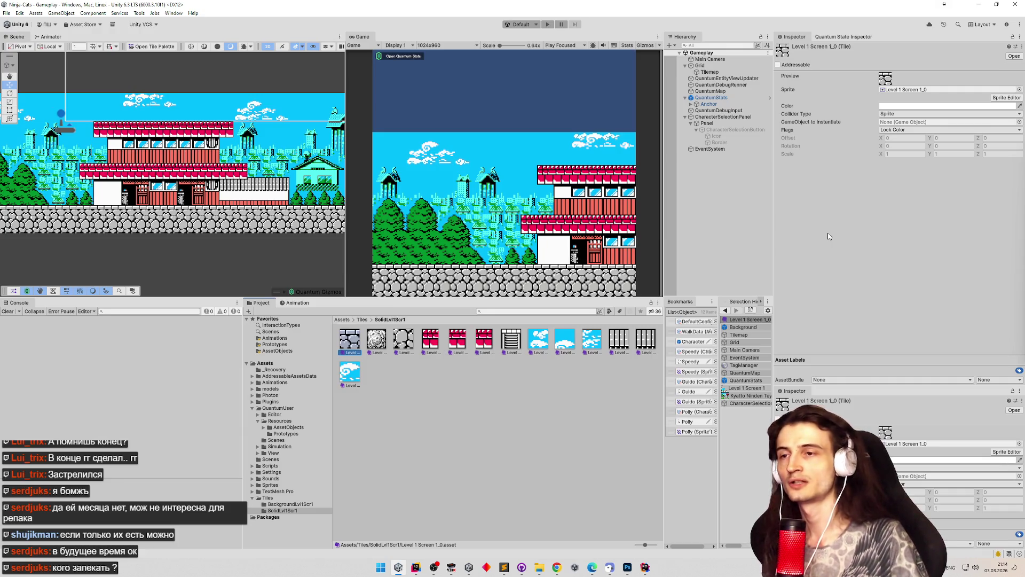
right_click(718, 176)
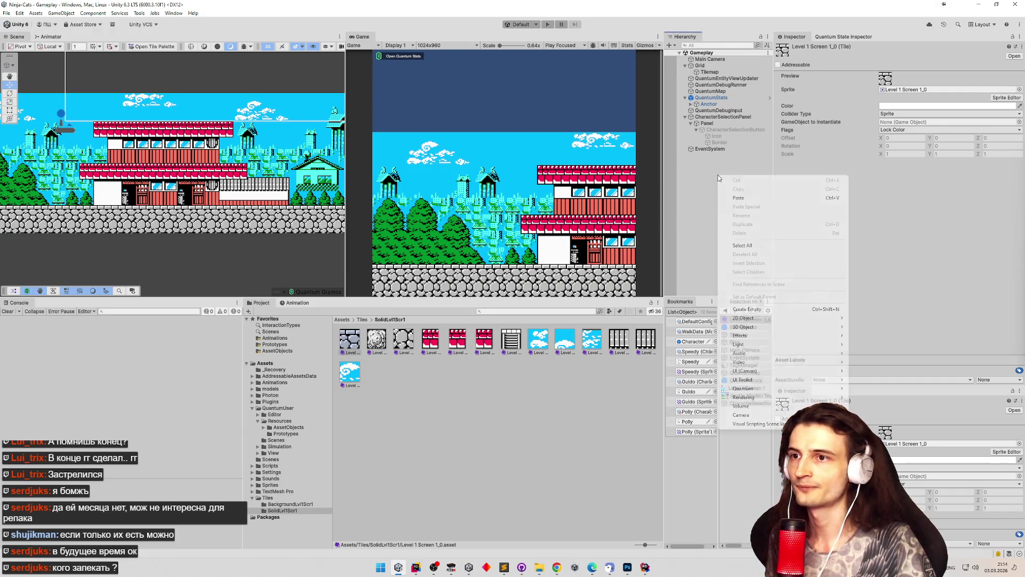
Create an empty GameObject in the Gameplay scene and frame it in the Scene view.
left_click(694, 212)
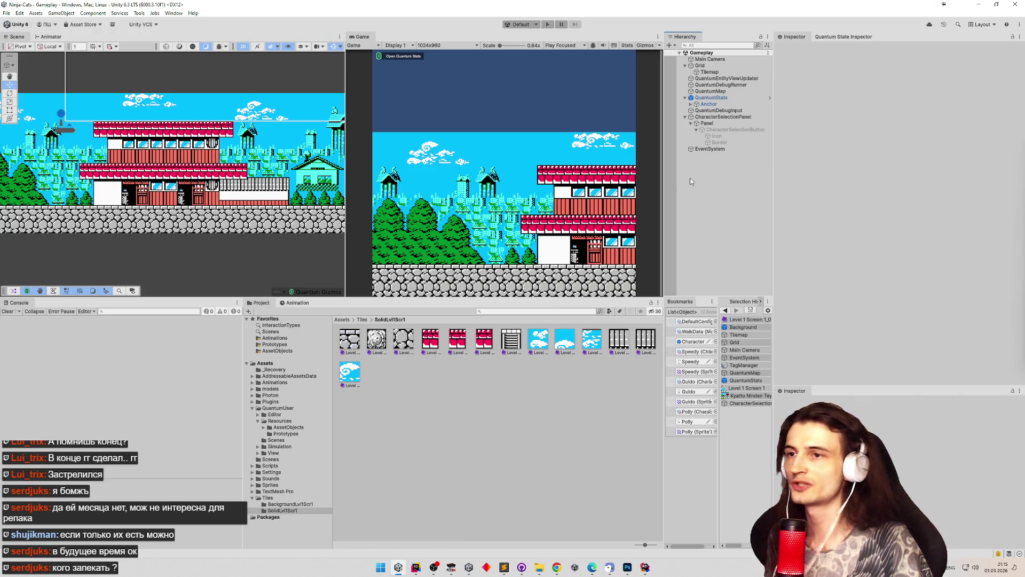
right_click(708, 169)
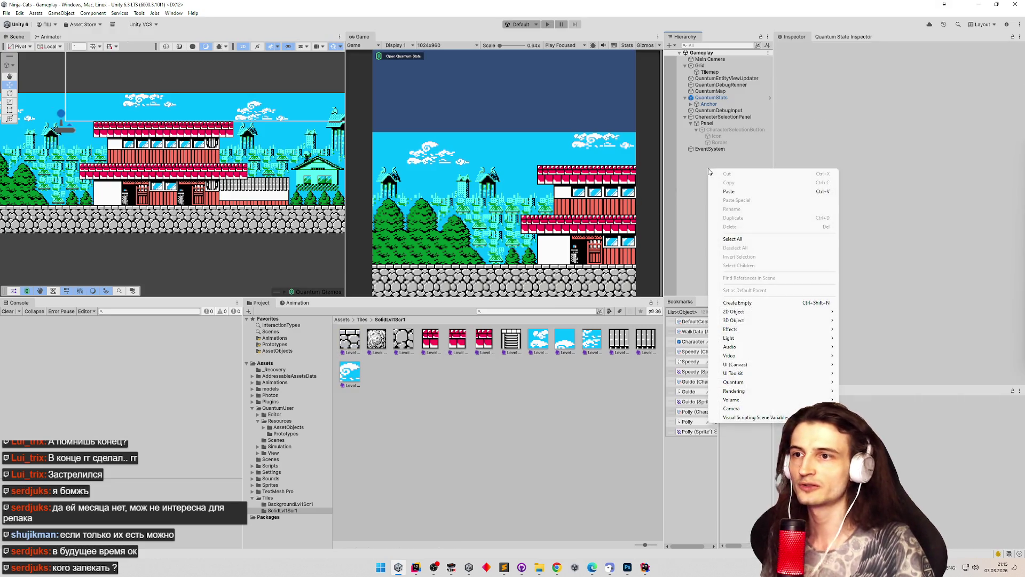
left_click(748, 303)
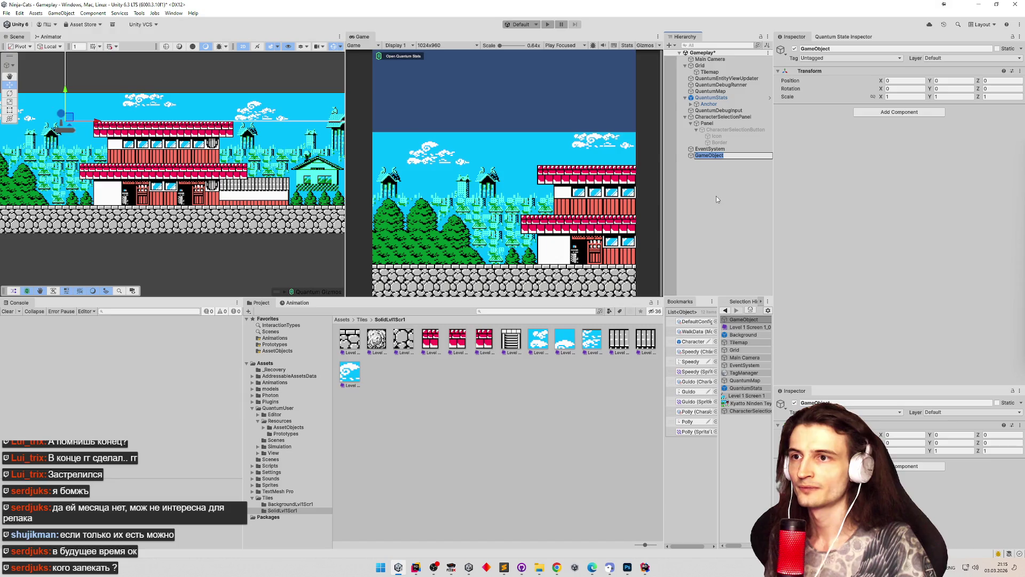
left_click(739, 155)
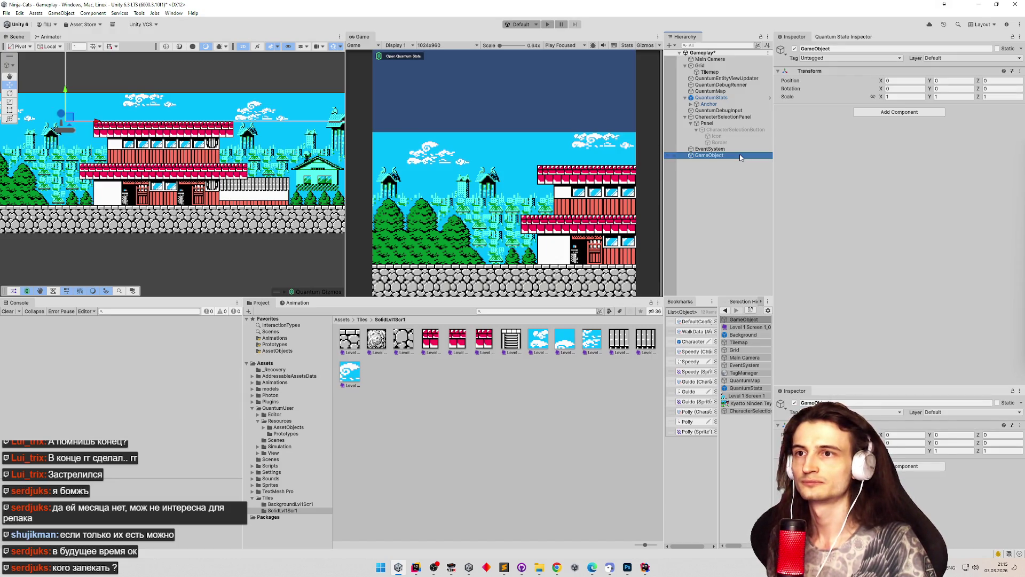
scroll(301, 155, "up", 3)
key("f")
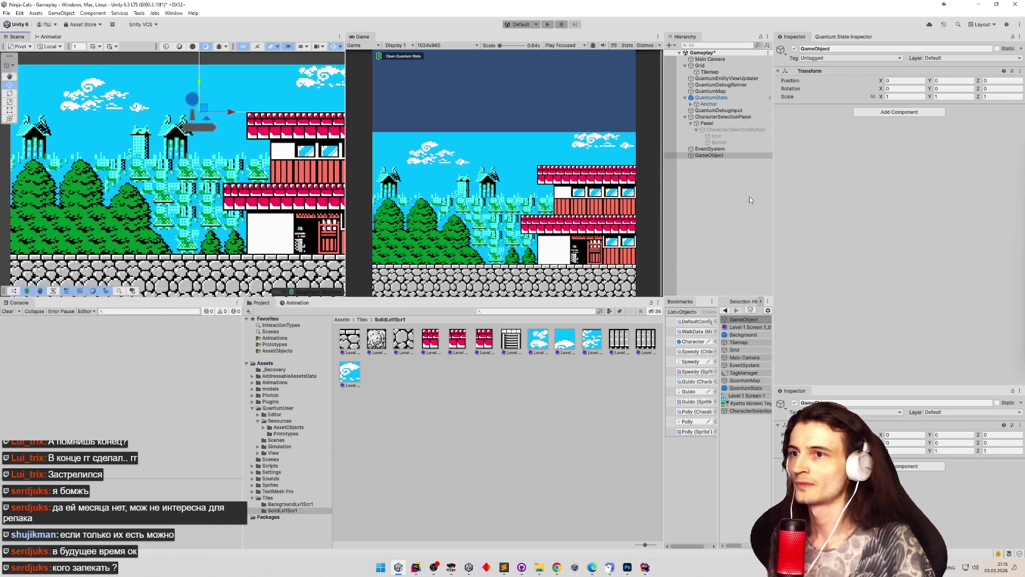
Add a Quantum > 2D > Quad Static Collider object, which appears as a white square.
right_click(730, 158)
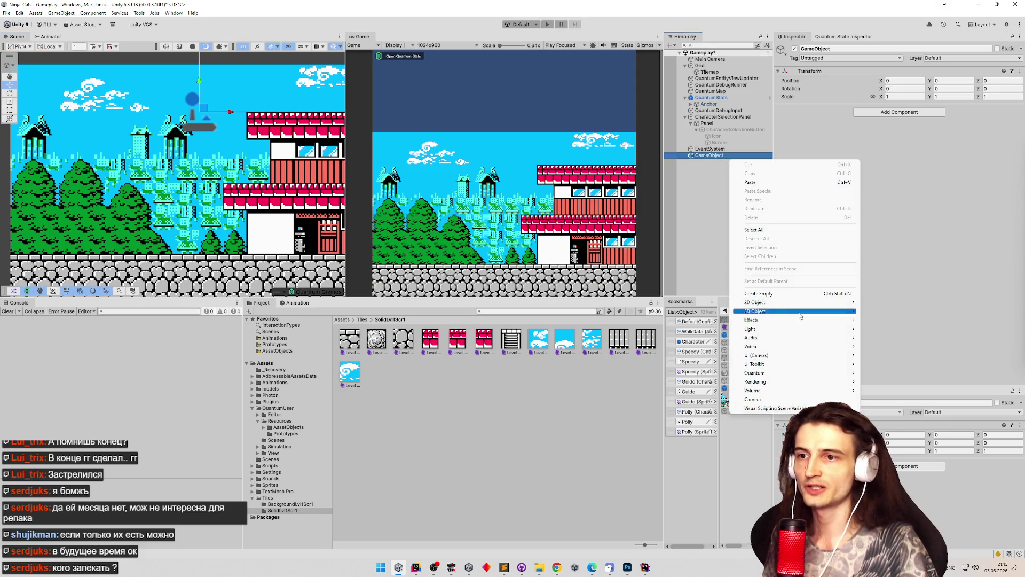
mouse_move(754, 373)
mouse_move(876, 374)
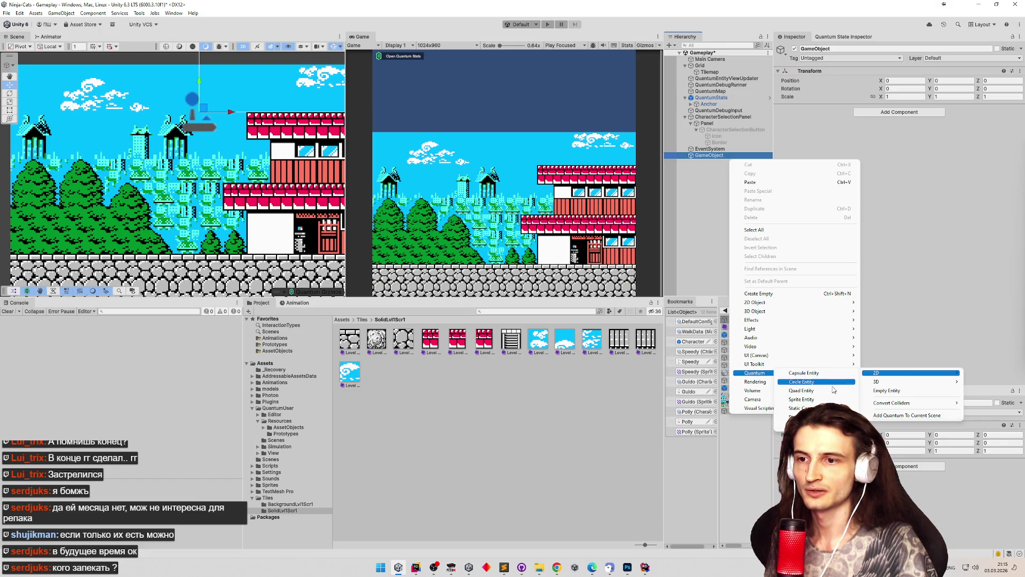
left_click(785, 425)
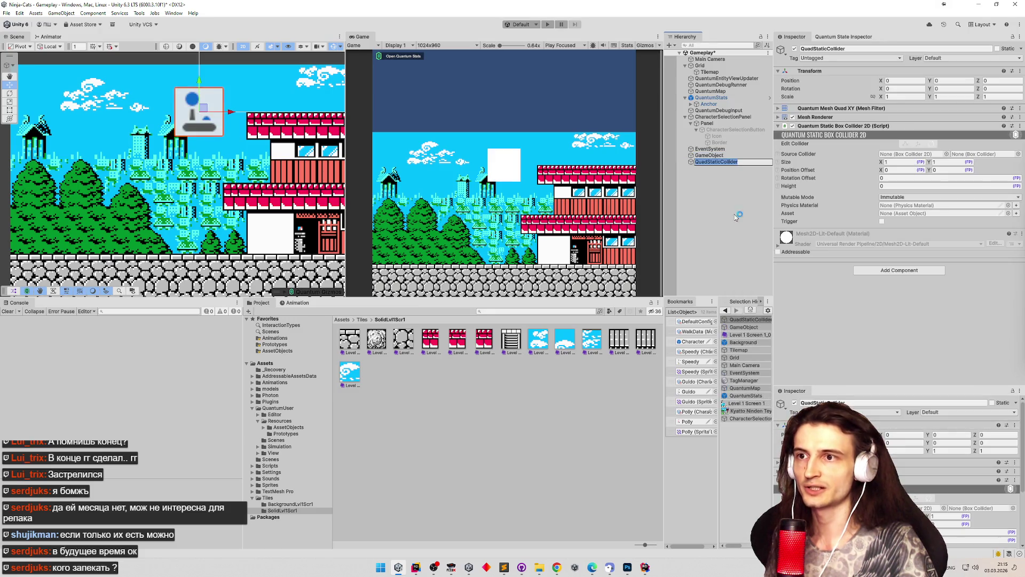
Remove the Mesh Filter and Mesh Renderer from QuadStaticCollider, leaving its Quantum Static Box Collider 2D.
left_click(716, 155)
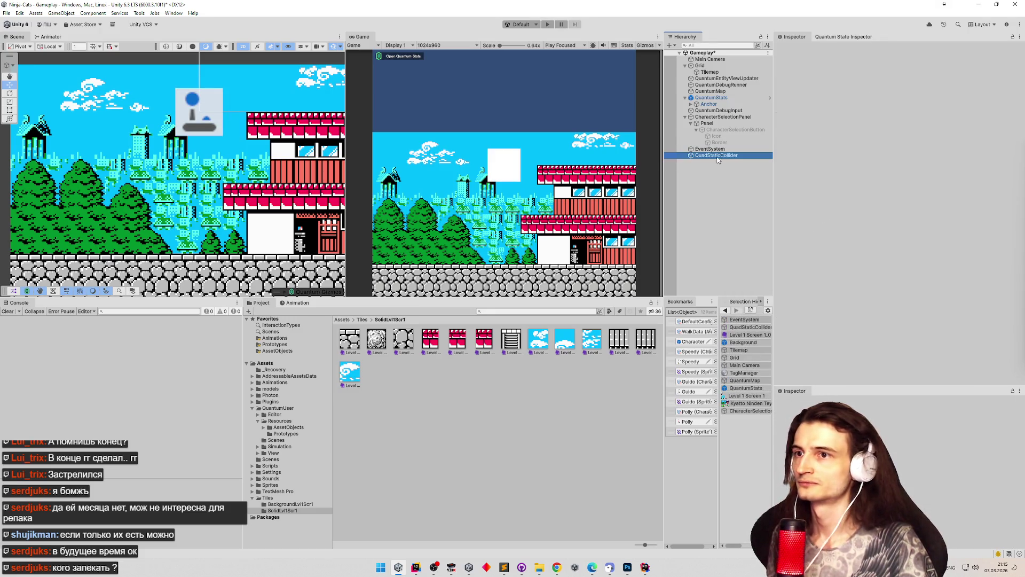
key("f")
key("f")
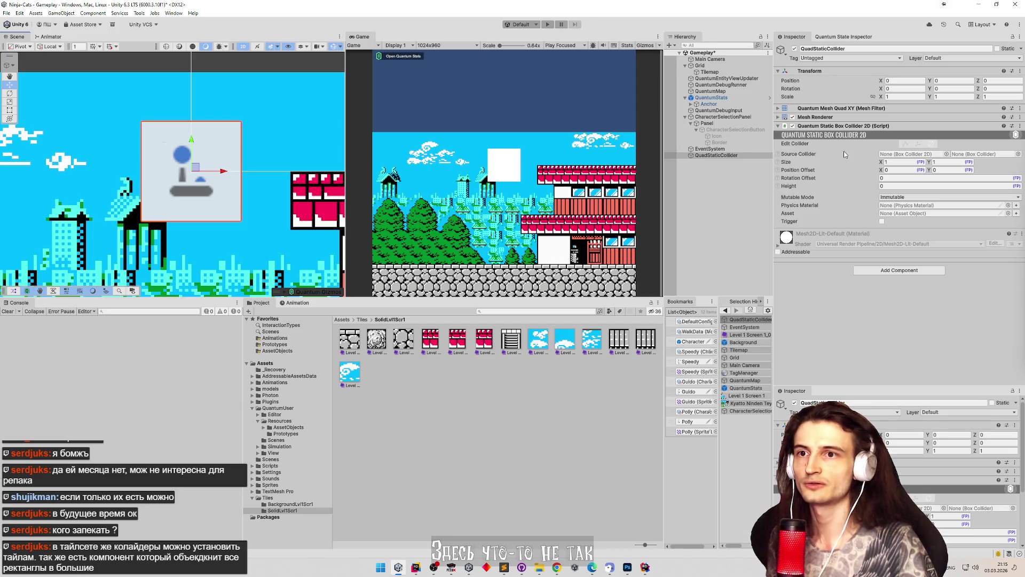
right_click(826, 127)
left_click(835, 127)
right_click(829, 108)
left_click(838, 126)
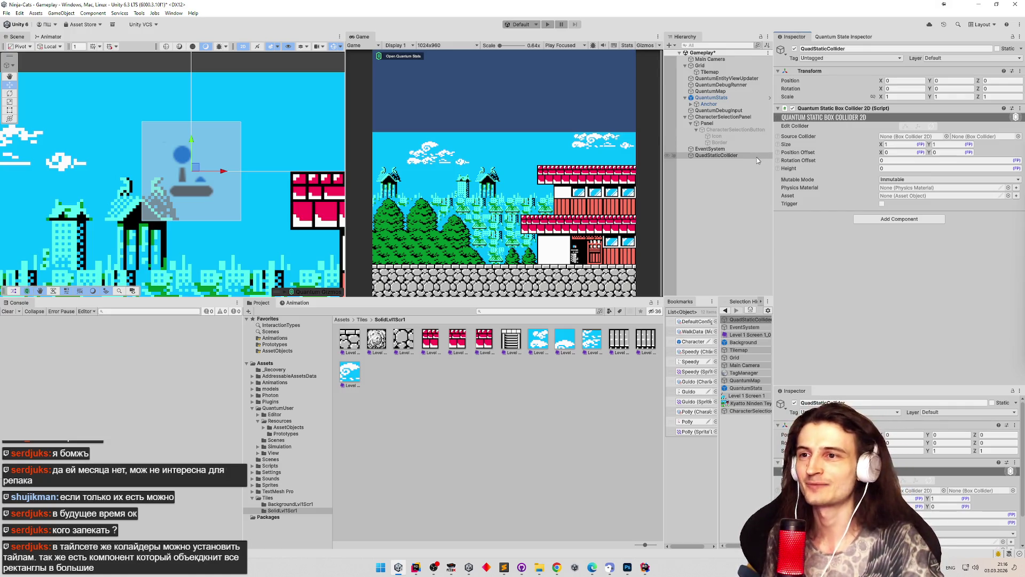
left_click(757, 157)
key("Up")
key("Down")
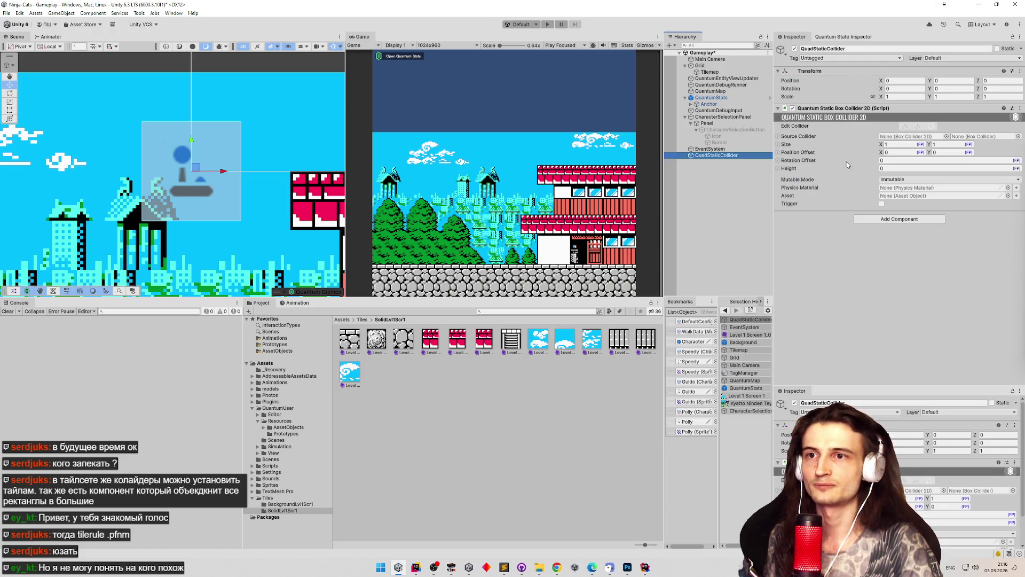
Size the box collider to 0.5 by 0.5 with a 0.25, 0.25 position offset.
left_click(897, 145)
type("0")
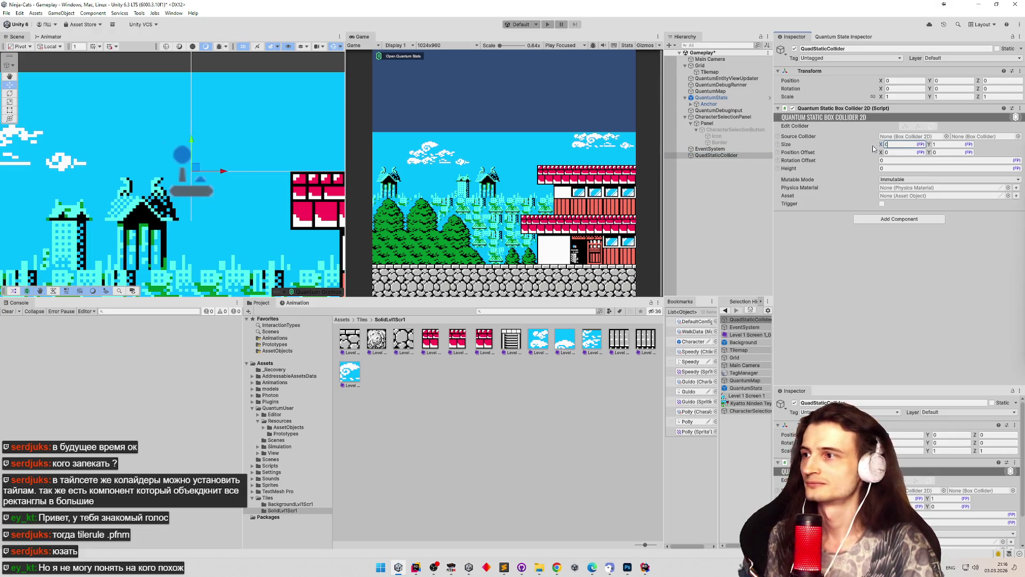
type(".5")
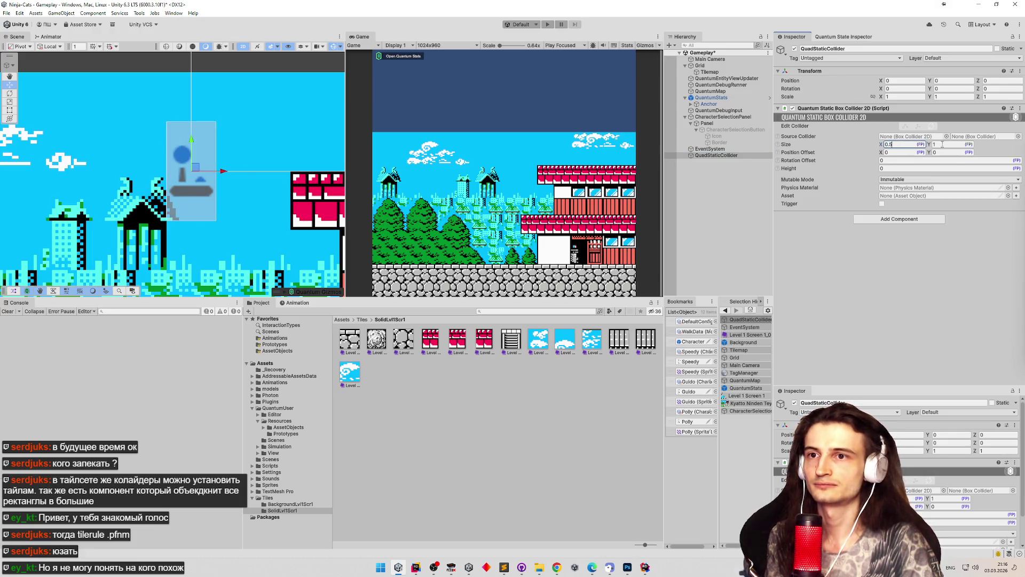
left_click(941, 144)
type("0.5")
key("Tab")
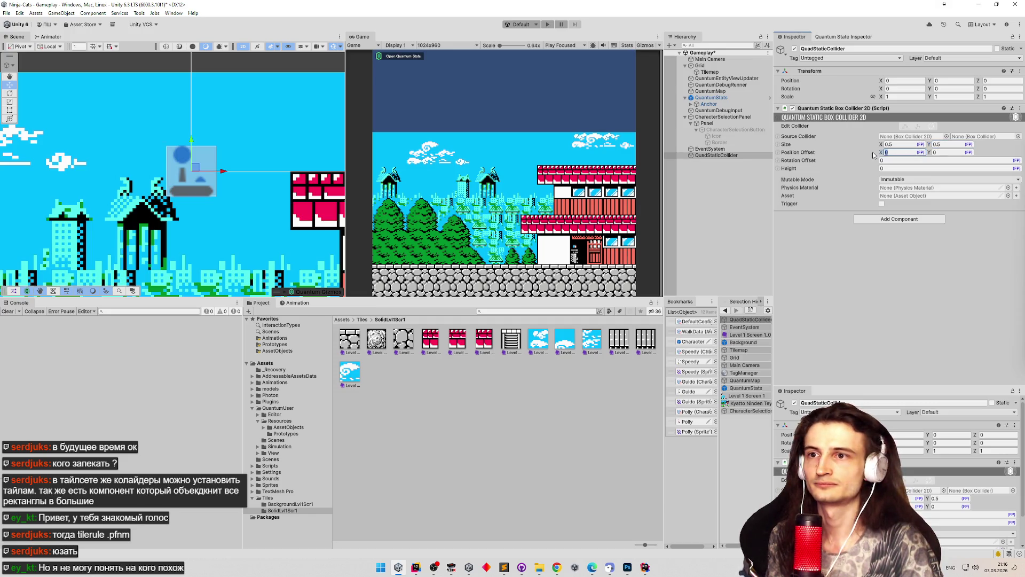
type("0.5")
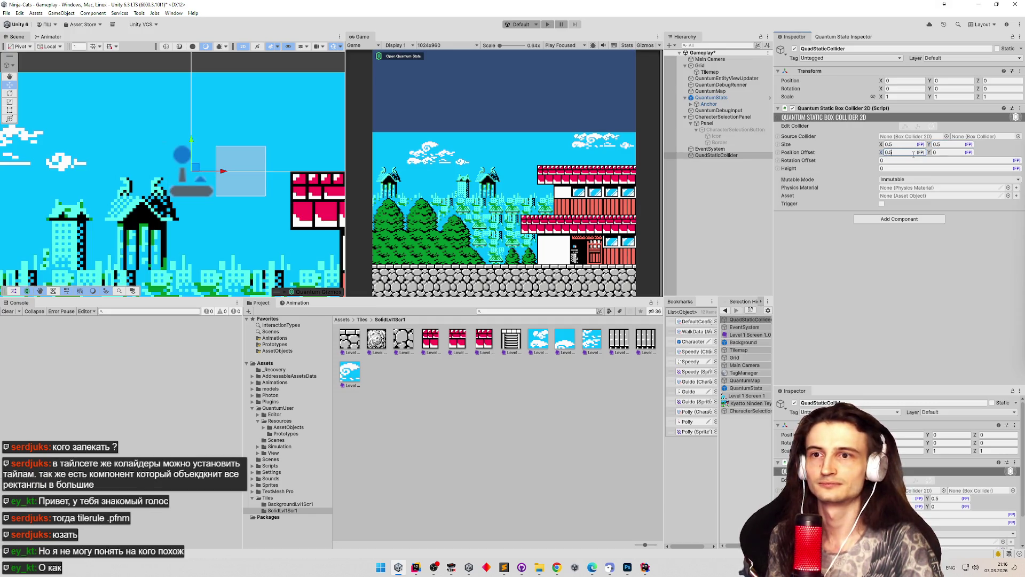
key("BackSpace")
type("25")
key("Tab")
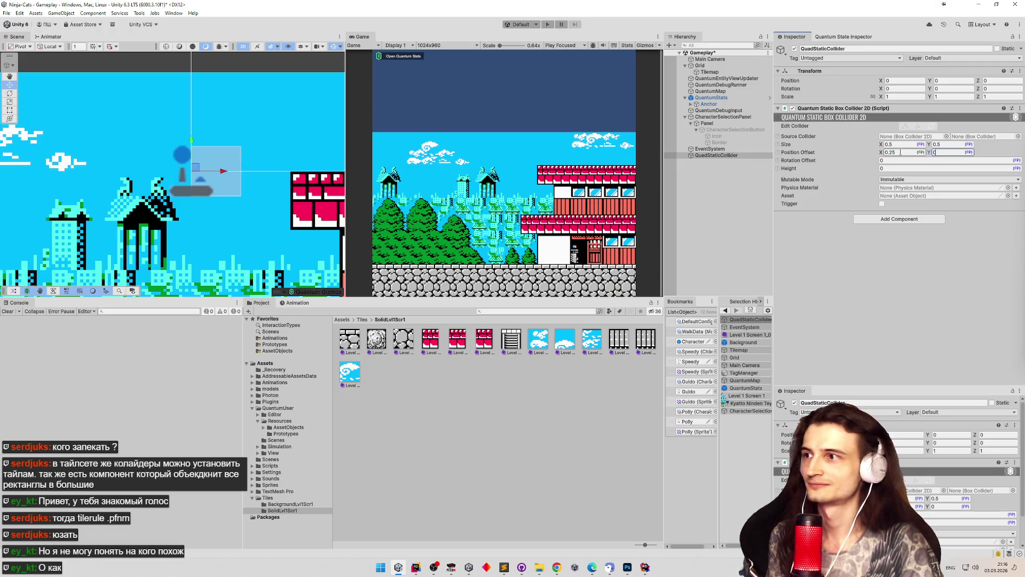
type("0.25")
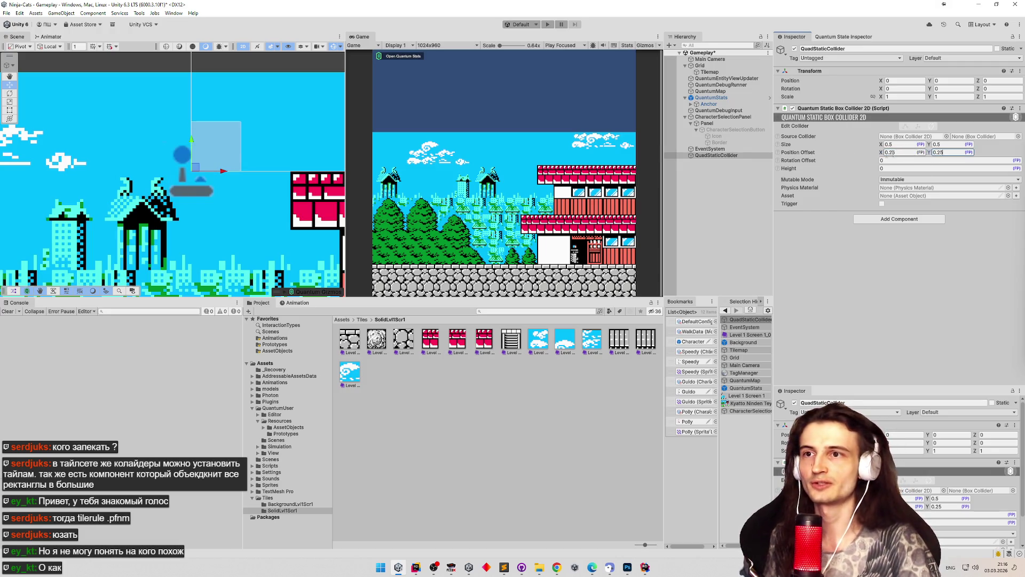
left_click(726, 161)
Rename QuadStaticCollider to SolidCollider16x16Pixels.
left_click(724, 155)
left_click(727, 155)
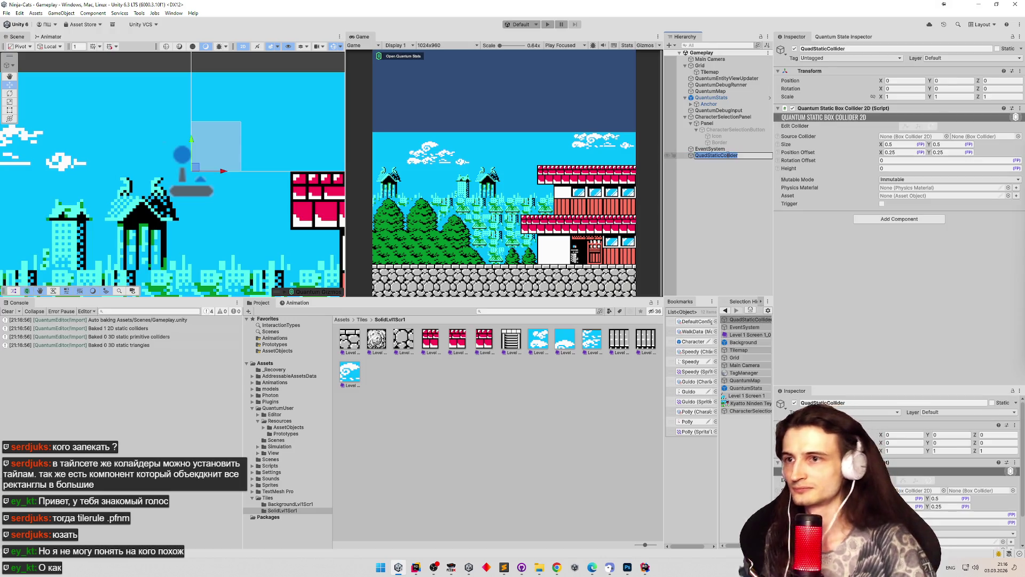
type("Collider16x")
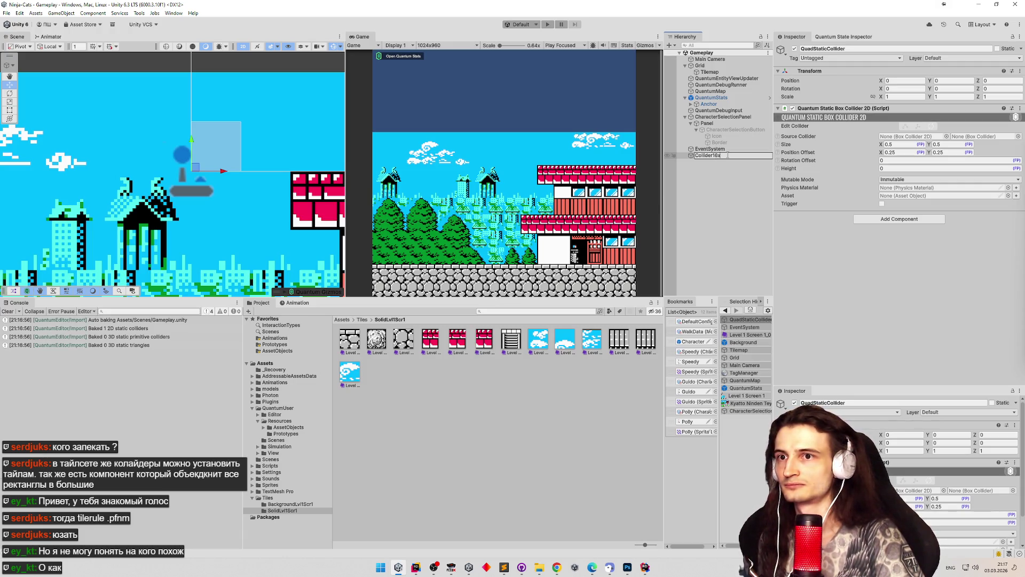
type("Px")
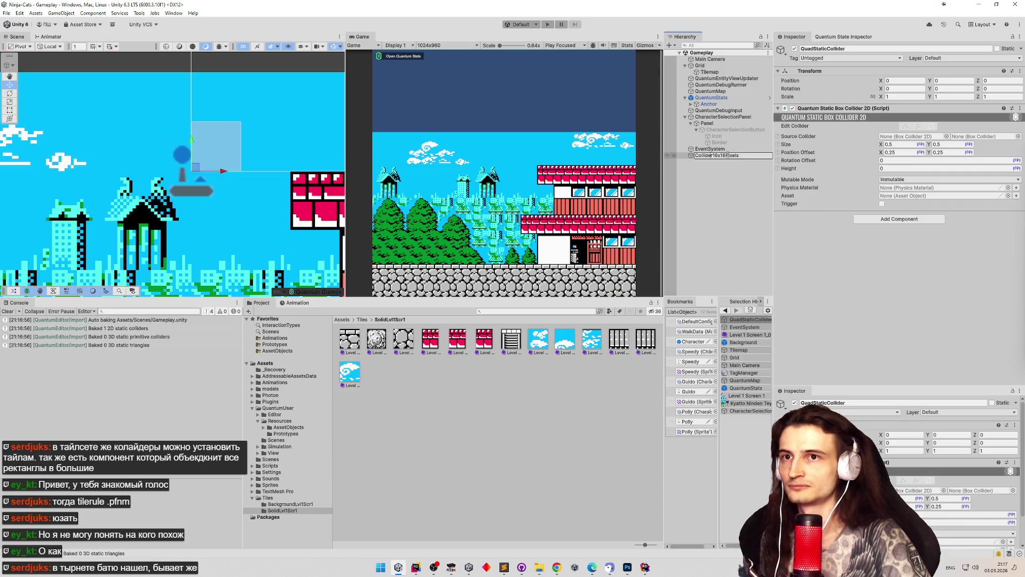
key("Home")
type("Solid")
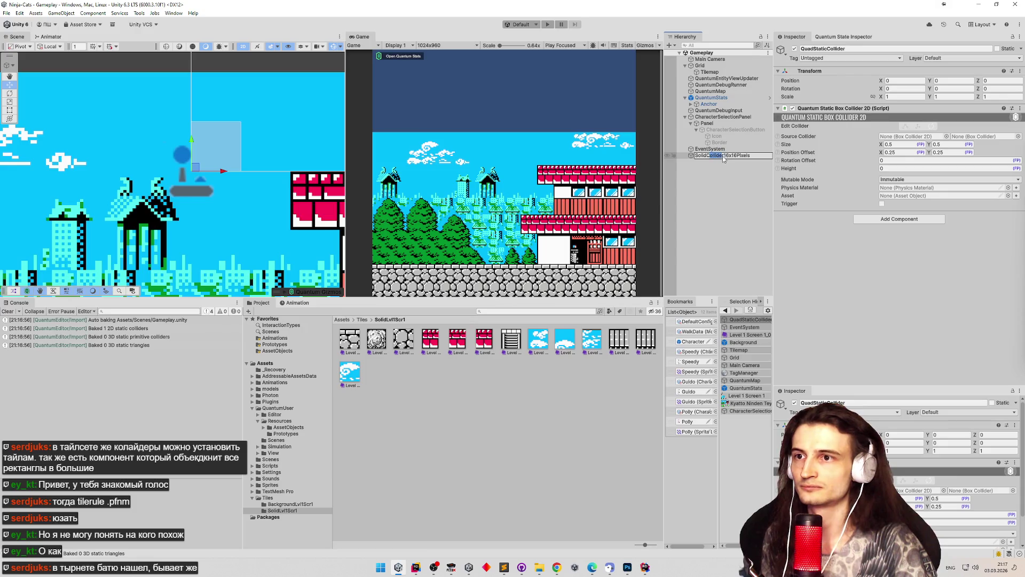
key("Return")
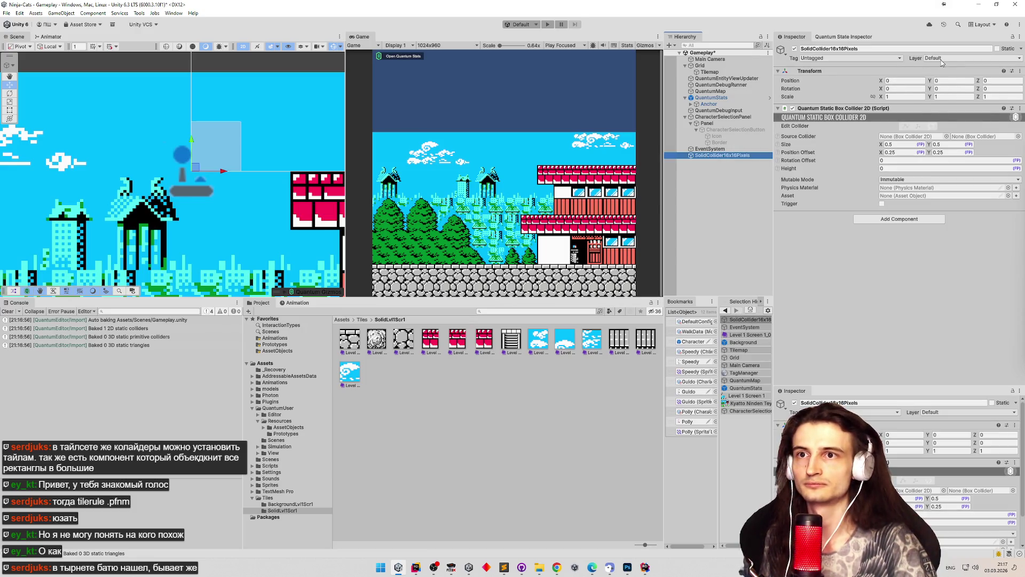
Put SolidCollider16x16Pixels on the Solid layer and save the Gameplay scene.
left_click(941, 60)
left_click(951, 95)
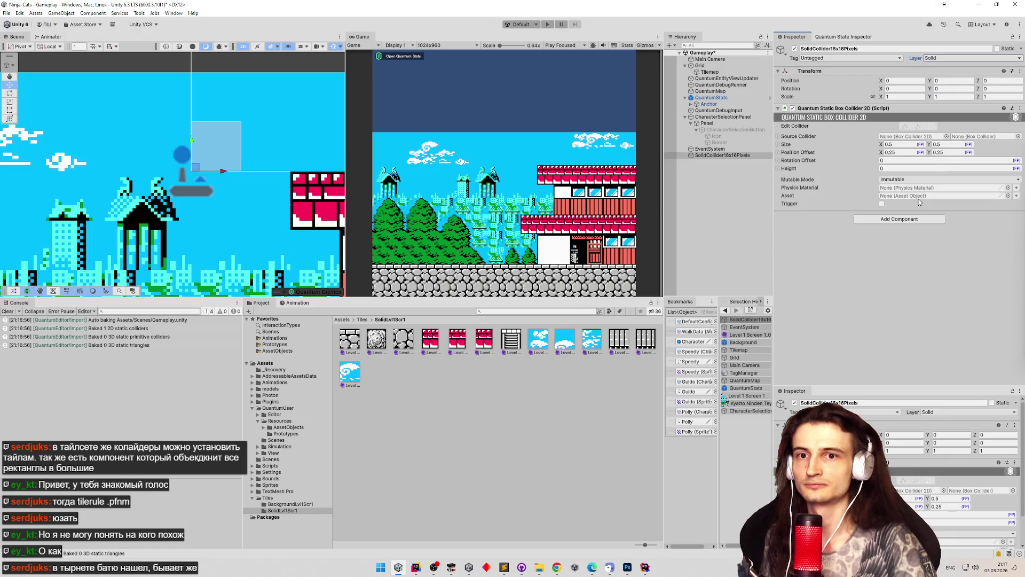
key("ctrl+s")
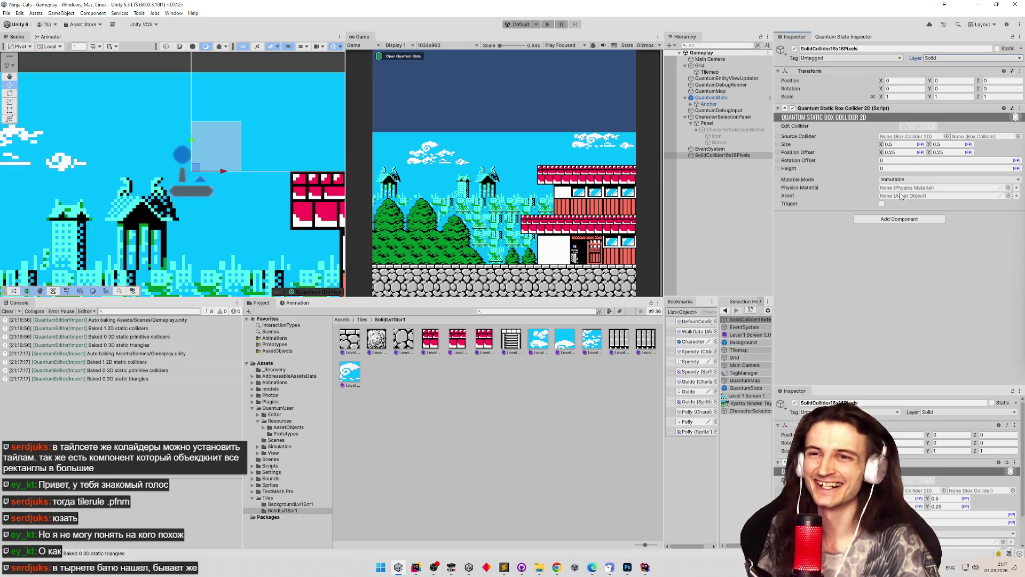
left_click(718, 149)
left_click(723, 155)
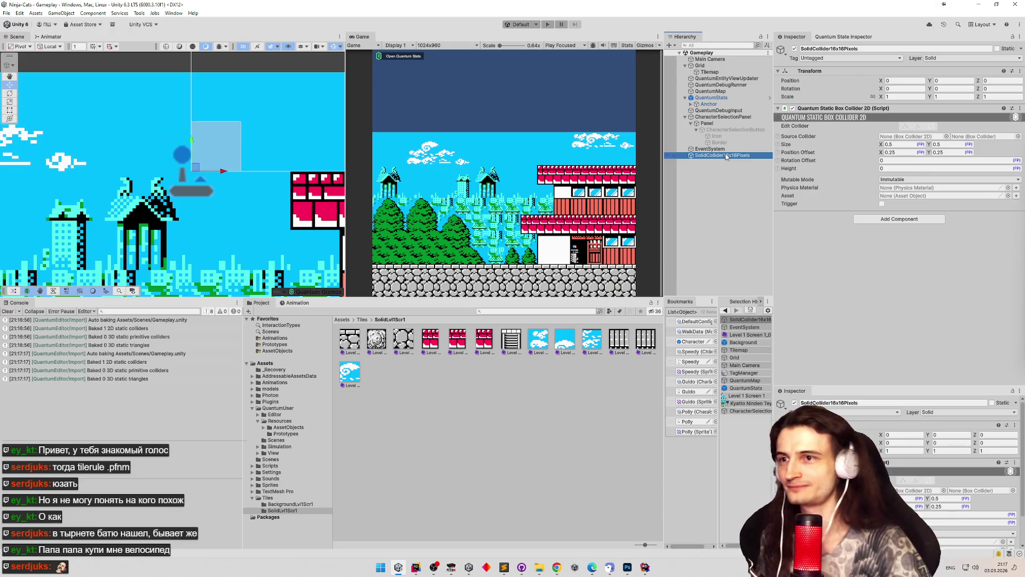
left_click(342, 320)
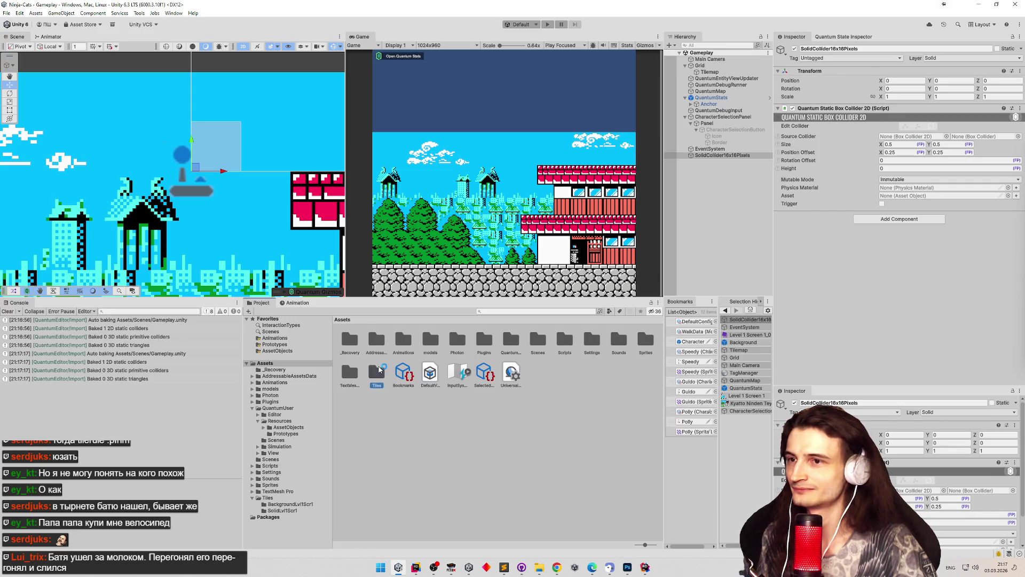
Save SolidCollider16x16Pixels as a prefab in Assets/Tiles, keeping its box collider intact.
double_click(377, 372)
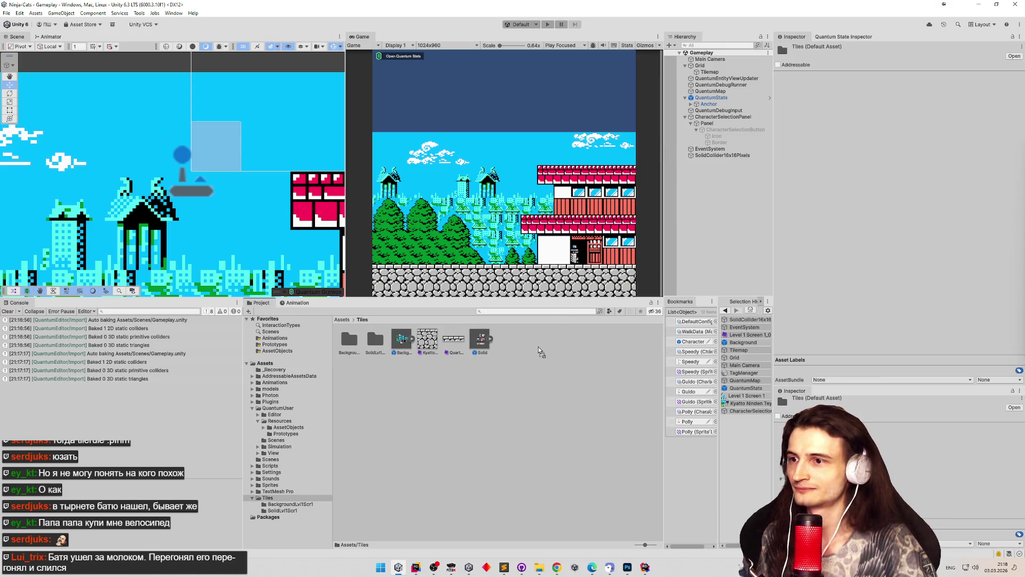
left_click_drag(539, 347, 539, 347)
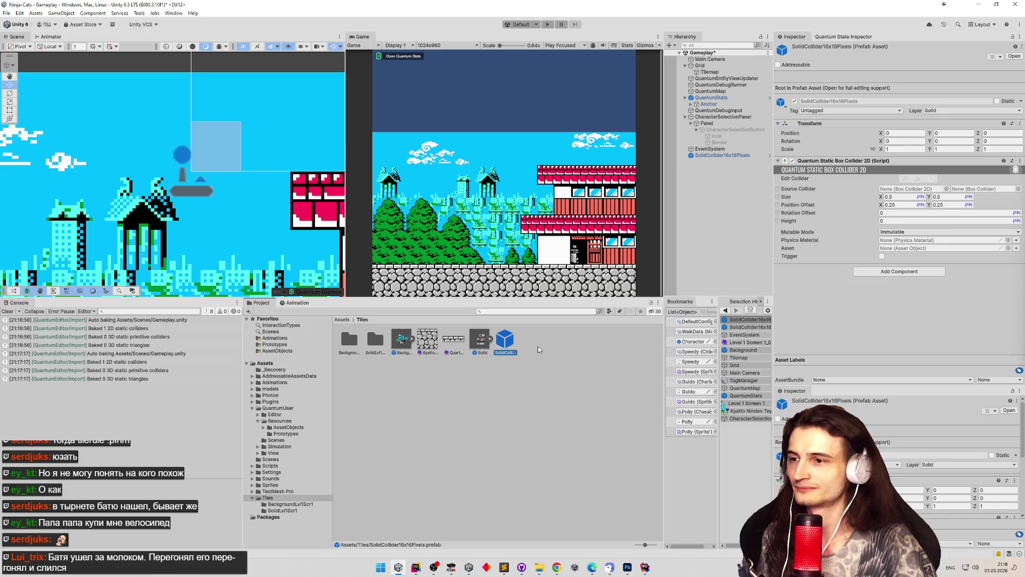
left_click(725, 157)
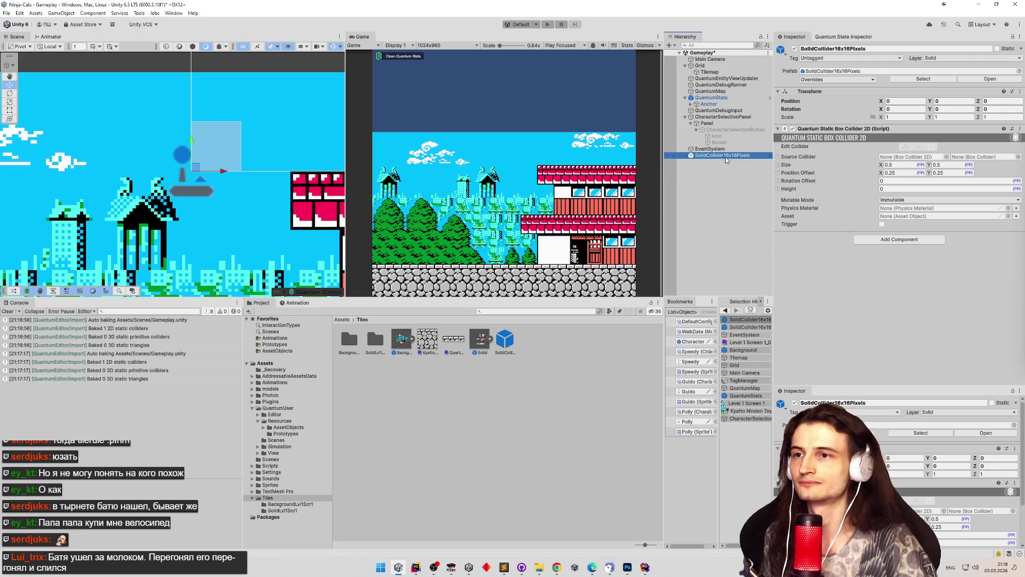
right_click(834, 129)
left_click(851, 148)
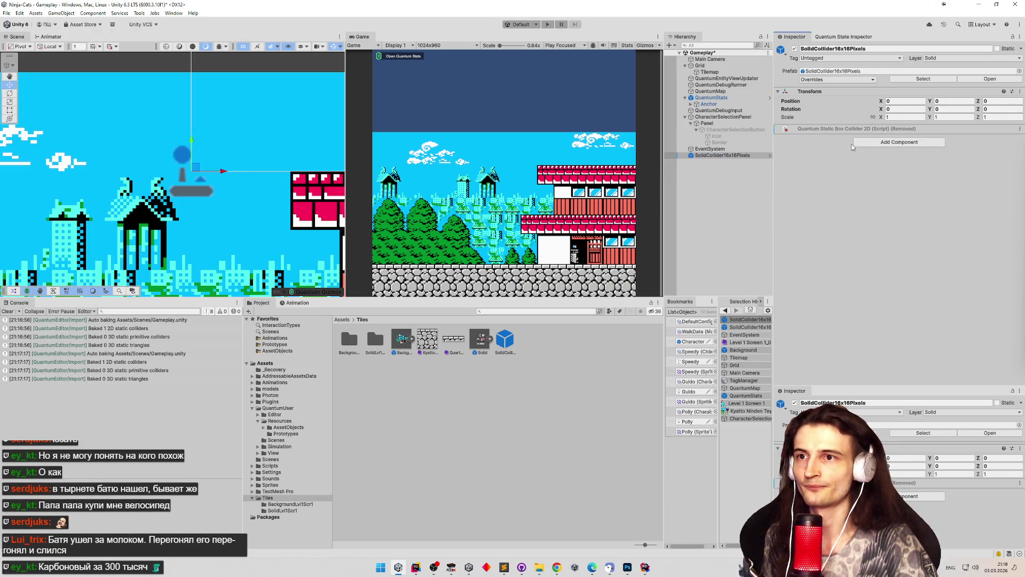
key("ctrl+z")
Unpack the scene's SolidCollider16x16Pixels object from its prefab.
right_click(718, 157)
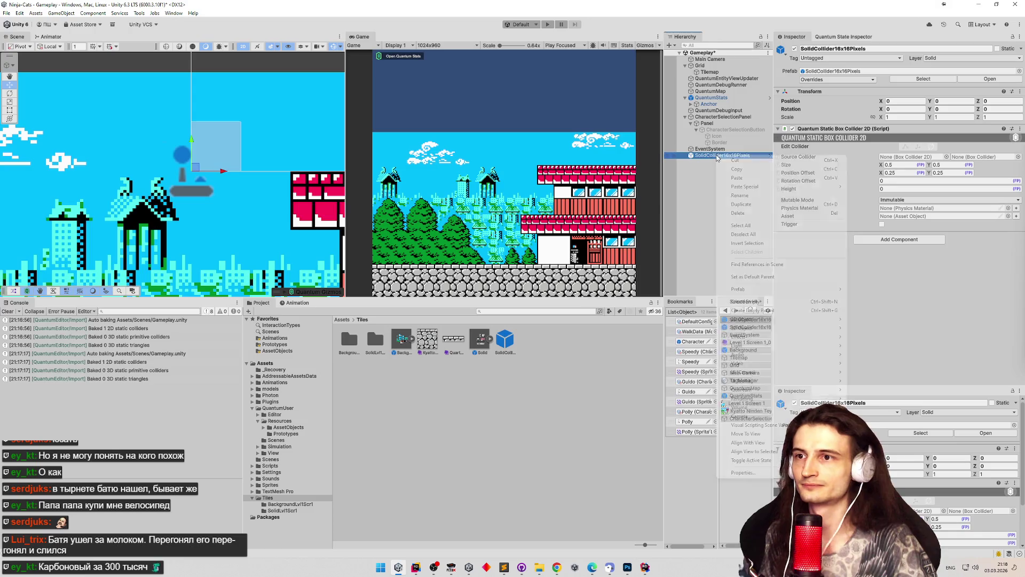
mouse_move(780, 295)
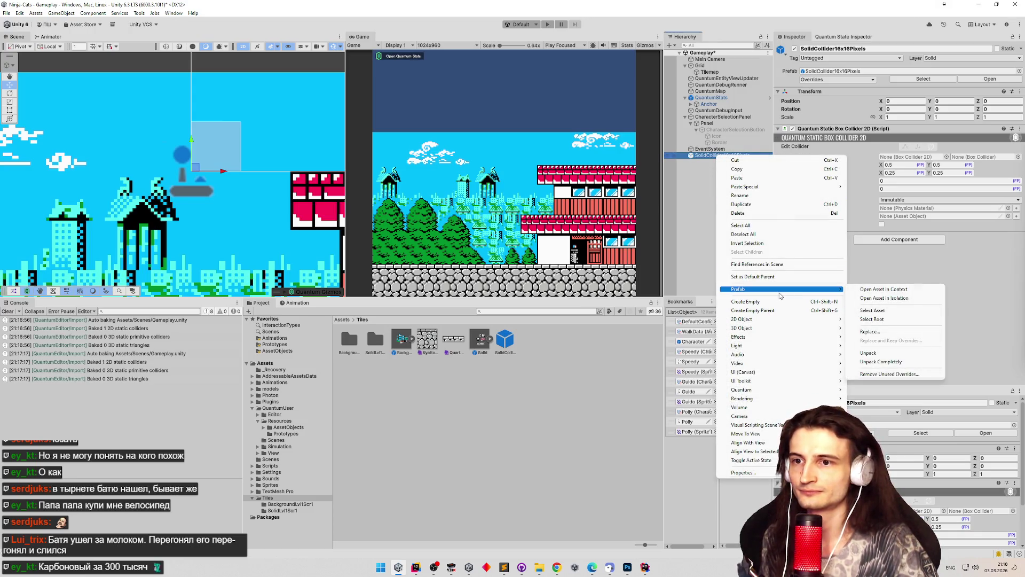
left_click(868, 352)
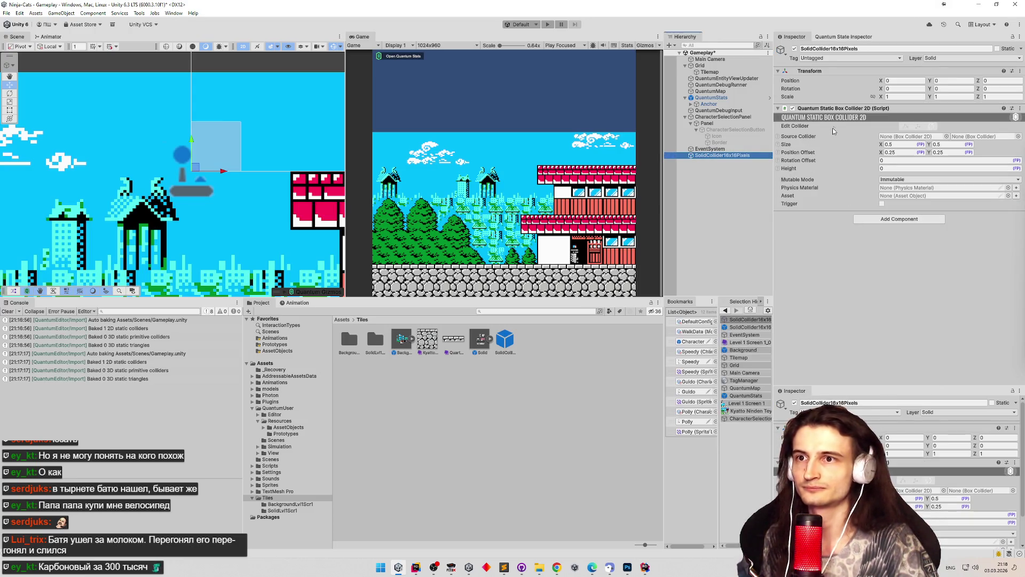
Swap the Quantum Static Box Collider 2D for a Quantum Static Edge Collider 2D found by searching 'edge'.
right_click(846, 113)
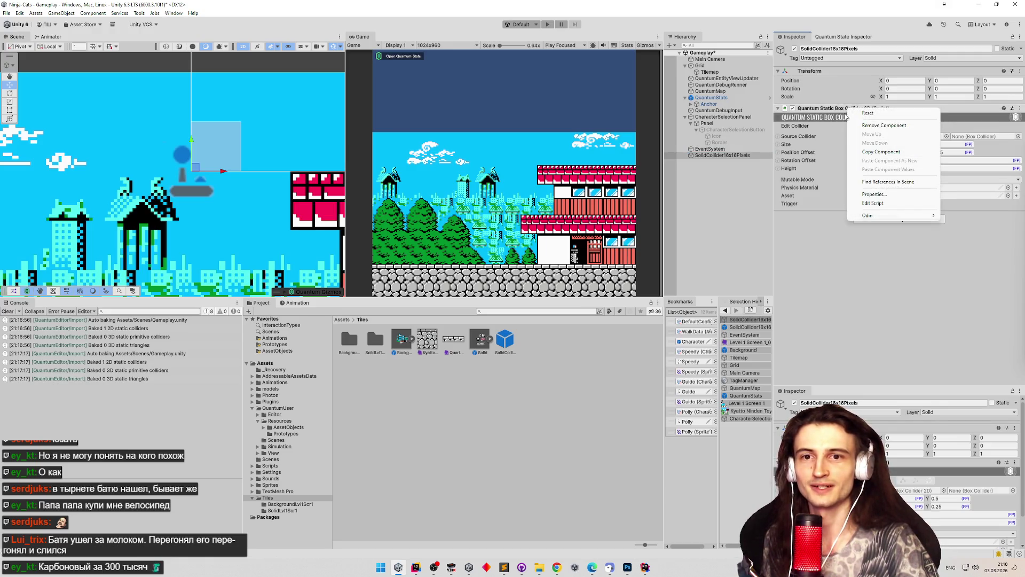
left_click(880, 127)
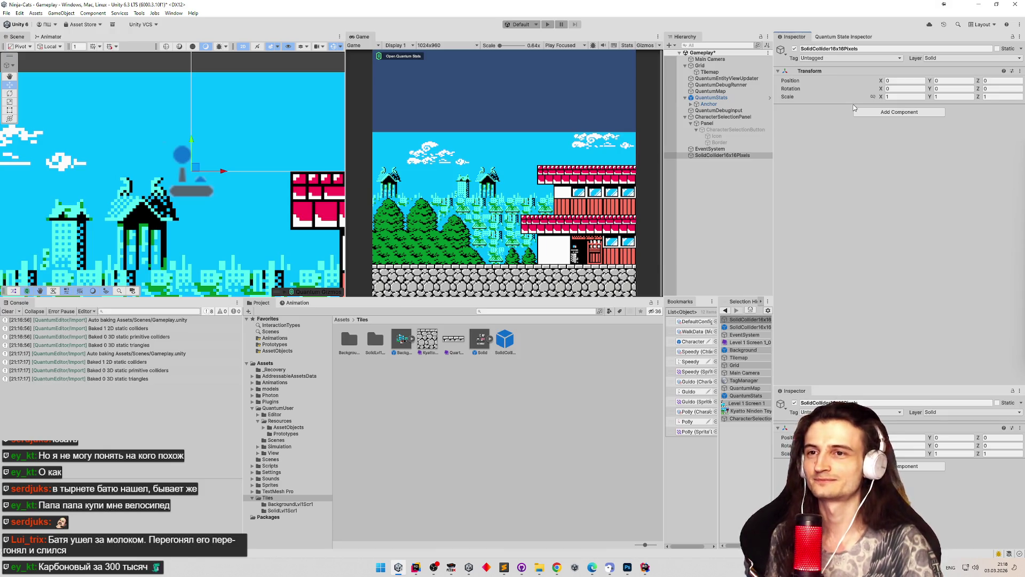
left_click(865, 114)
left_click(854, 183)
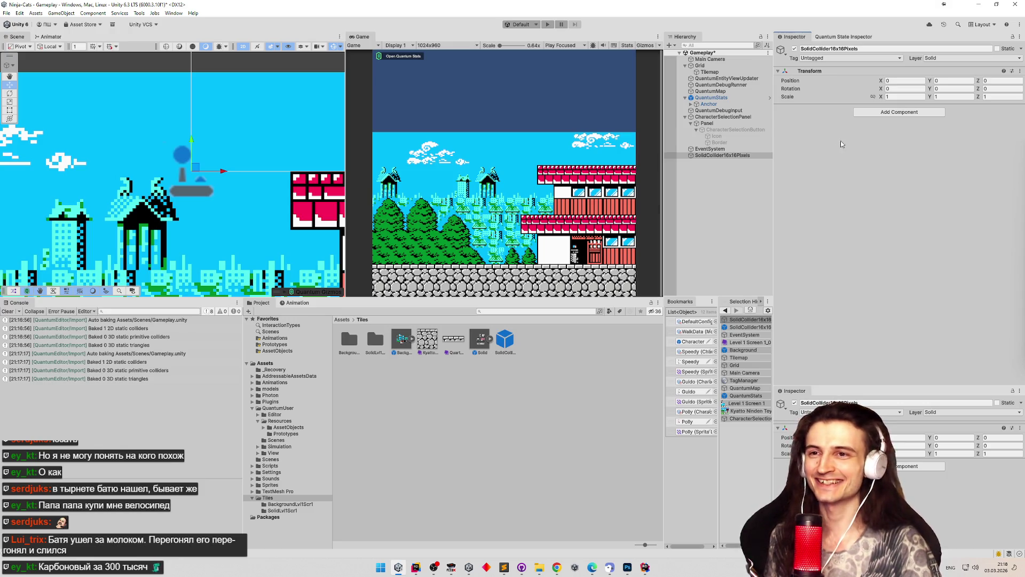
left_click(866, 113)
left_click(865, 113)
left_click(866, 114)
left_click(865, 113)
left_click(864, 113)
left_click(844, 115)
left_click(860, 113)
left_click(855, 113)
left_click(857, 113)
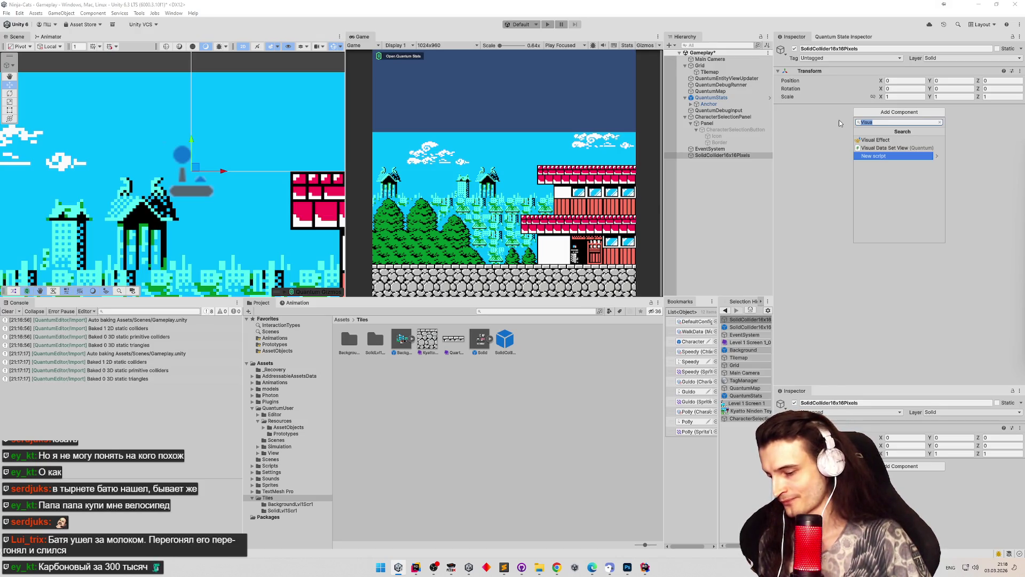
type("edge")
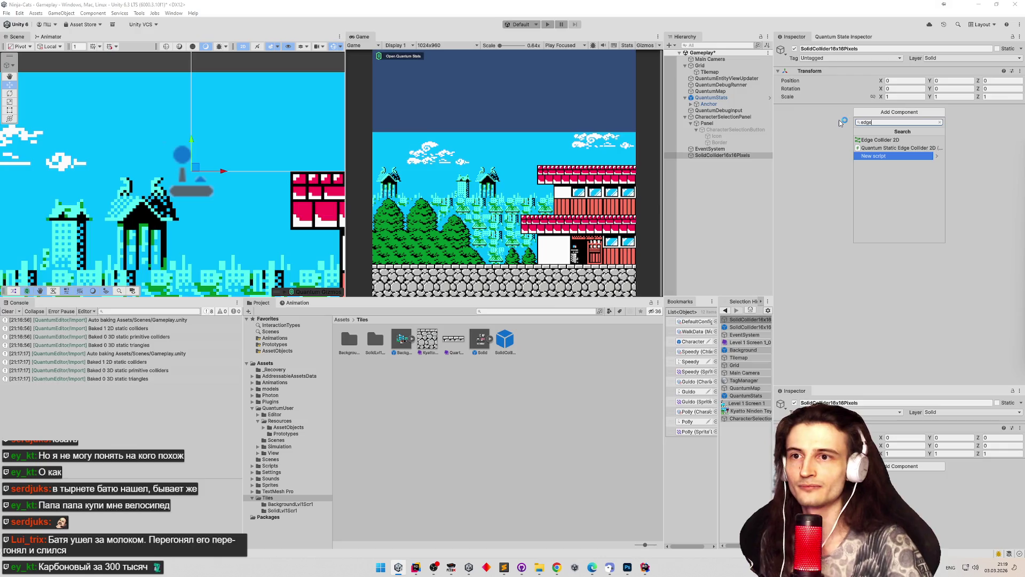
key("Up")
key("Return")
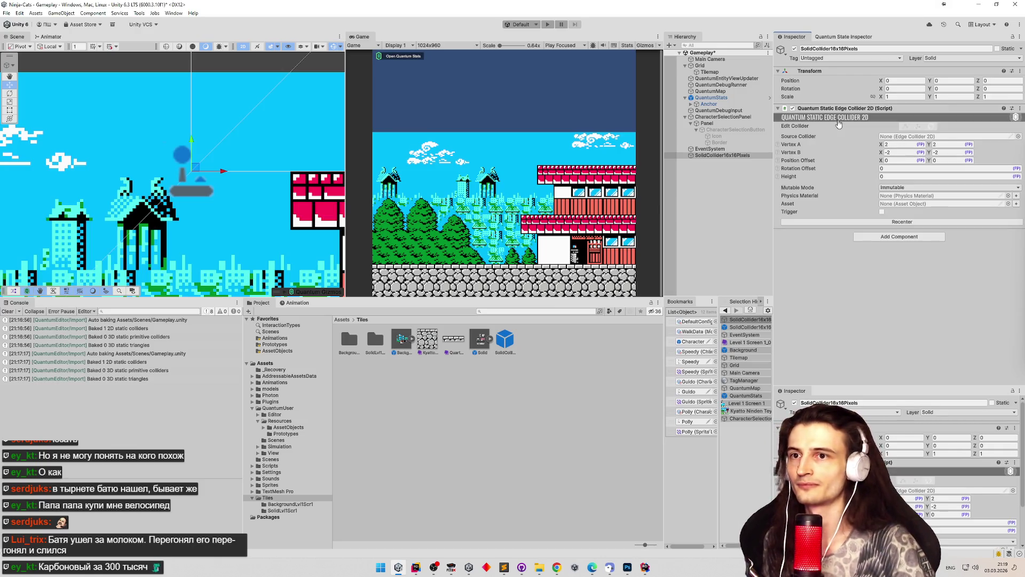
Set the edge collider's Vertex A to 0, 0.
scroll(181, 165, "down", 5)
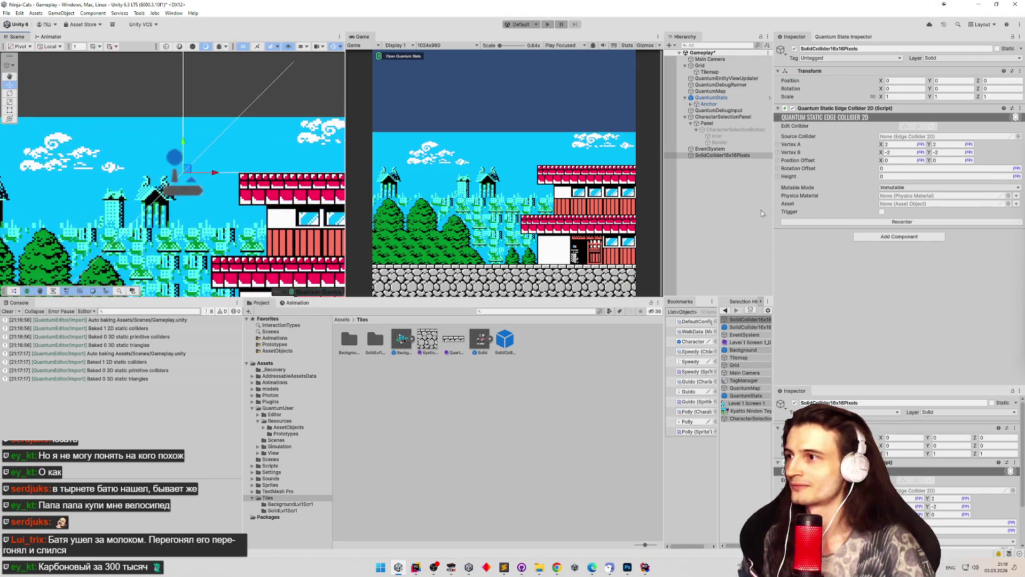
left_click(902, 144)
type("0")
left_click(947, 148)
type("0")
key("Tab")
type("0")
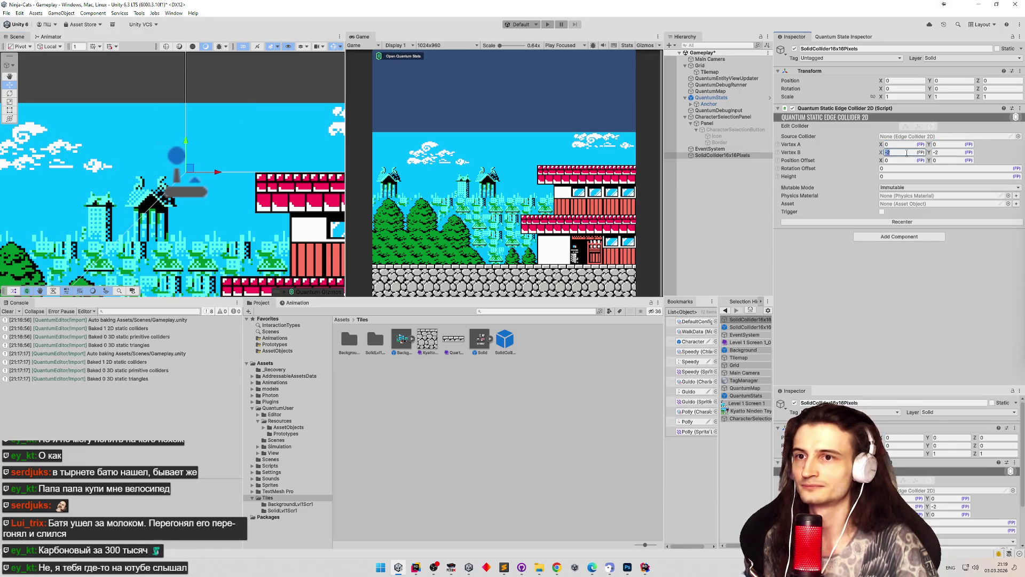
left_click(942, 153)
type("0")
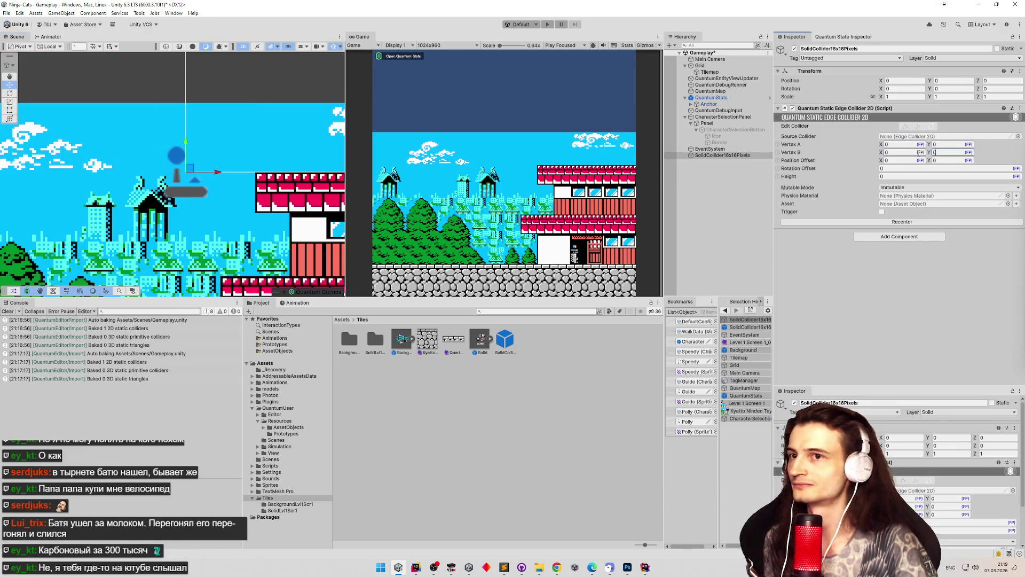
Set the edge collider's Vertex B to X 0.5, Y 0.
left_click_drag(931, 154, 1003, 159)
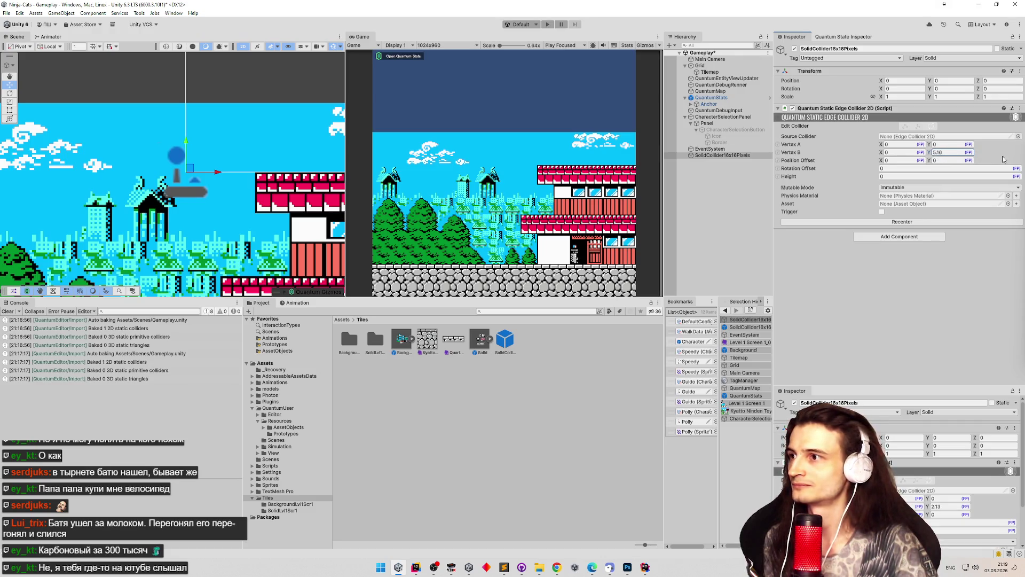
double_click(961, 153)
type("0")
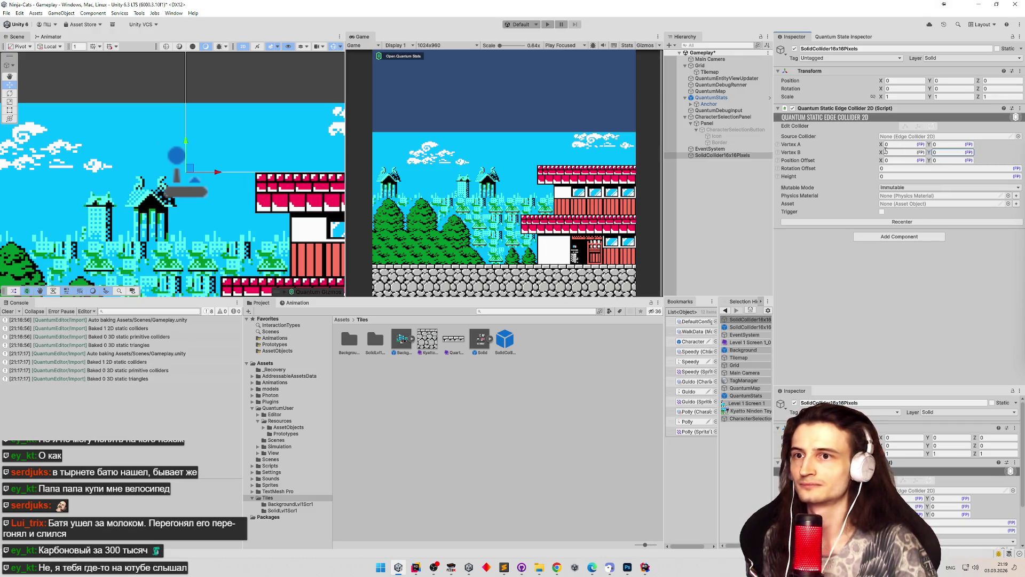
mouse_move(933, 154)
left_mouse_down()
mouse_move(943, 154)
mouse_move(16, 165)
left_mouse_up()
key("ctrl+z")
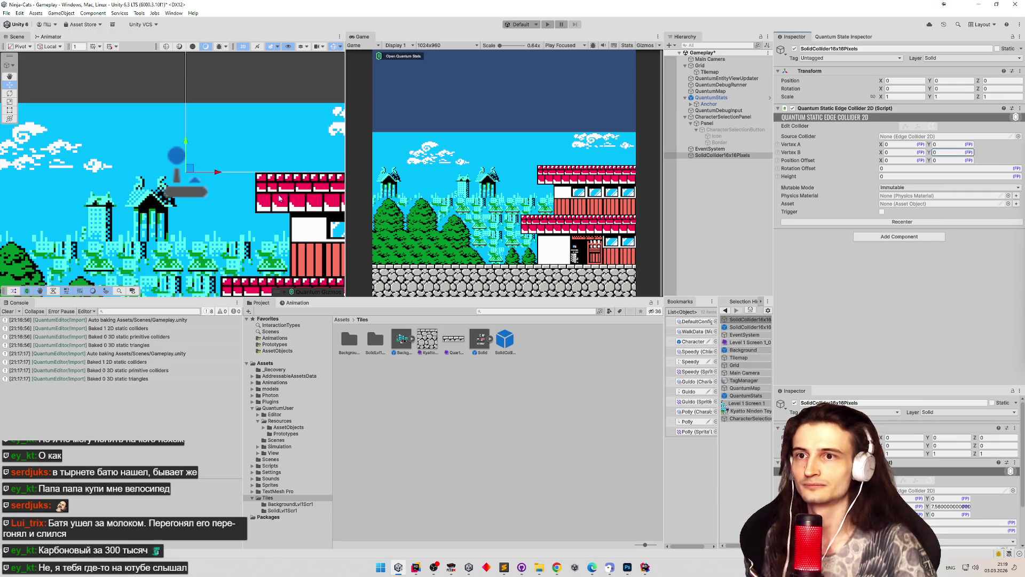
left_click(947, 153)
left_click_drag(882, 153, 926, 158)
left_click(919, 154)
type("0.5")
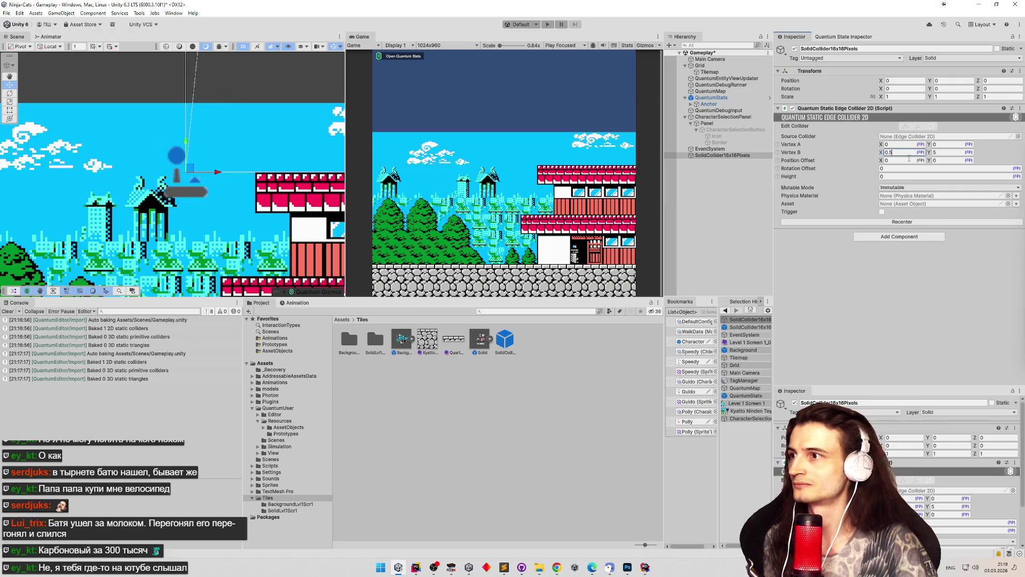
key("Tab")
type("4.43")
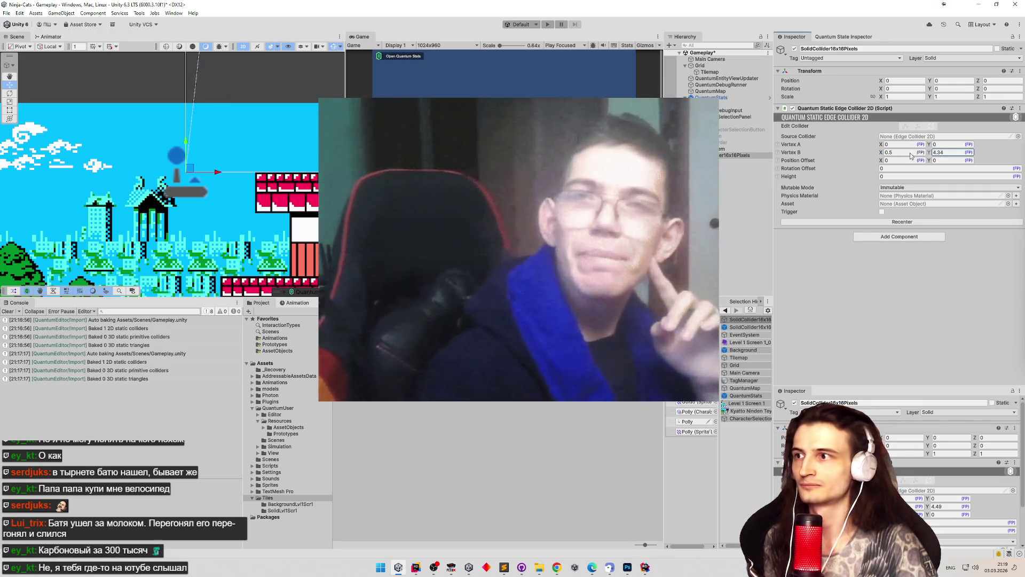
key("BackSpace")
key("BackSpace")
key("BackSpace")
type("0.04")
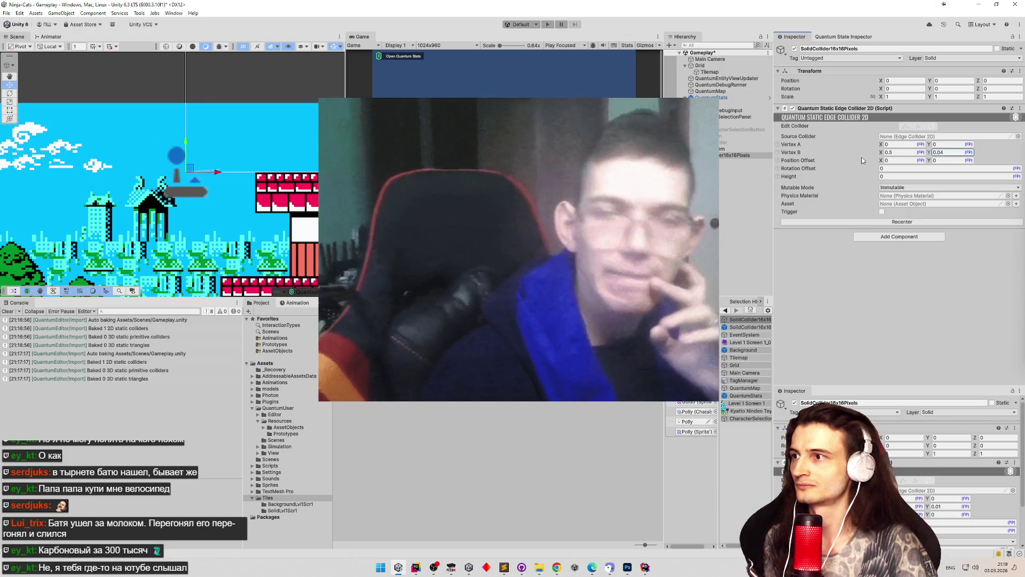
key("BackSpace")
key("BackSpace")
key("BackSpace")
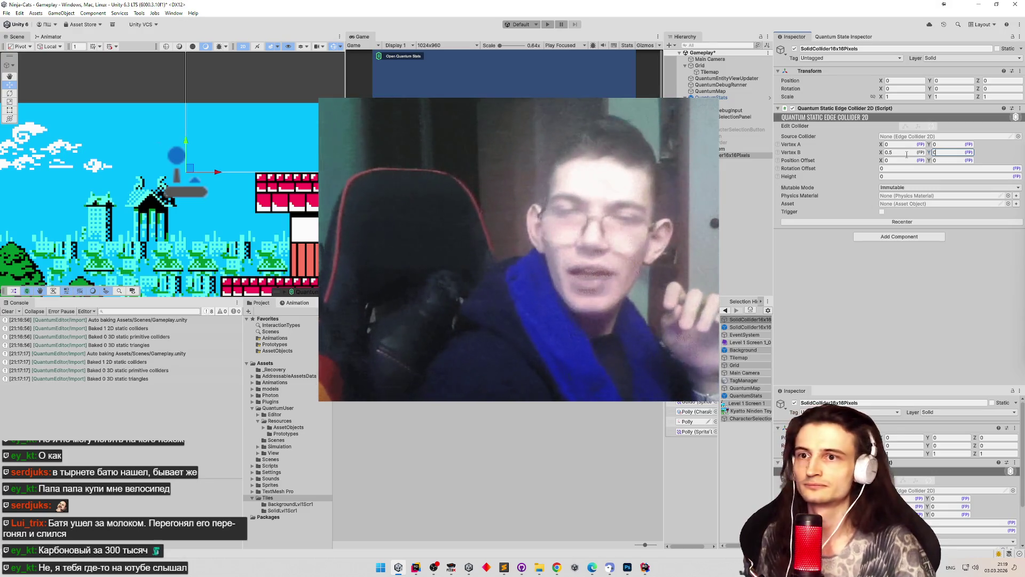
left_click(983, 59)
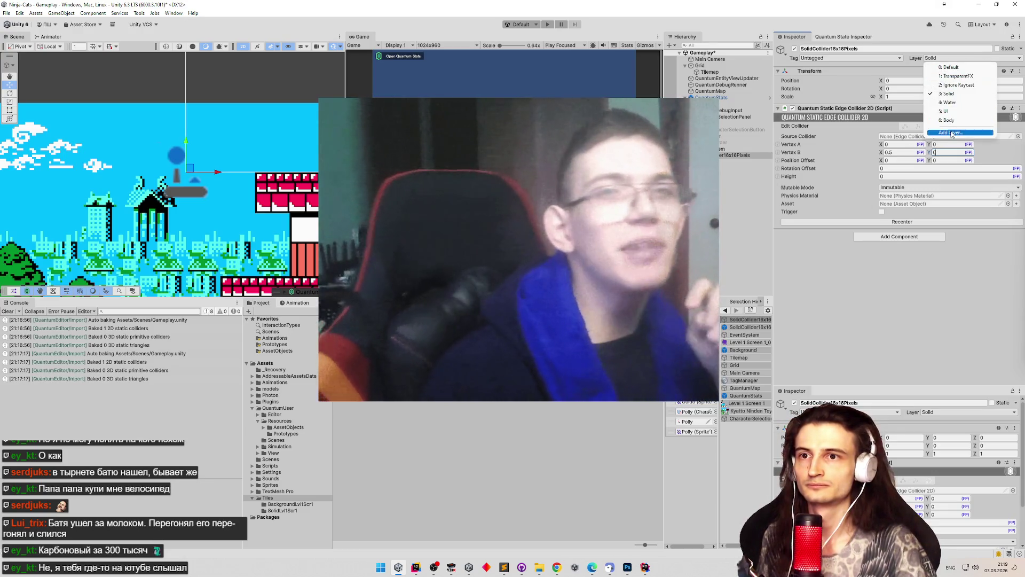
Add a new User Layer 7 named 'OneWay', then reselect SolidCollider16x16Pixels.
left_click(947, 140)
left_click(891, 159)
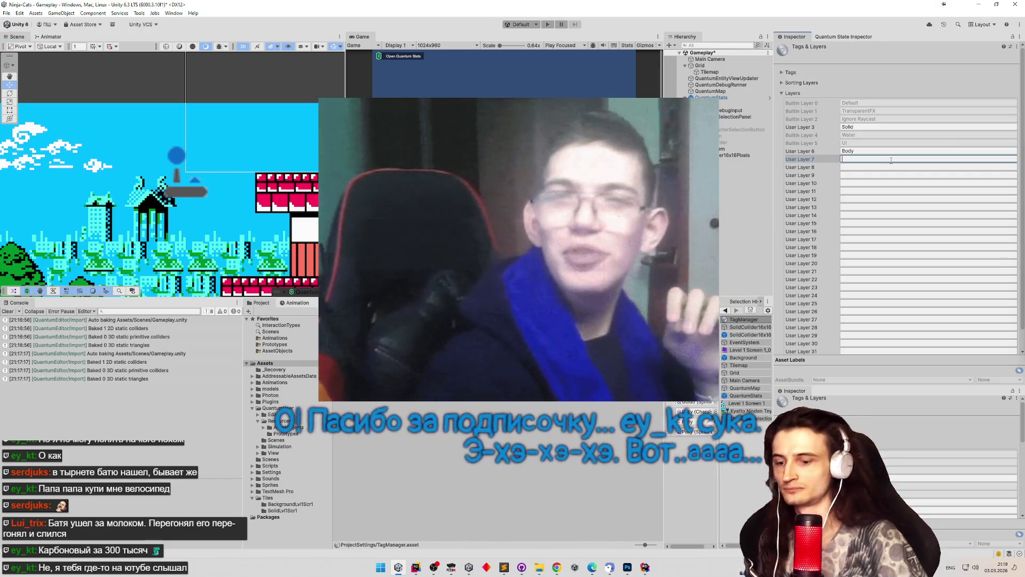
type("OnWay")
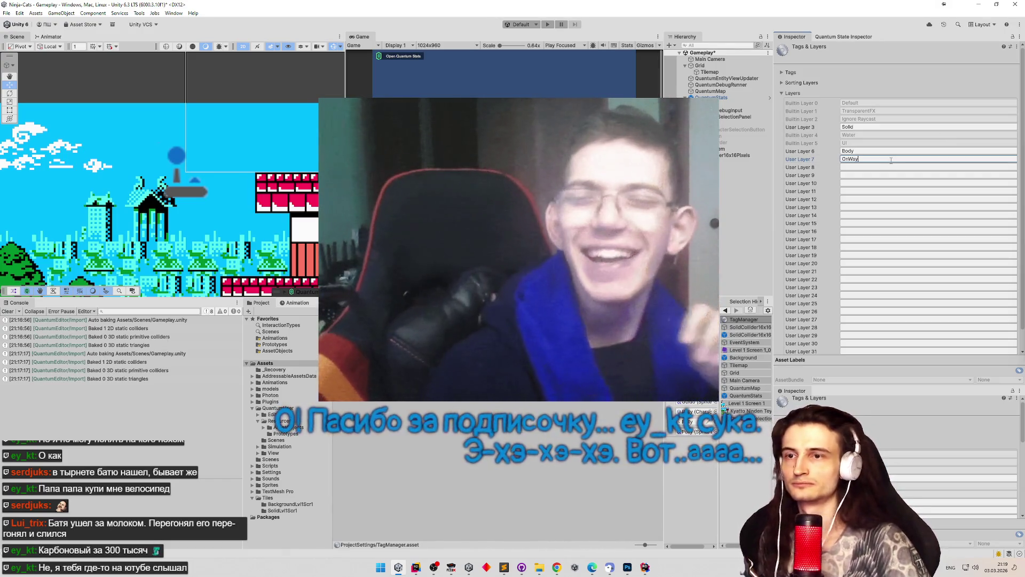
key("Left")
key("Left")
key("Left")
type("e")
key("ctrl+s")
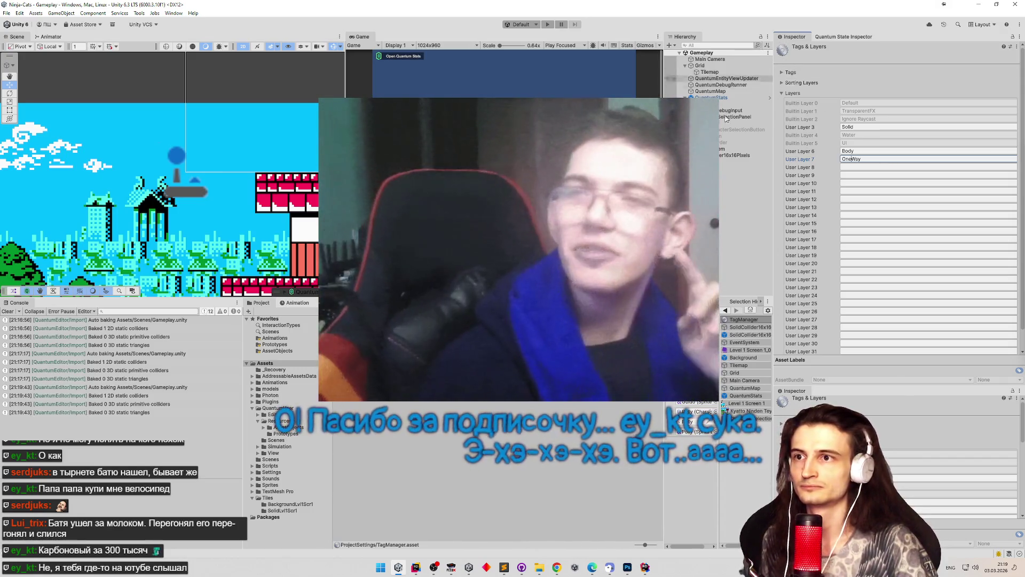
left_click(721, 149)
left_click(723, 155)
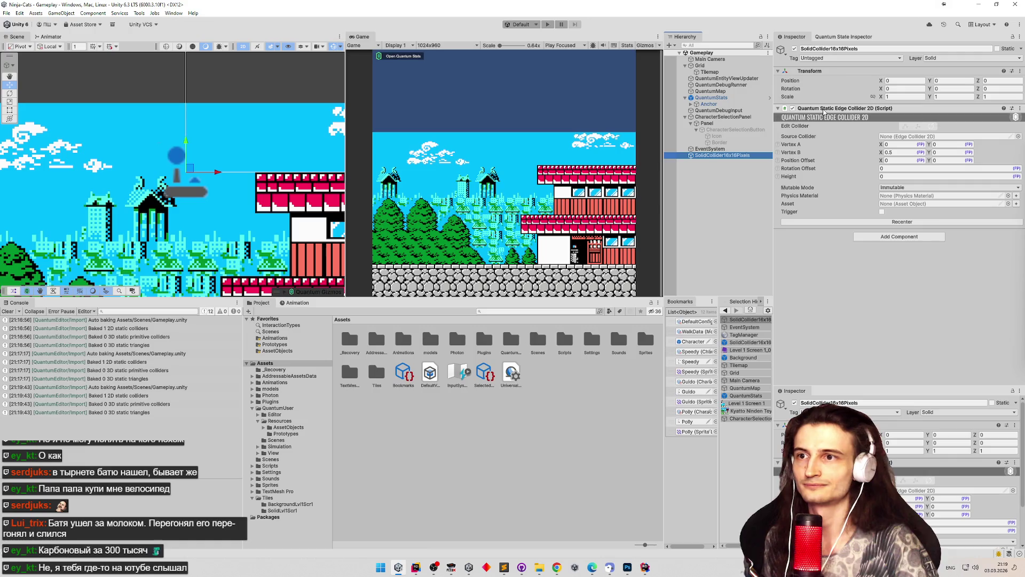
Duplicate the Quantum Static Edge Collider 2D by copying it and pasting it as a new component.
left_click(824, 110)
right_click(824, 110)
left_click(855, 152)
right_click(832, 110)
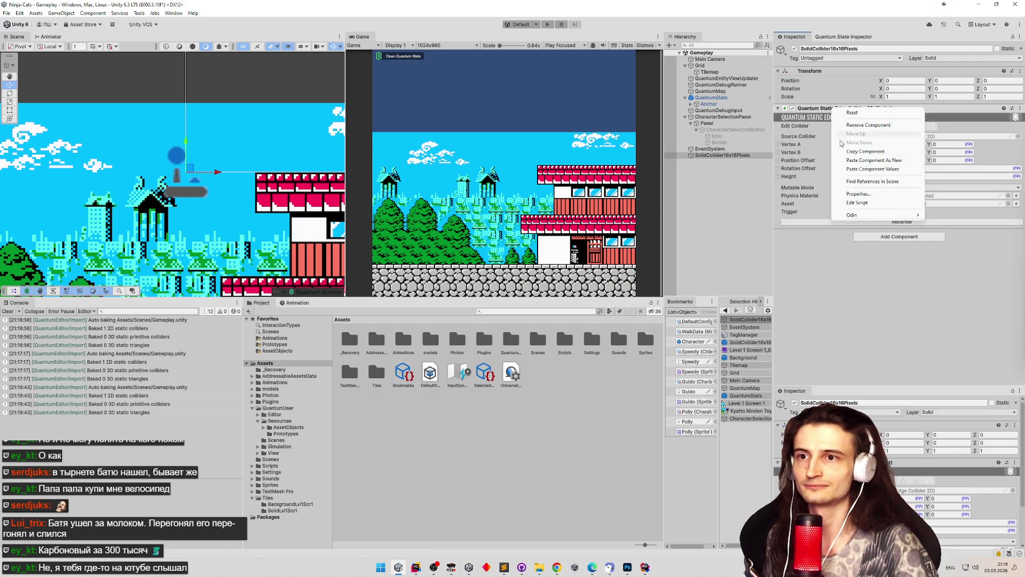
left_click(854, 161)
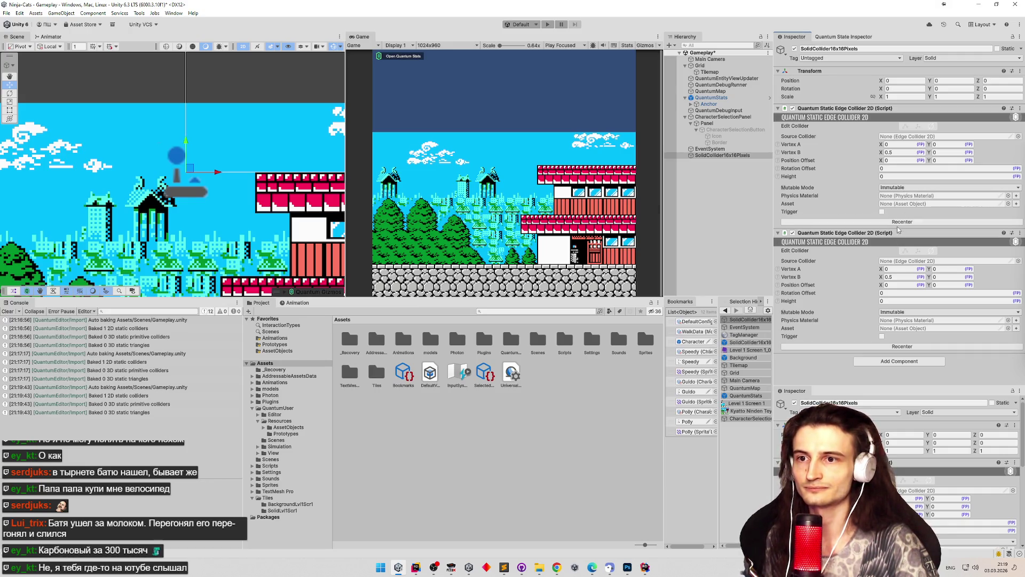
Set the second edge collider's Vertex A and B Y to 0.5 and save the scene.
left_click(935, 276)
double_click(941, 277)
type("0.5")
left_click(949, 271)
type("0.5")
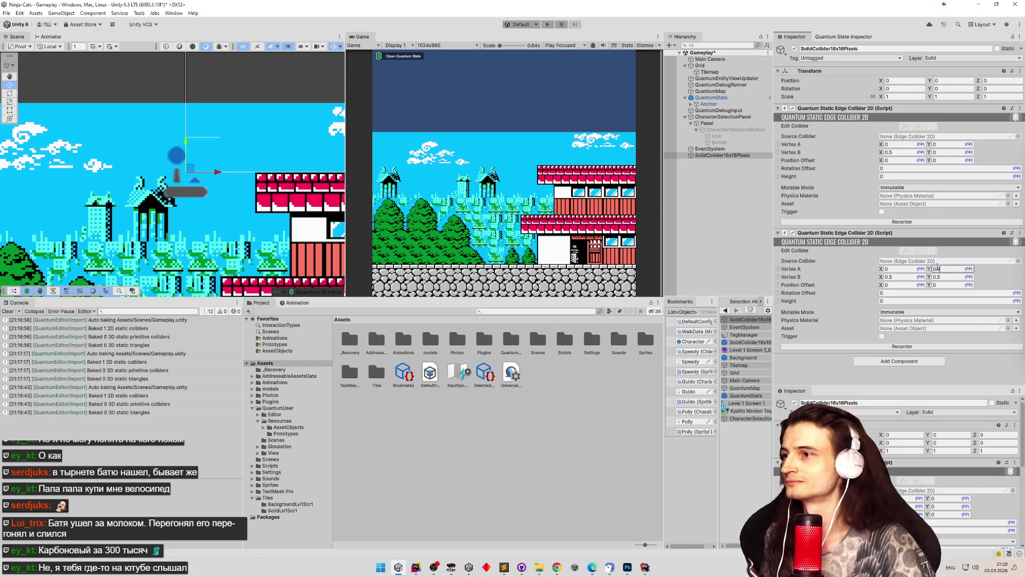
left_click_drag(281, 249, 256, 156)
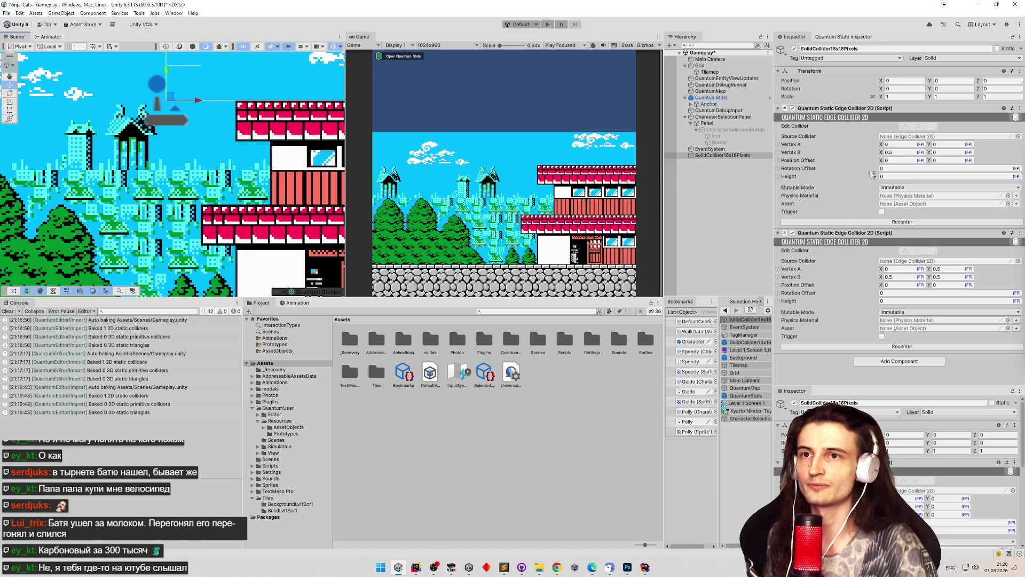
key("ctrl+s")
left_click(956, 58)
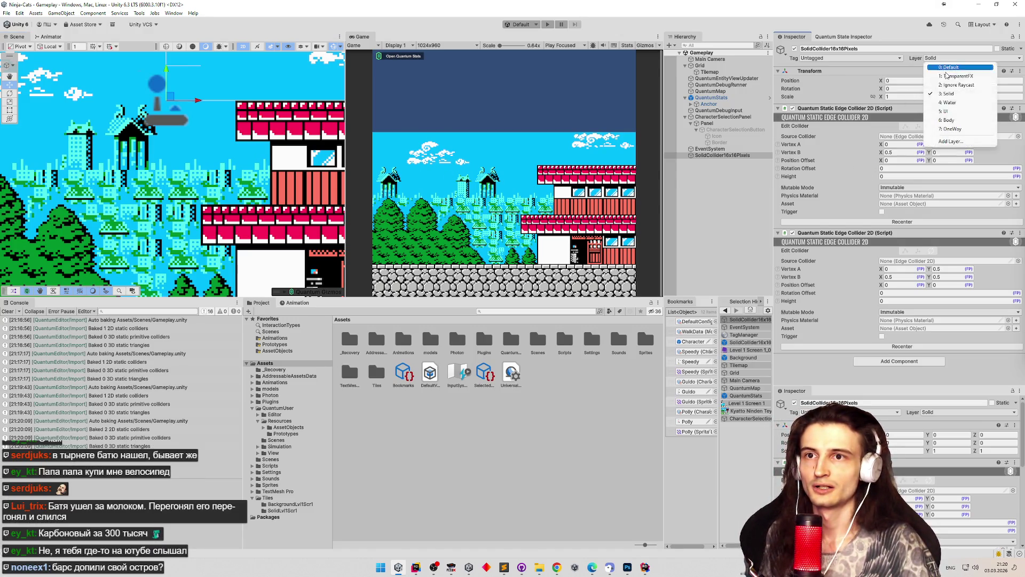
Put the collider on the OneWay layer, save the scene, and rename it OneWayCollider16x16Pixels.
left_click(951, 128)
key("ctrl+s")
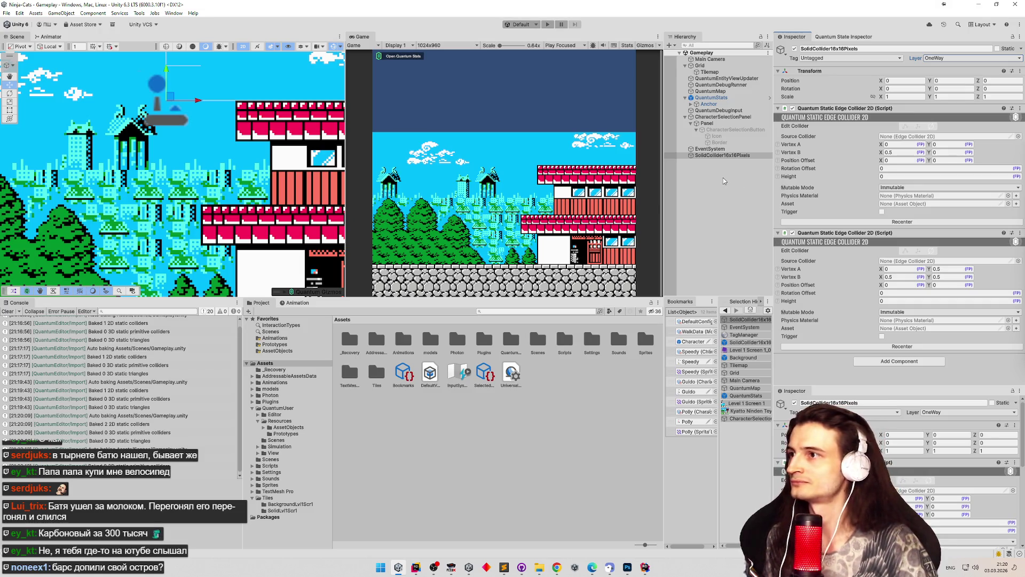
left_click(721, 156)
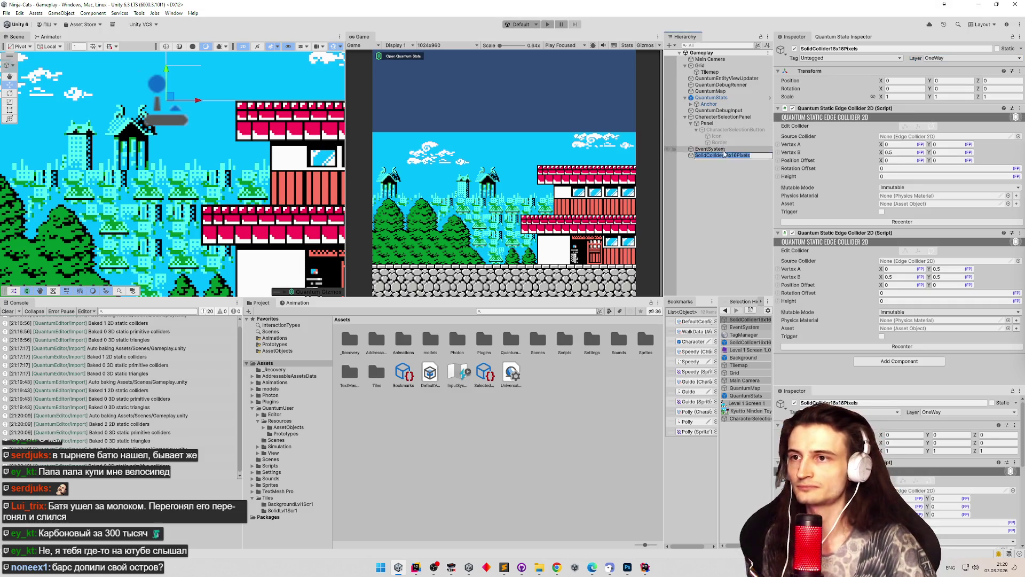
key("Home")
key("Delete")
key("Delete")
key("Delete")
type("QneWay")
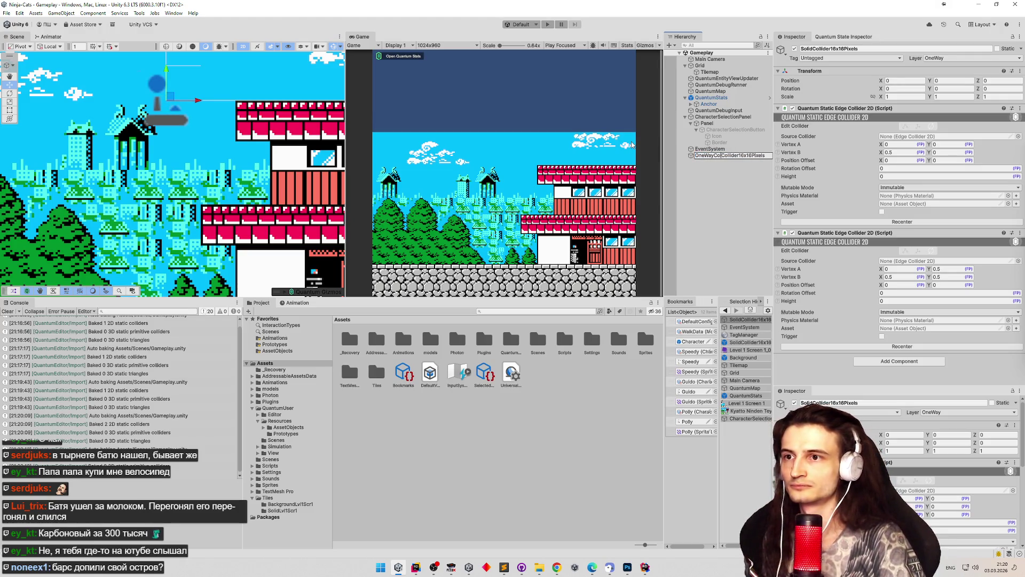
key("Return")
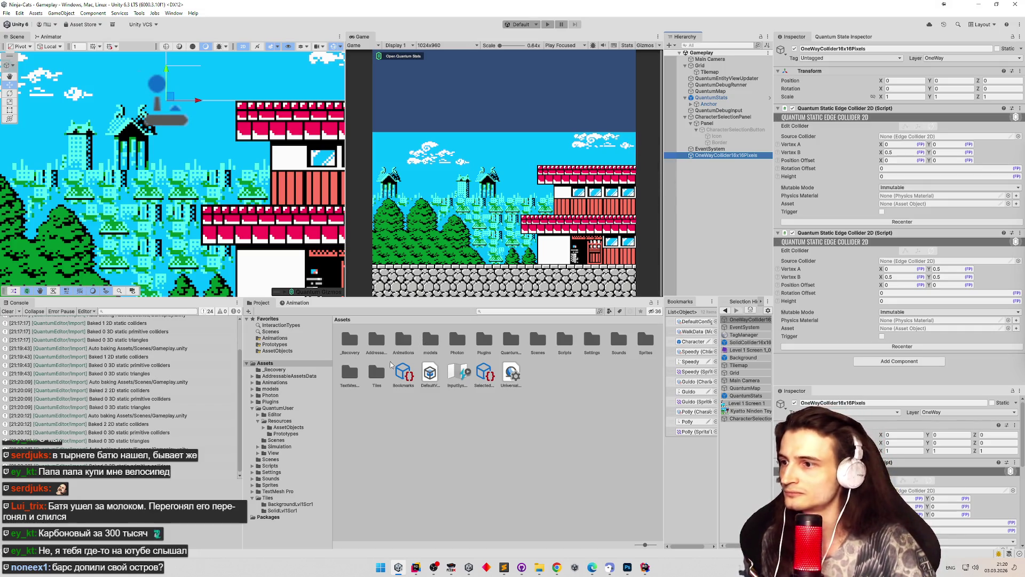
Make OneWayCollider16x16Pixels a prefab in the Tiles folder, save, and open the SolidLvl1Scr1 folder.
left_click(378, 374)
double_click(377, 373)
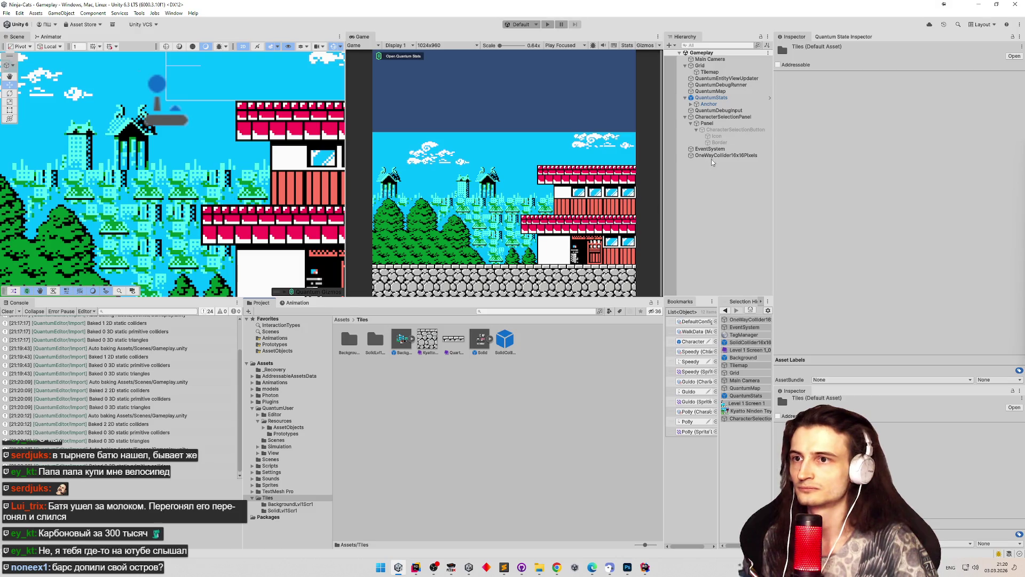
left_click(711, 156)
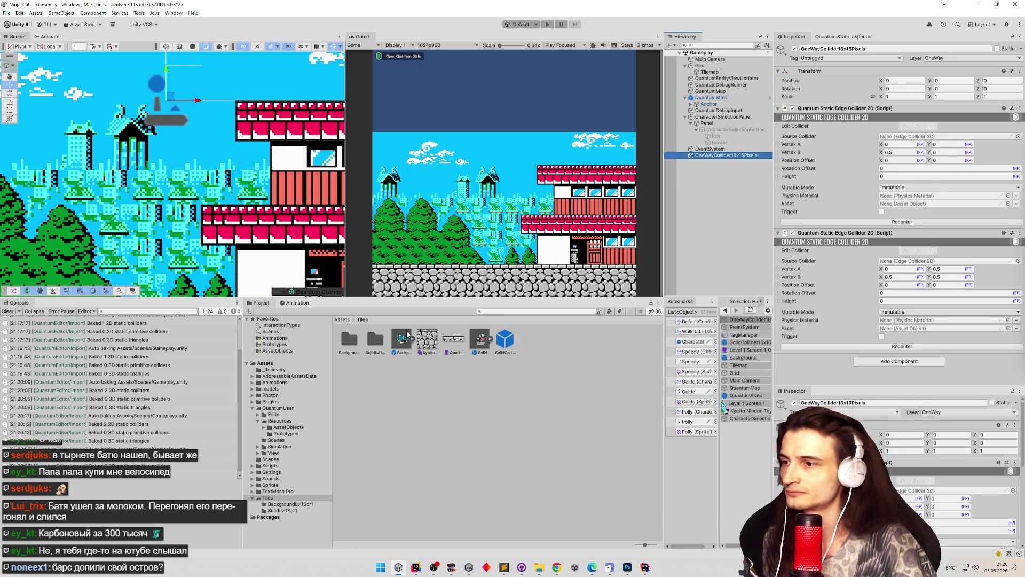
left_click_drag(707, 156, 583, 338)
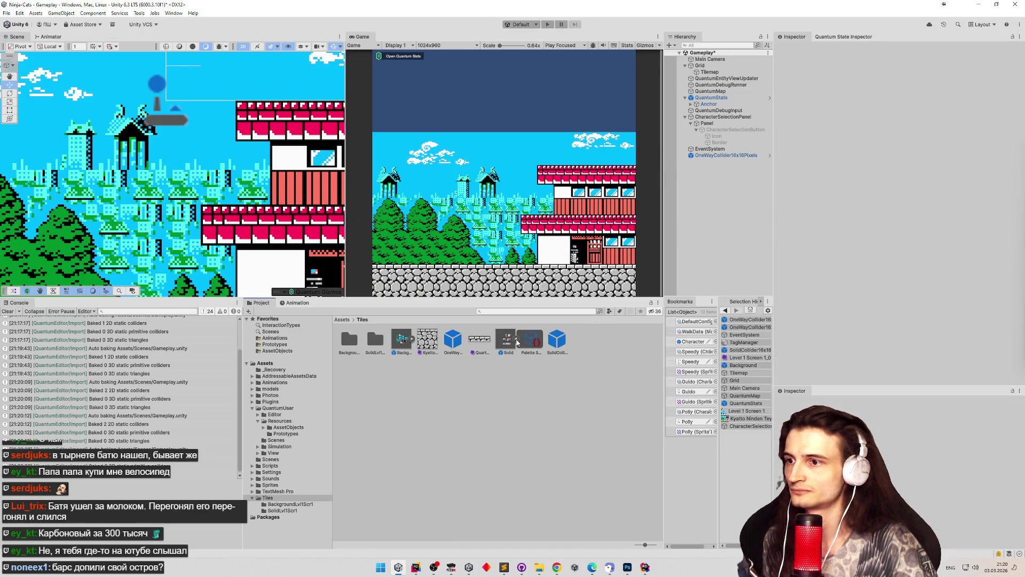
left_click(403, 340)
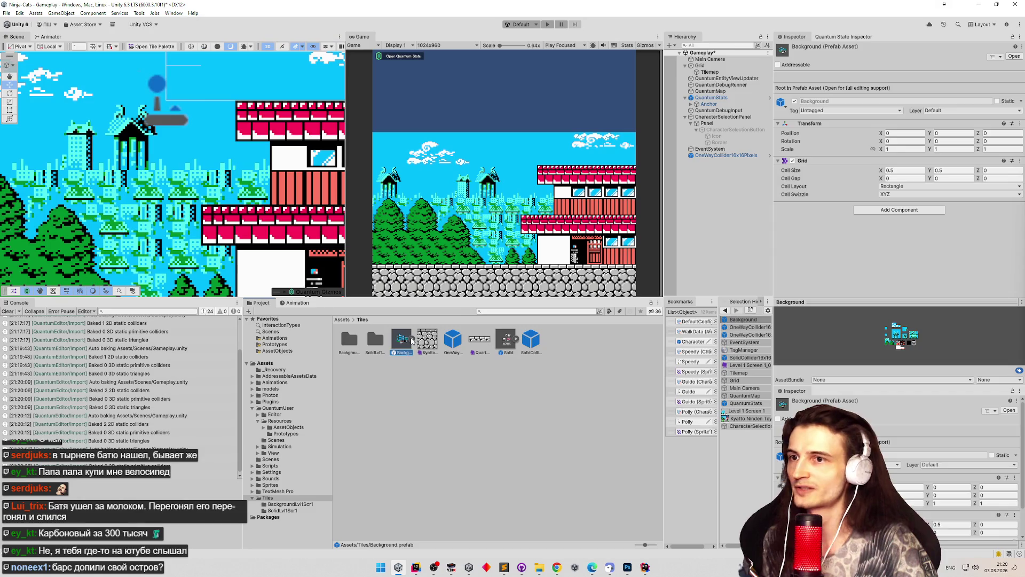
key("ctrl+s")
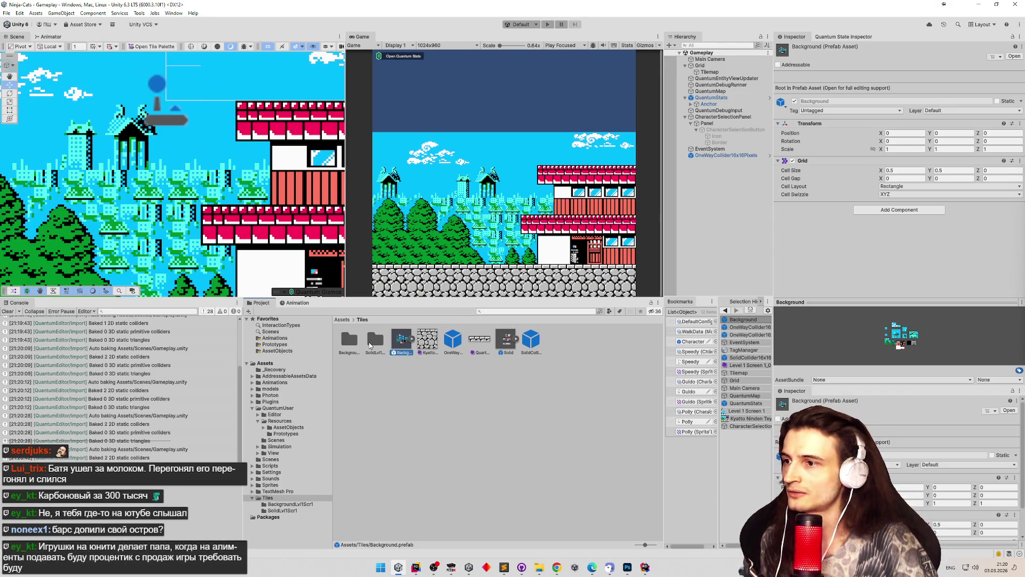
double_click(369, 345)
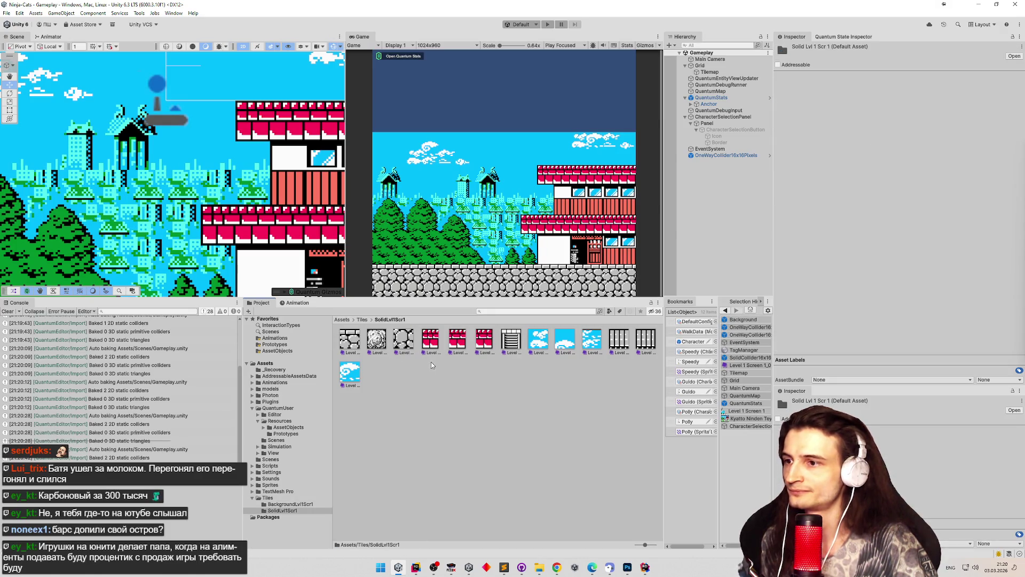
Set OneWayCollider16x16Pixels as GameObject to Instantiate on the three selected red tiles.
left_click(434, 346)
left_click(485, 342, "shift")
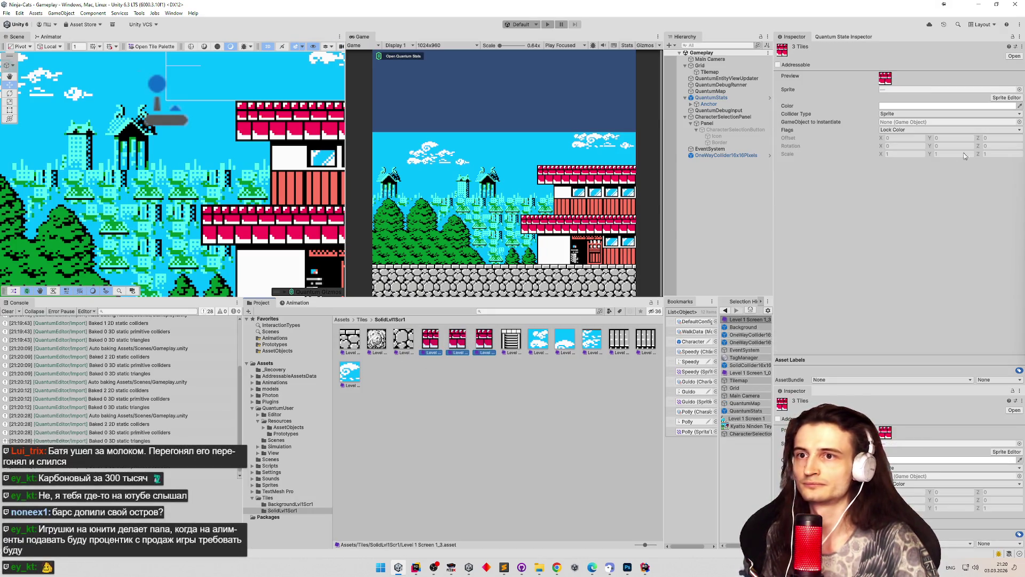
left_click(1020, 123)
type("onewa")
double_click(539, 191)
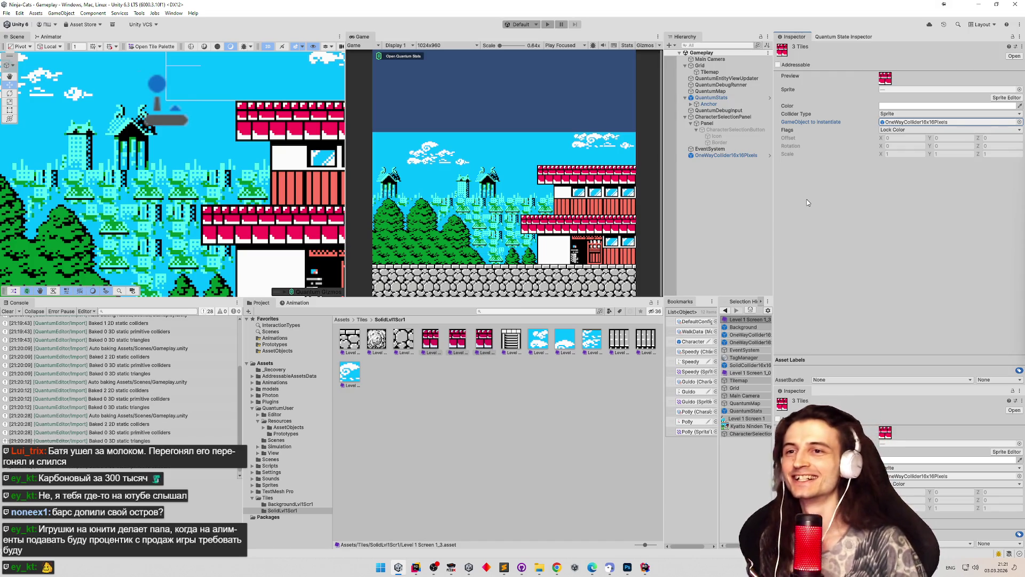
left_click(808, 203)
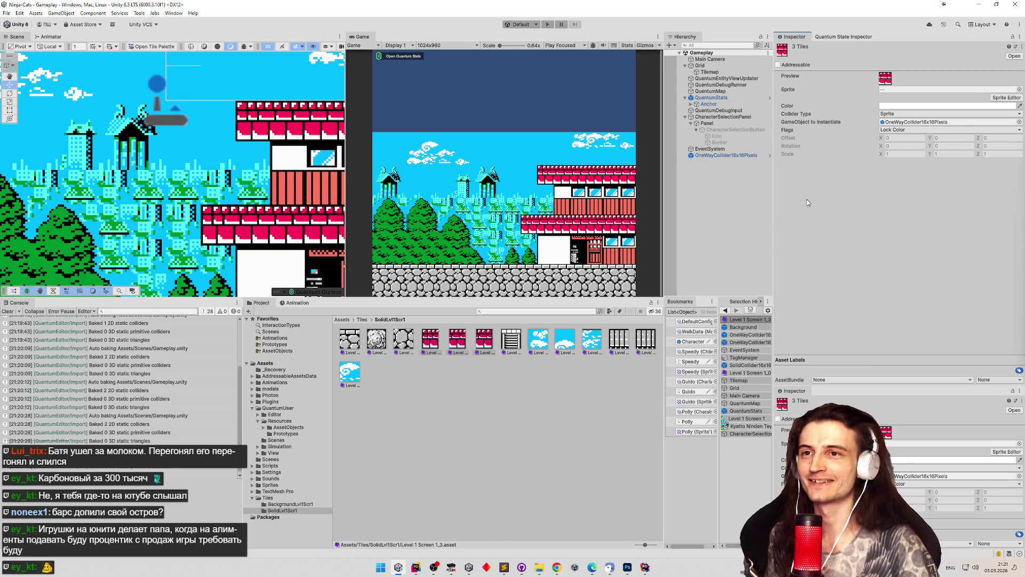
Close the finished localhost tab and the browser to return to Unity.
key("alt+Tab")
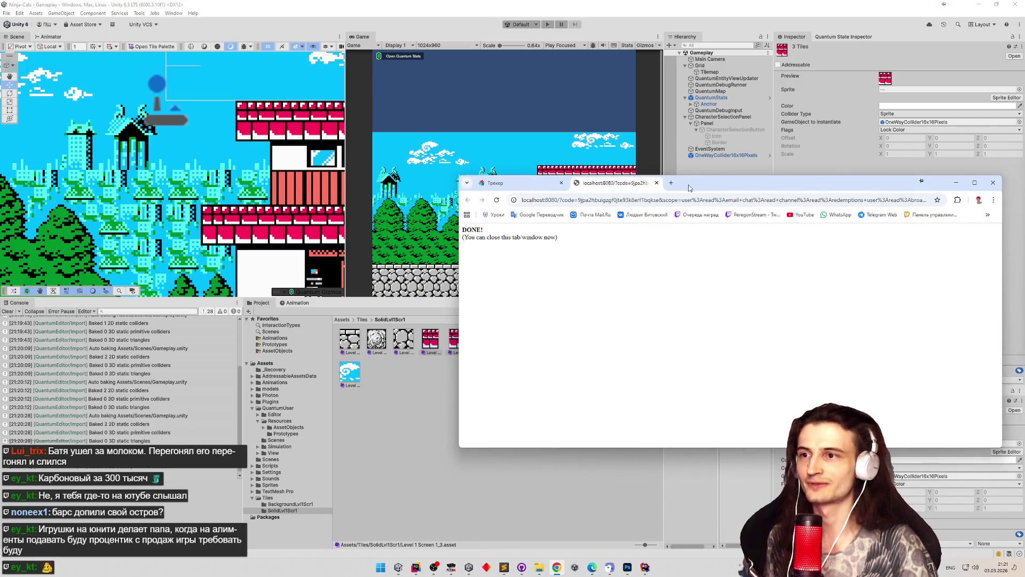
left_click(656, 183)
left_click(957, 182)
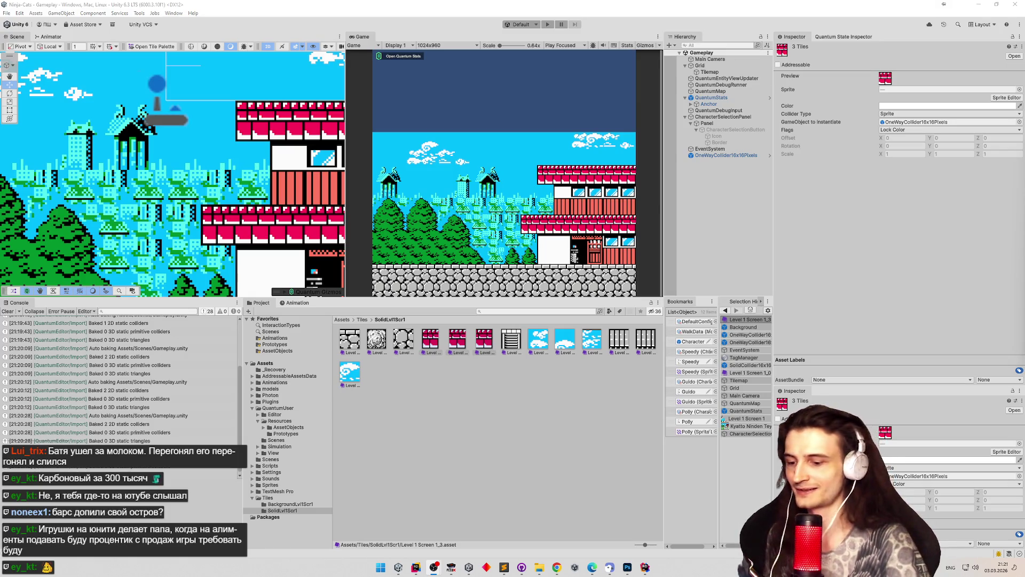
key("alt+shift")
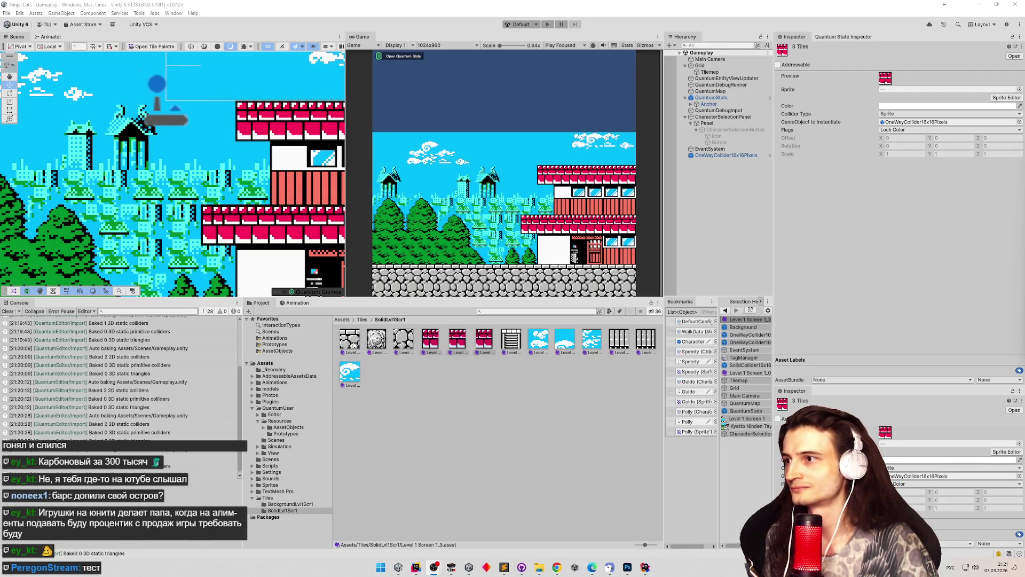
scroll(231, 174, "up", 5)
scroll(231, 174, "down", 5)
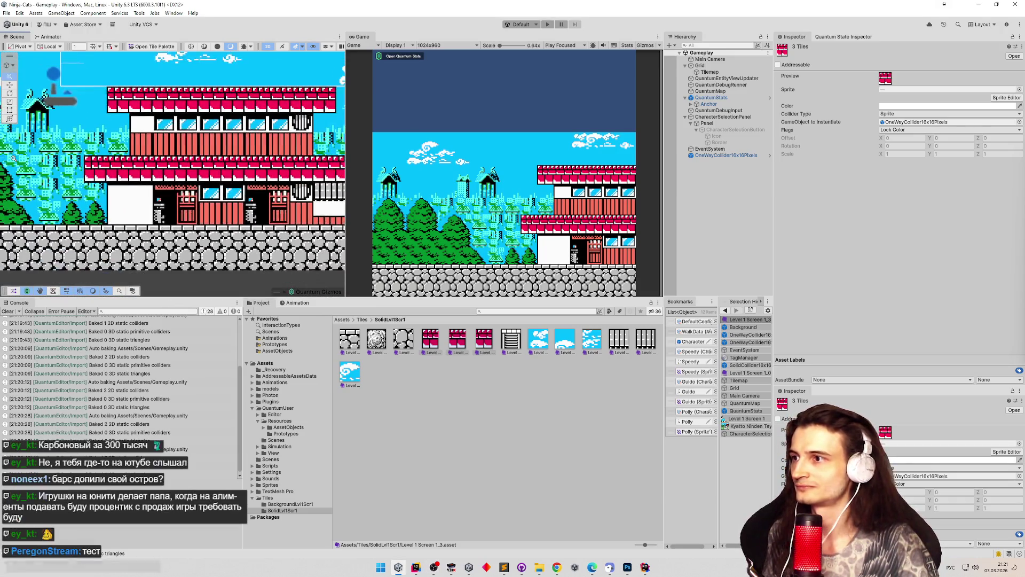
left_click_drag(131, 173, 220, 162)
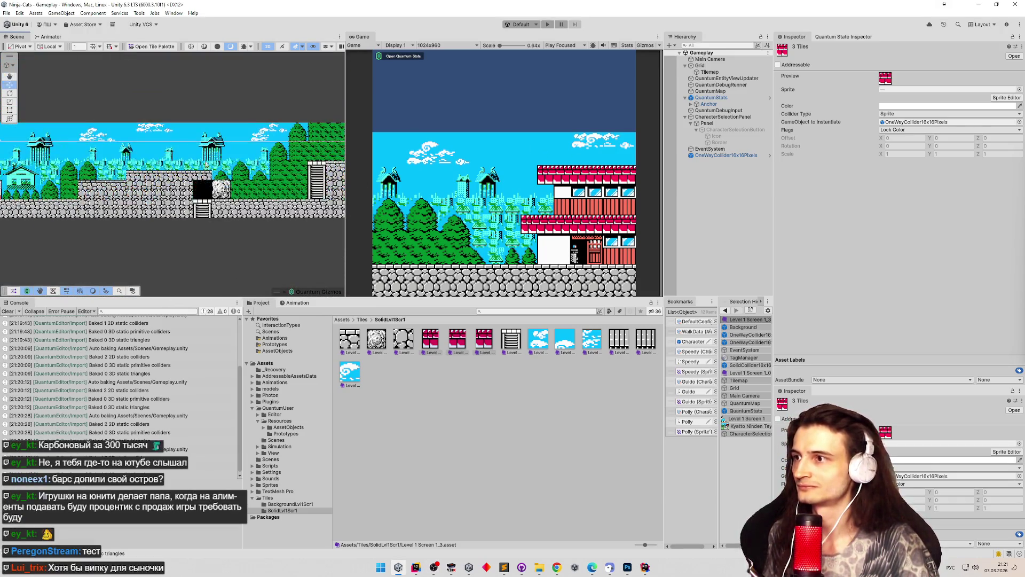
scroll(218, 159, "up", 3)
scroll(218, 159, "up", 3)
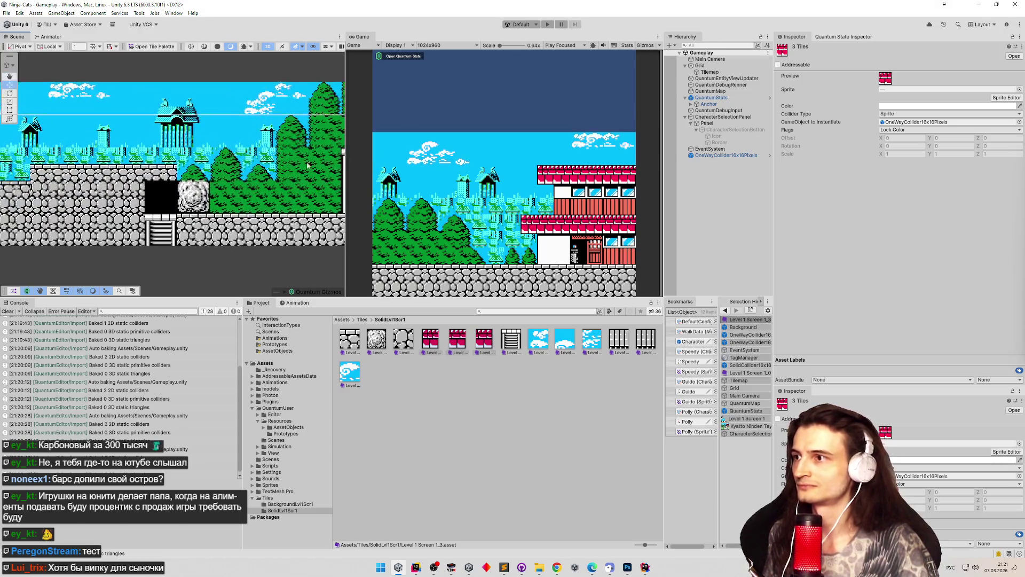
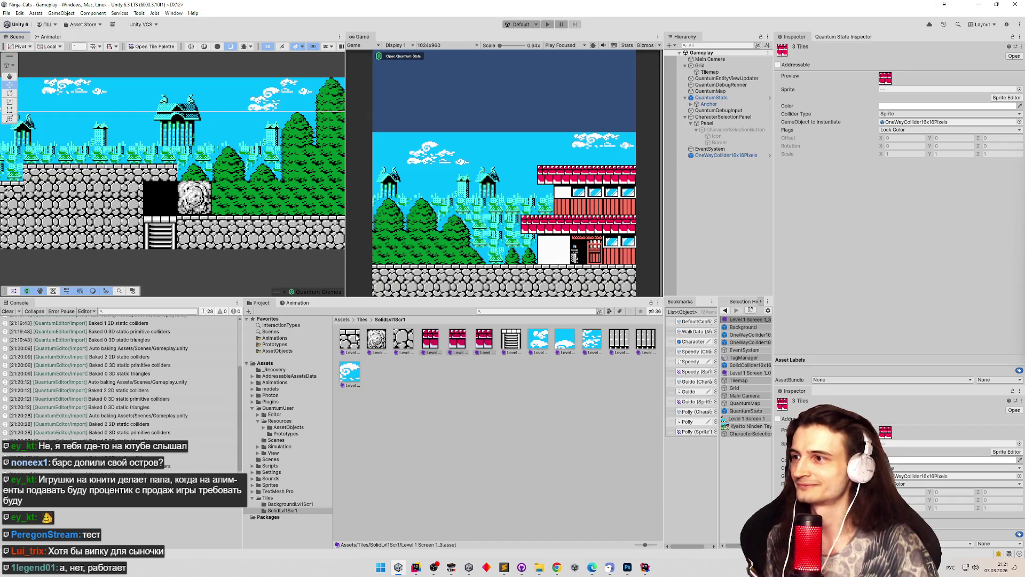
Set the Level 1 Screen 1_0 tile's GameObject to Instantiate to SolidCollider16x16Pixels.
left_click(356, 338)
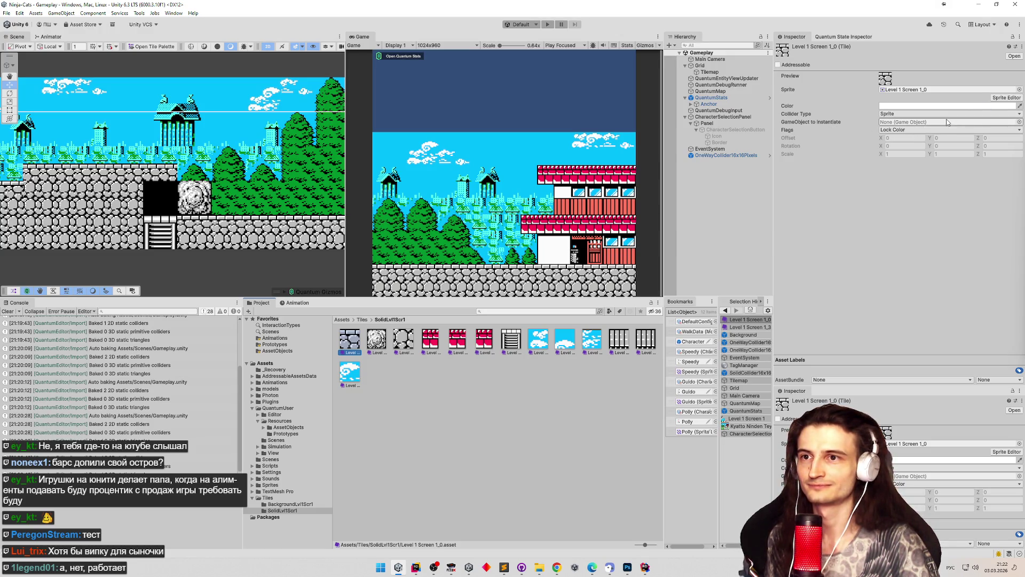
left_click(1020, 122)
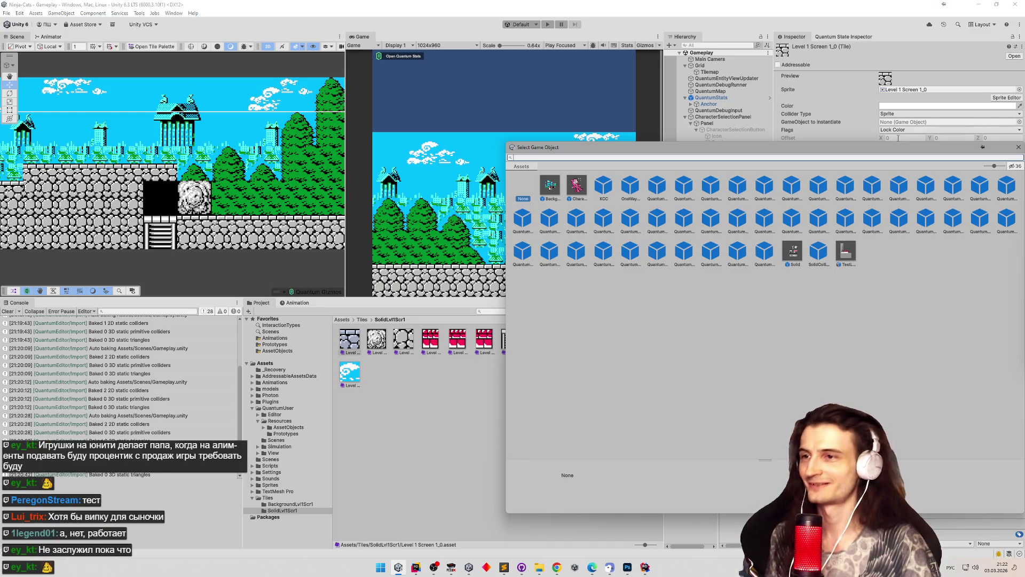
left_click_drag(787, 140, 632, 169)
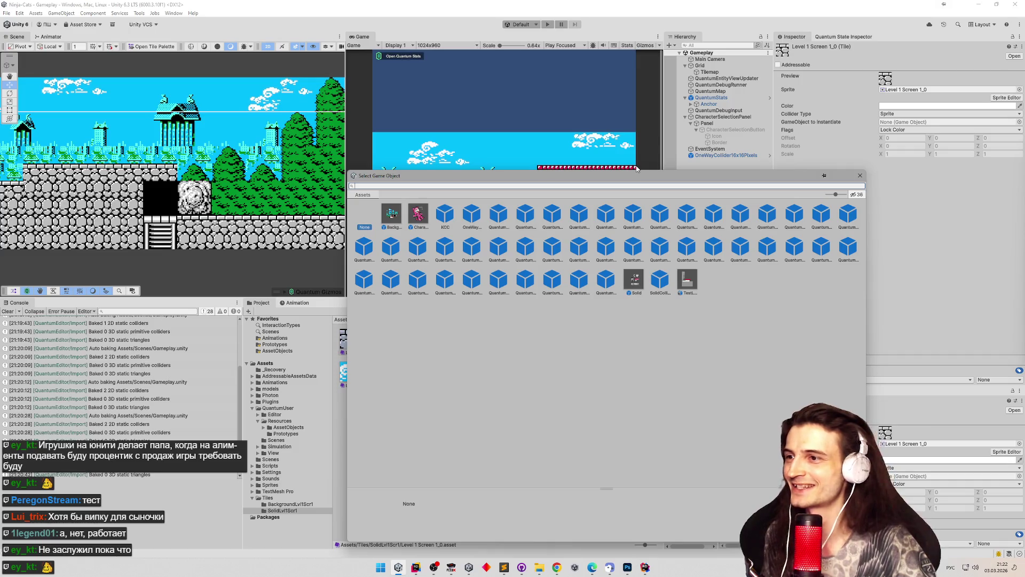
left_click_drag(601, 179, 610, 185)
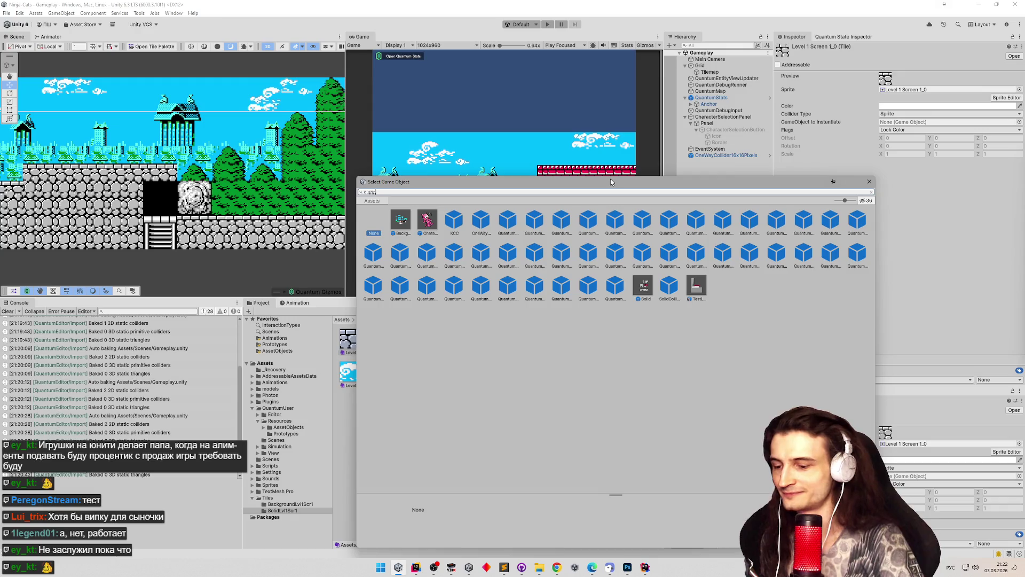
type("дшву")
key("alt+shift")
key("ctrl+a")
type("c")
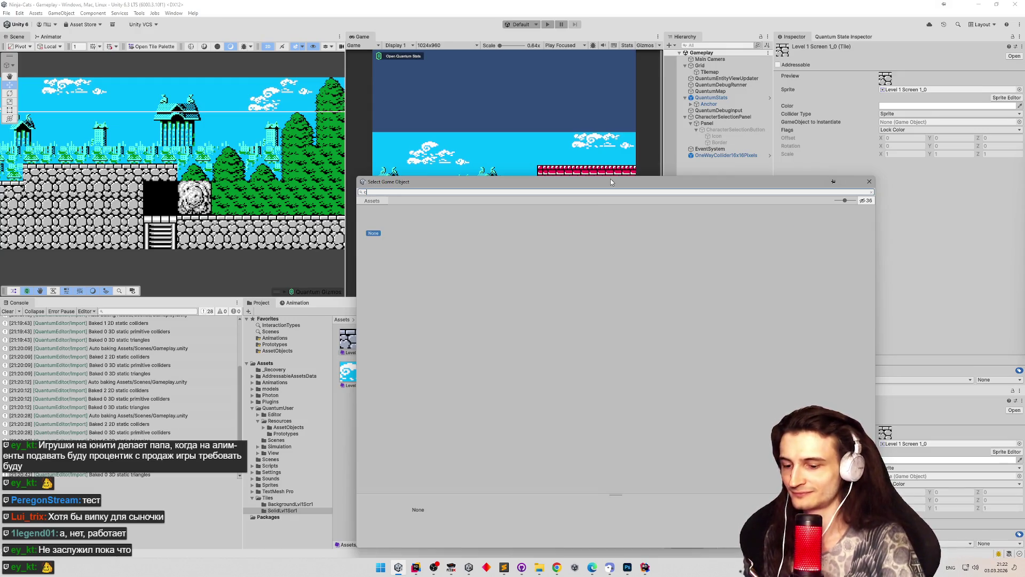
type("der")
double_click(431, 224)
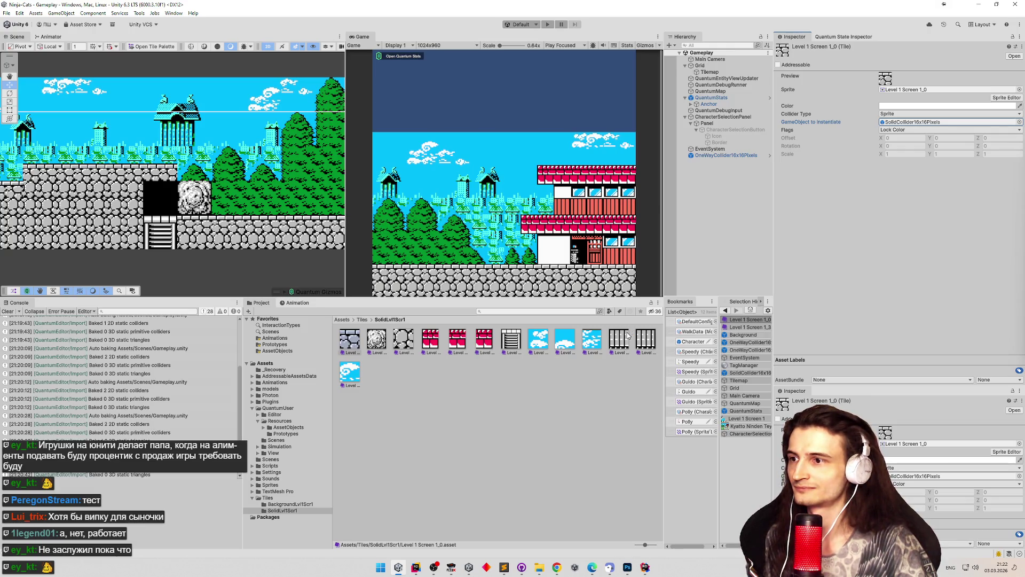
left_click(569, 342)
Go into the Tiles/BackgroundLvl1Scr1 folder in the Project window.
left_click(587, 339, "shift")
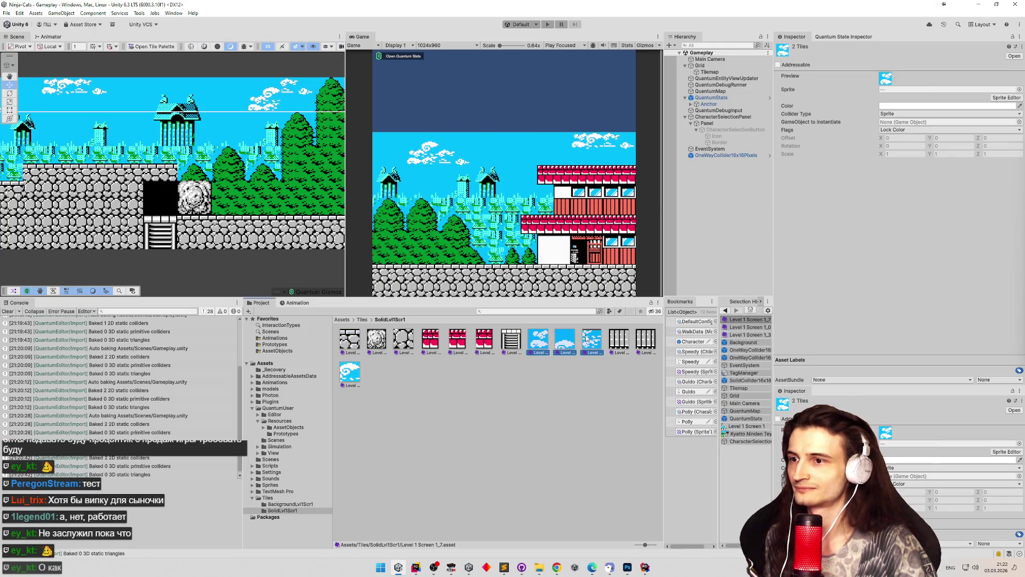
left_click(350, 372, "ctrl")
left_click(363, 320)
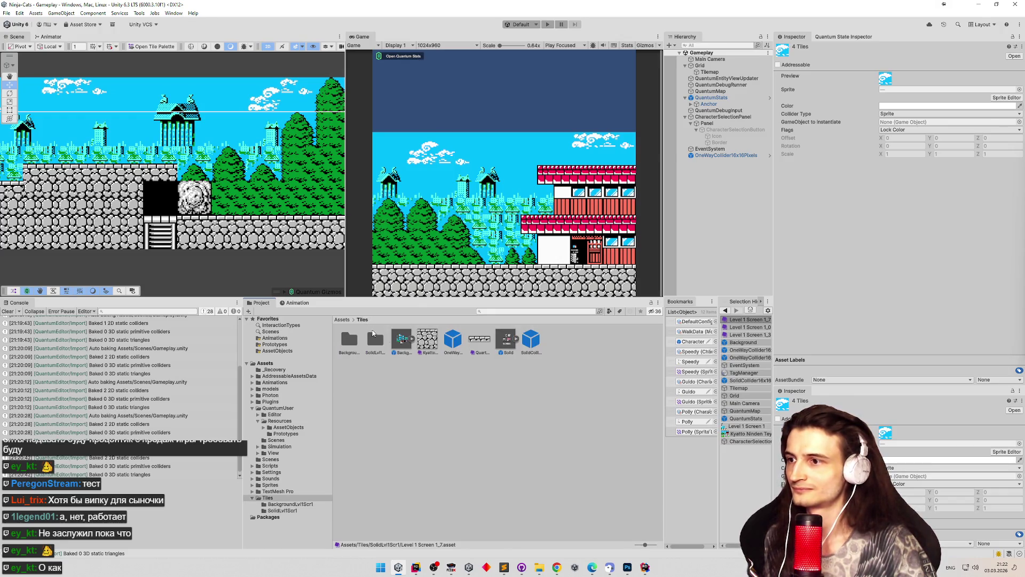
double_click(355, 341)
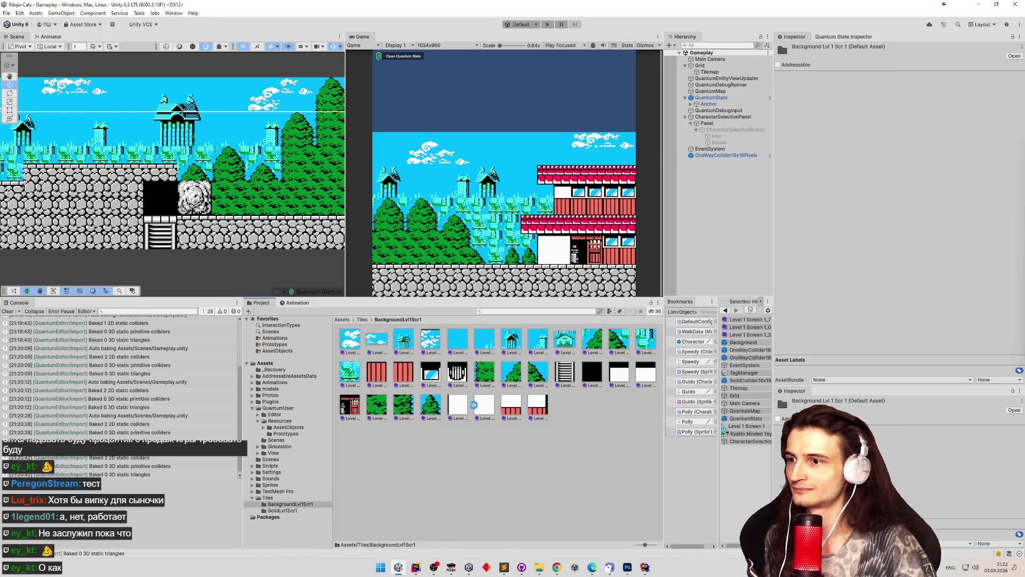
left_click(458, 438)
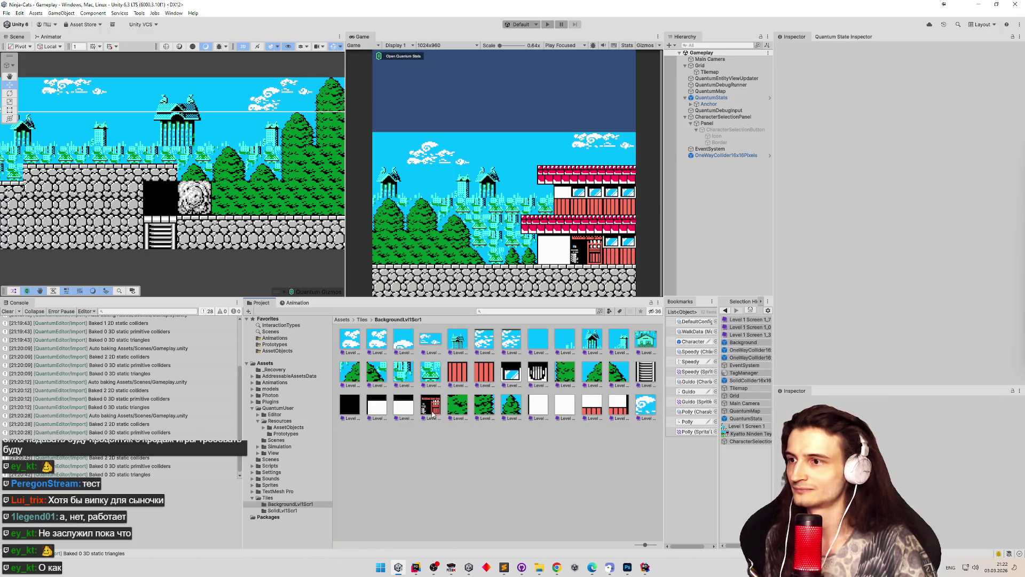
Delete the Level 1 Screen 1_7 and Level 1 Screen 1_11 1 cloud tiles.
left_click(376, 342)
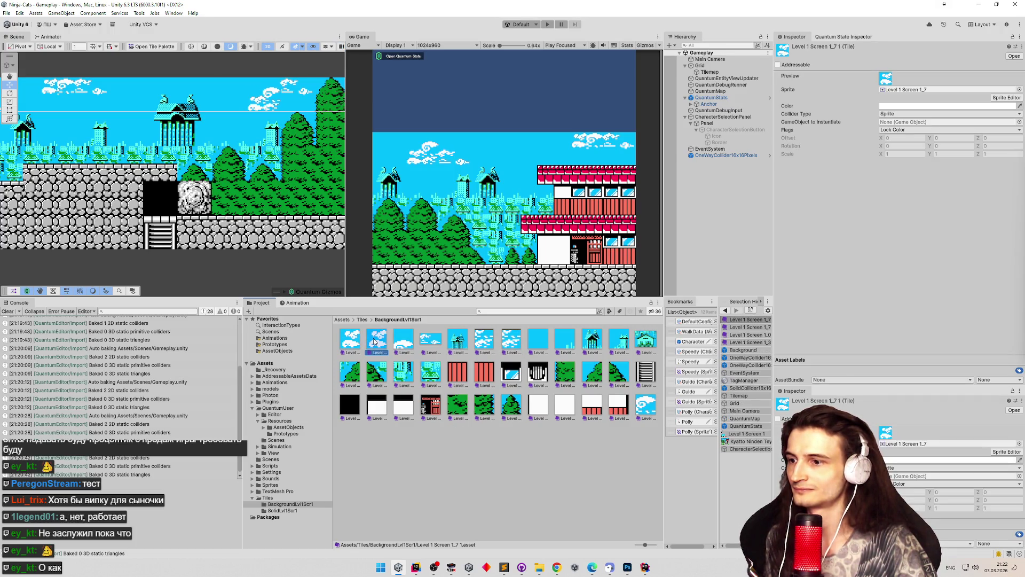
left_click(360, 342)
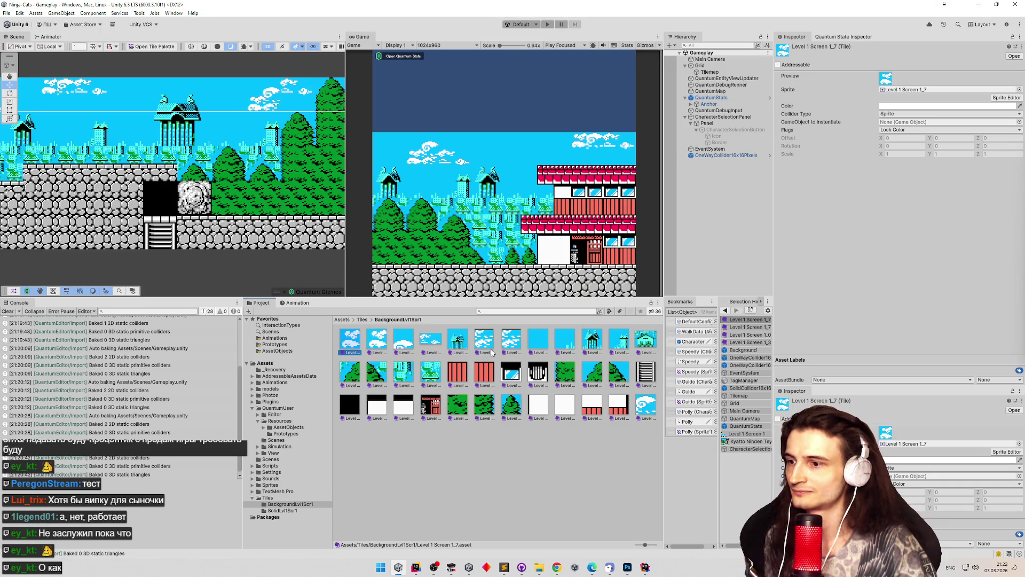
key("Delete")
key("Return")
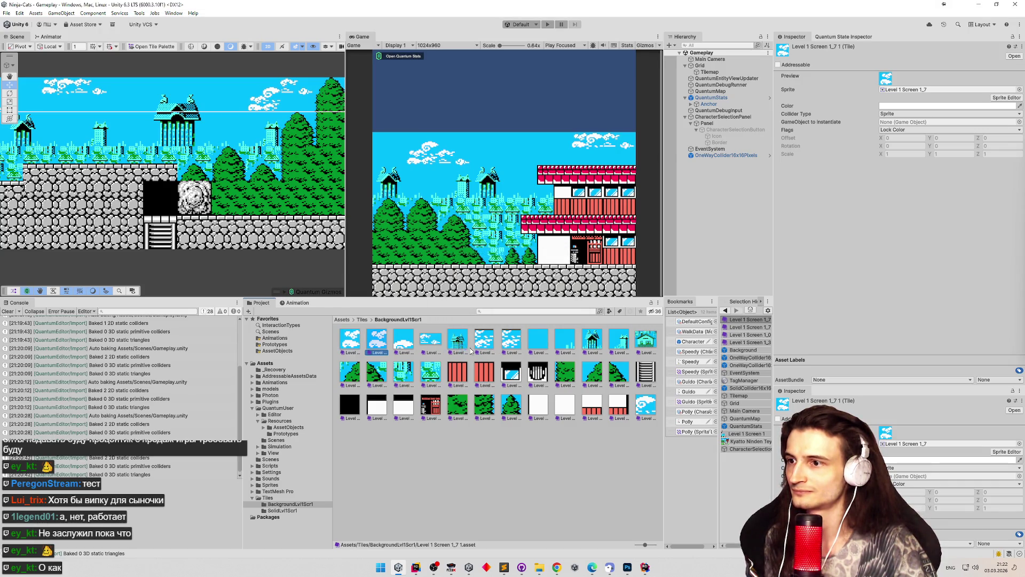
left_click(484, 342)
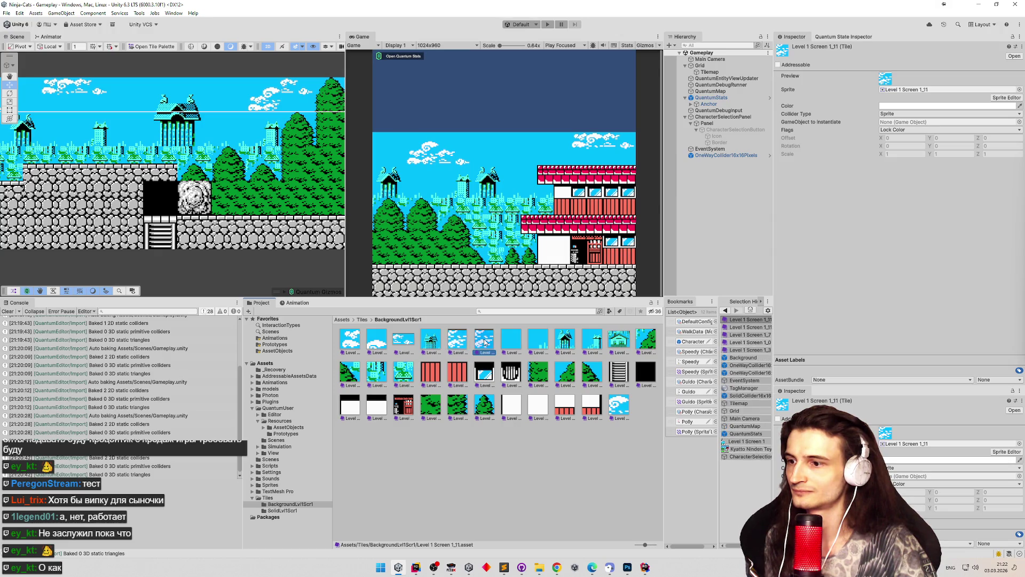
key("Delete")
key("Return")
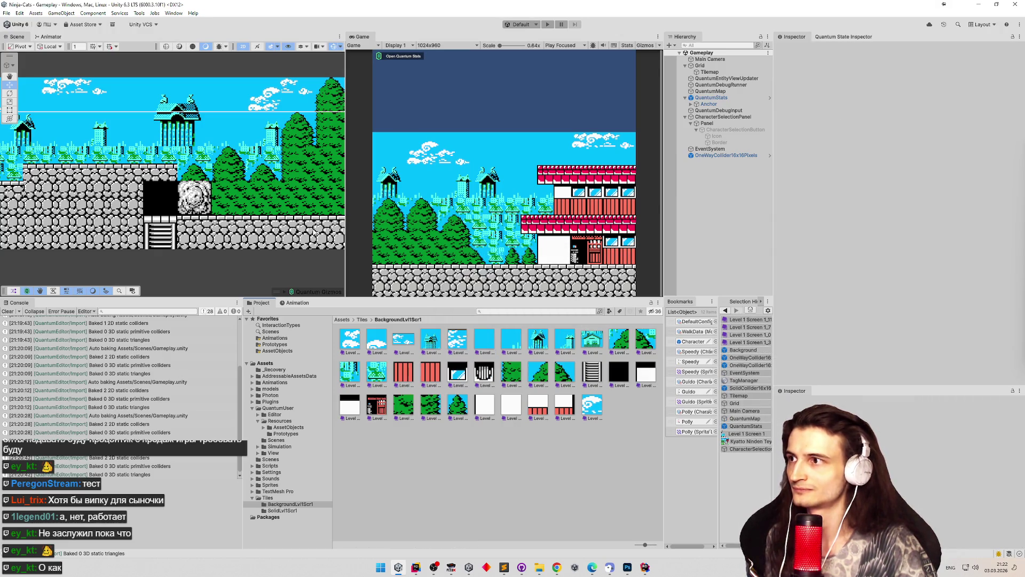
Zoom and pan the Scene view to check the full Level 1 layout.
scroll(69, 207, "down", 1)
scroll(68, 207, "down", 5)
left_click_drag(175, 158, 263, 158)
scroll(263, 158, "up", 3)
scroll(270, 153, "up", 3)
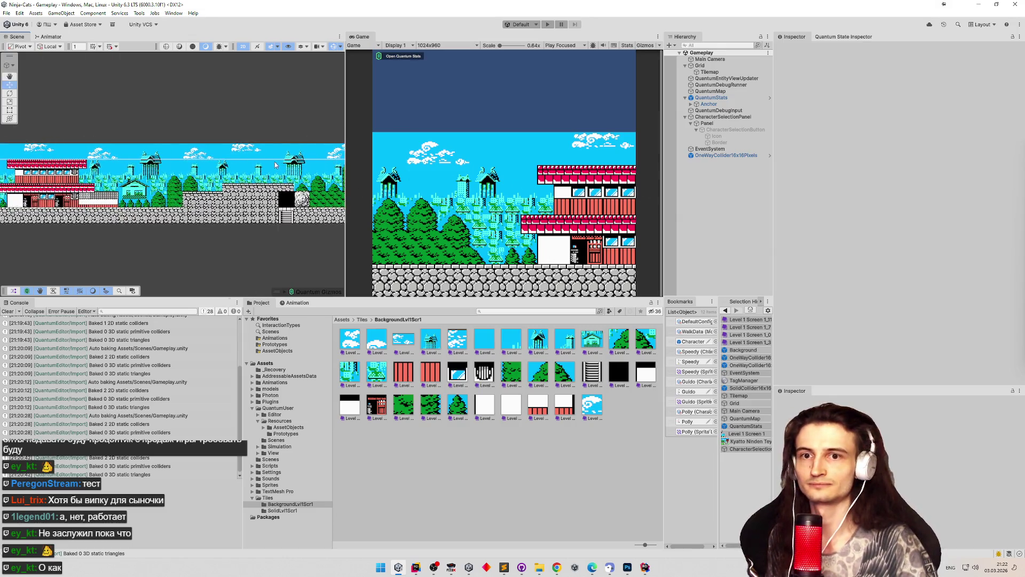
scroll(274, 150, "down", 2)
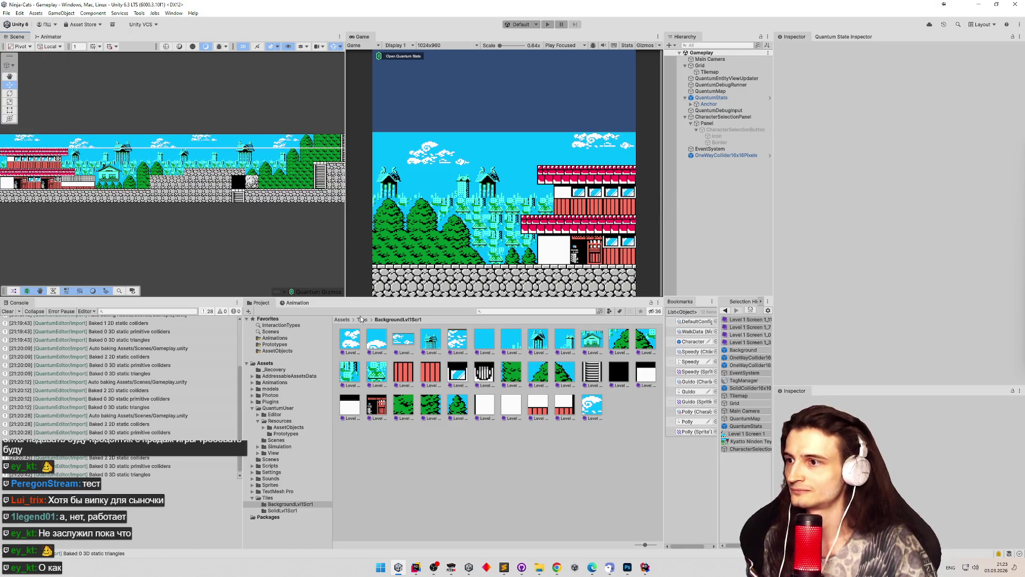
In Assets/Tiles, duplicate SolidCollider16x16Pixels and name the copy Solid32.
left_click(342, 319)
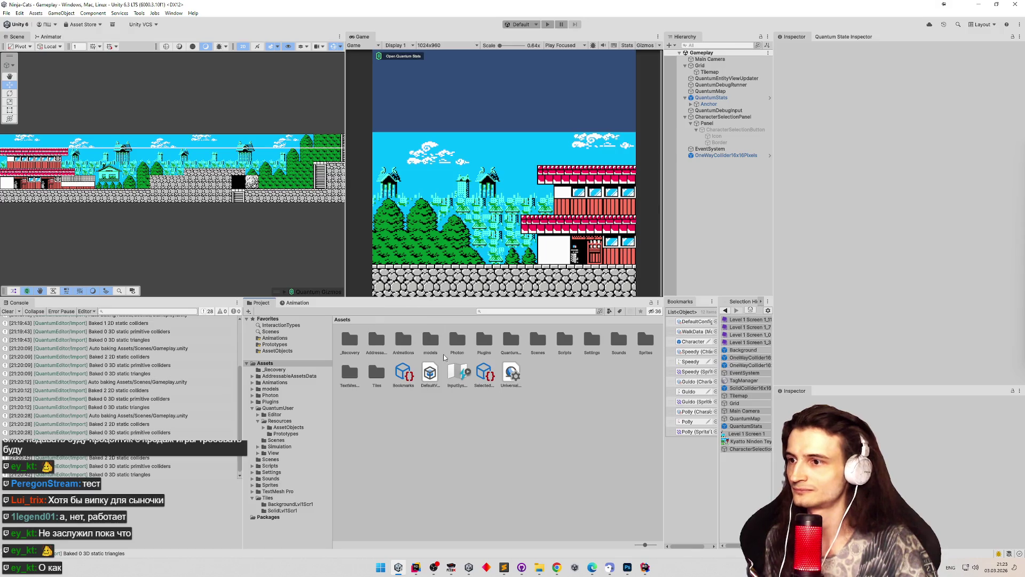
double_click(382, 373)
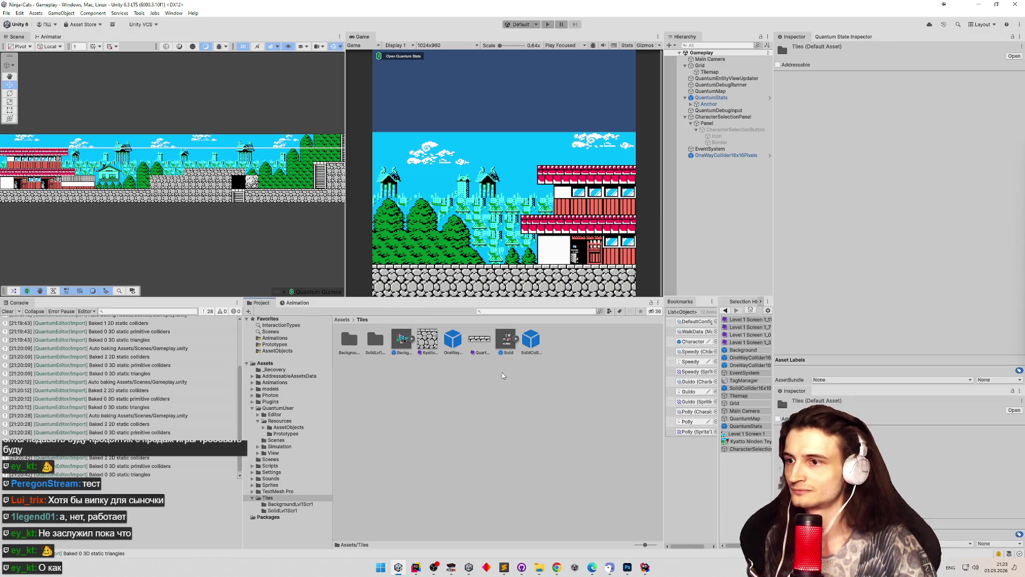
left_click(532, 344)
key("ctrl+d")
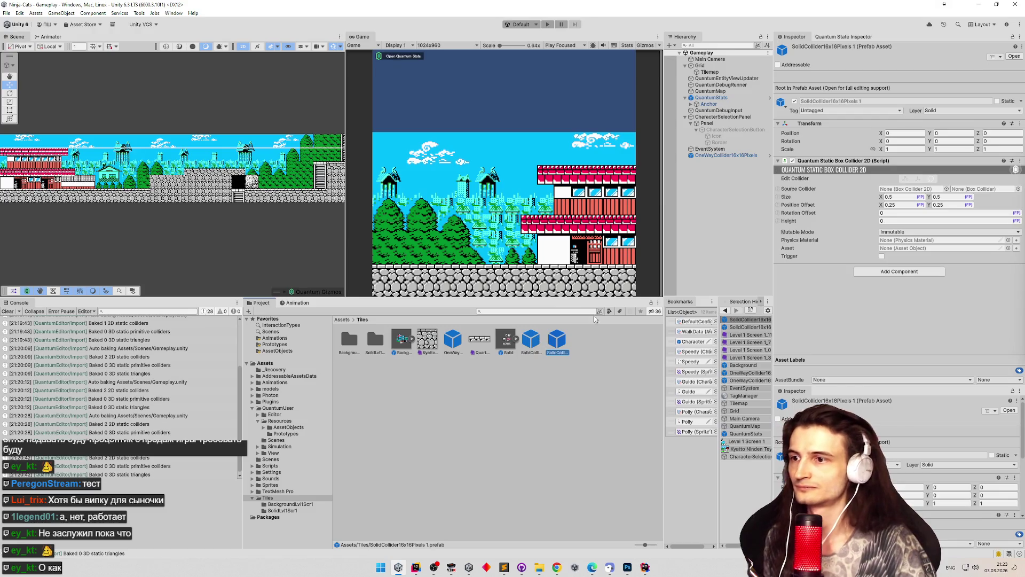
left_click(561, 352)
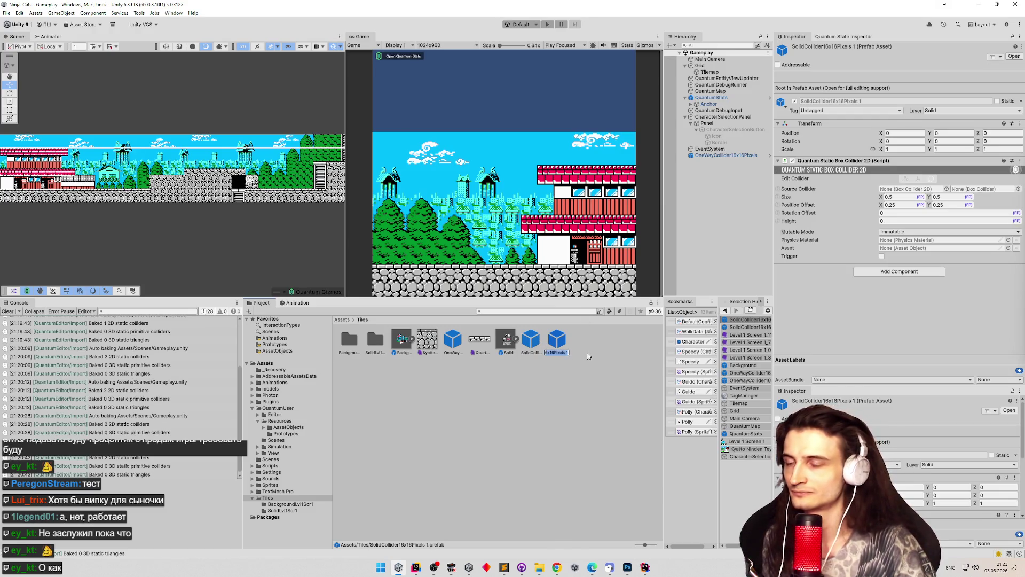
type("Solid32")
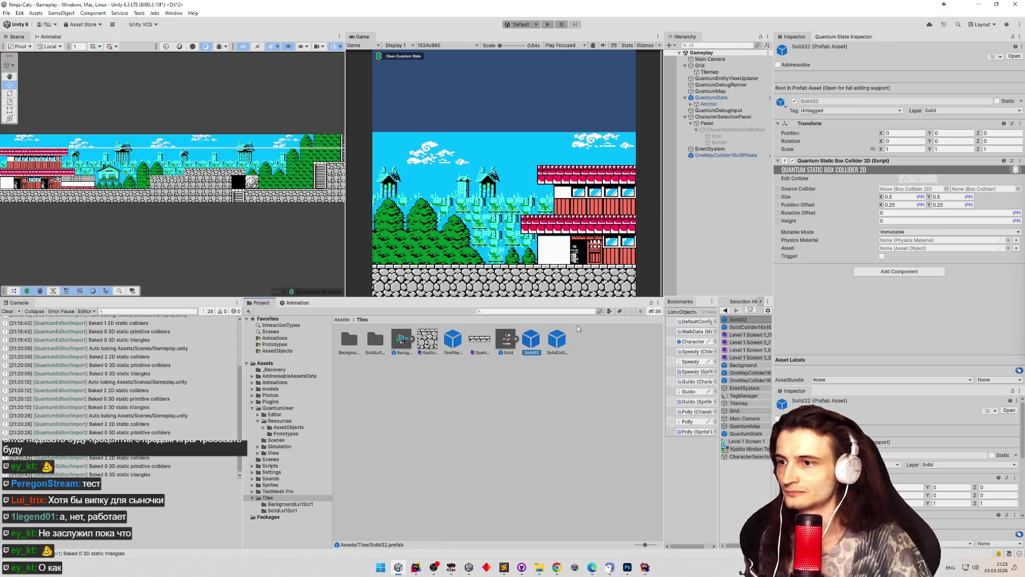
key("Return")
Rename the original solid collider to Solid16 and OneWayCollider16x16Pixels to OneWay2.
key("Right")
key("F2")
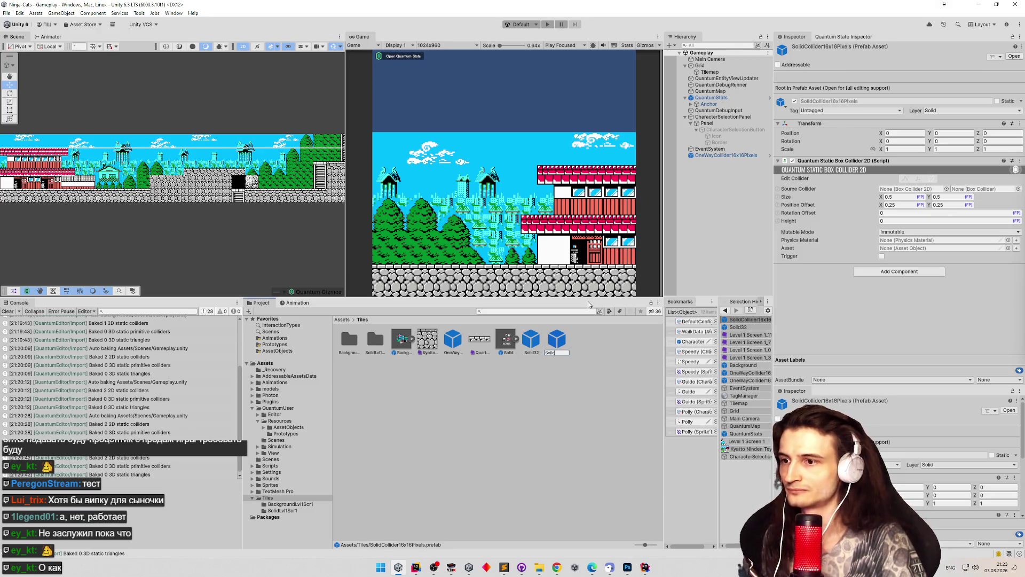
key("Return")
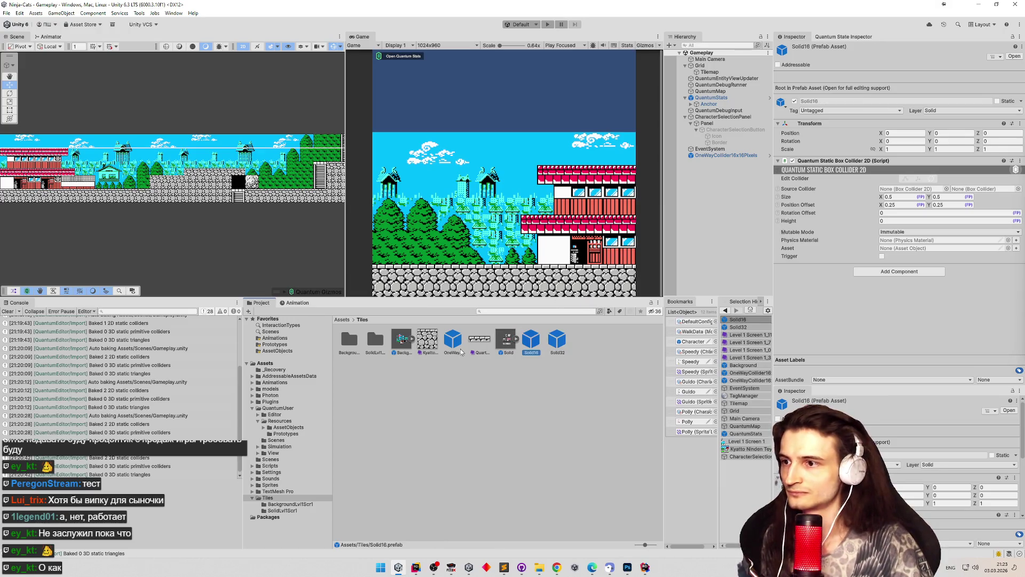
left_click(463, 351)
key("F2")
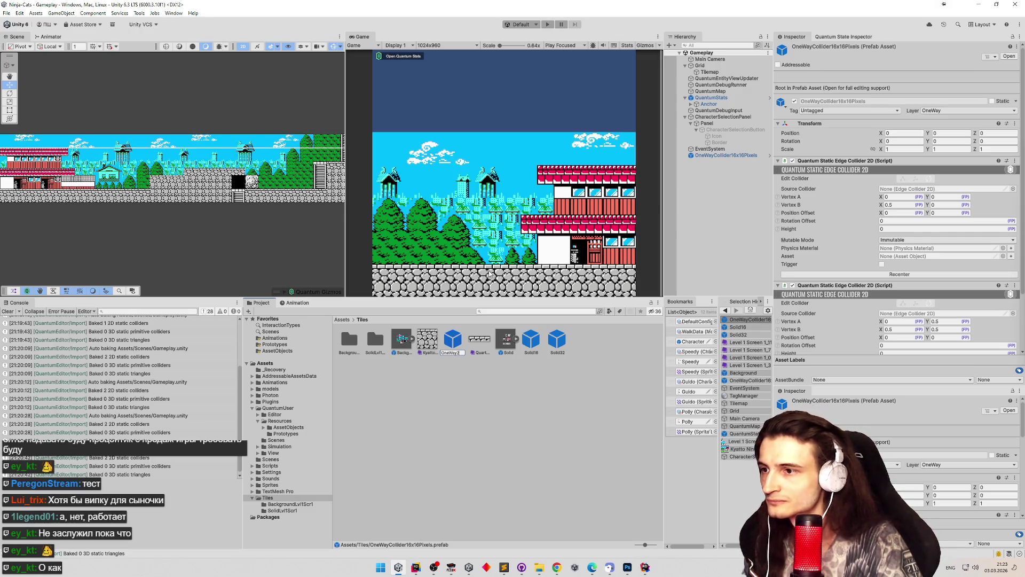
key("Return")
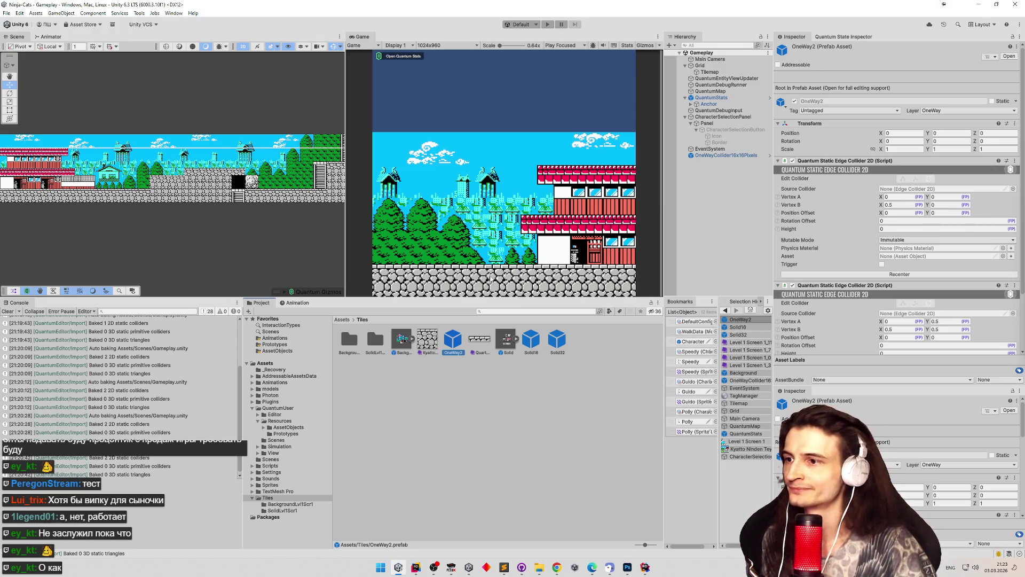
Delete the Kyatto and QuarterGround tile assets.
left_click(439, 342)
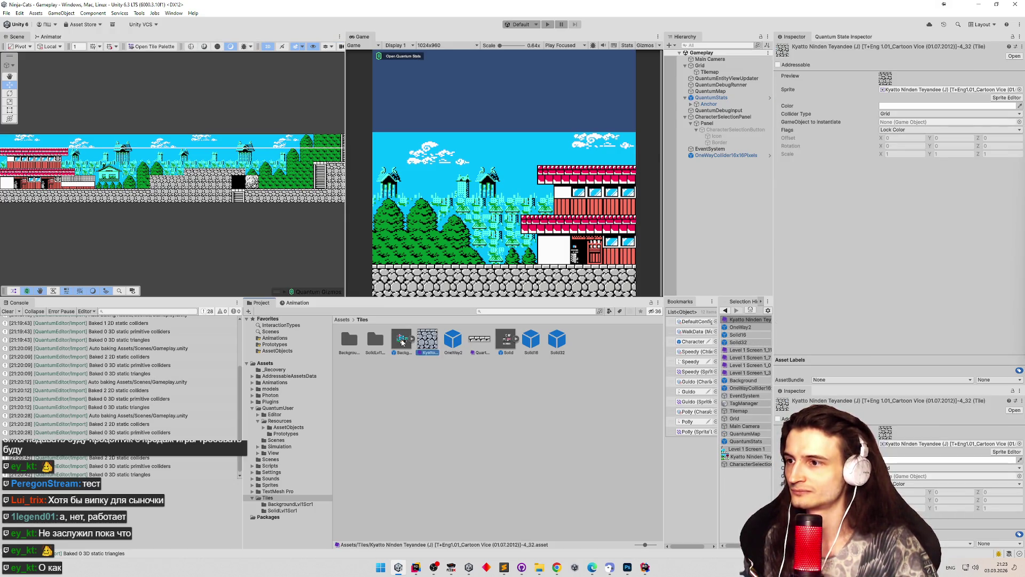
left_click(403, 341)
left_click(430, 345)
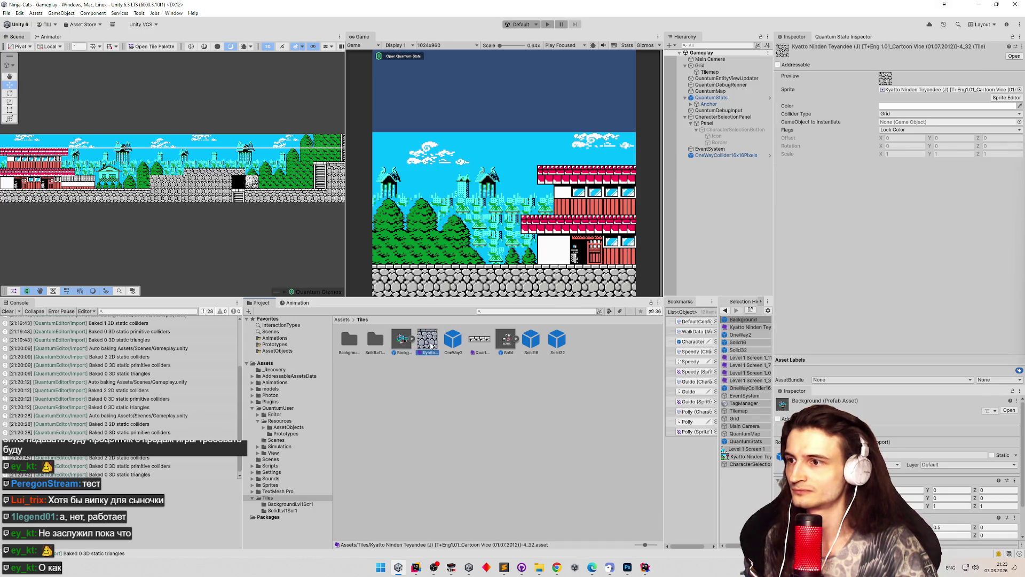
key("Delete")
key("Return")
left_click(453, 341)
key("Delete")
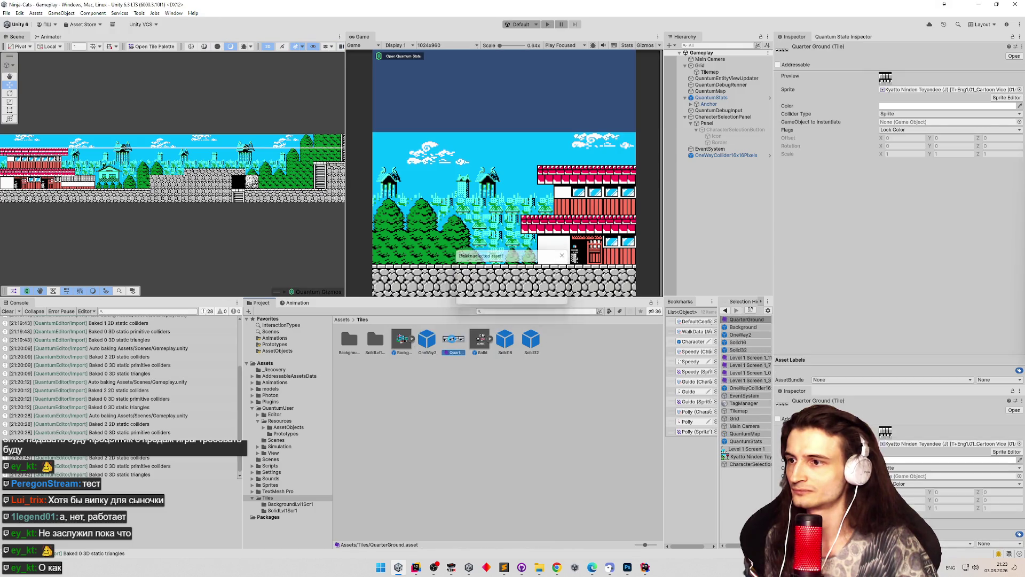
key("Return")
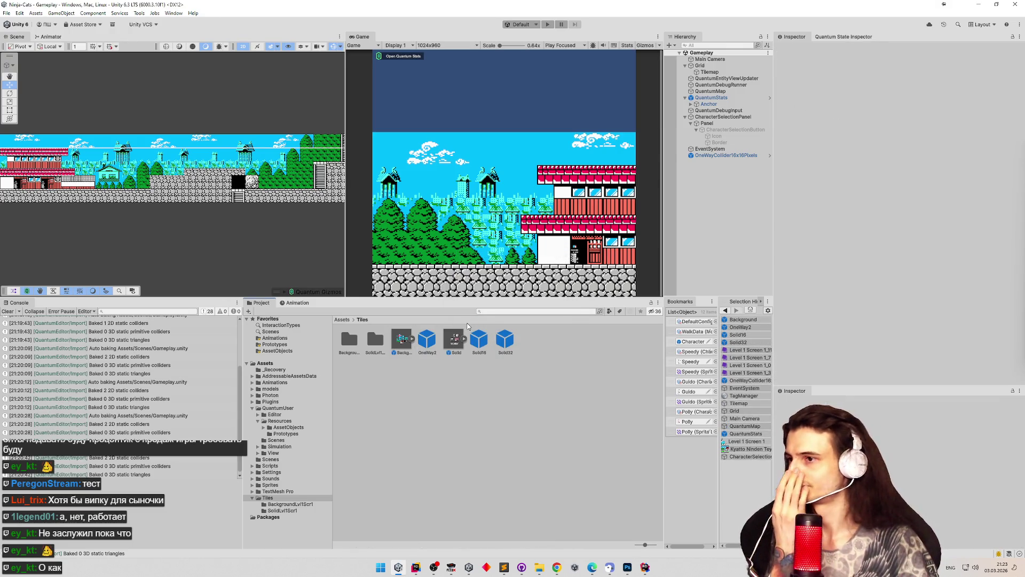
In SolidLvl1Scr1, make the Level 1 Screen 1_1 tile instantiate Solid32.
double_click(375, 341)
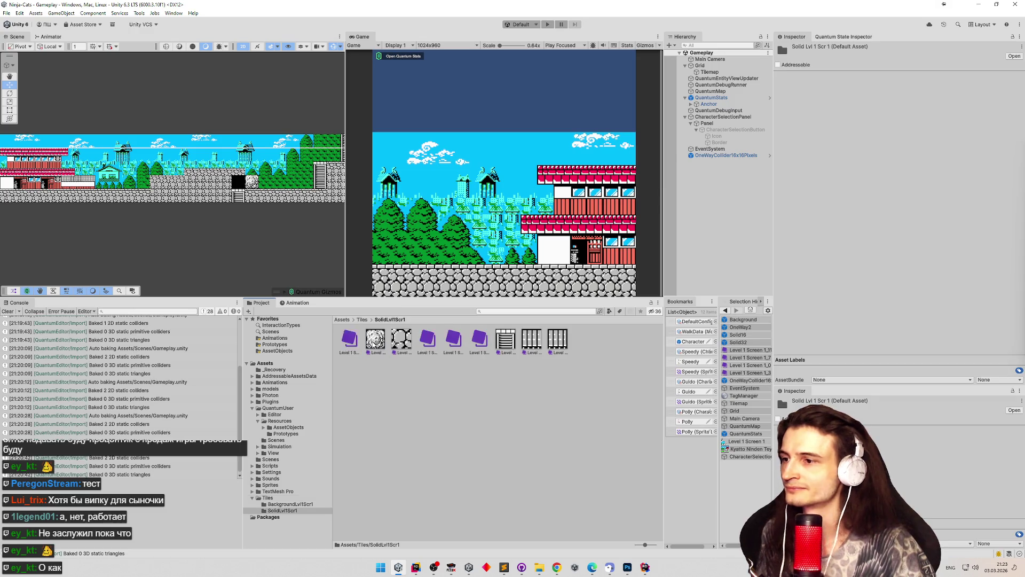
left_click(376, 339)
left_click(1020, 122)
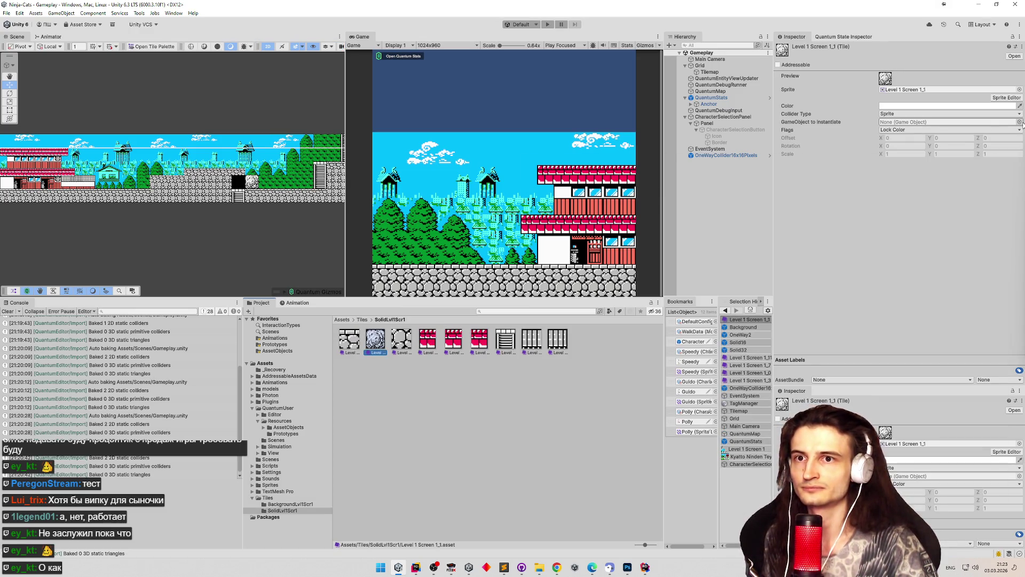
type("32")
double_click(550, 187)
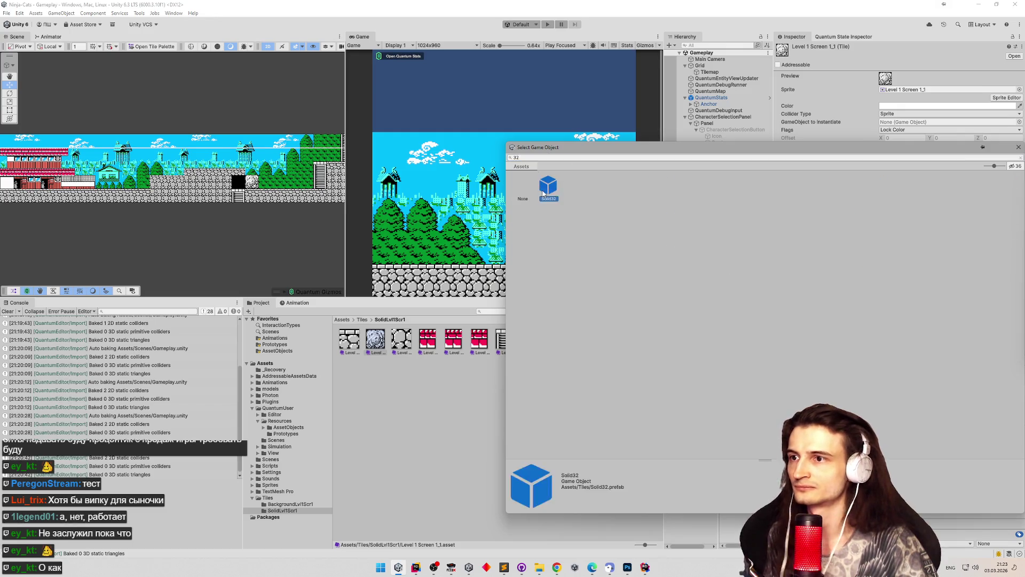
Review the settings of the following tiles up to 1_6, then return to the Tiles folder.
left_click(434, 339)
left_click(454, 341)
left_click(479, 340)
left_click(505, 340)
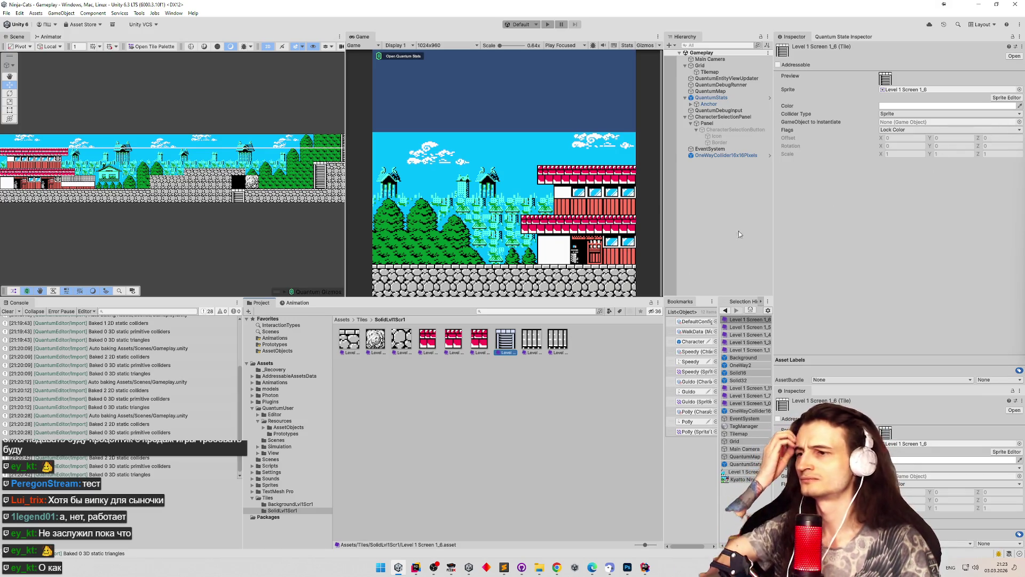
left_click(362, 320)
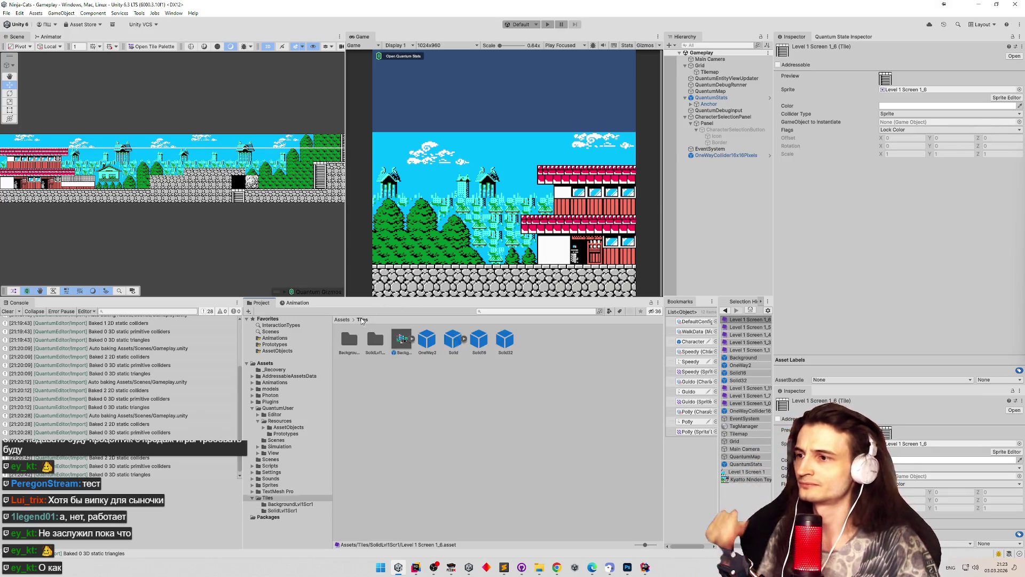
Duplicate OneWay2 as OneWay and remove its first Quantum Static Edge Collider 2D.
left_click(441, 345)
key("ctrl+d")
key("F2")
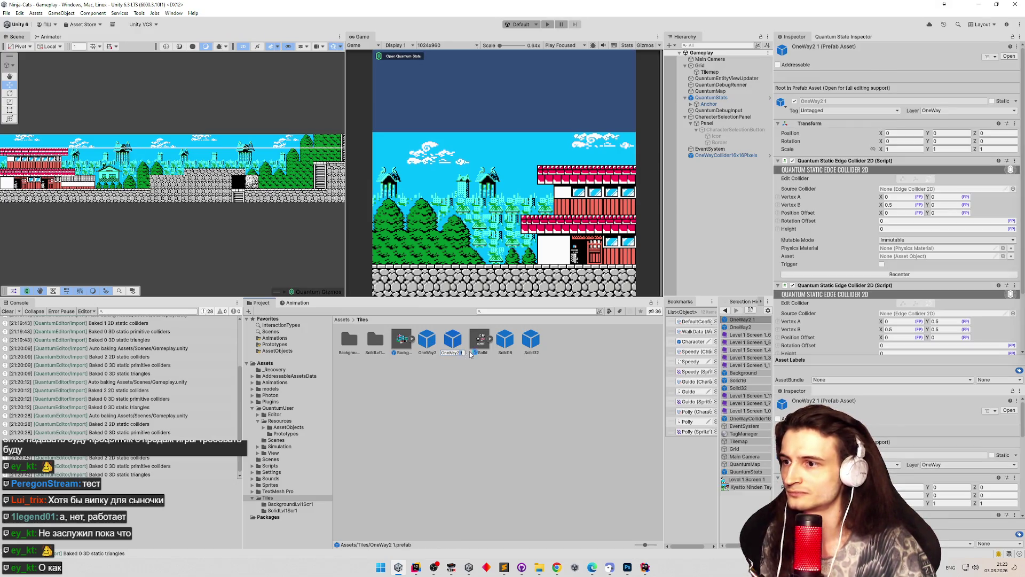
key("Return")
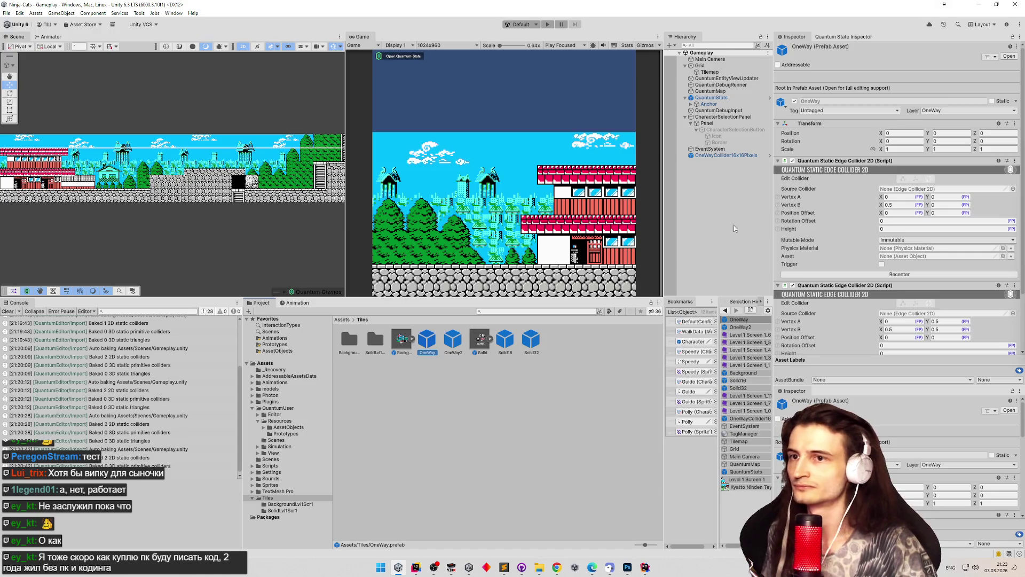
scroll(876, 164, "down", 2)
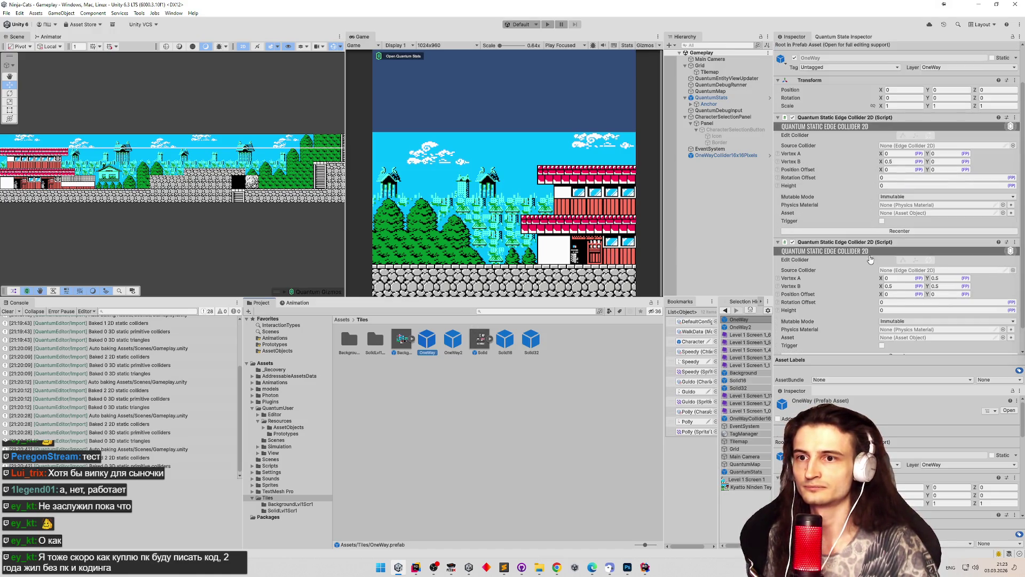
right_click(865, 117)
left_click(890, 132)
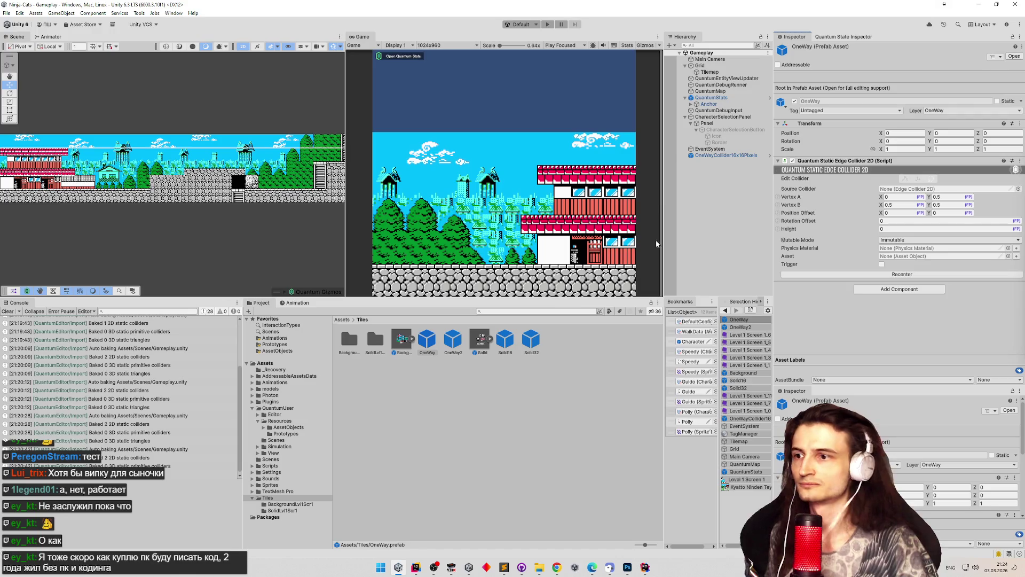
Select the Level 1 Screen 1_6 tile in SolidLvl1Scr1 to choose its instantiated object.
left_click(435, 361)
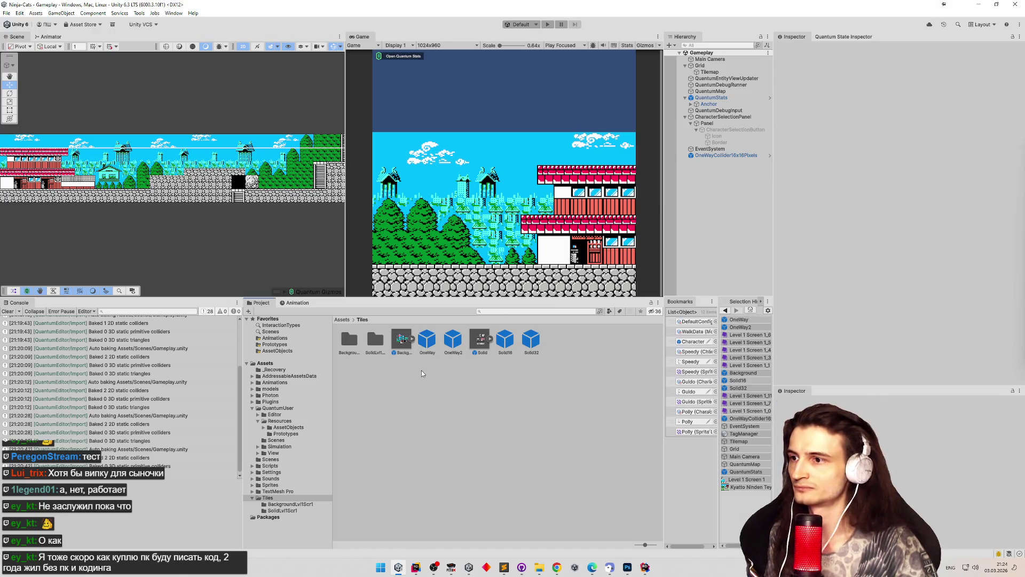
double_click(375, 341)
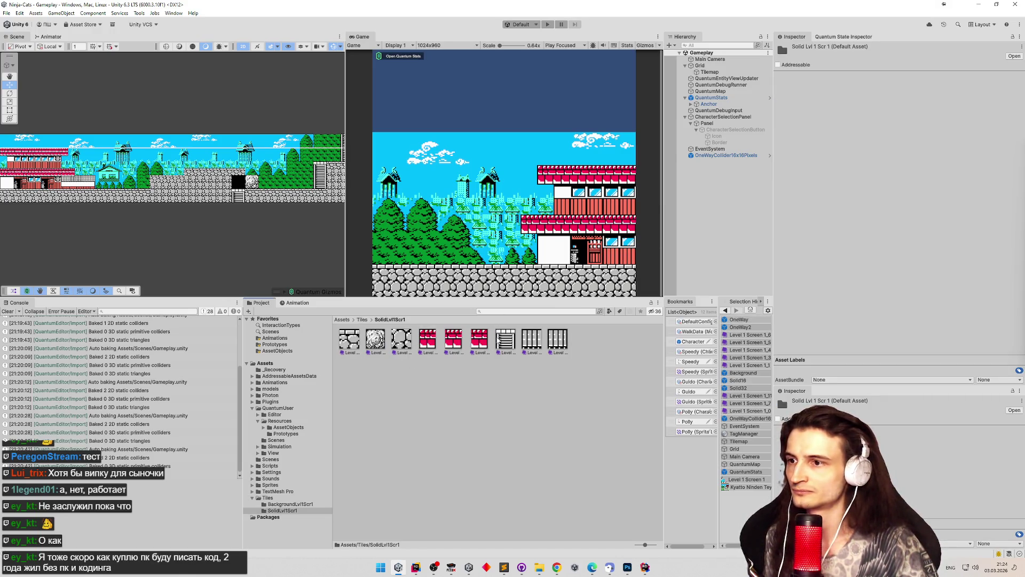
left_click(505, 339)
left_click(1019, 122)
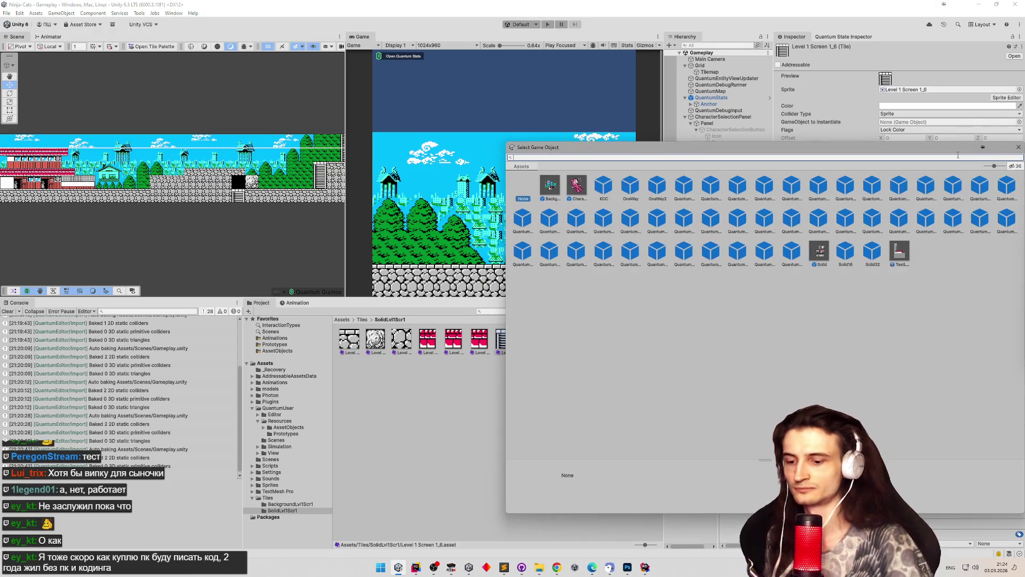
Try Solid on tile 1_6, undo it after infinite-loop errors, and clear the console.
double_click(545, 184)
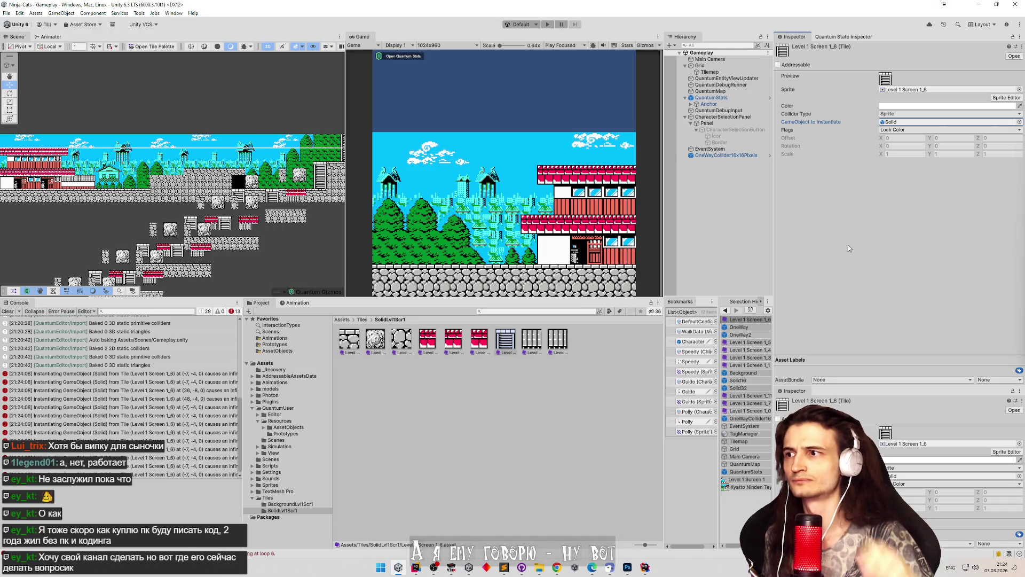
key("Delete")
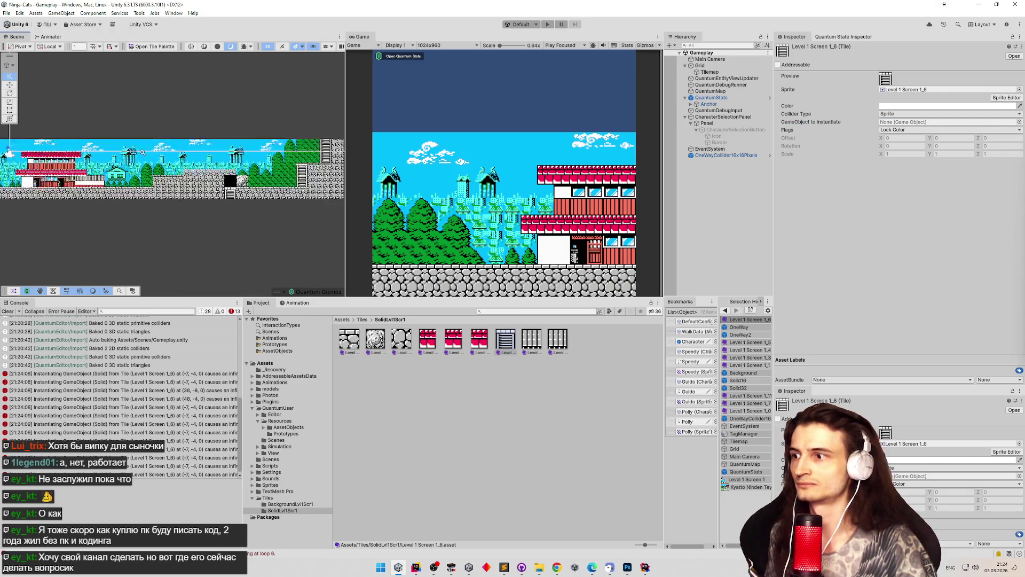
left_click(8, 311)
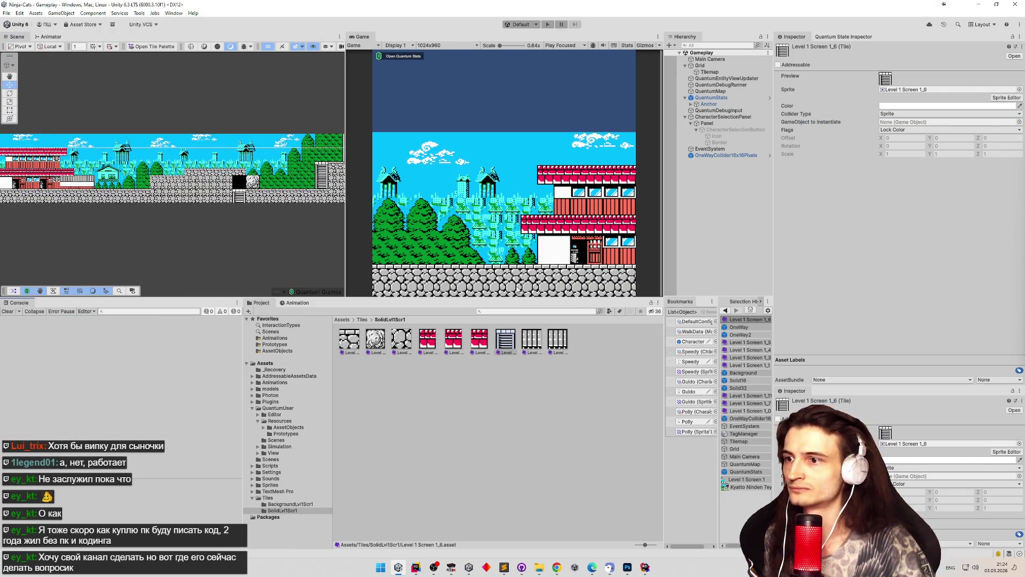
left_click(1020, 122)
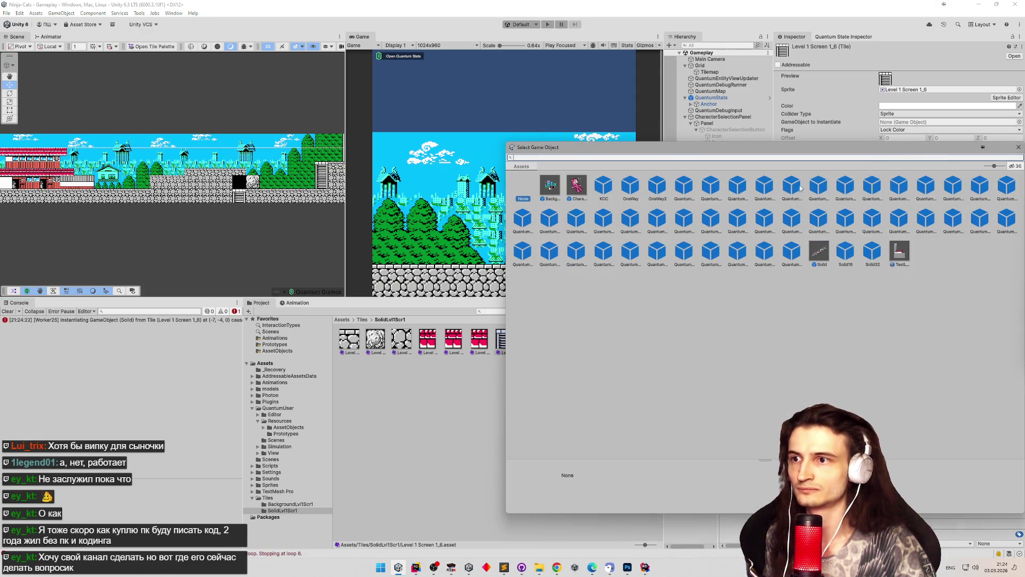
key("Escape")
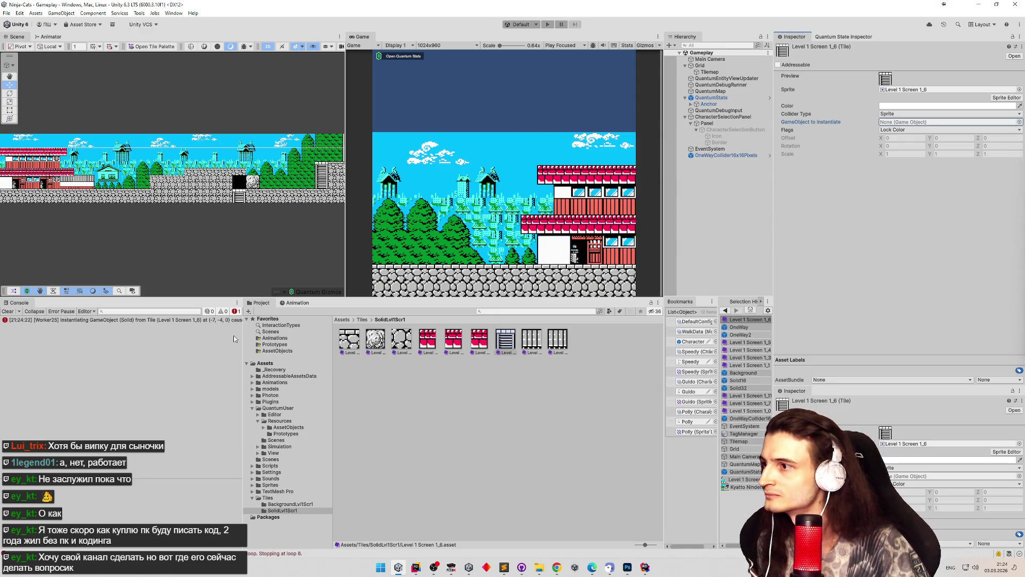
mouse_move(245, 334)
left_mouse_down()
mouse_move(379, 336)
mouse_move(310, 336)
left_mouse_up()
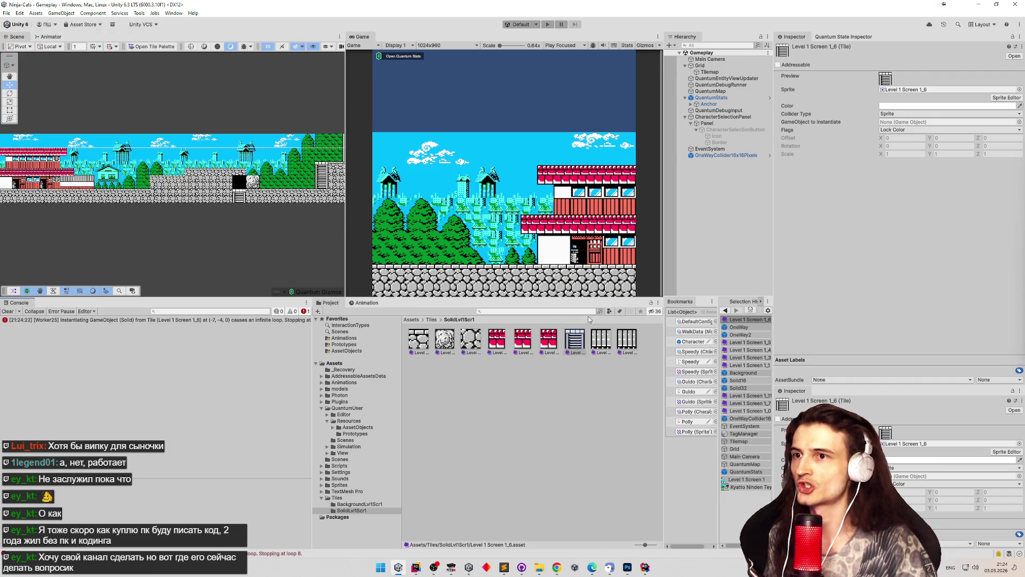
mouse_move(320, 258)
left_mouse_down()
mouse_move(230, 259)
mouse_move(330, 264)
left_mouse_up()
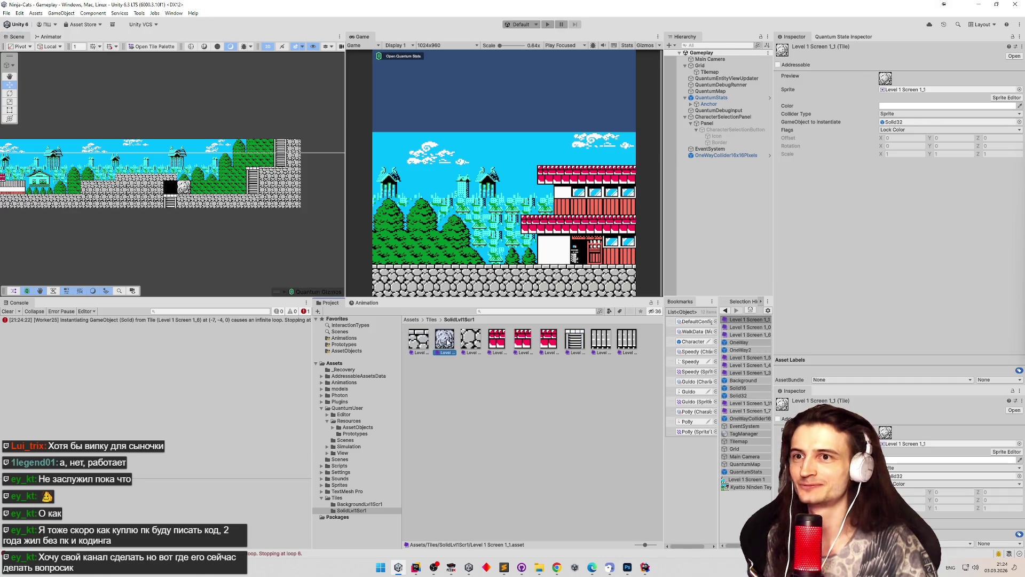
Inspect tiles 1_2 through 1_34 and select tiles 1_33 and 1_34 together.
left_click(445, 344)
left_click(471, 342)
left_click(496, 342)
left_click(523, 341)
left_click(550, 343)
left_click(575, 341)
left_click(598, 342)
left_click(622, 342)
left_click(608, 344)
left_click(622, 342, "ctrl")
left_click(1019, 122)
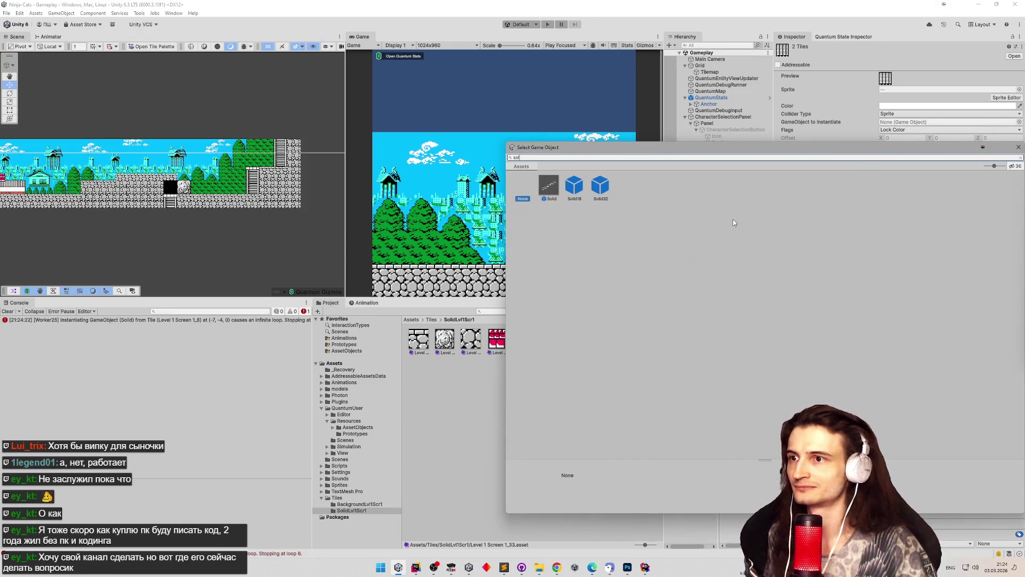
left_click(1019, 147)
Search the Project for 'solid' and open the Solid prefab in Prefab Mode.
left_click(513, 312)
type("id")
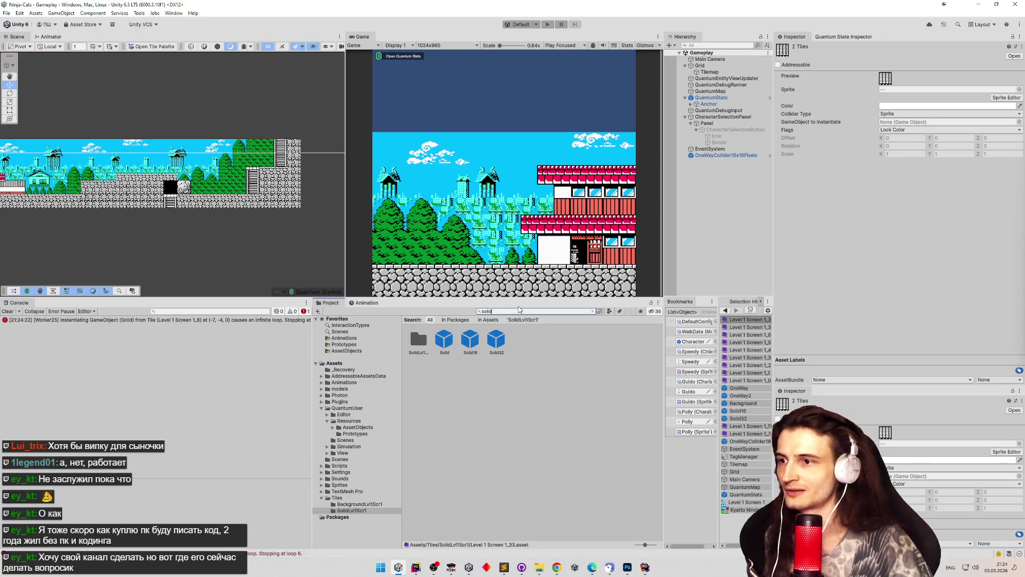
left_click(447, 342)
double_click(447, 346)
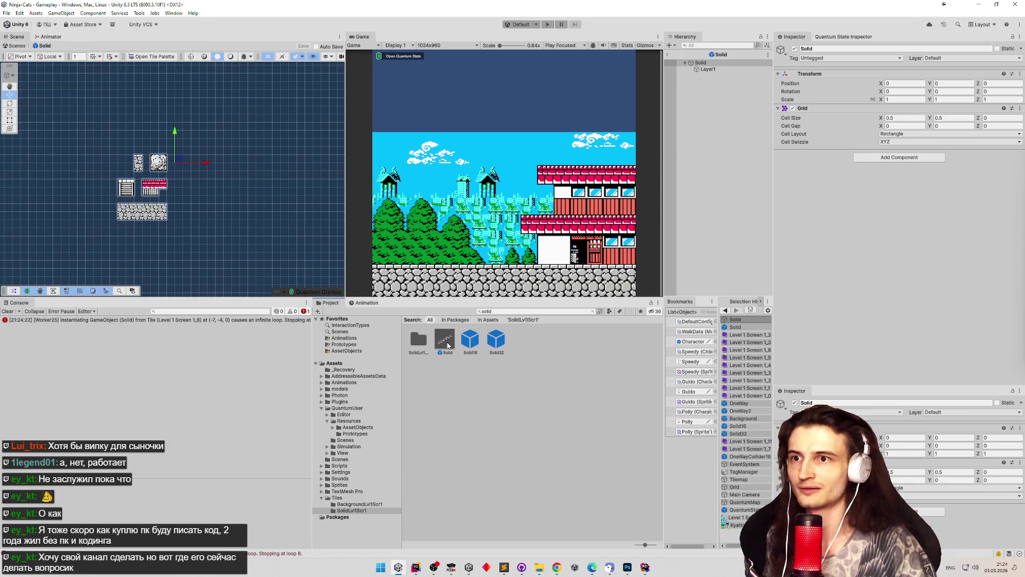
left_click(452, 353)
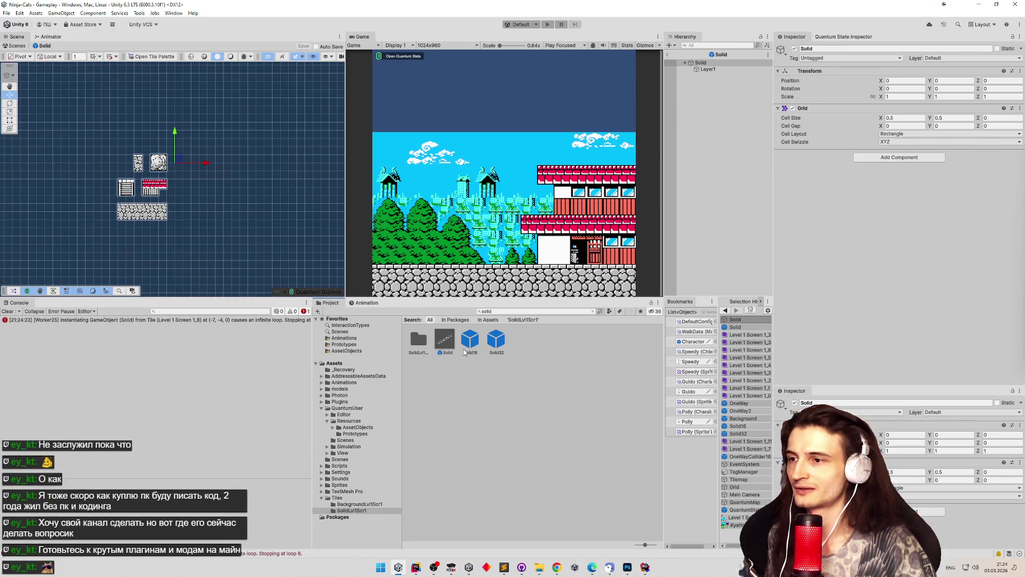
left_click(464, 358)
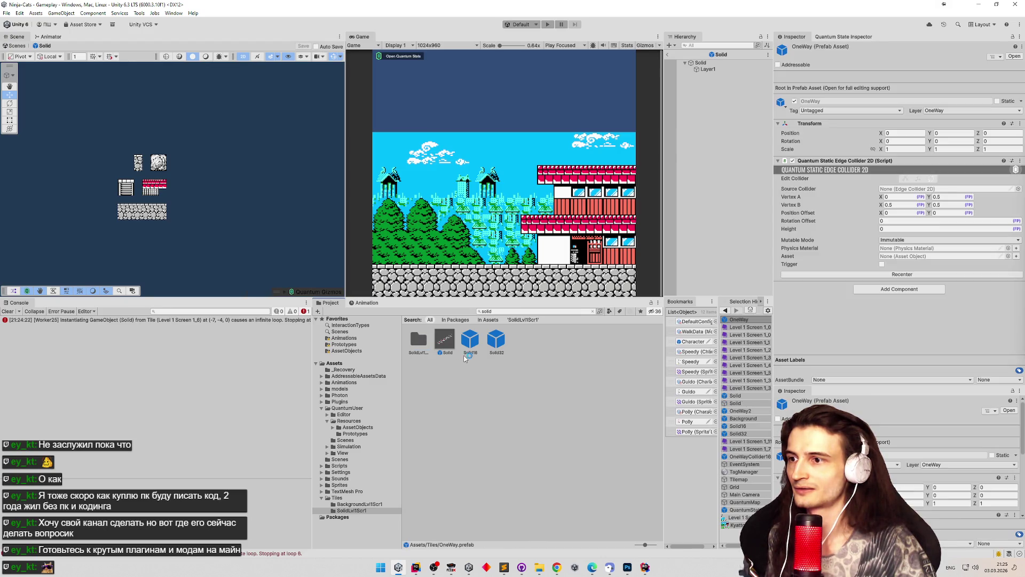
Clear the search, view the full Tiles folder, and exit Prefab Mode to the Gameplay scene.
left_click(592, 312)
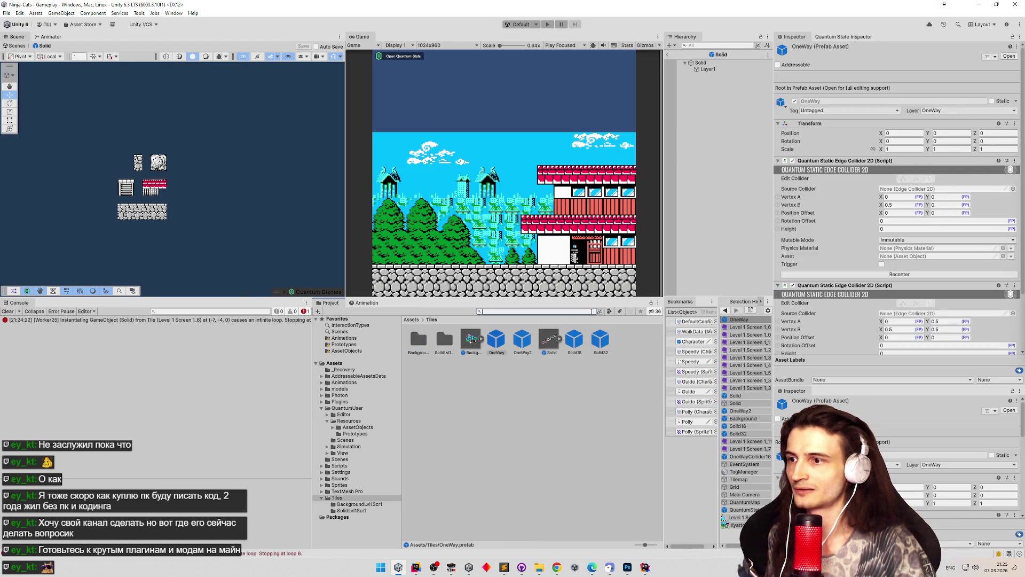
left_click(529, 373)
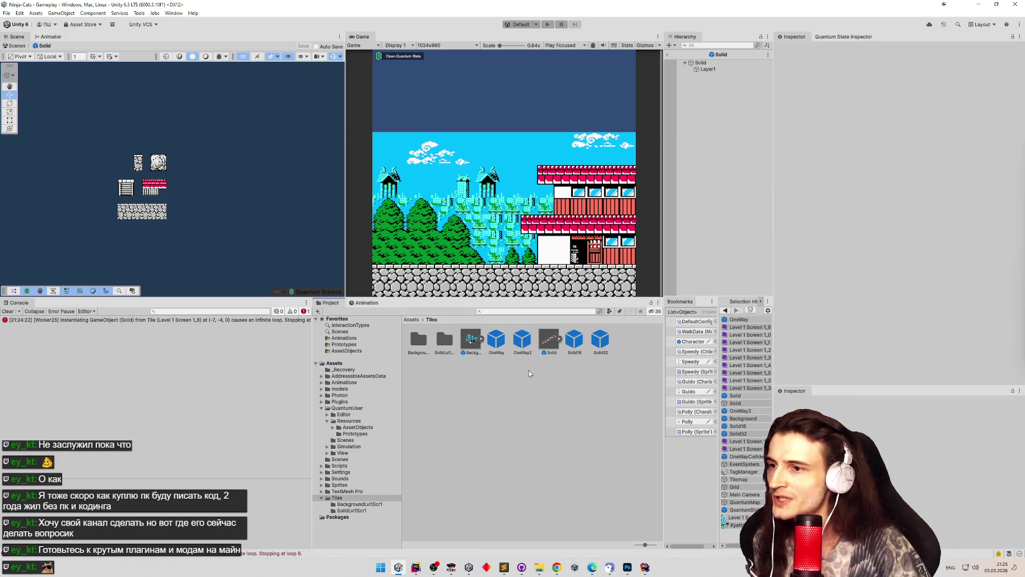
left_click(549, 342)
left_click(471, 342)
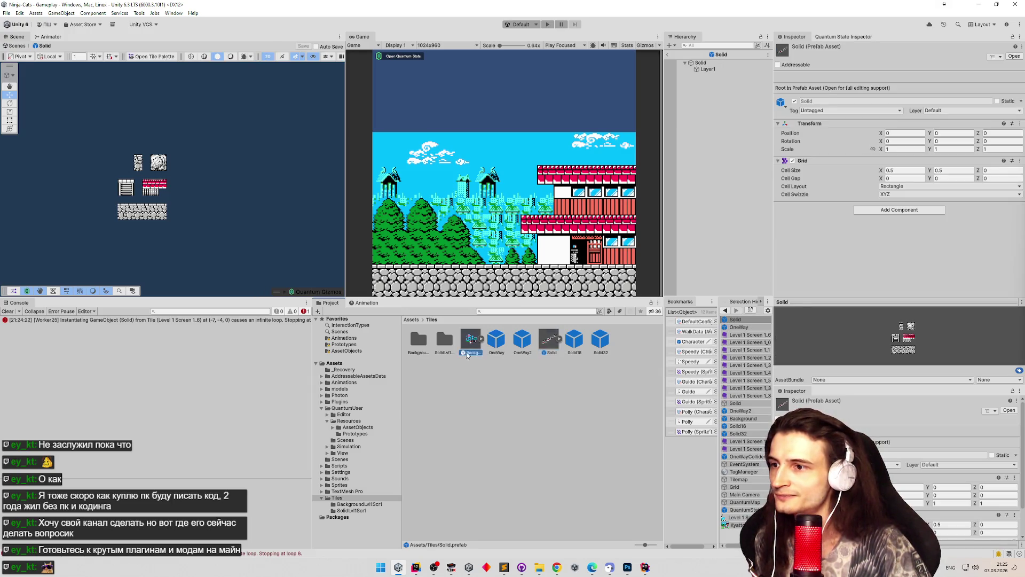
left_click(554, 355)
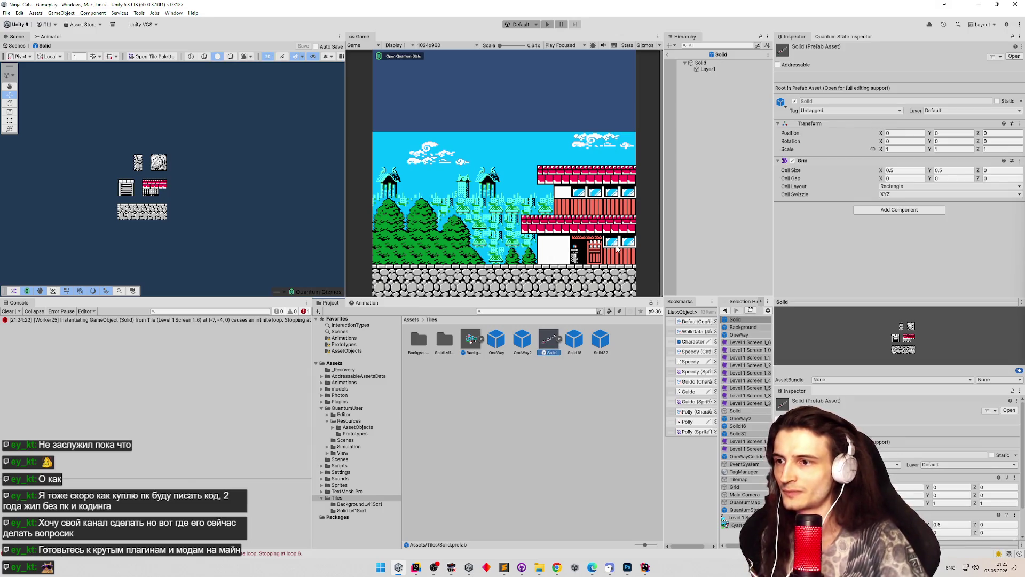
key("Return")
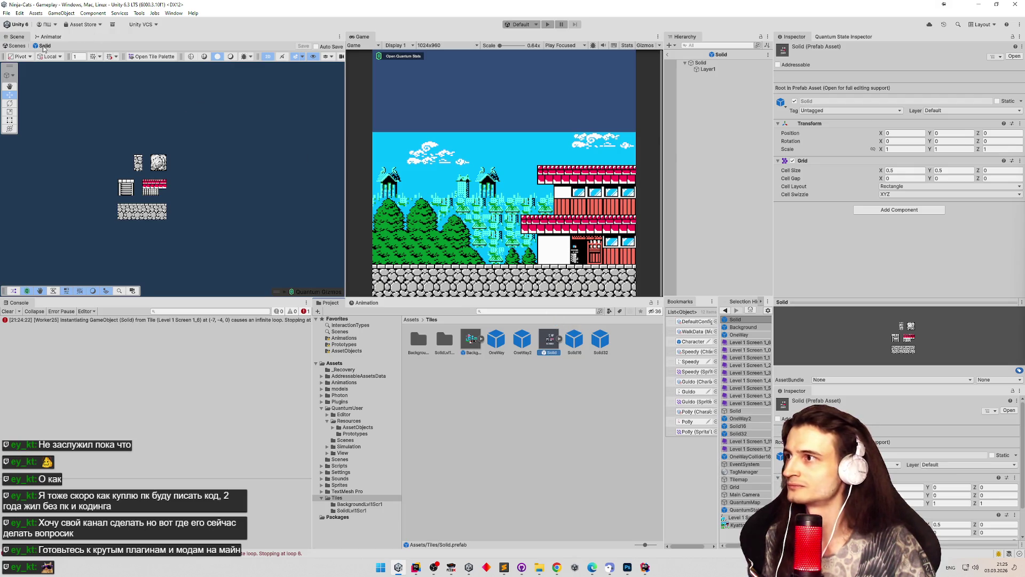
left_click_drag(667, 56, 668, 57)
left_click(668, 57)
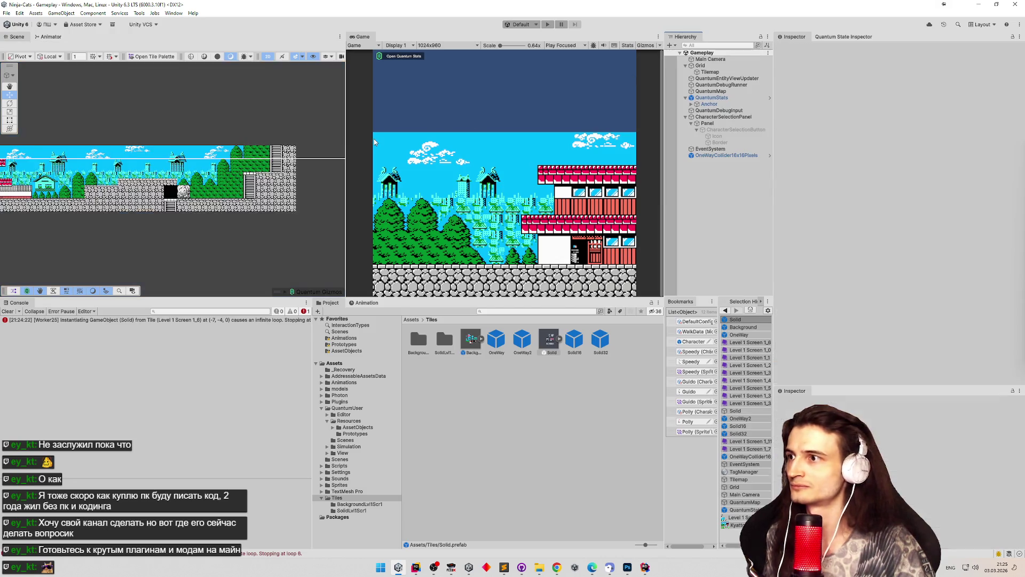
Rename the Solid prefab to LayerSolid.
left_click_drag(241, 154, 168, 136)
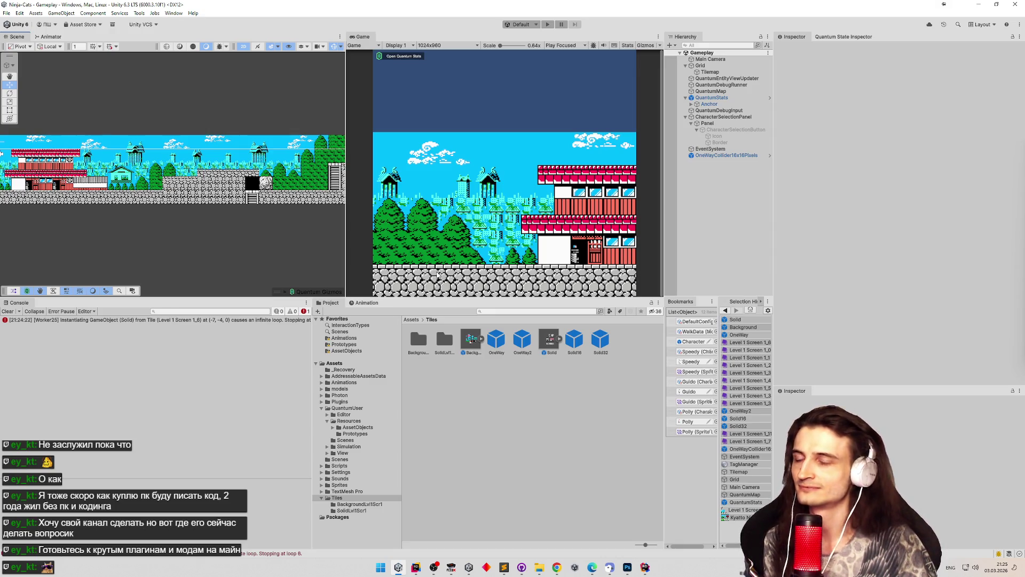
left_click(547, 344)
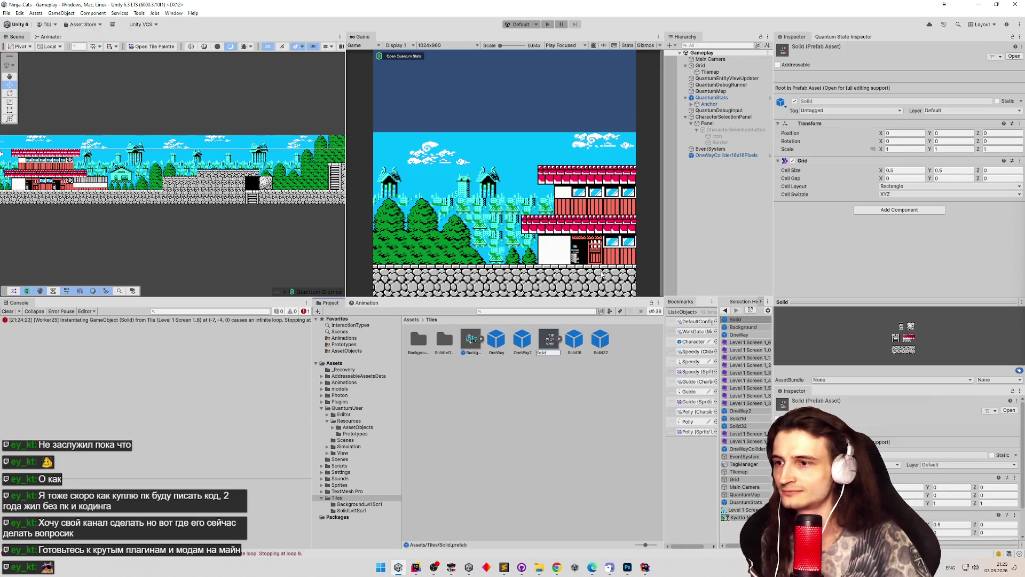
key("Home")
type("Layer")
key("Return")
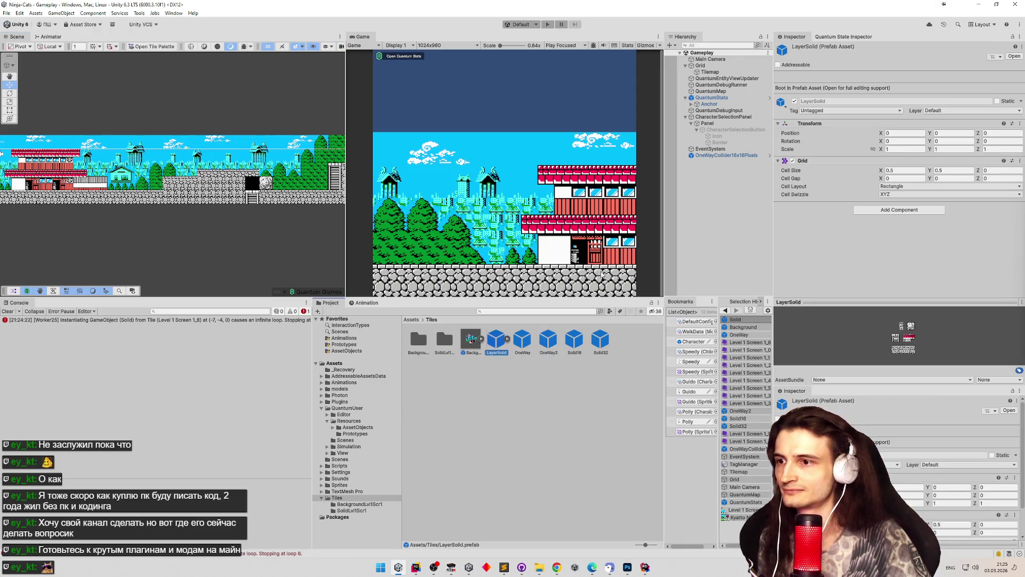
Rename the Background prefab to LayerBackground.
left_click(471, 339)
key("F2")
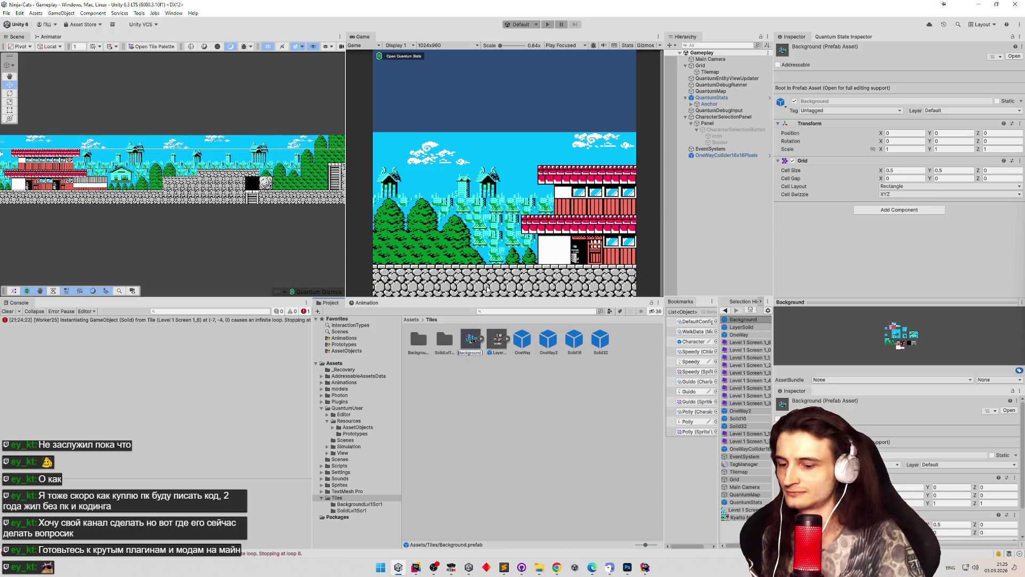
key("Home")
type("Layer")
key("Return")
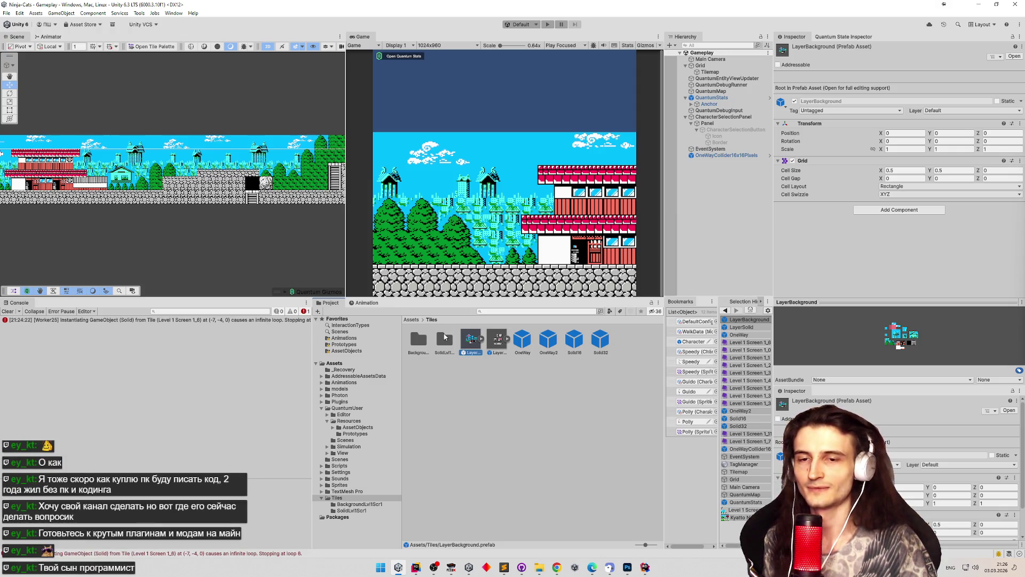
left_click(445, 341)
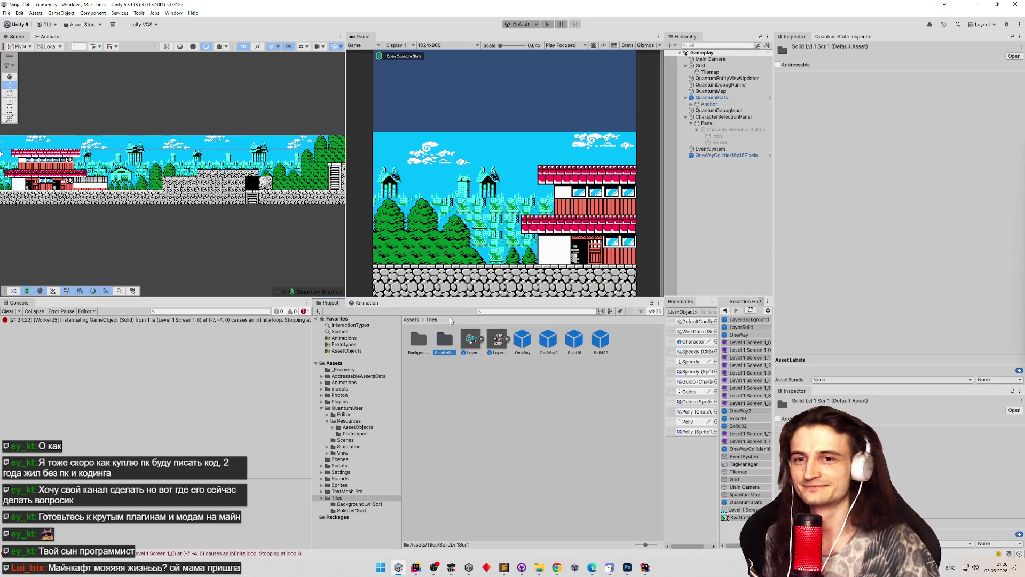
In SolidLvl1Scr1, make the Level 1 Screen 1_6 tile spawn the OneWay prefab.
double_click(436, 342)
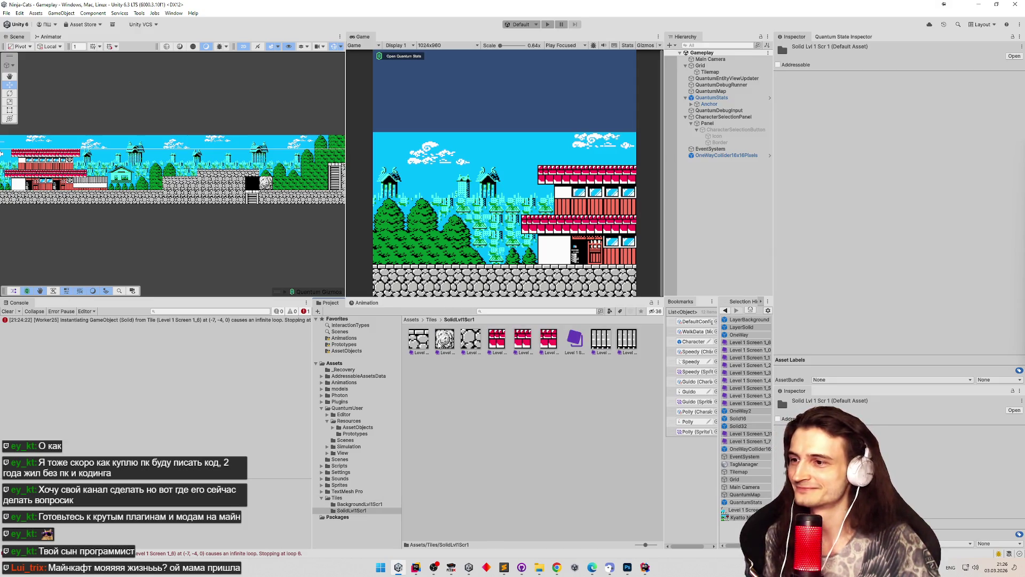
left_click(575, 340)
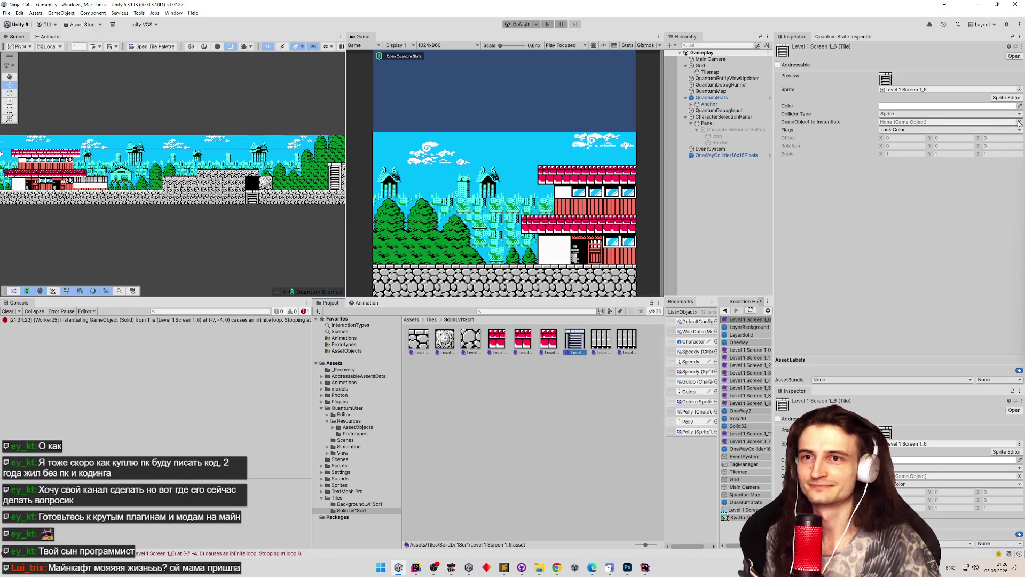
left_click(1019, 122)
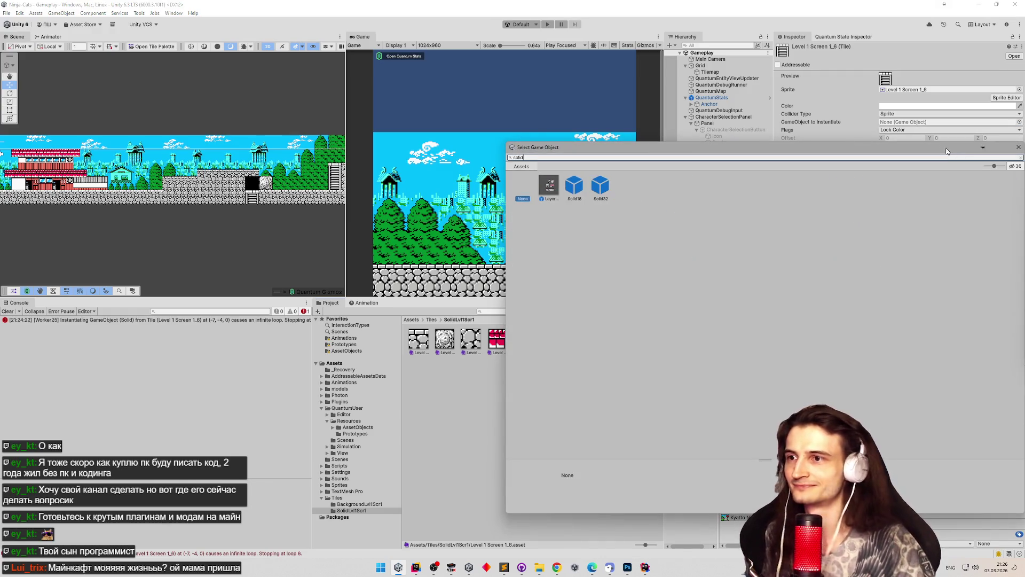
key("ctrl+a")
type("one")
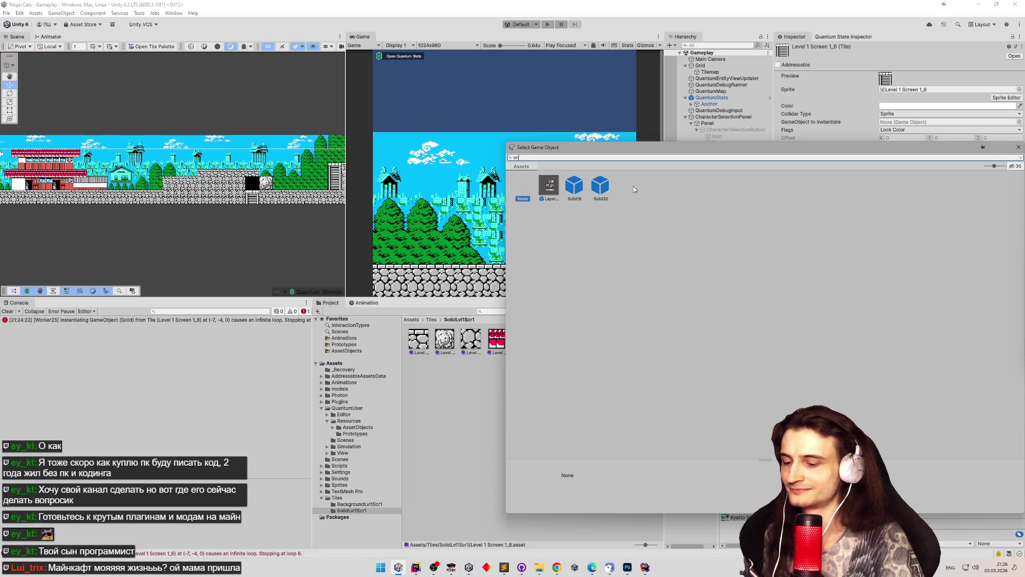
double_click(553, 191)
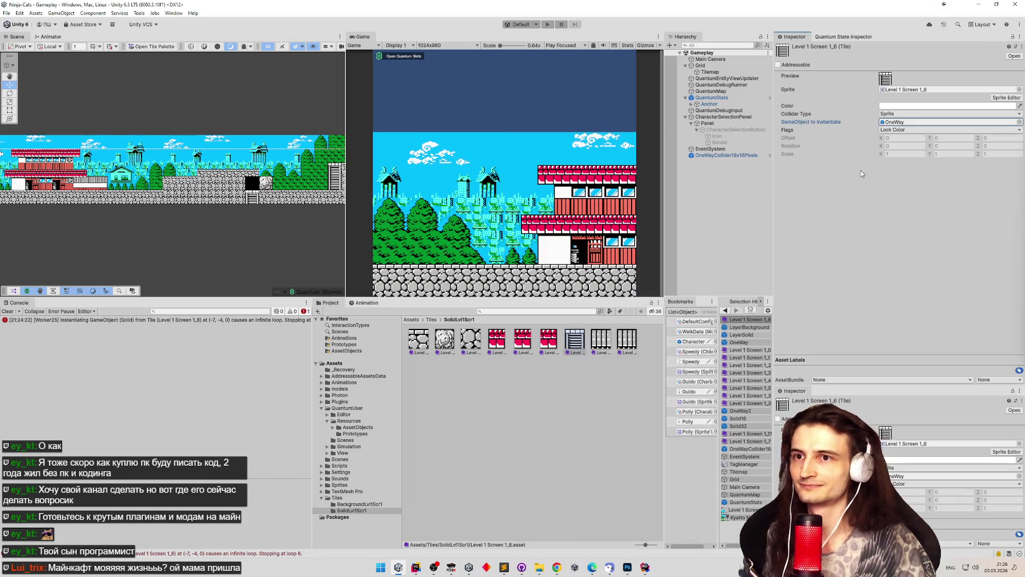
Make tiles 1_33 and 1_34 both spawn OneWay, then review the neighbouring tiles.
left_click(602, 341)
left_click(602, 342)
left_click(626, 340, "ctrl")
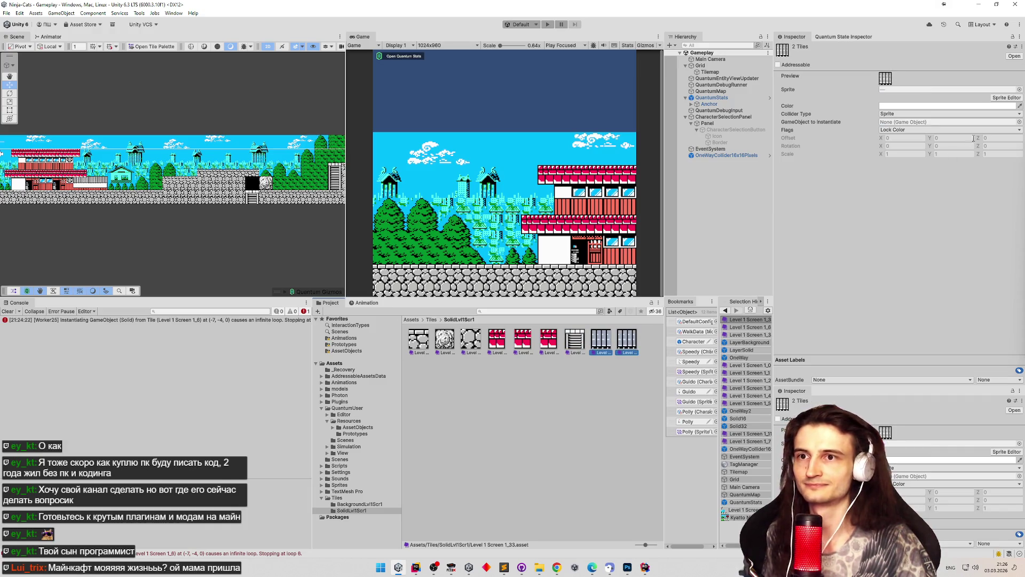
left_click(1020, 122)
double_click(657, 187)
left_click(573, 344)
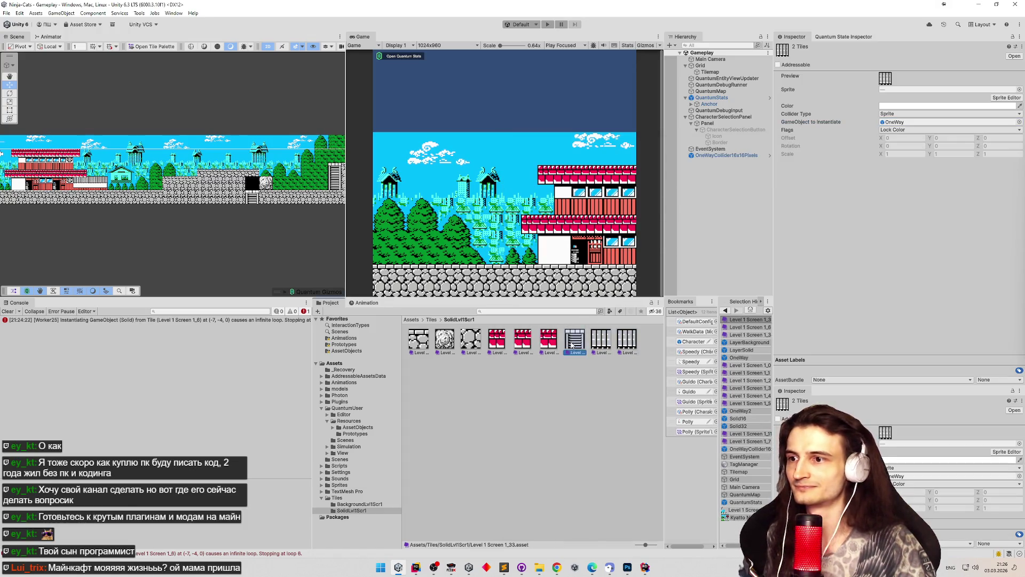
key("Left")
key("Left")
key("Left")
key("Left")
key("Left")
left_click(600, 342)
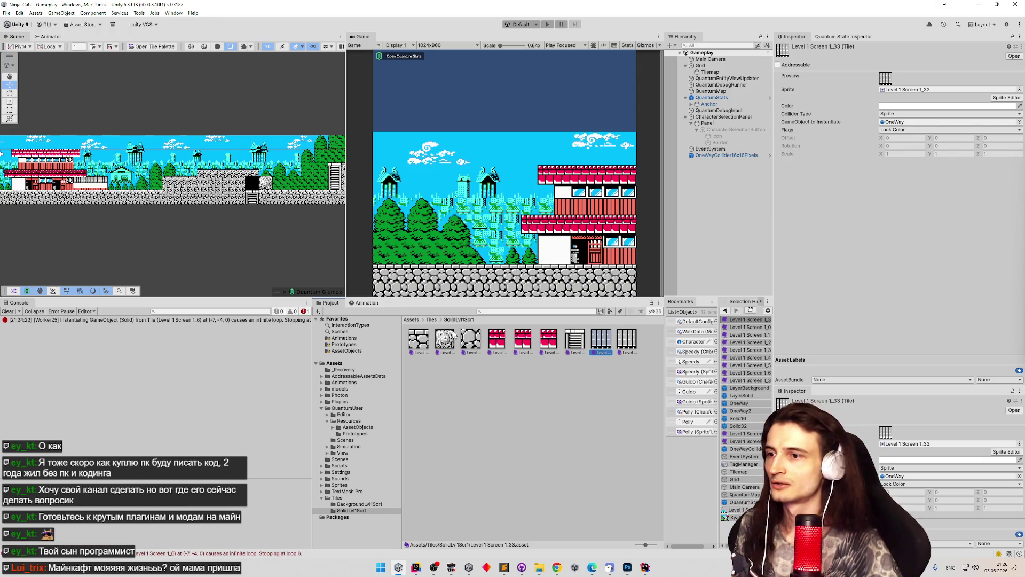
Make the Level 1 Screen 1_2 tile spawn the Solid16 prefab.
left_click(469, 339)
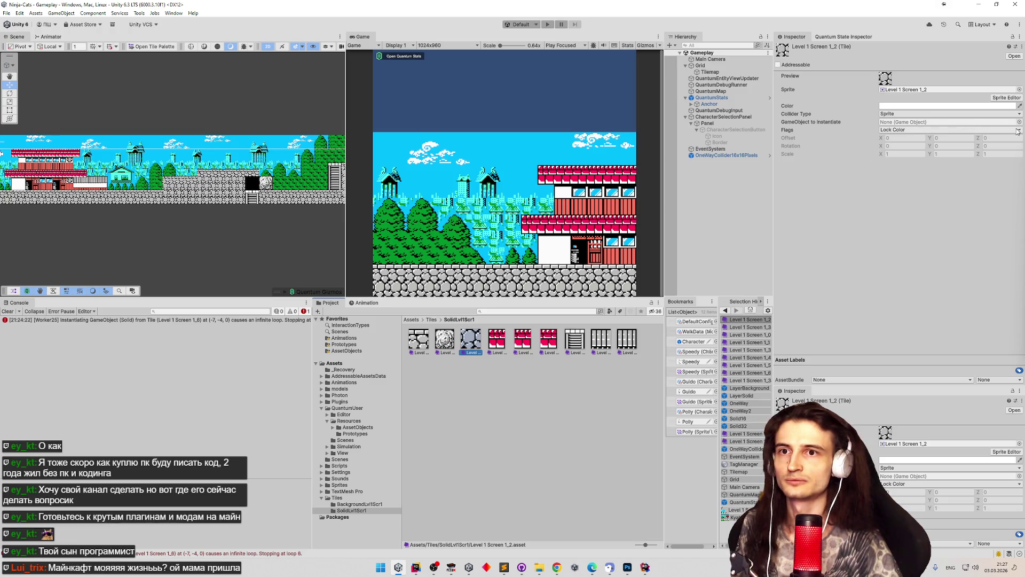
left_click(1020, 122)
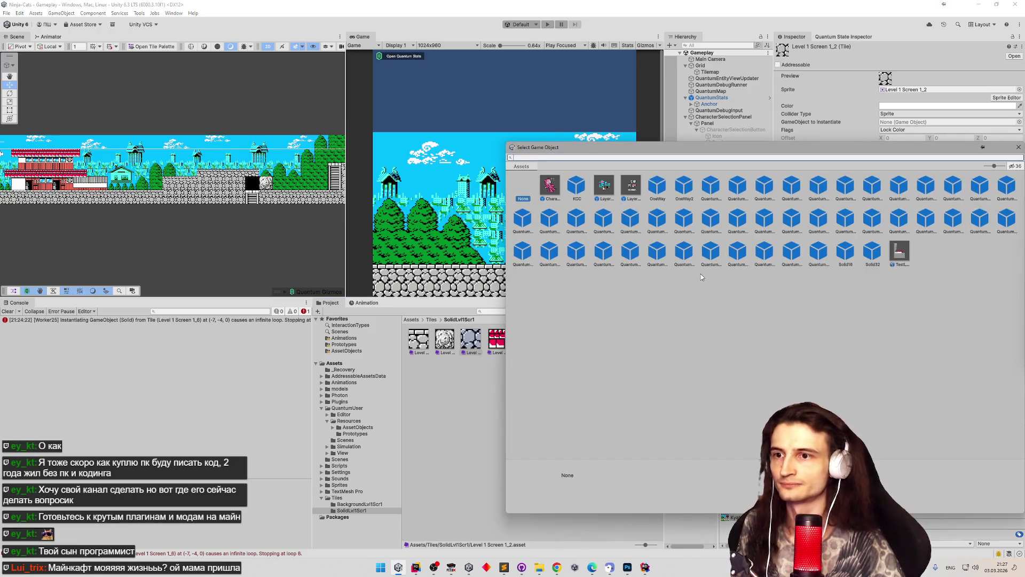
type("solid")
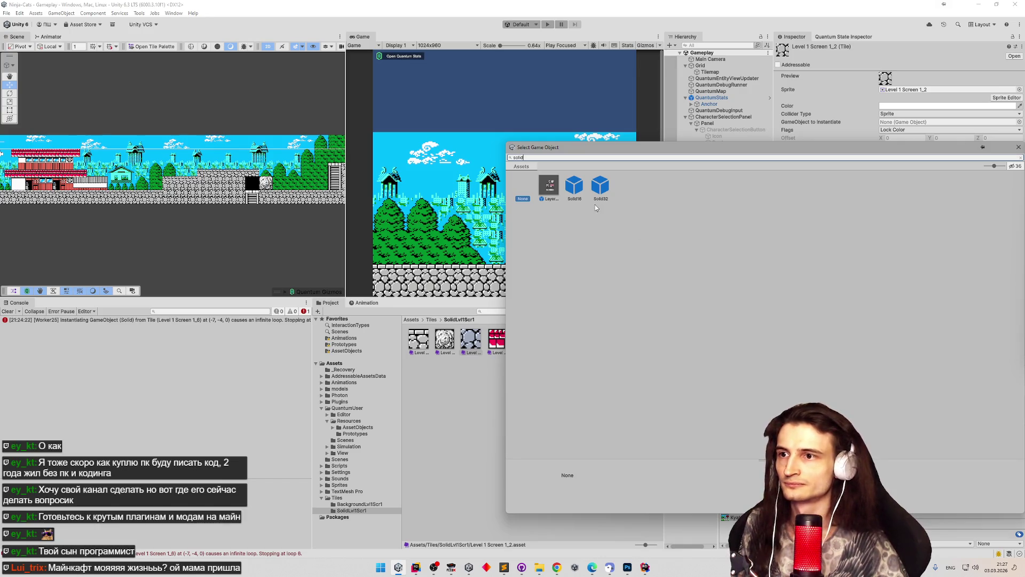
double_click(575, 187)
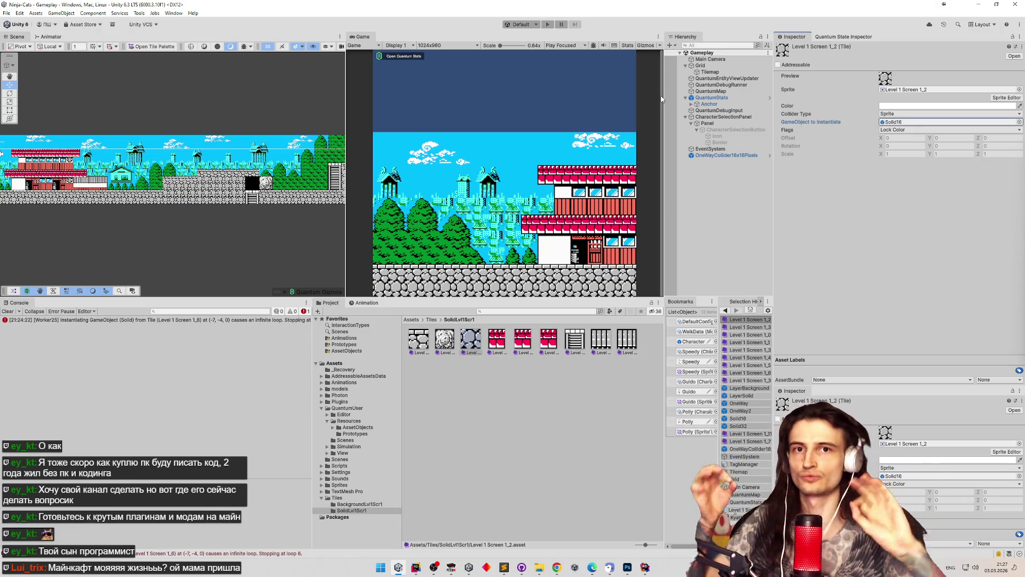
left_click(695, 73)
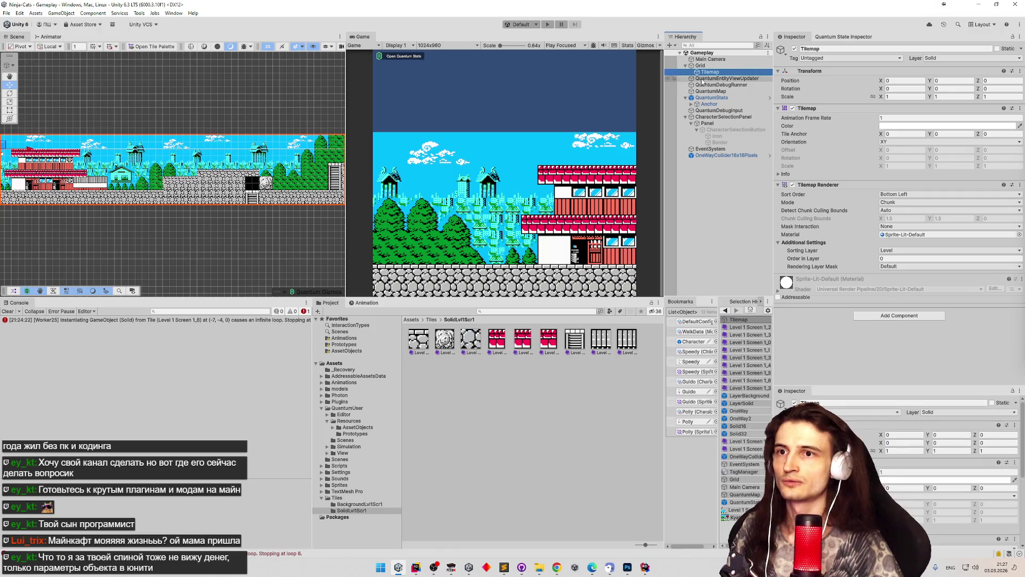
Check QuantumMap's collider references, remove OneWayCollider16x16Pixels, and save to auto-bake 248 static colliders.
left_click(695, 79)
left_click(705, 73)
left_click(705, 78)
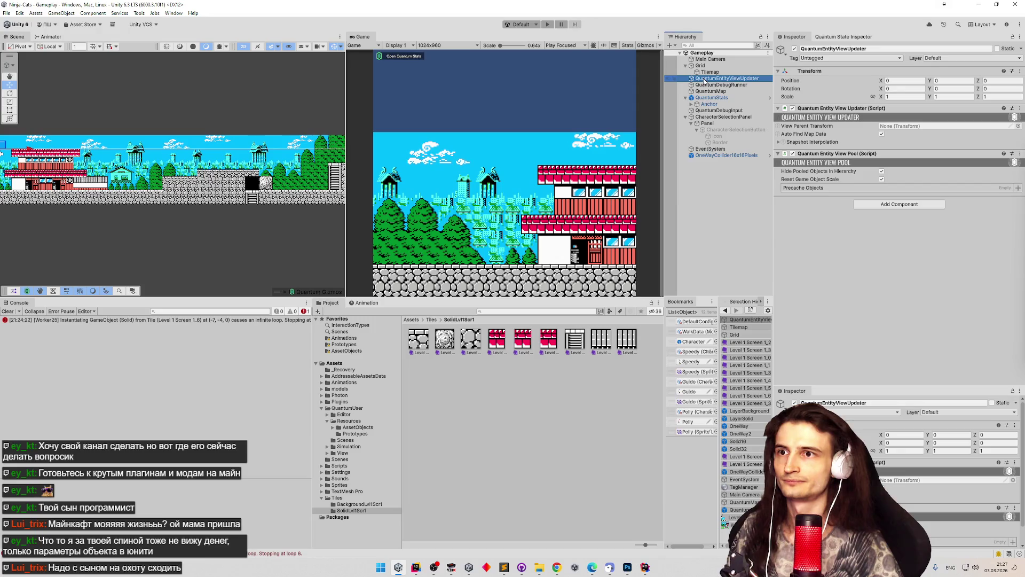
left_click(706, 84)
left_click(708, 91)
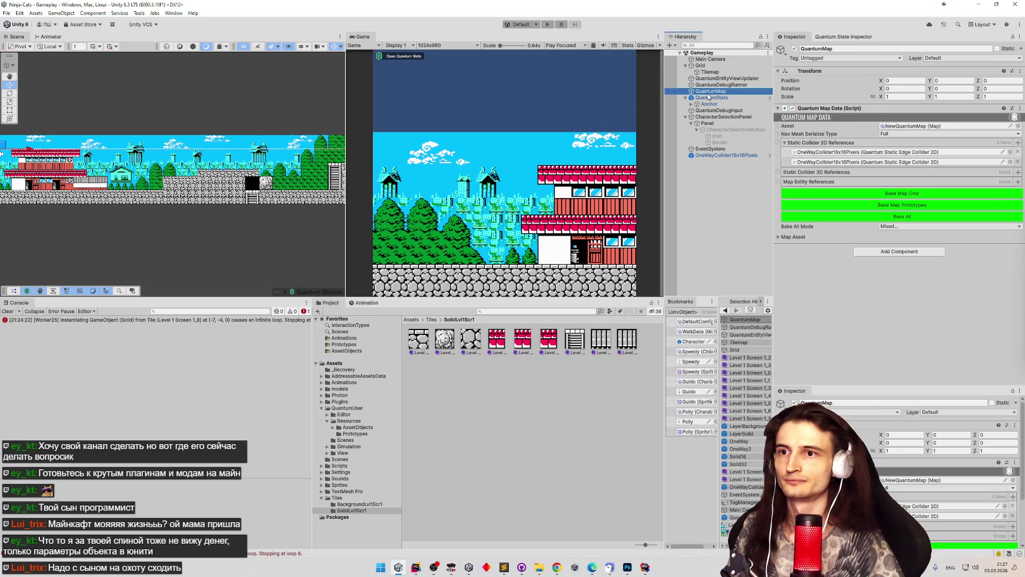
left_click(940, 153)
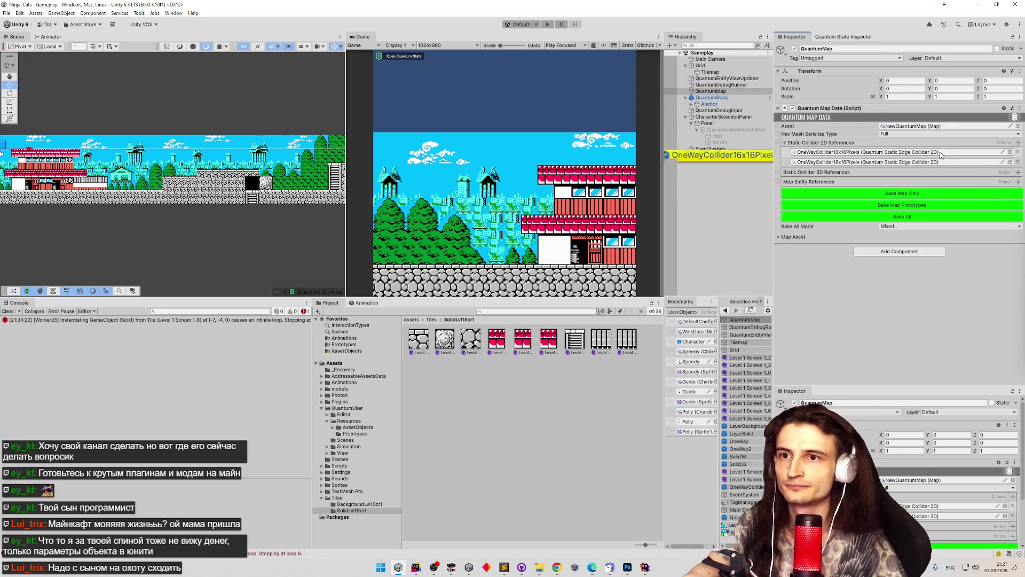
left_click(748, 160)
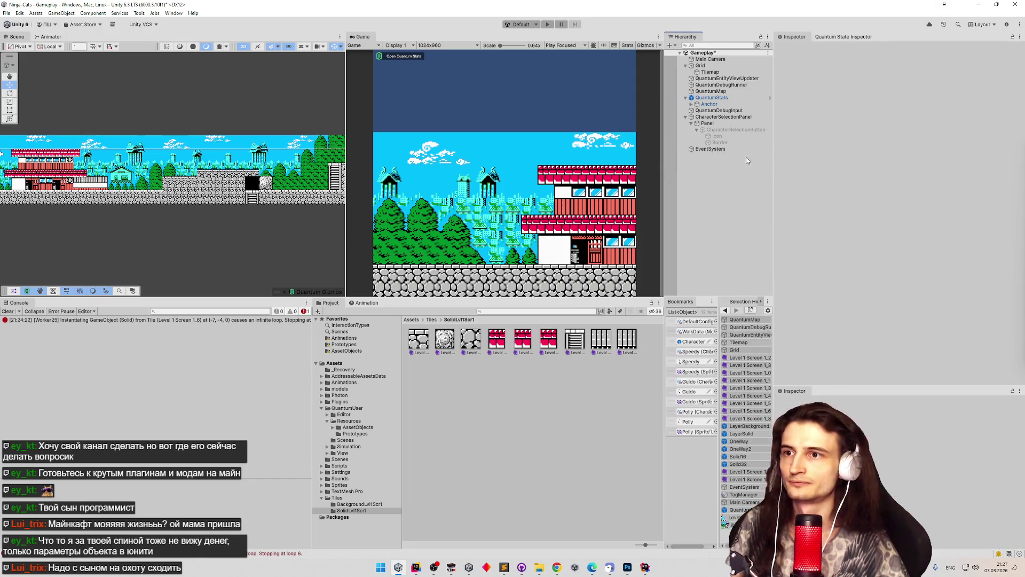
key("ctrl+s")
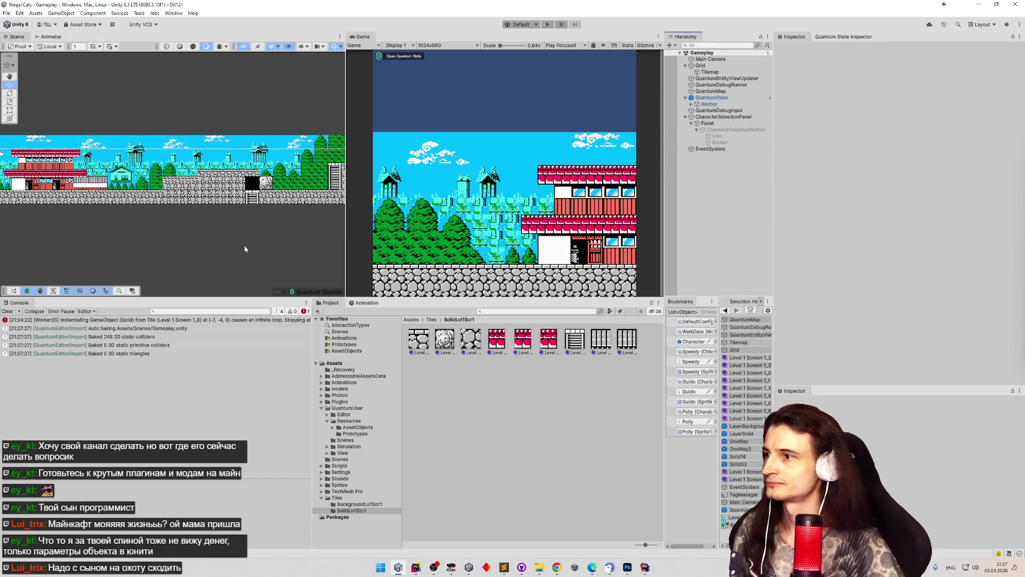
Clear the console log and step through the Level 1 Screen 1_3 tiles.
left_click(8, 310)
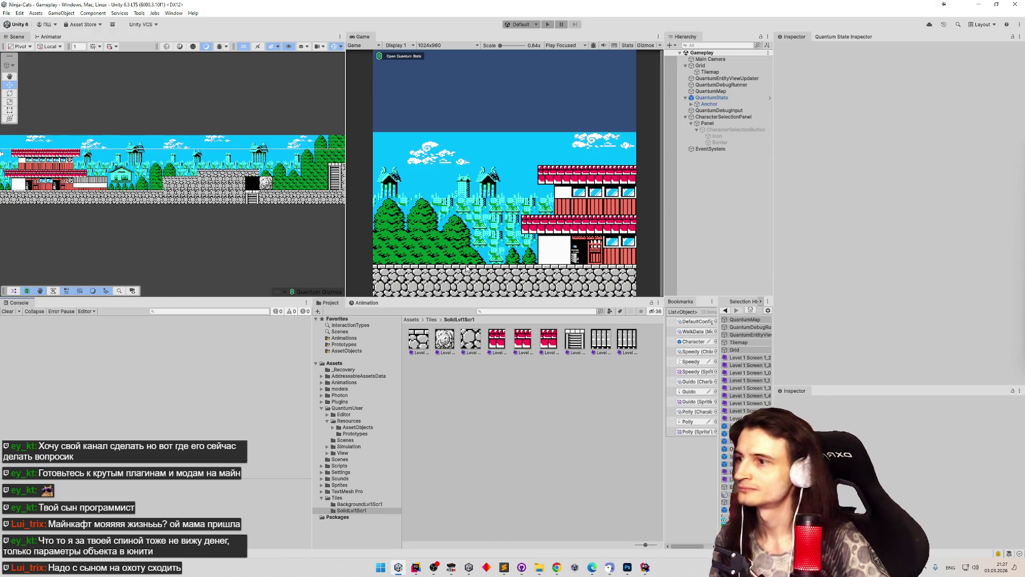
left_click(489, 235)
left_click(497, 339)
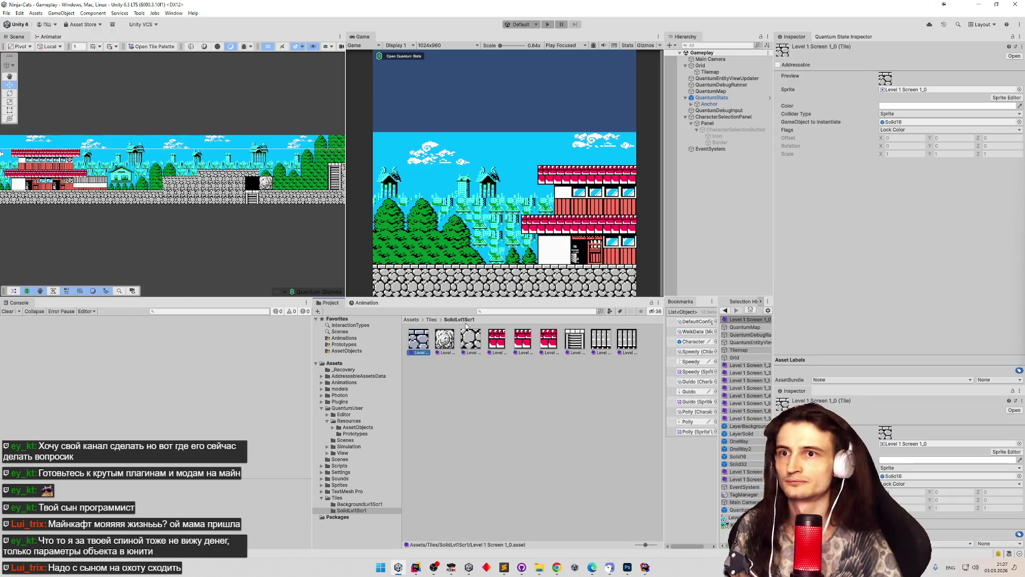
key("Right")
key("Right")
key("Right")
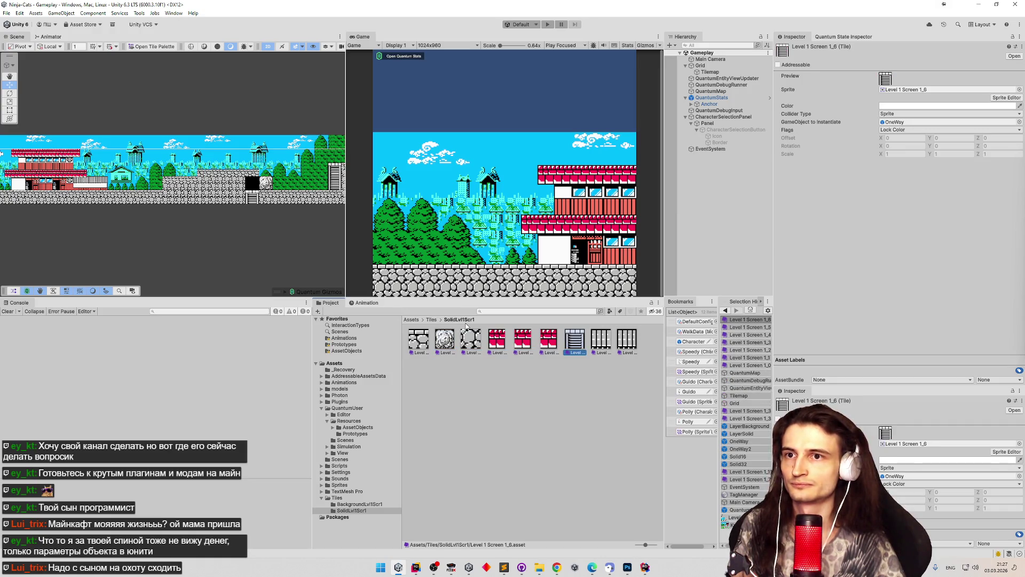
key("Right")
key("Left")
key("Left")
key("Left")
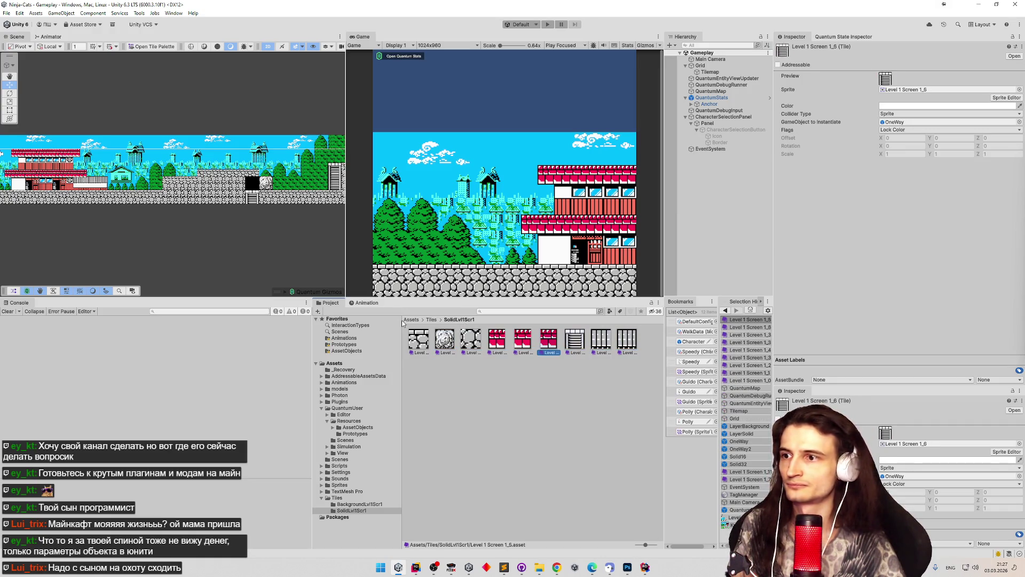
Back in the Tiles folder, review the OneWay, OneWay2, Solid16 and Solid32 prefabs.
left_click(431, 319)
left_click(523, 341)
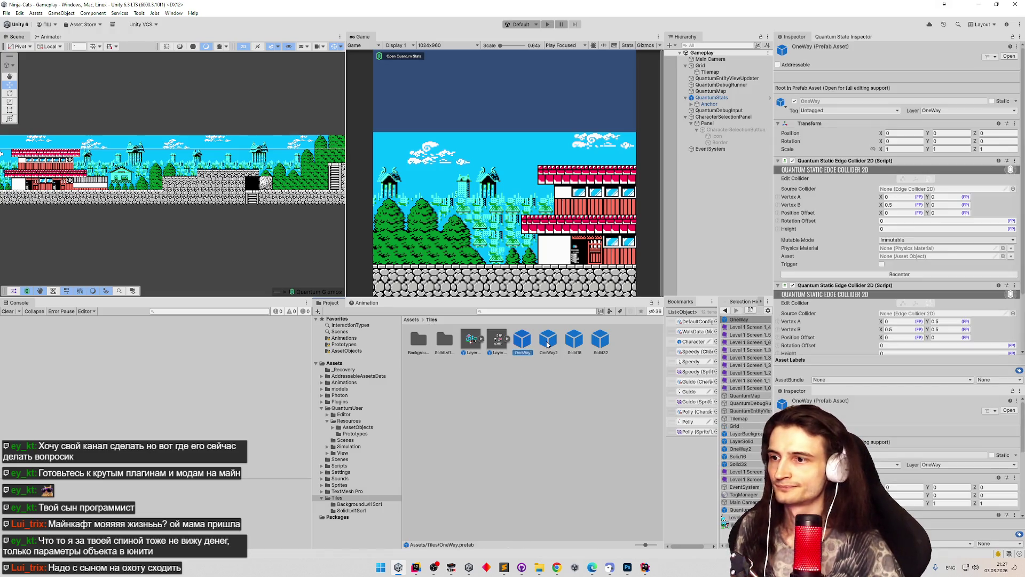
left_click(551, 344)
left_click(574, 342)
left_click(600, 342)
left_click(511, 347)
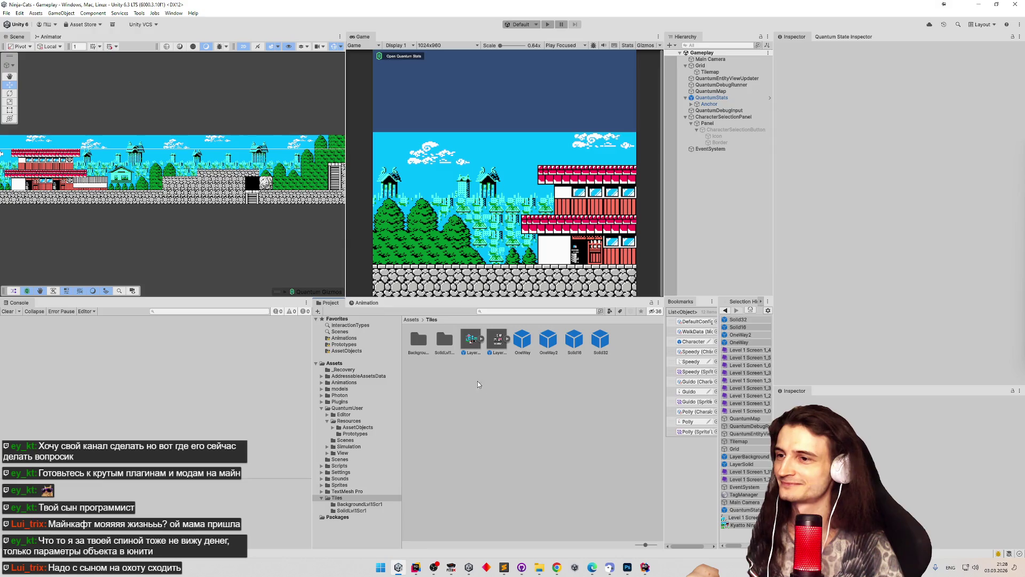
mouse_move(155, 235)
left_mouse_down()
mouse_move(196, 238)
mouse_move(168, 232)
left_mouse_up()
Compare the colliders on the OneWay edge, Solid16 box and Solid32 tile prefabs.
scroll(168, 232, "up", 3)
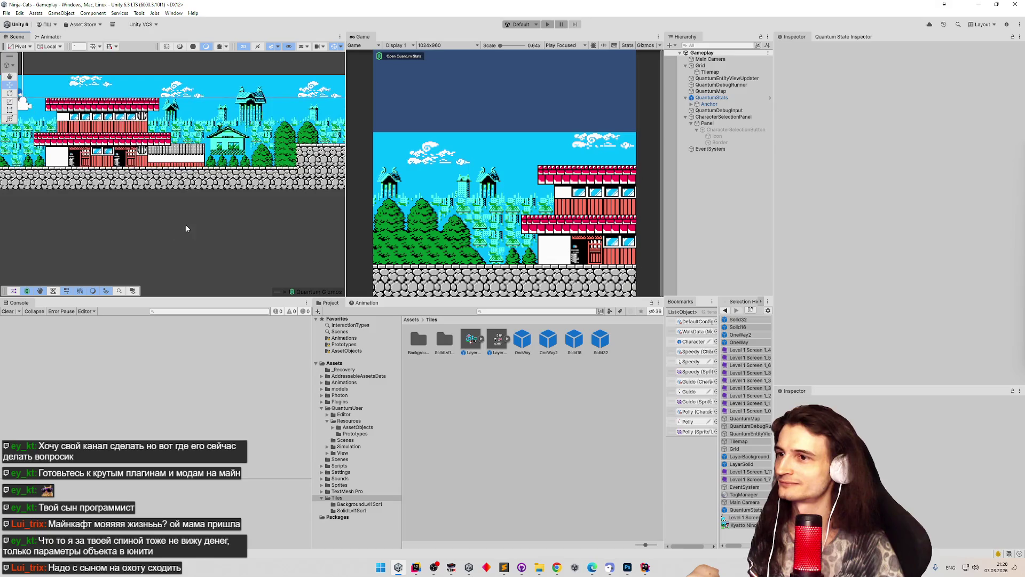
left_click(212, 204)
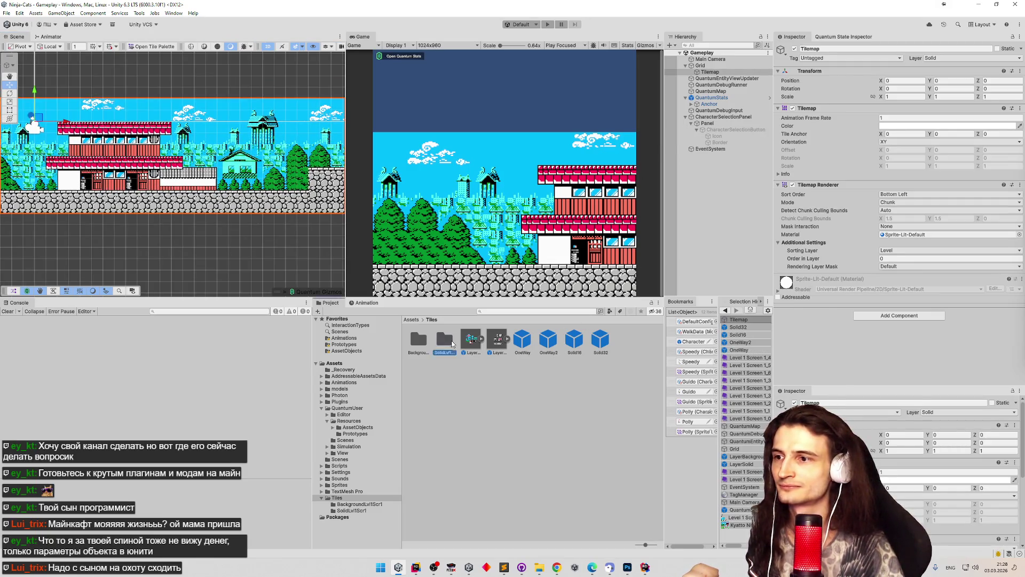
left_click(521, 341)
left_click(548, 340)
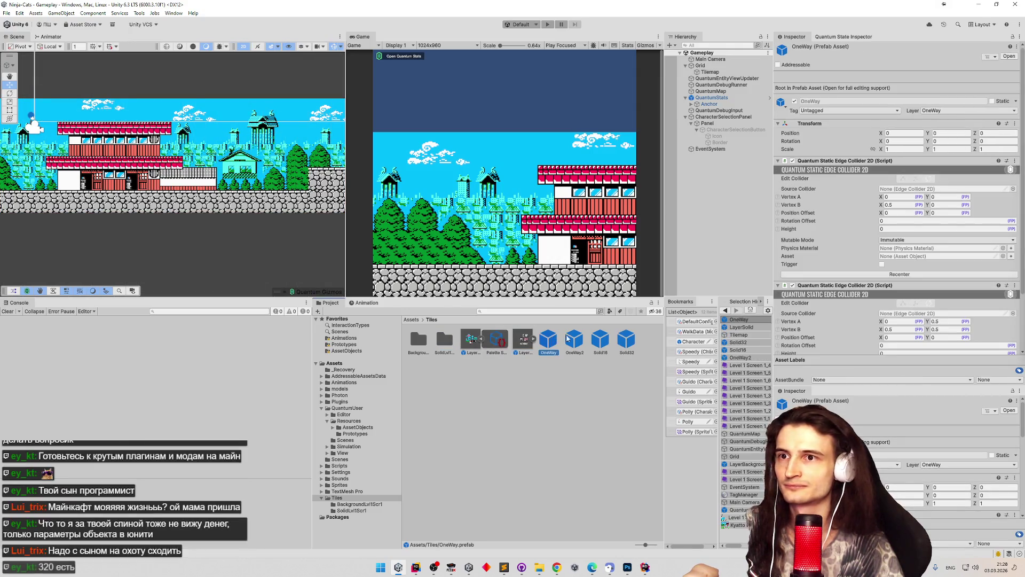
scroll(828, 221, "down", 3)
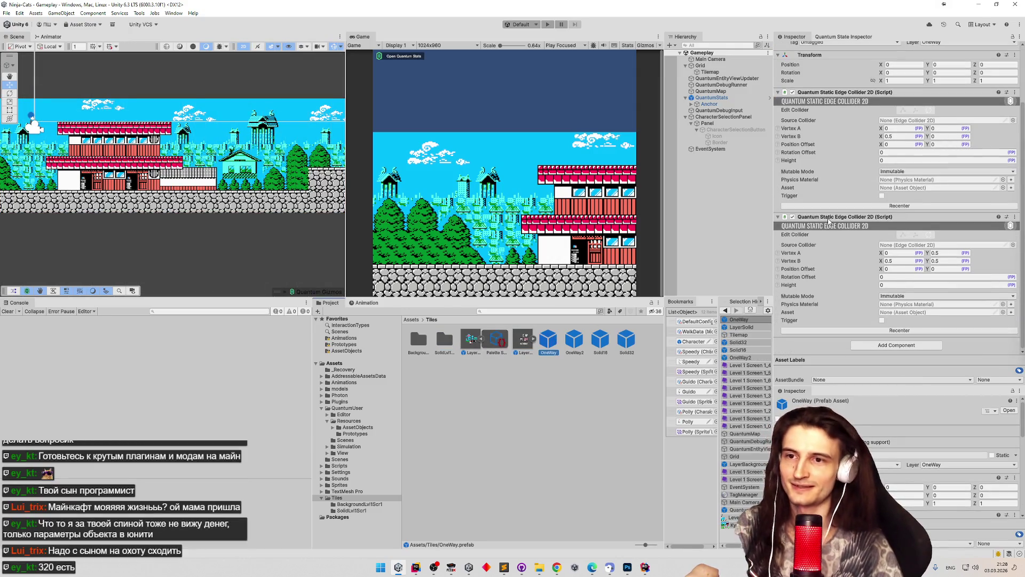
left_click(601, 340)
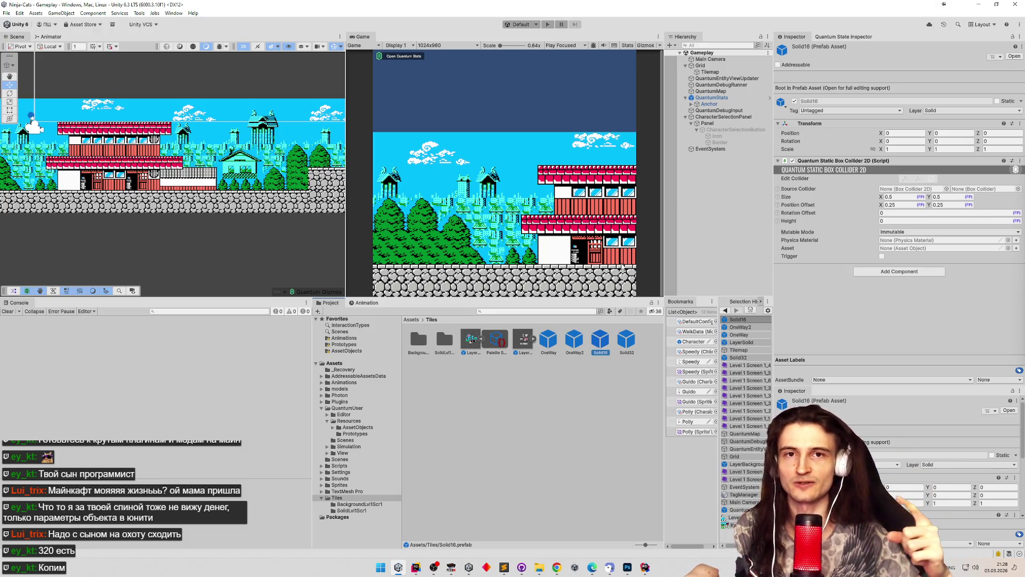
left_click(625, 342)
left_click(605, 342)
left_click(622, 342)
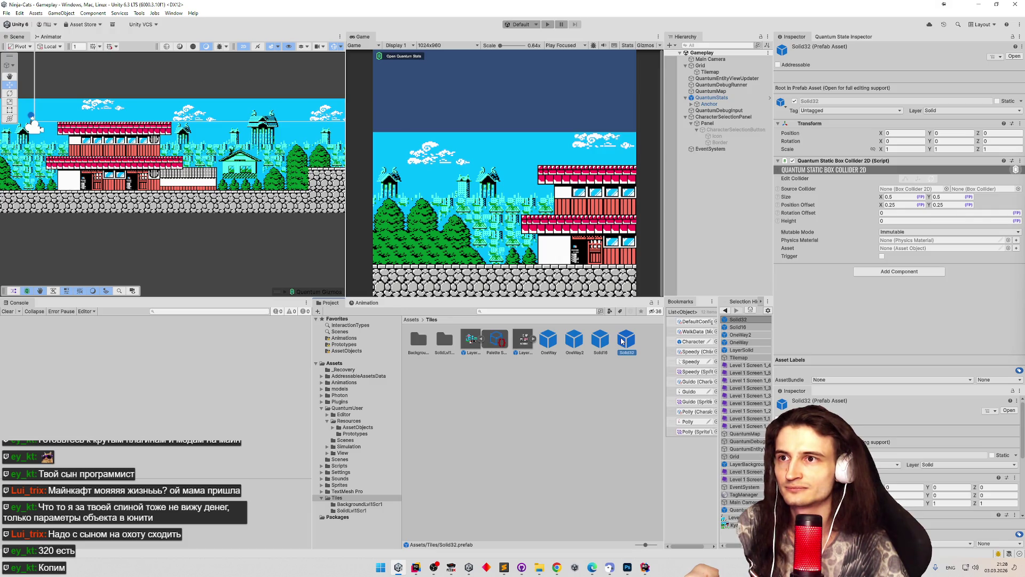
Frame the level Tilemap in the scene and bring up the Tile Palette.
double_click(710, 72)
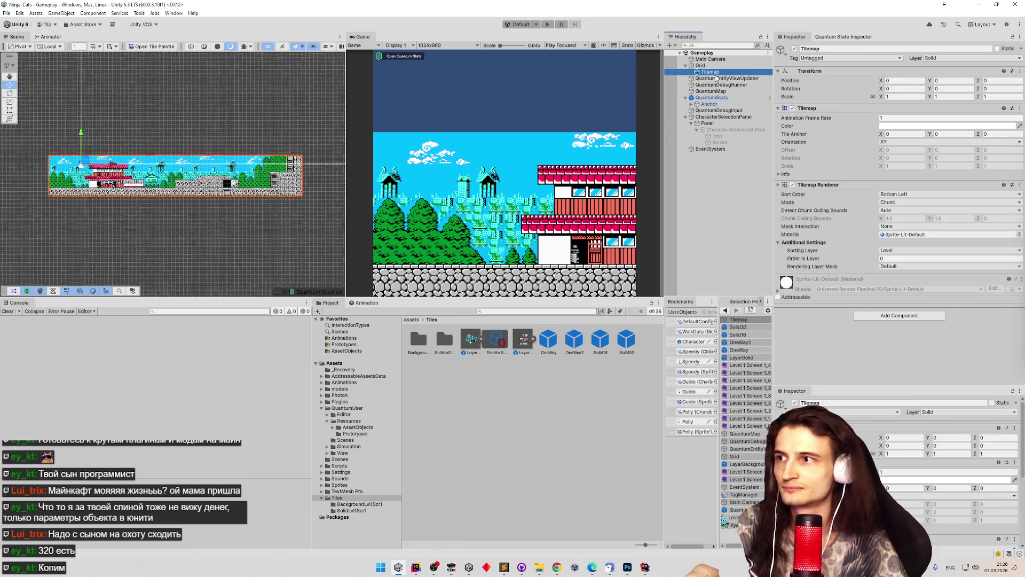
scroll(219, 161, "up", 3)
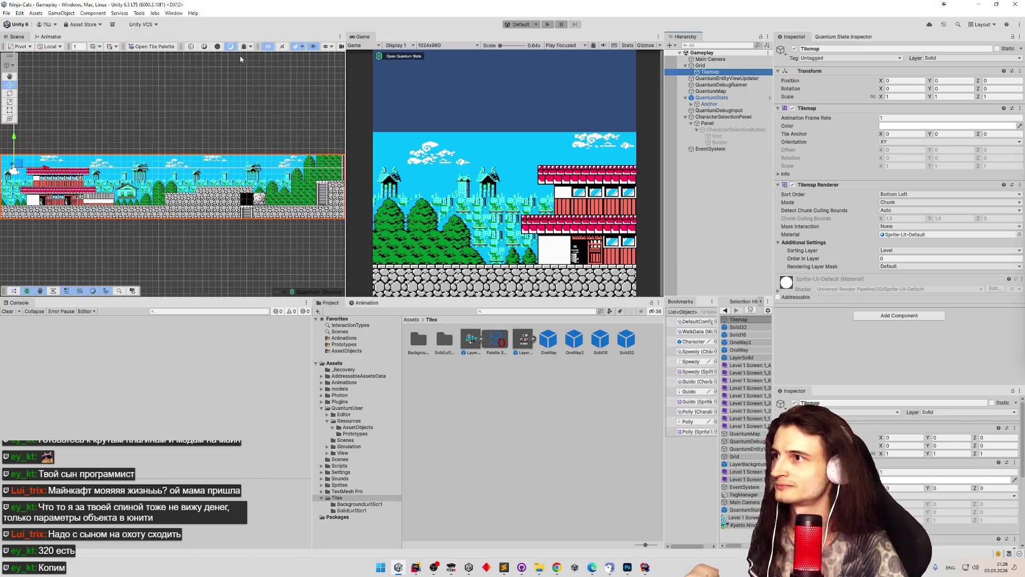
left_click(170, 48)
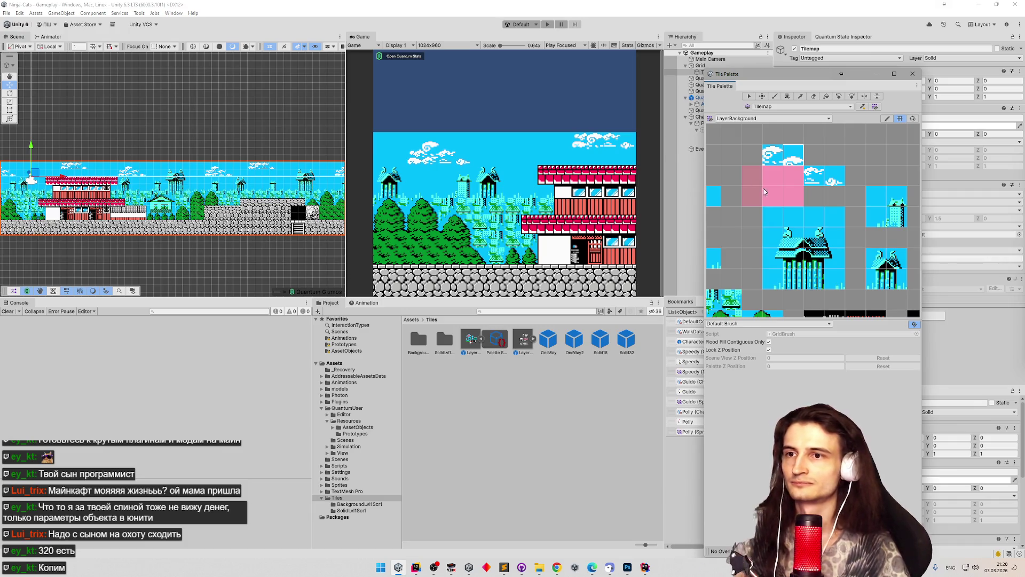
Switch the Tile Palette to LayerSolid, then back to LayerBackground.
scroll(765, 191, "down", 4)
scroll(767, 188, "down", 5)
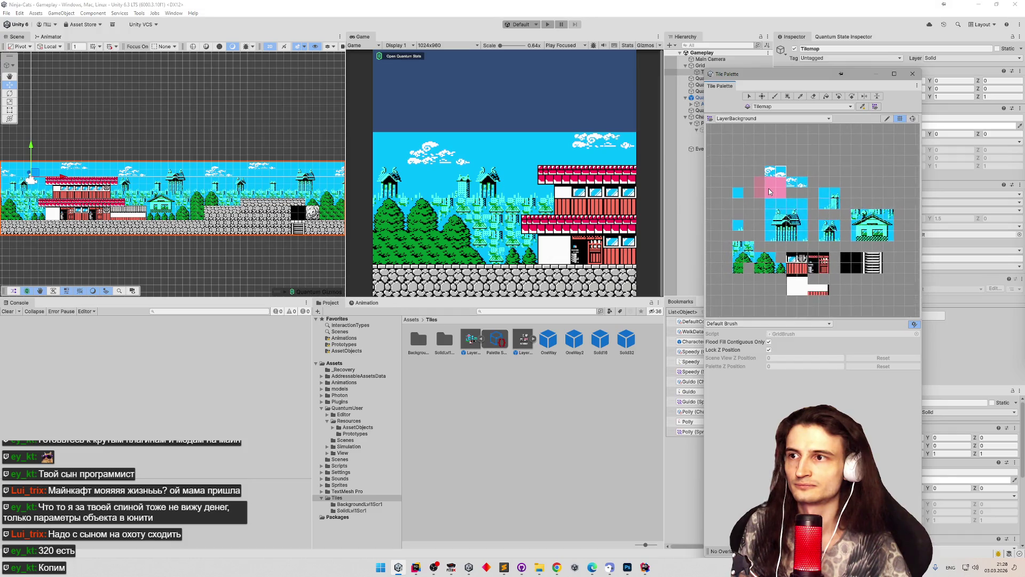
left_click(769, 118)
left_click(748, 136)
scroll(862, 184, "down", 3)
scroll(865, 179, "down", 4)
left_click(769, 118)
left_click(748, 128)
scroll(784, 195, "down", 3)
scroll(783, 196, "up", 5)
Pick and select sky cells in the background palette, then open the BackgroundLvl1Scr1 tile folder.
key("b")
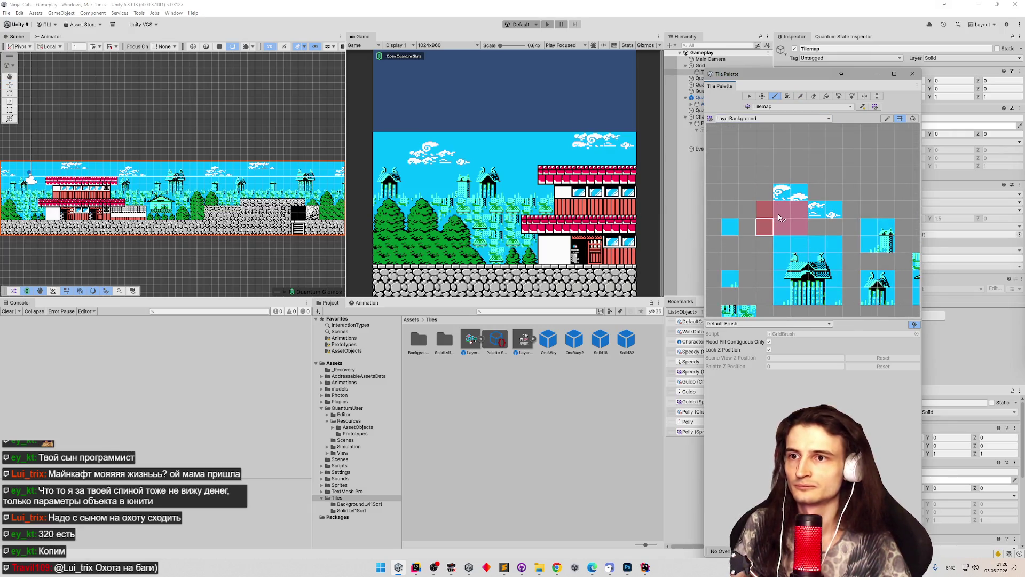
key("i")
left_click_drag(765, 224, 766, 225)
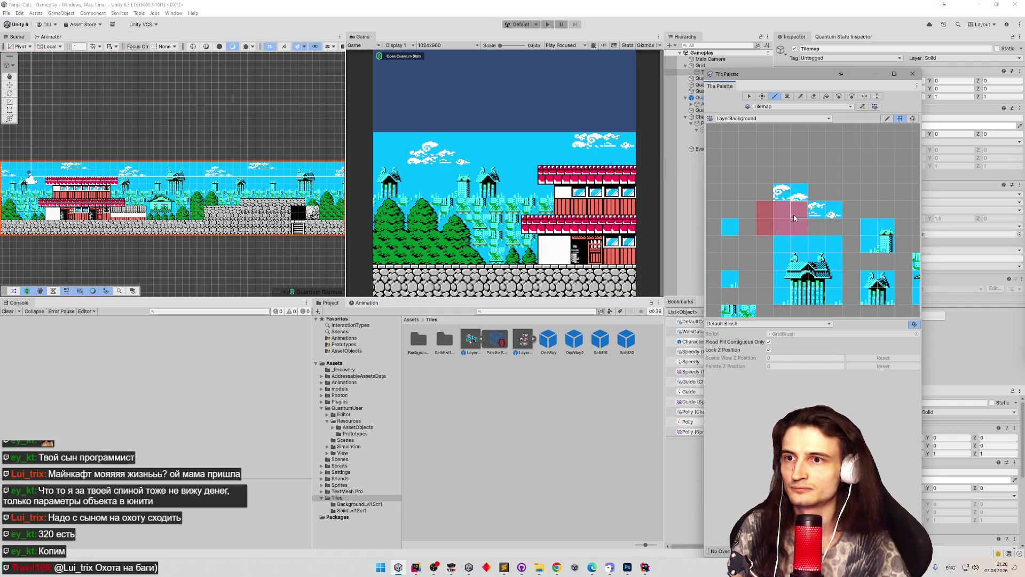
key("s")
left_click(799, 226)
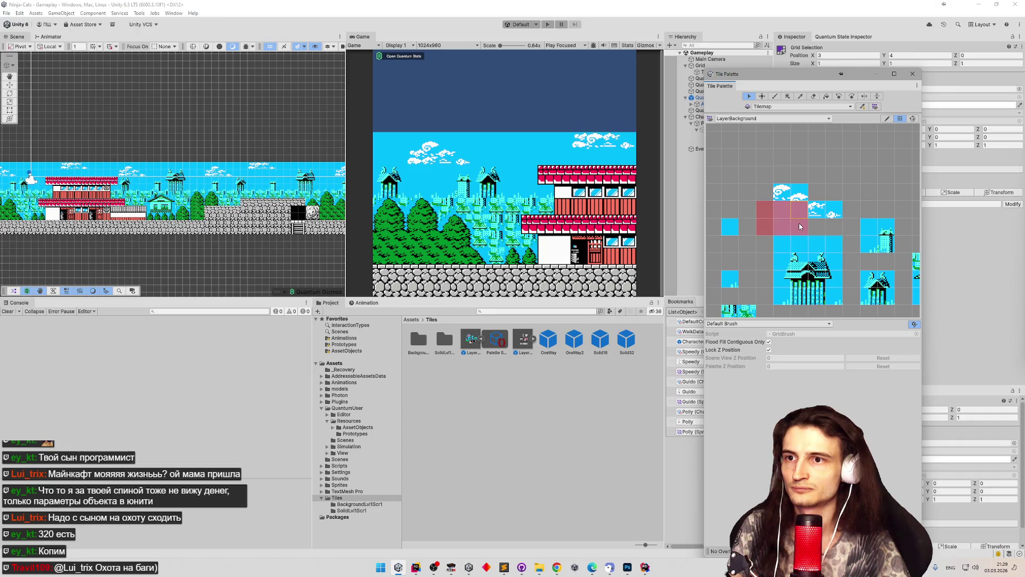
left_click(781, 214)
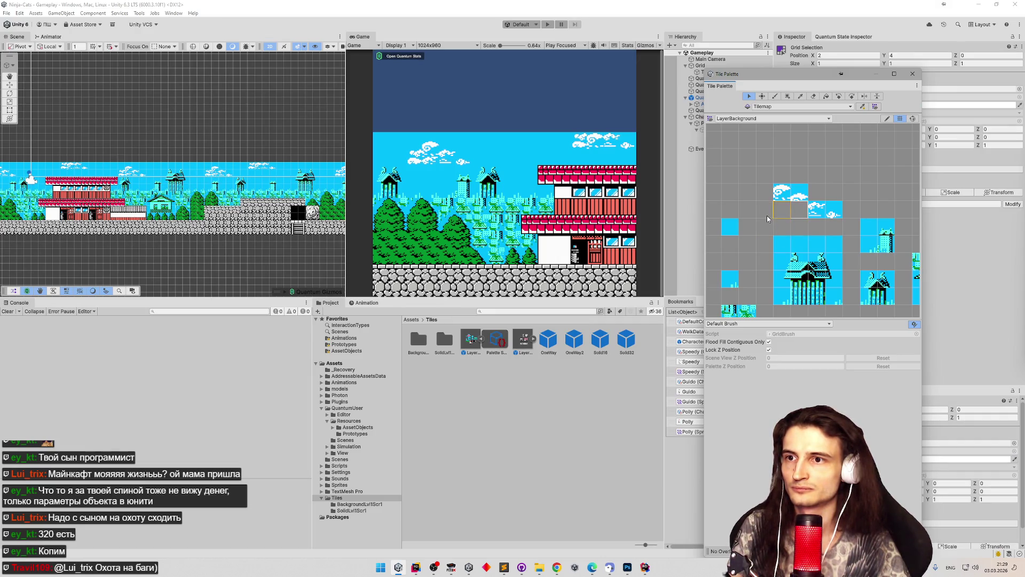
left_click(783, 228)
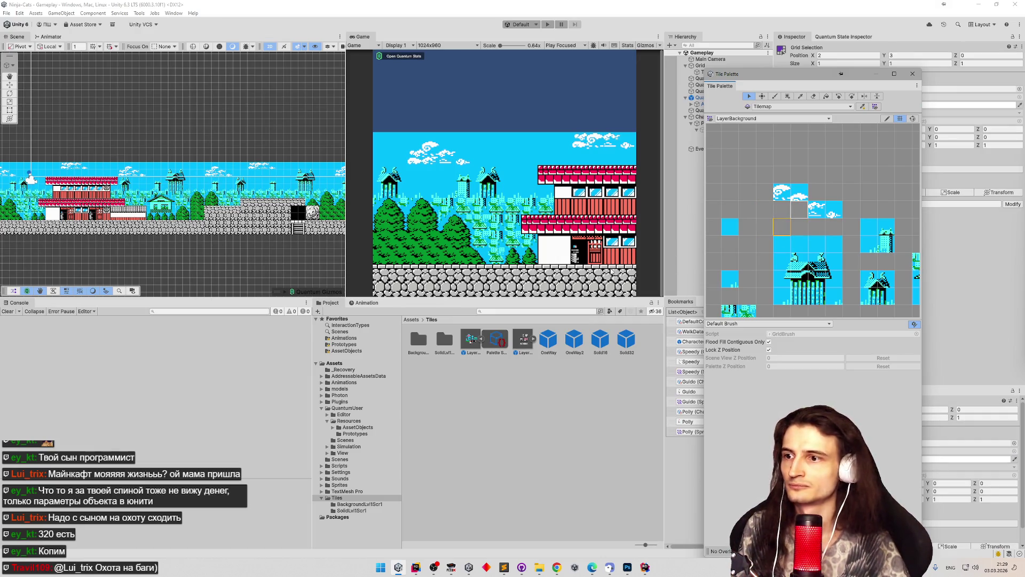
scroll(746, 218, "down", 3)
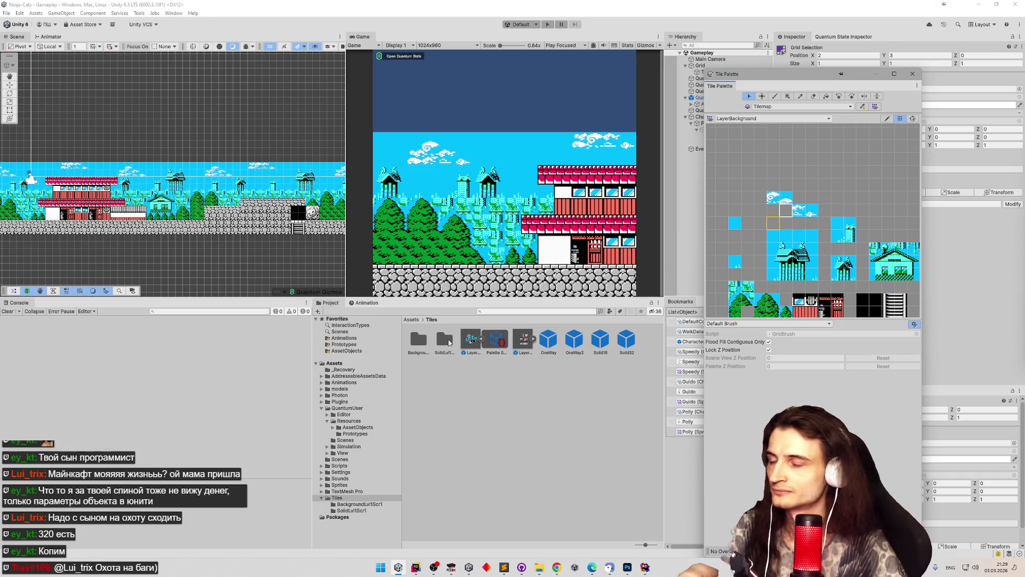
double_click(422, 341)
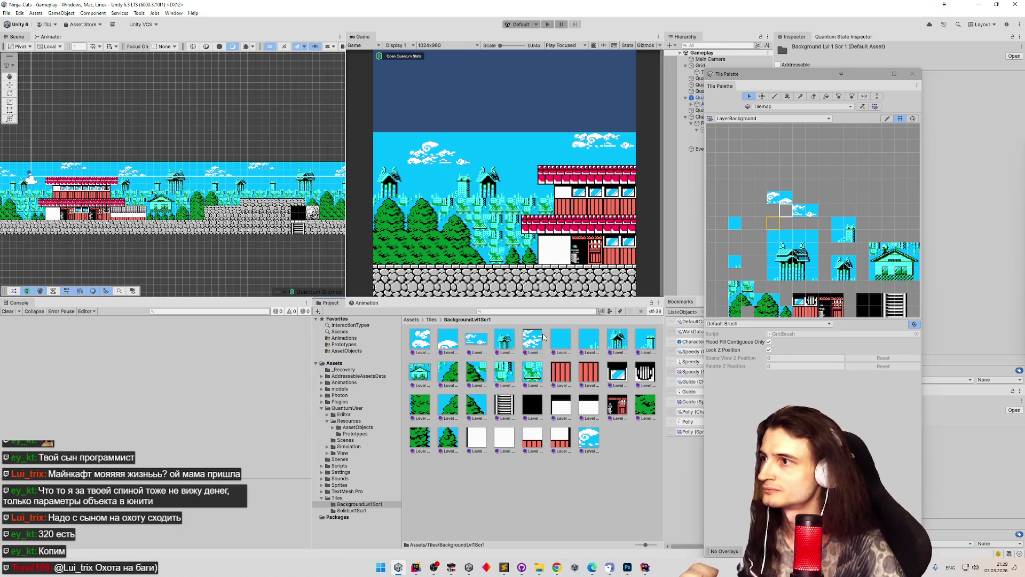
Select palette tiles at positions 14,1 and 13, then the cloud tile.
left_click(133, 170)
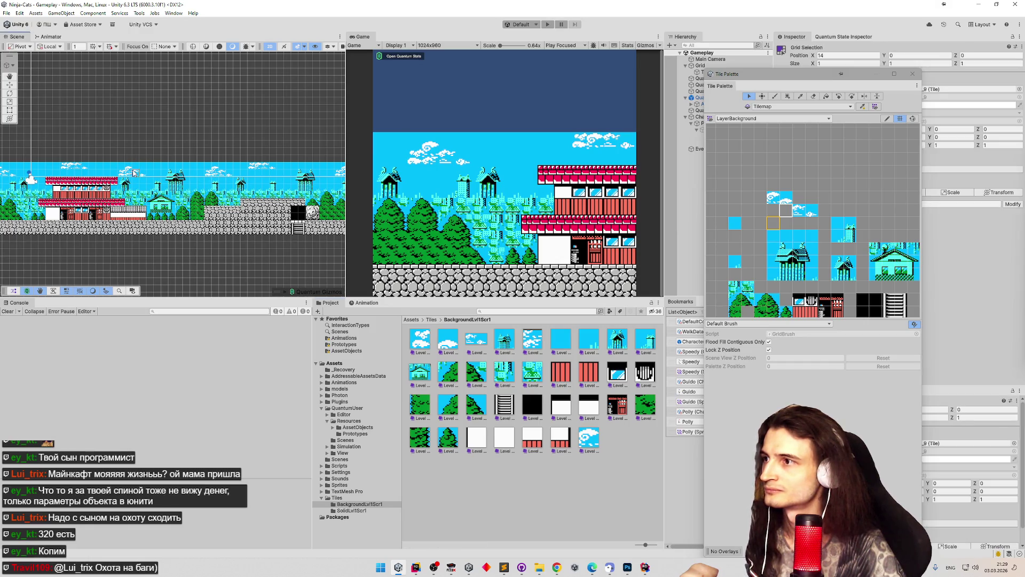
left_click(134, 177)
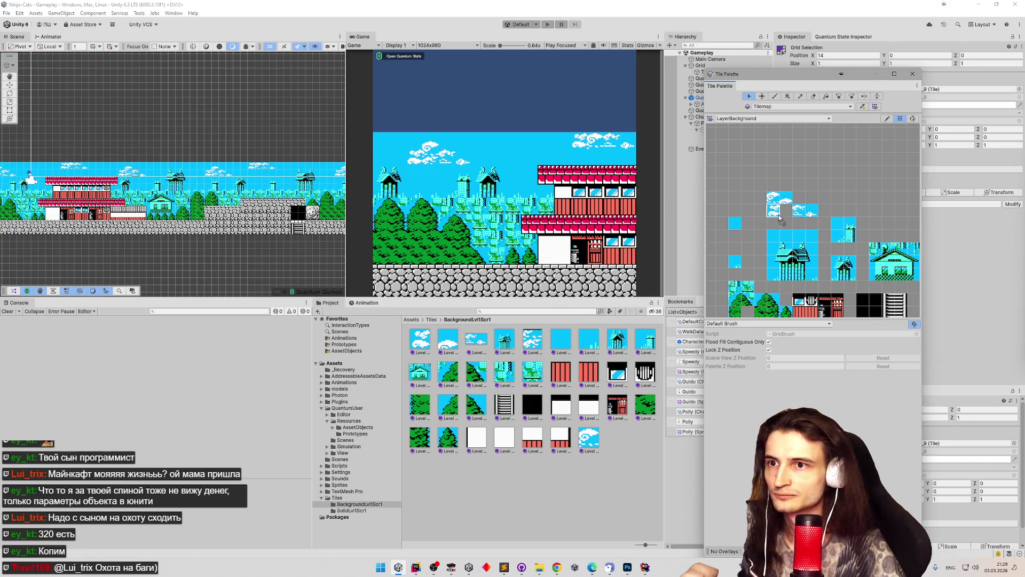
left_click(773, 223)
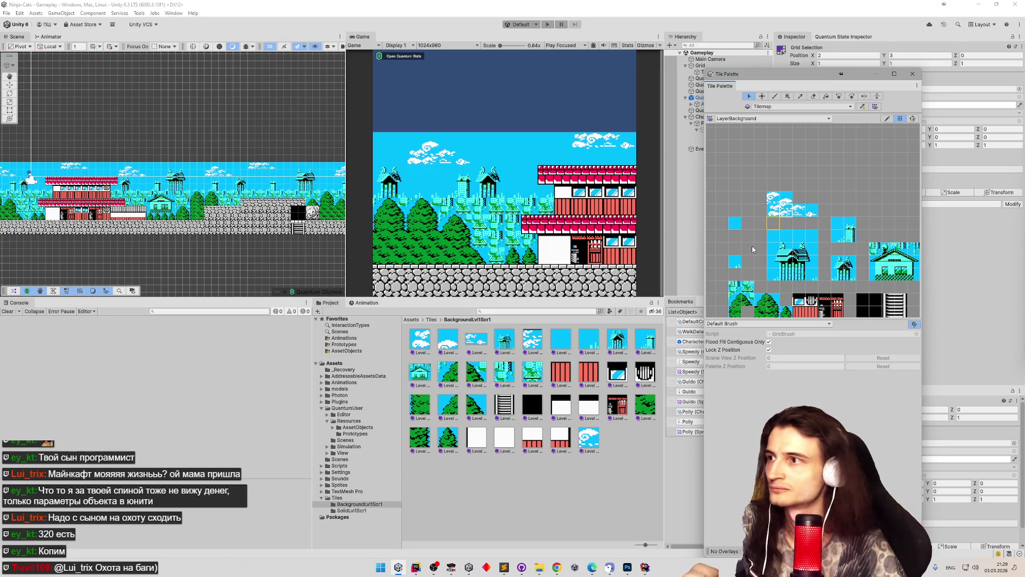
scroll(223, 156, "up", 3)
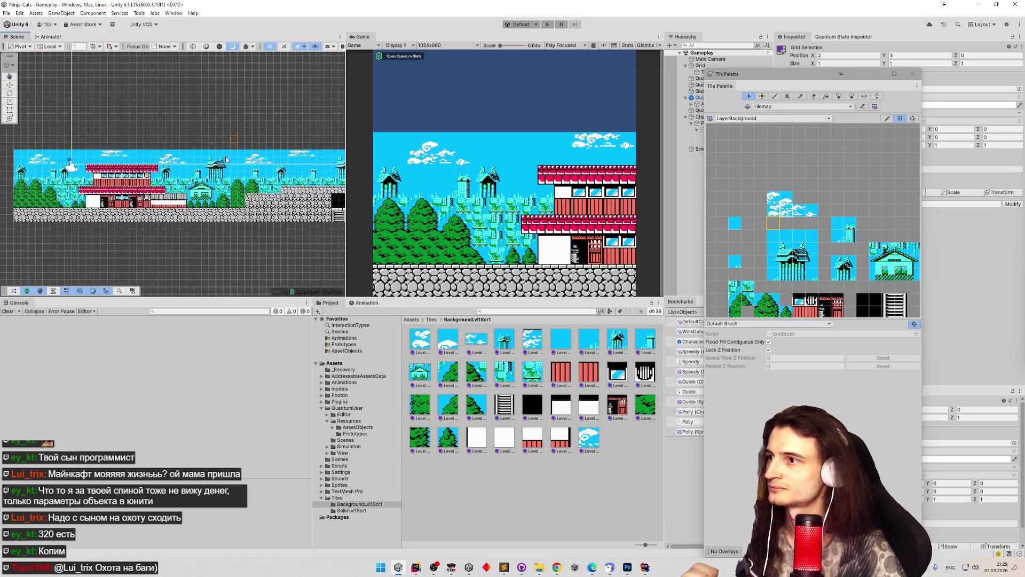
scroll(260, 180, "up", 2)
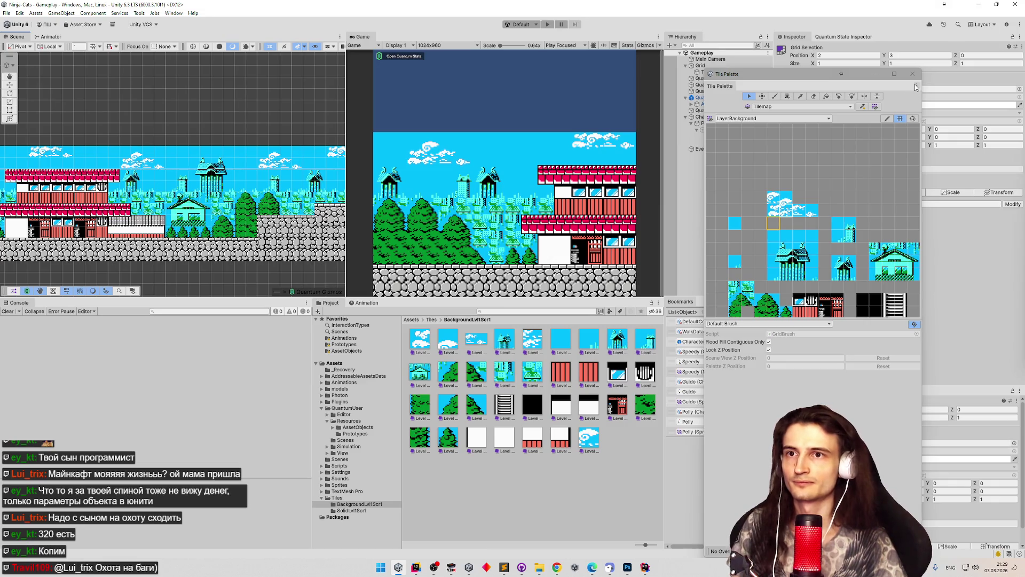
Switch to the LayerSolid palette and pick its ladder tile.
left_click(751, 119)
left_click(745, 133)
left_click(761, 236)
left_click(239, 188)
Paint the ladder tile into the level left of its start with the brush.
key("w")
key("b")
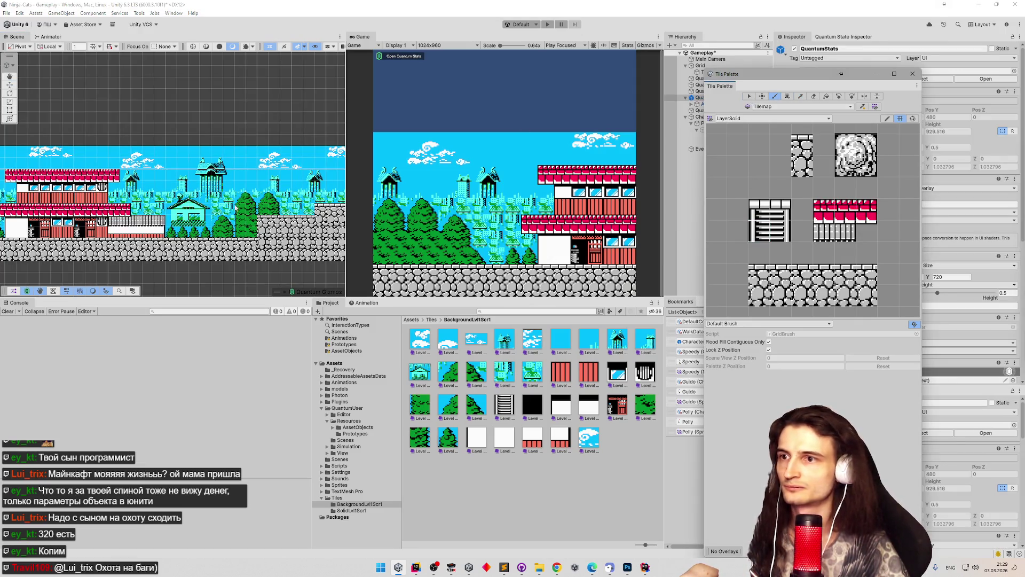
left_click(184, 235)
left_click_drag(182, 239, 352, 181)
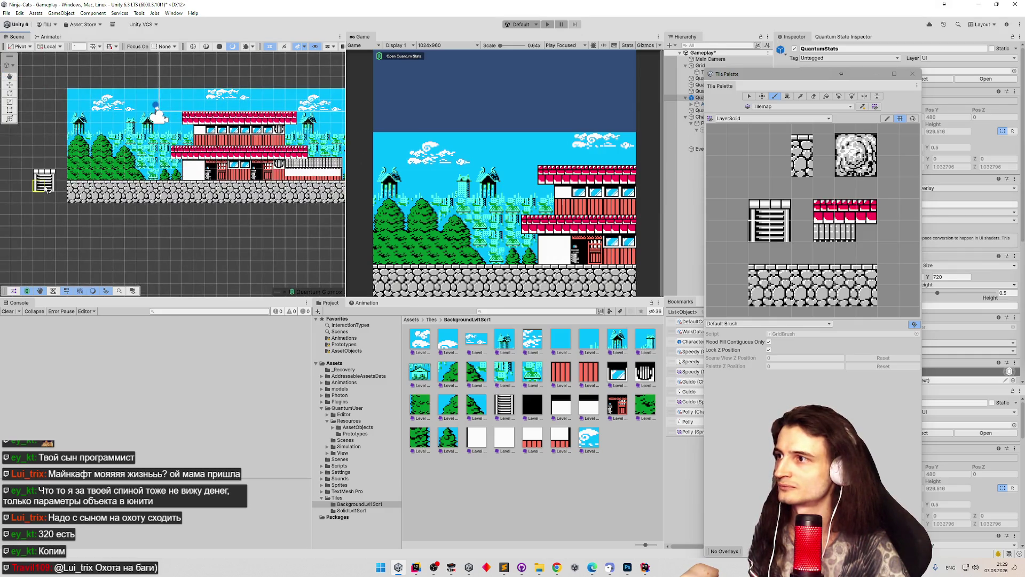
Close the Tile Palette, centre the view on the level, and select the Tilemap.
left_click(913, 74)
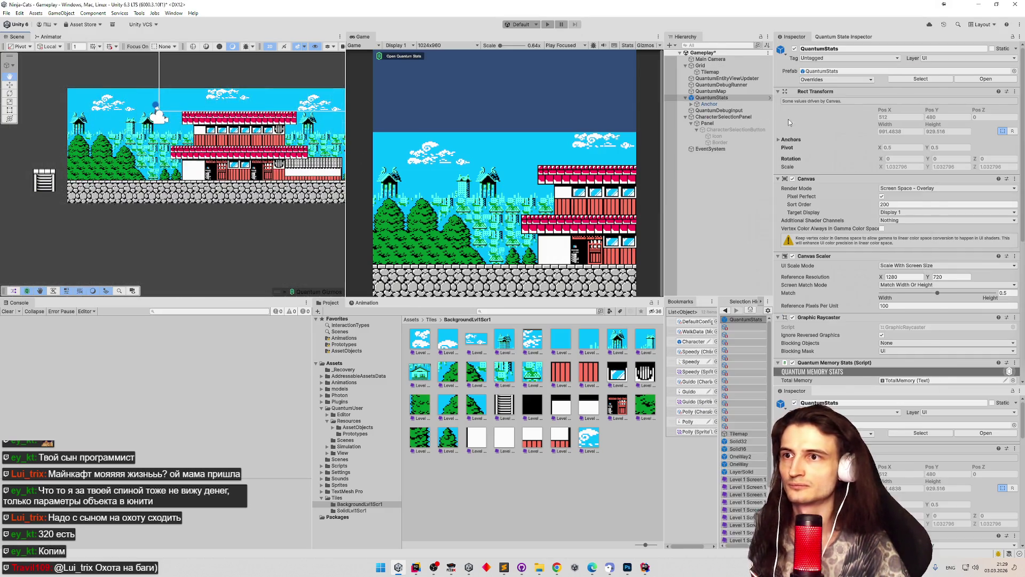
left_click_drag(40, 186, 181, 173)
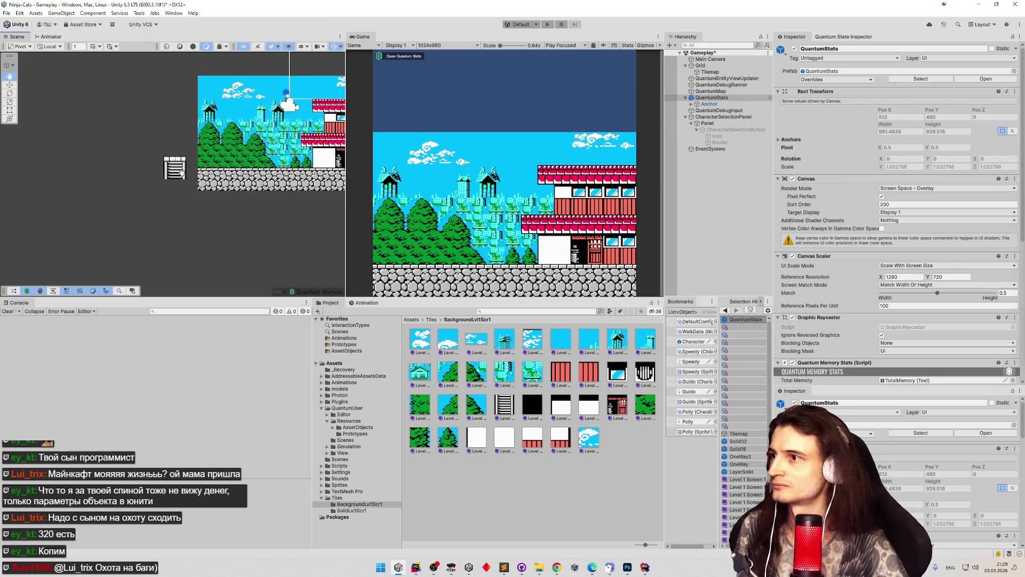
scroll(172, 174, "up", 3)
left_click(10, 85)
left_click(169, 183)
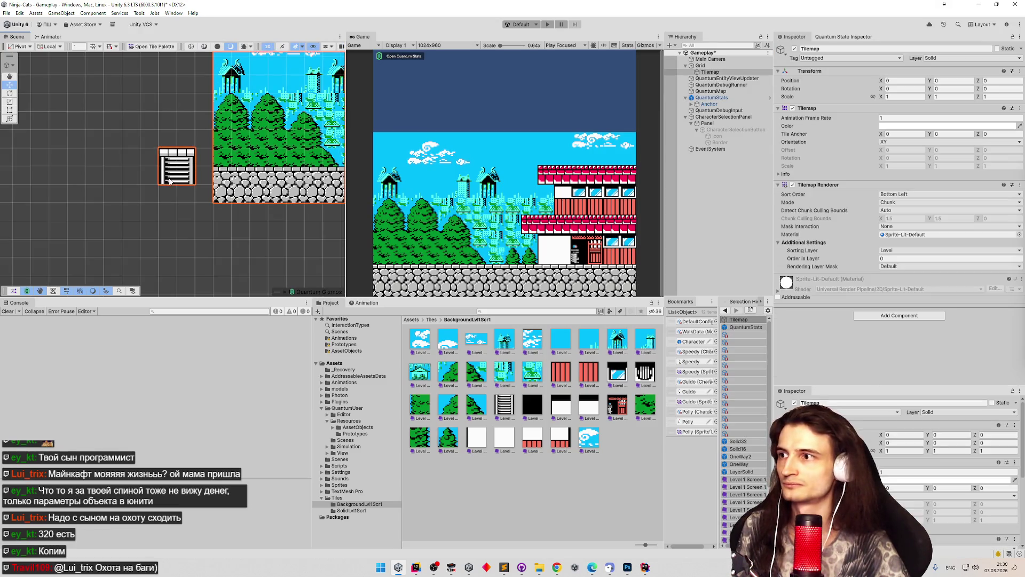
Compare the Grid and Tilemap properties and reselect the Tilemap holding the ladder.
left_click(720, 72)
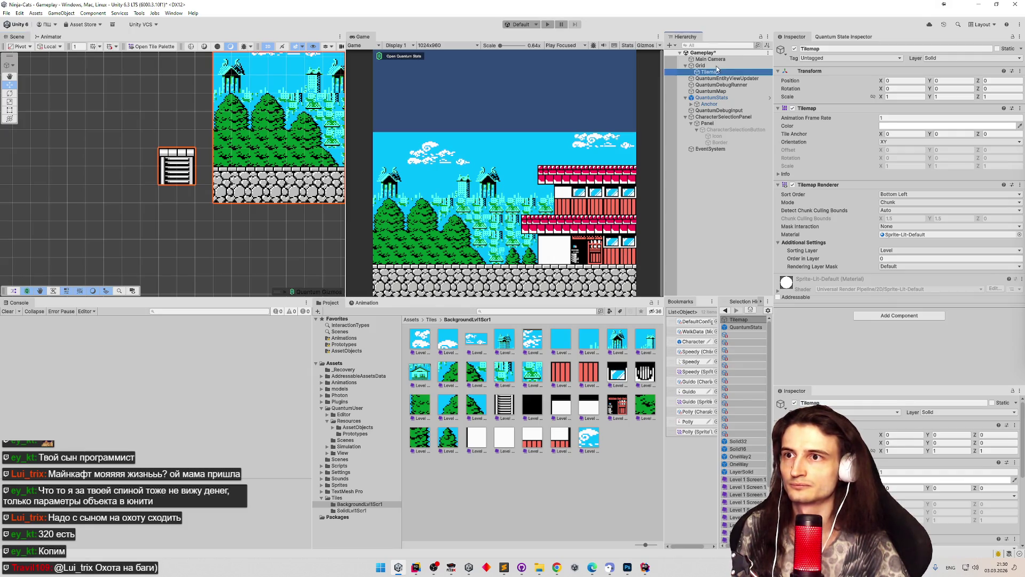
left_click(718, 66)
left_click(718, 72)
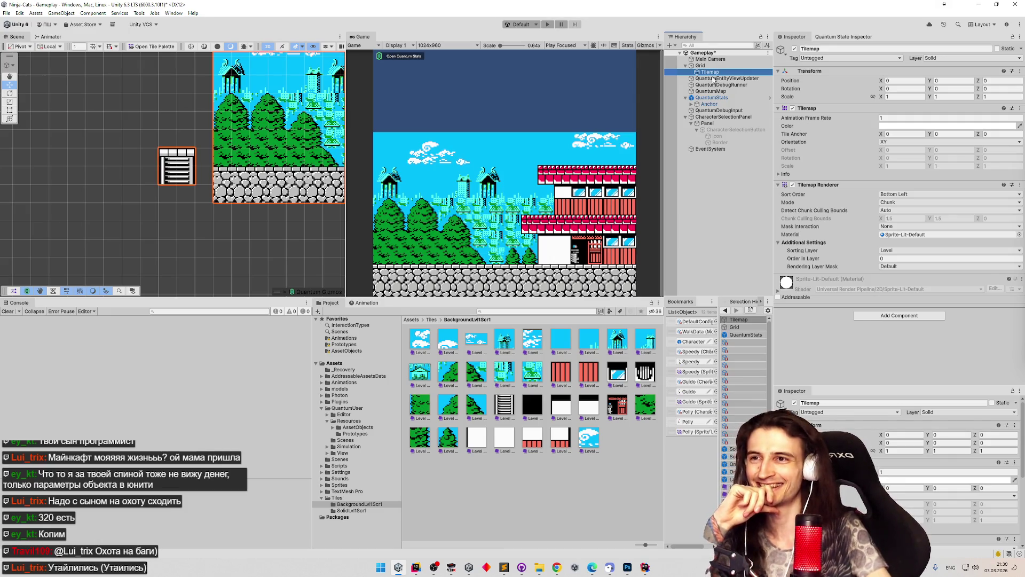
left_click(704, 67)
left_click(707, 73)
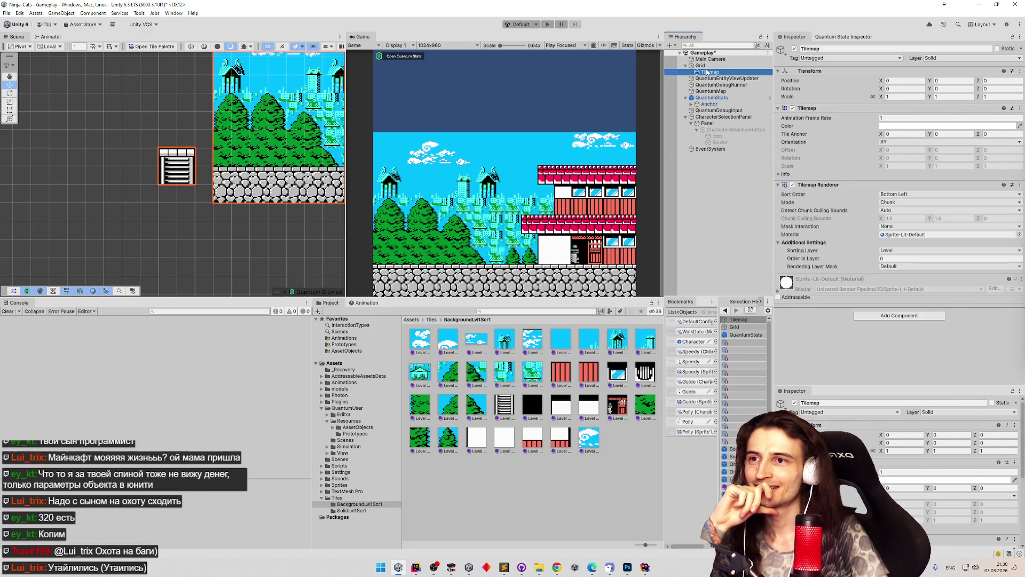
left_click(694, 117)
left_click(686, 117)
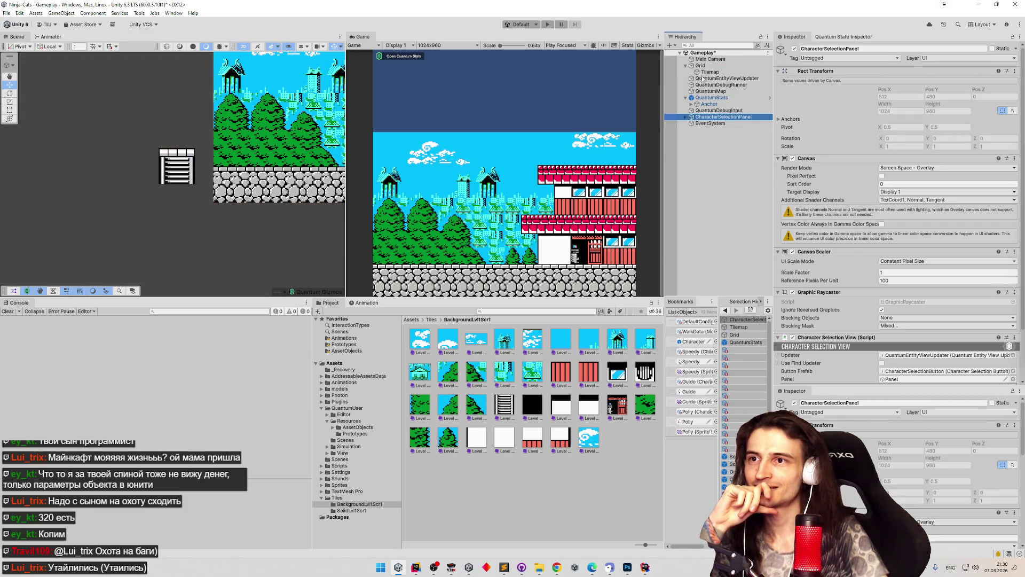
left_click(174, 169)
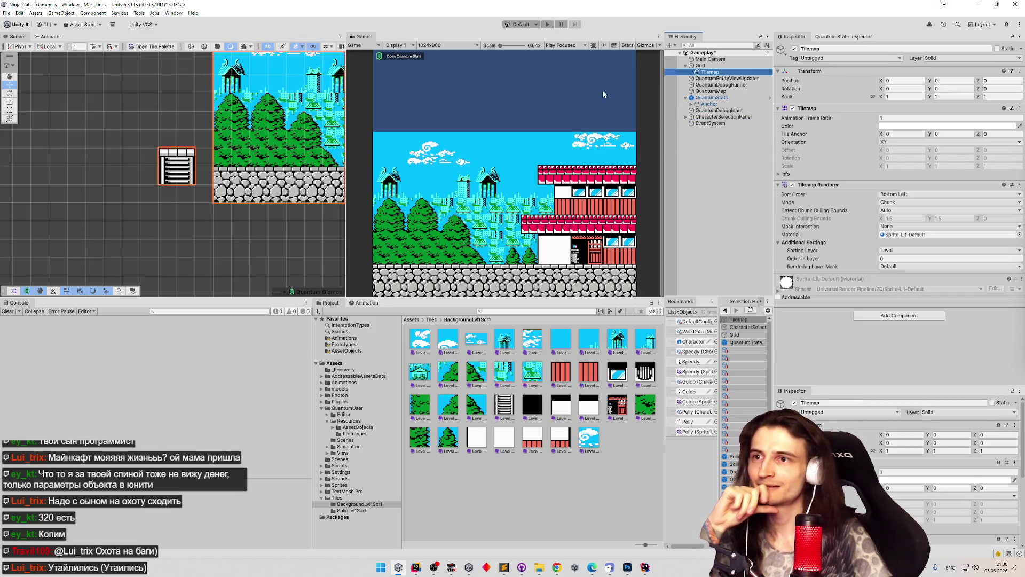
left_click(710, 73)
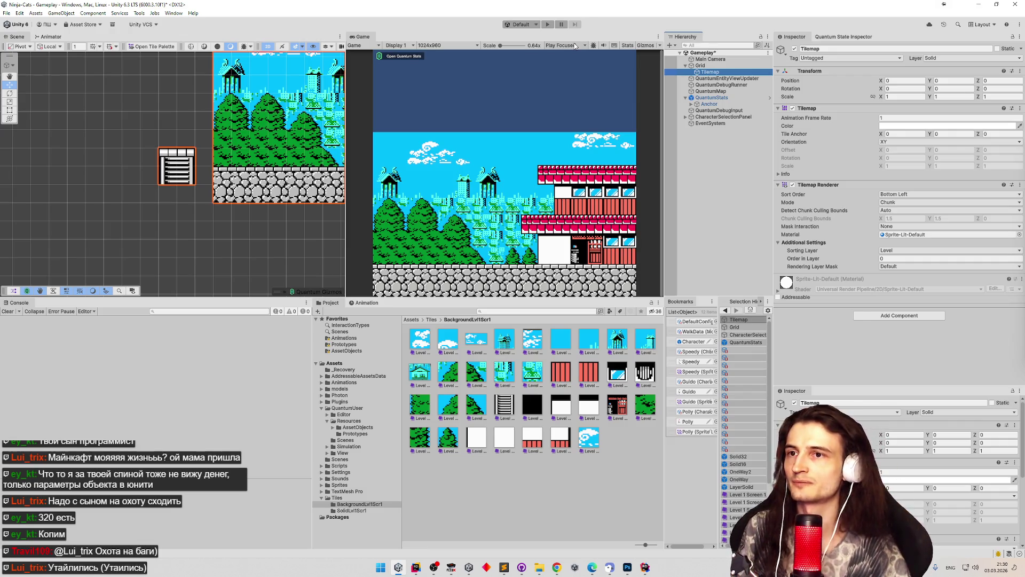
Reopen the Tile Palette and erase the stray ladder tile with the Eraser.
left_click(155, 46)
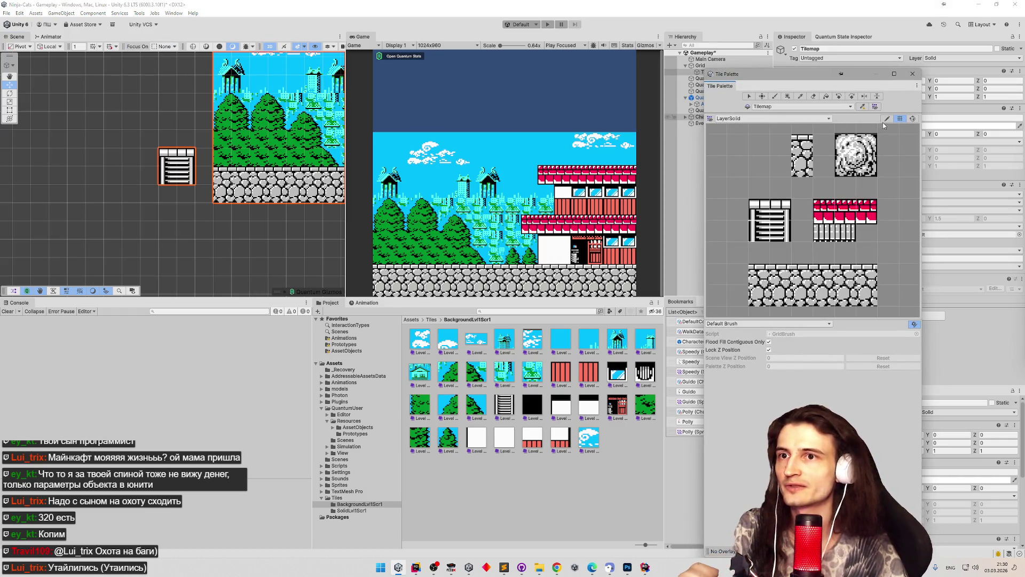
left_click(813, 96)
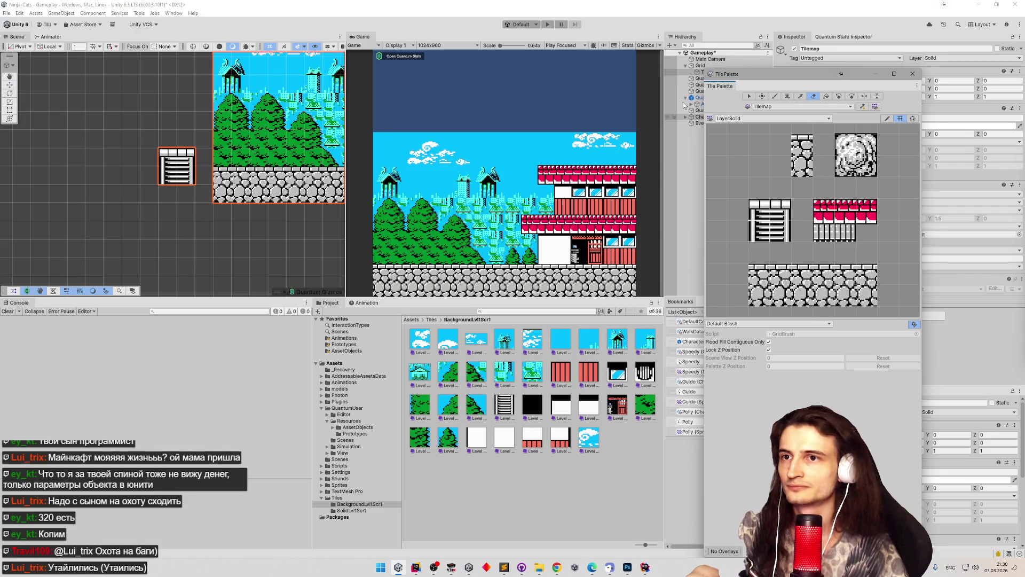
left_click(176, 166)
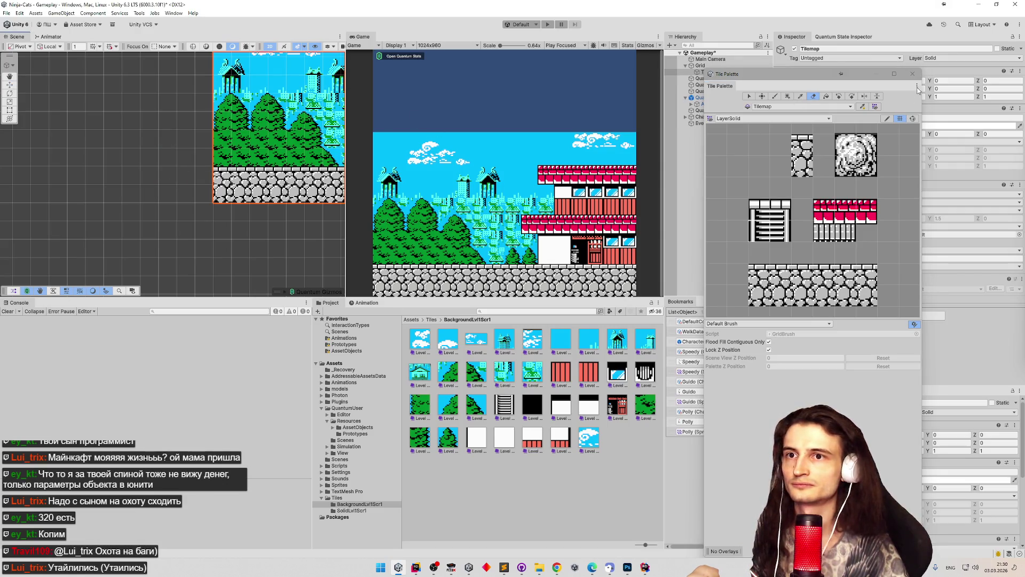
Close the Tile Palette and start a Play-mode test of the level.
left_click(912, 74)
left_click(548, 24)
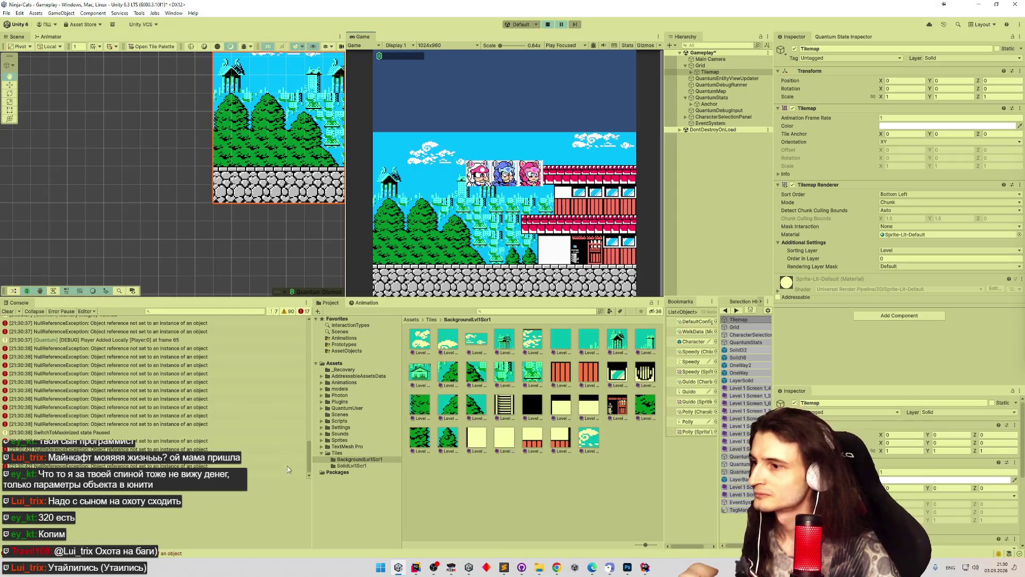
left_click_drag(308, 457, 310, 324)
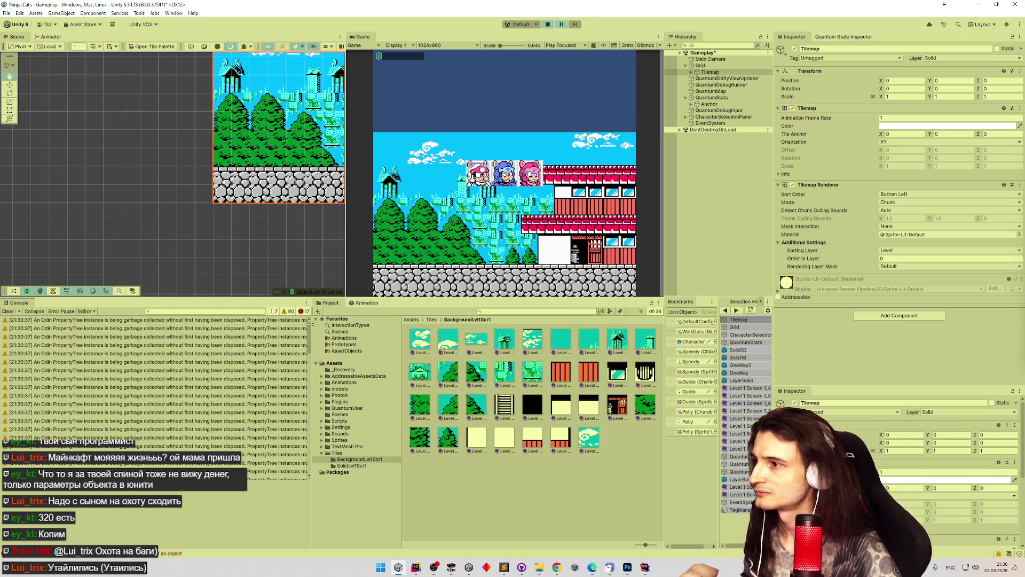
Review the NullReferenceException stack traces in the Console, then stop play mode.
left_click(232, 351)
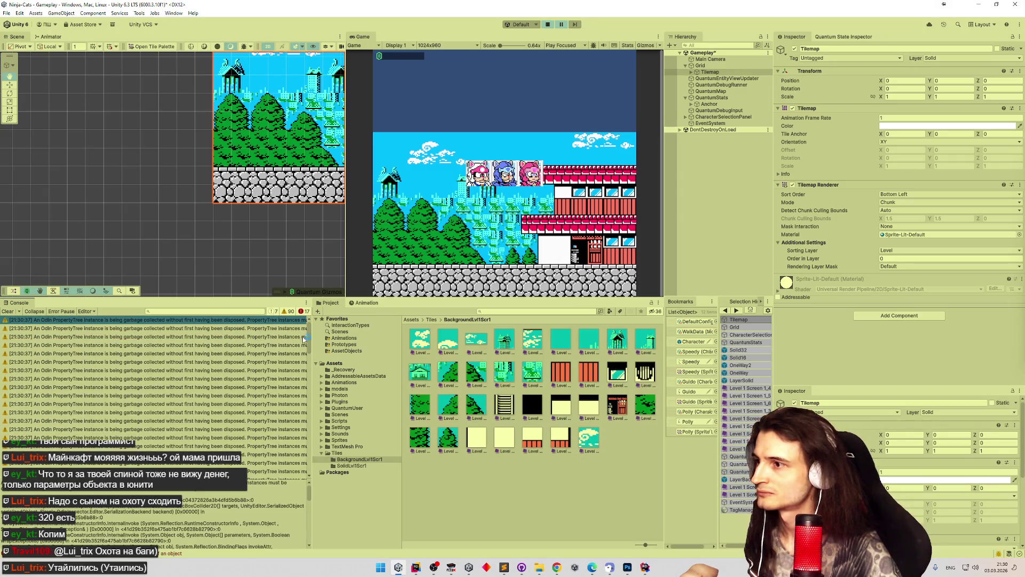
left_click_drag(308, 343, 308, 373)
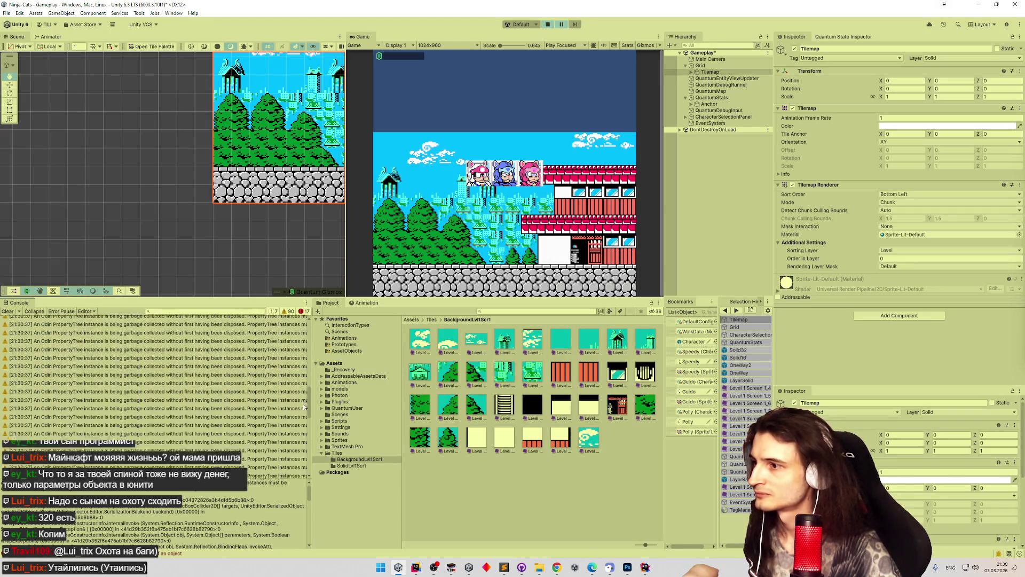
scroll(203, 415, "down", 5)
left_click(182, 412)
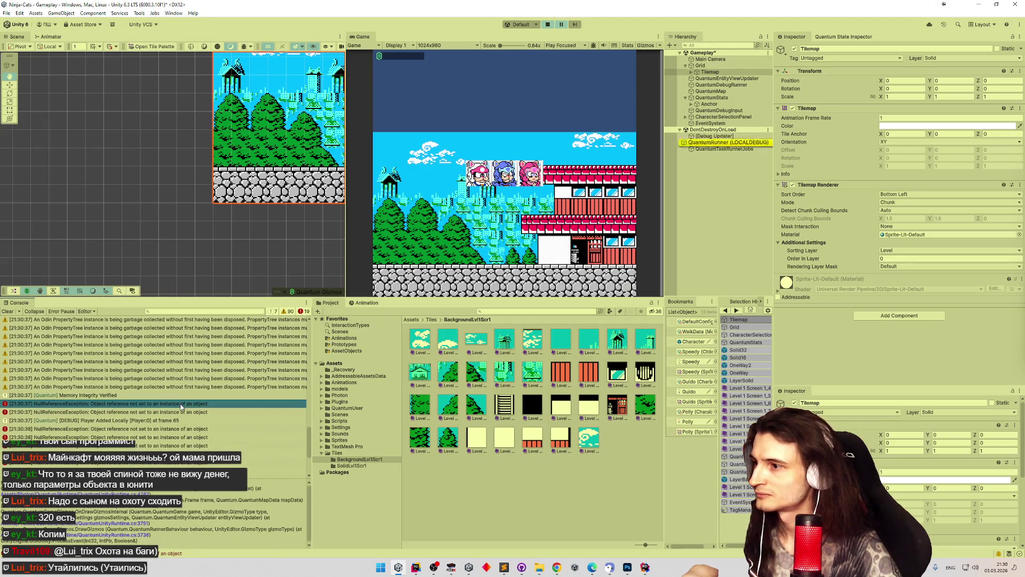
left_click(184, 404)
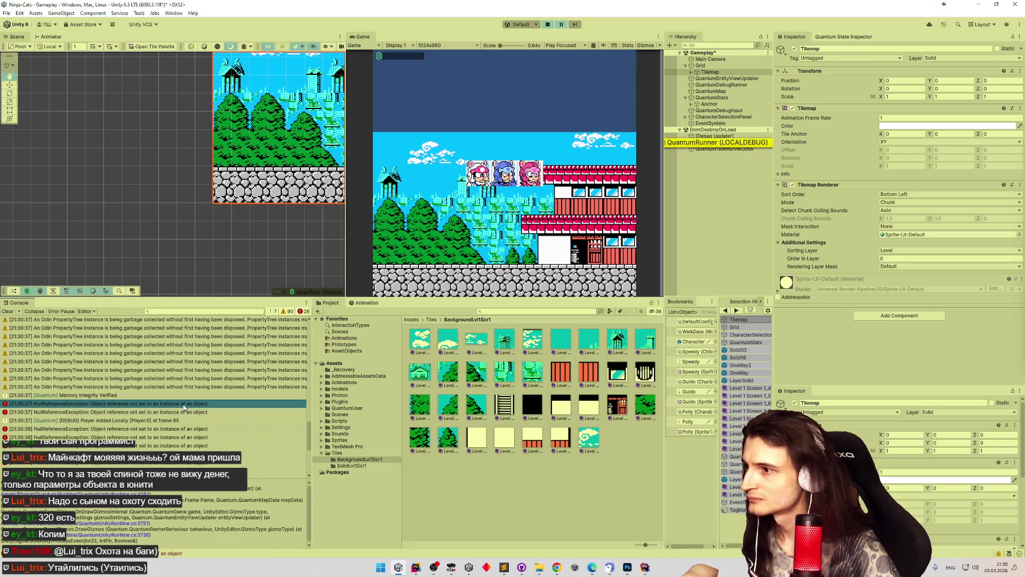
left_click(185, 412)
left_click(184, 407)
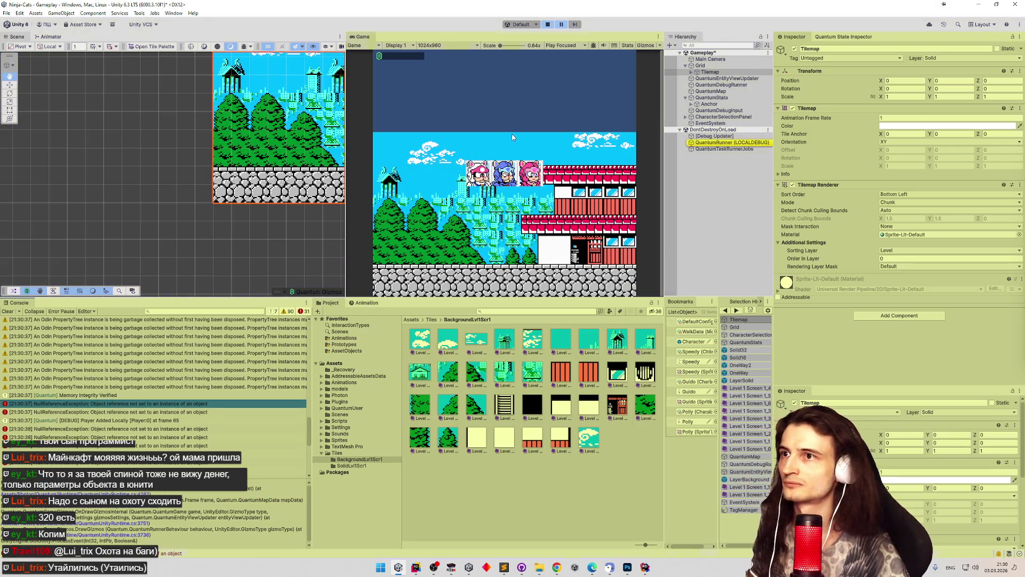
key("ctrl+p")
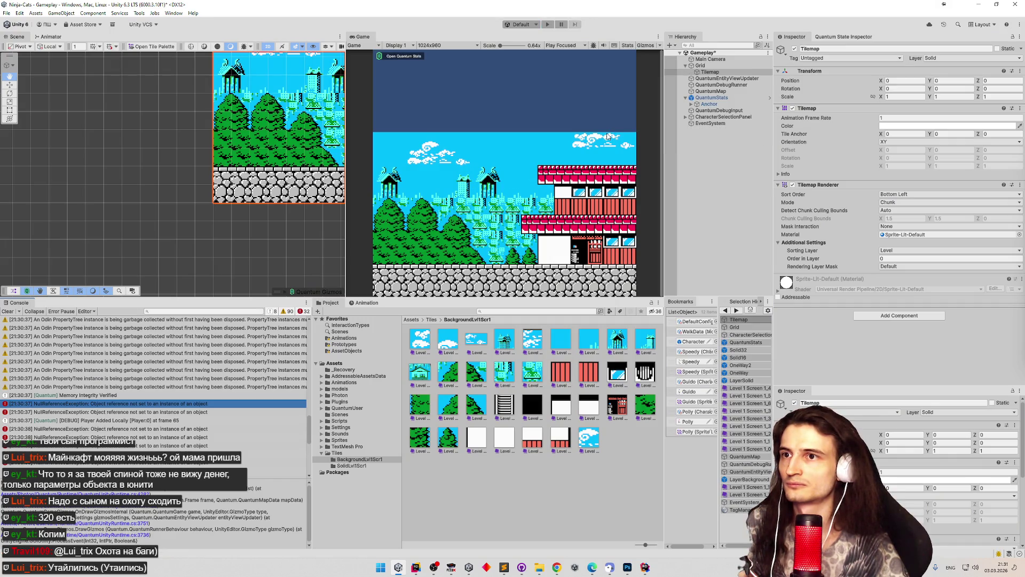
Clear the log, select the Tilemap, and open the SolidLvl1Scr1 tile folder.
left_click(8, 312)
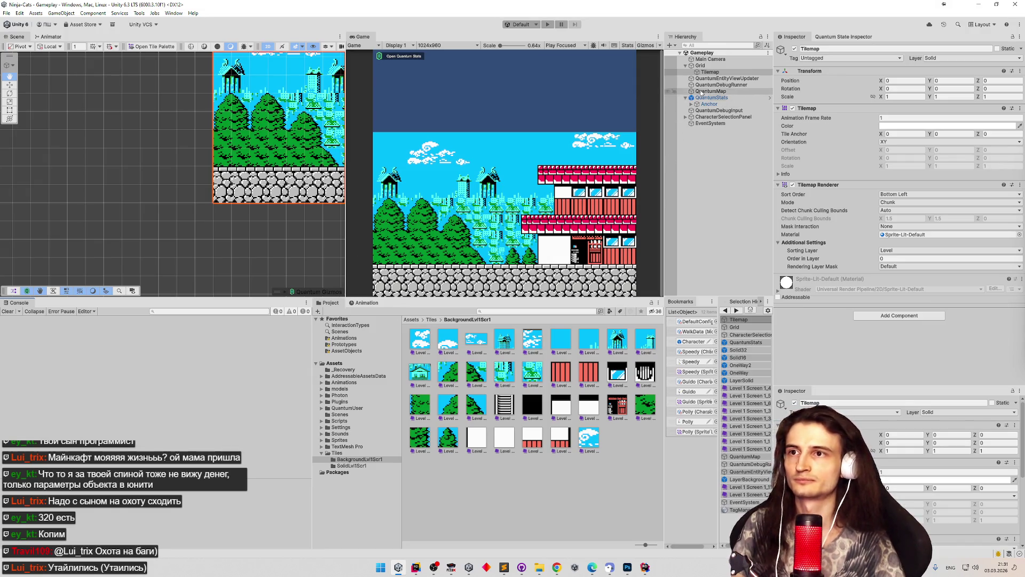
left_click(715, 65)
left_click(718, 72)
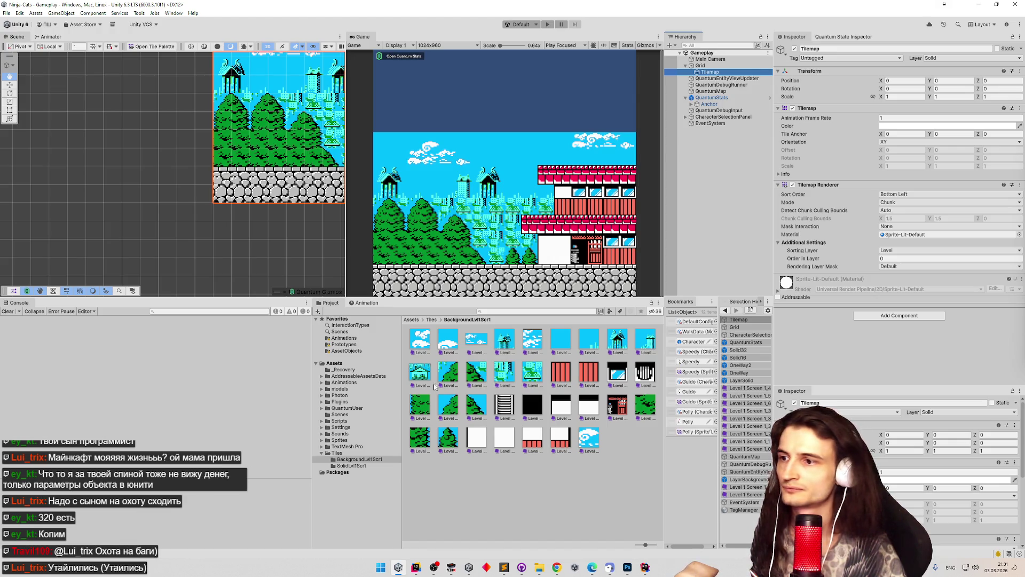
left_click(399, 390)
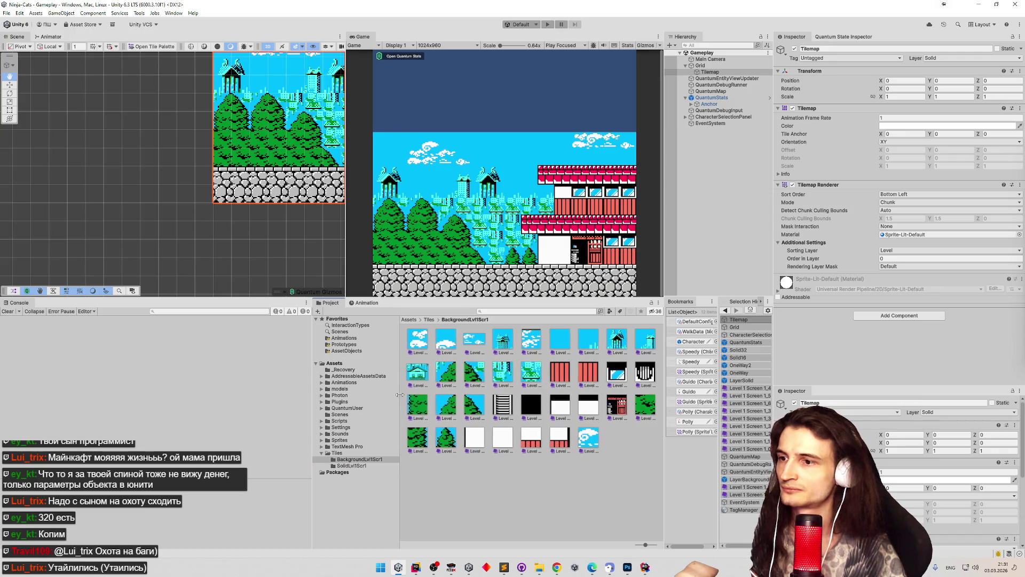
left_click_drag(401, 392, 367, 392)
left_click(397, 321)
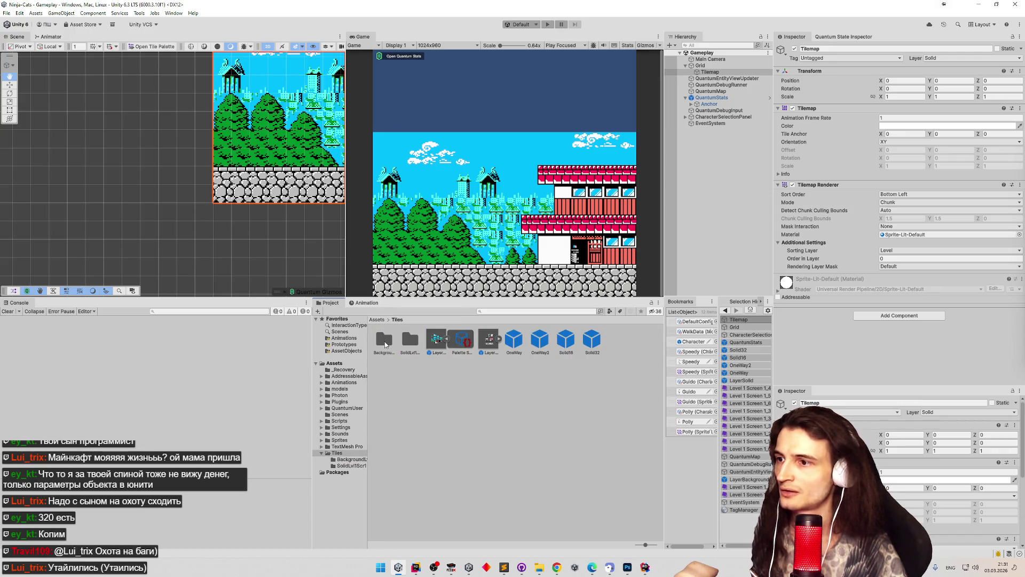
double_click(404, 341)
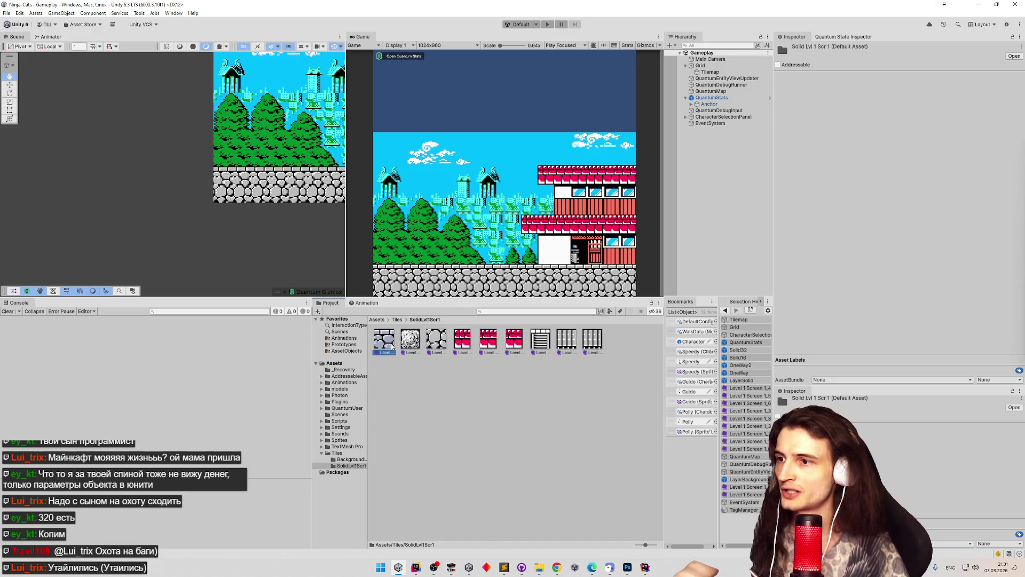
Check the Level 1 Screen 1_3x tiles' settings and open tile 1_33 in the Sprite Editor.
left_click(407, 342)
left_click(437, 341)
left_click(463, 342)
left_click(488, 342)
left_click(514, 342)
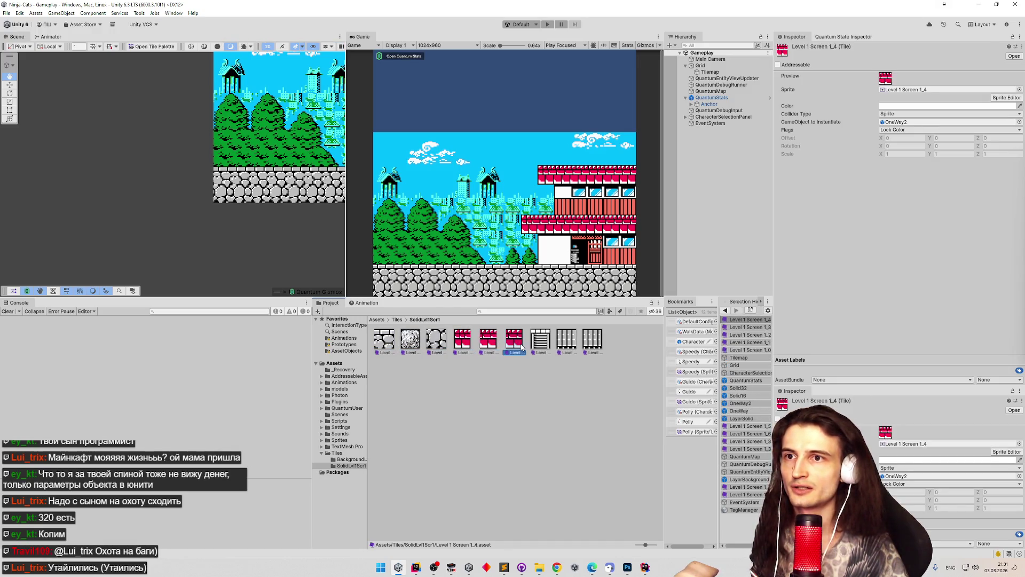
left_click(540, 342)
left_click(567, 342)
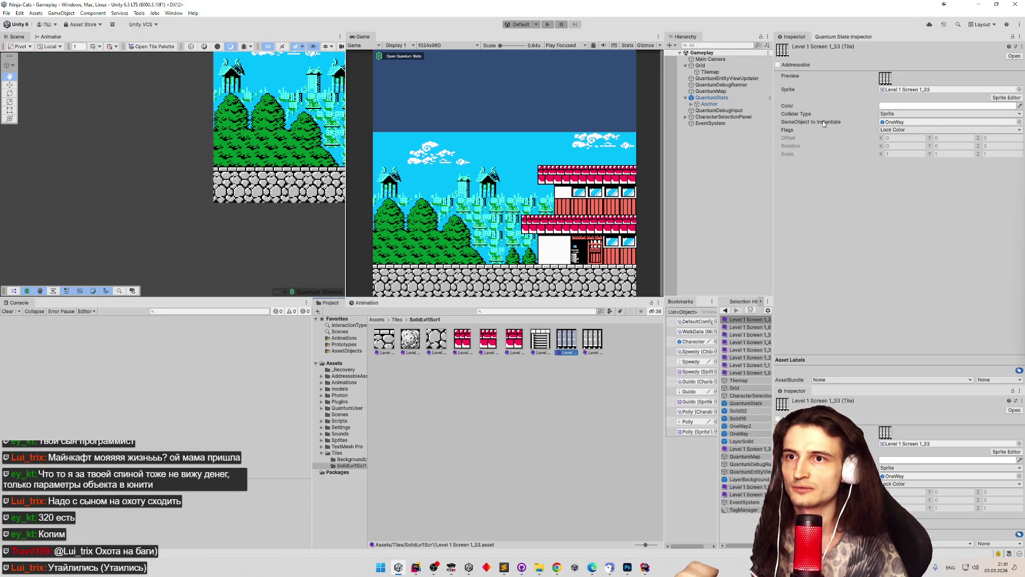
left_click(995, 97)
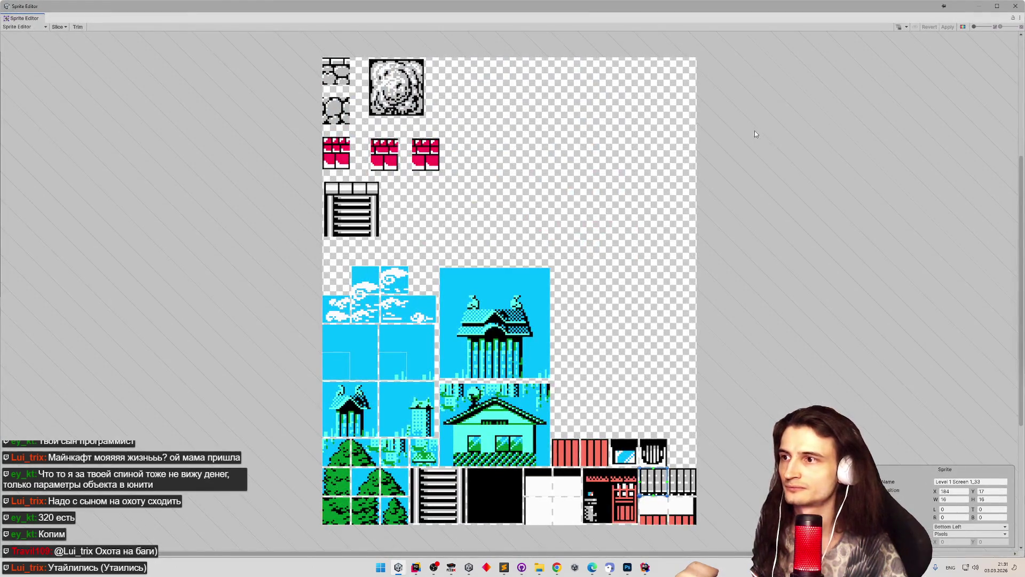
Close the Sprite Editor, run the level briefly again, stop it, and select Tilemap.
left_click(1015, 6)
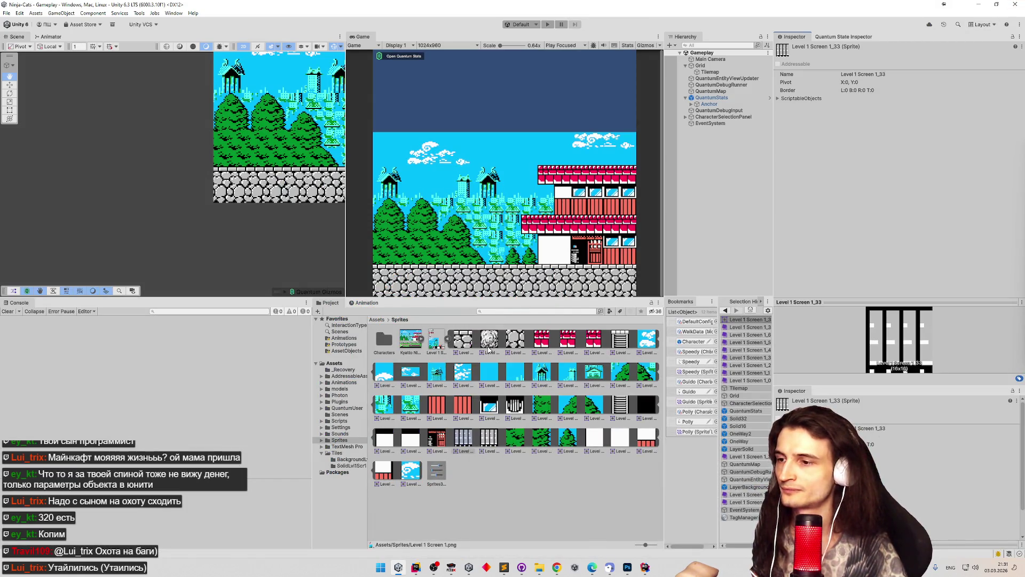
left_click(547, 24)
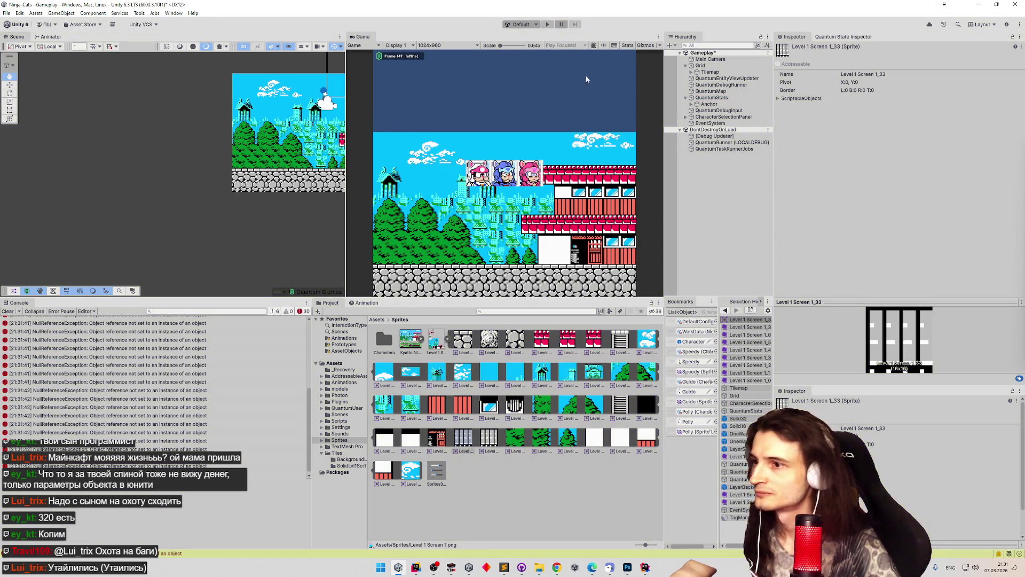
left_click(712, 79)
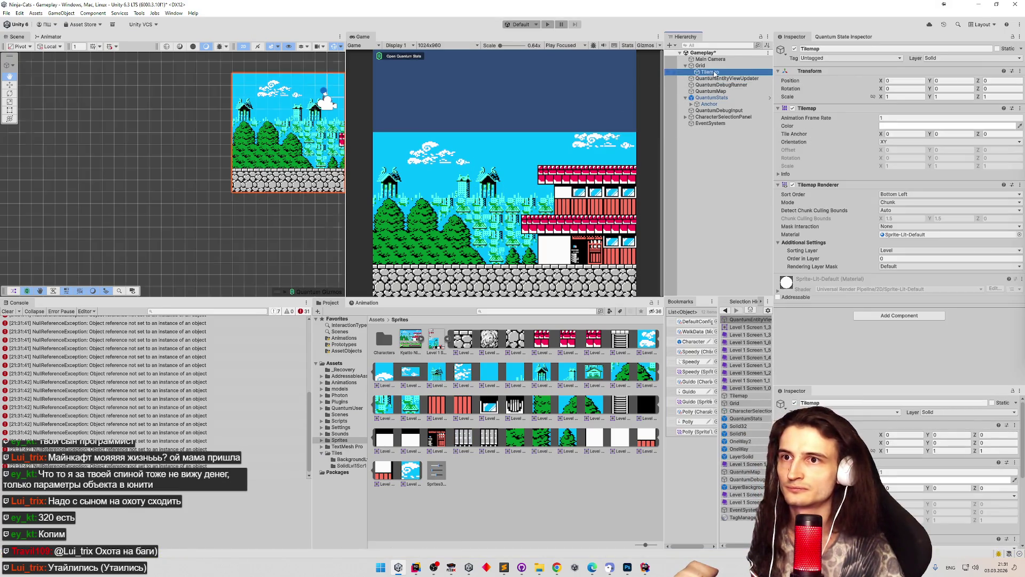
left_click(700, 65)
left_click(715, 72)
left_click(844, 135)
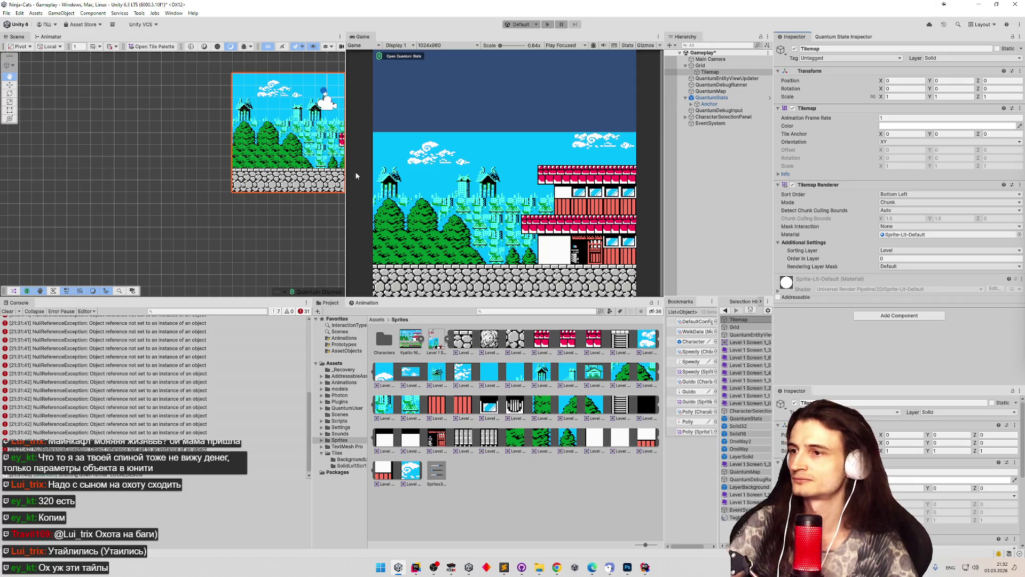
Frame the whole Tilemap in the Scene view and clear the Console.
key("f")
scroll(149, 176, "down", 10)
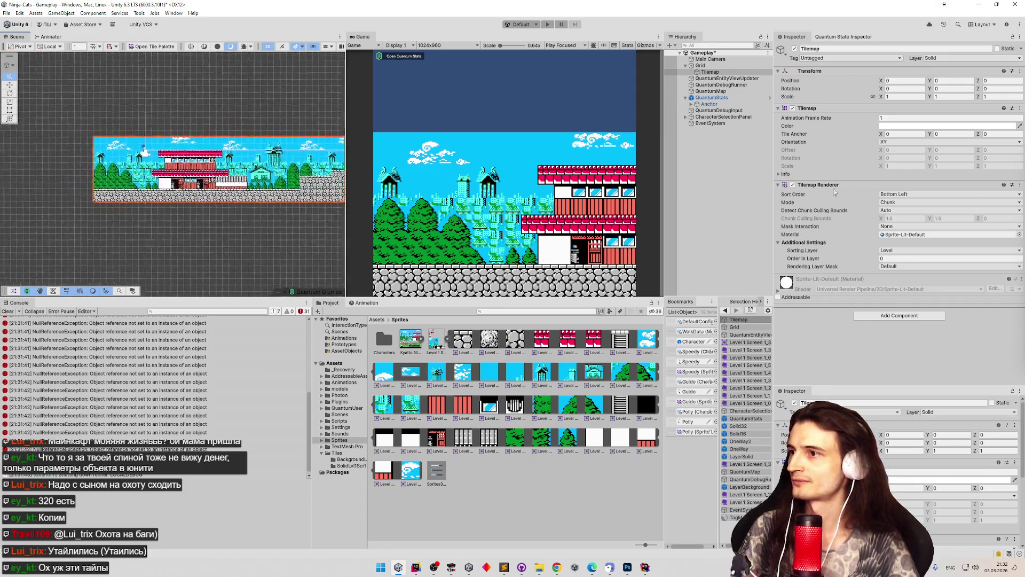
key("f")
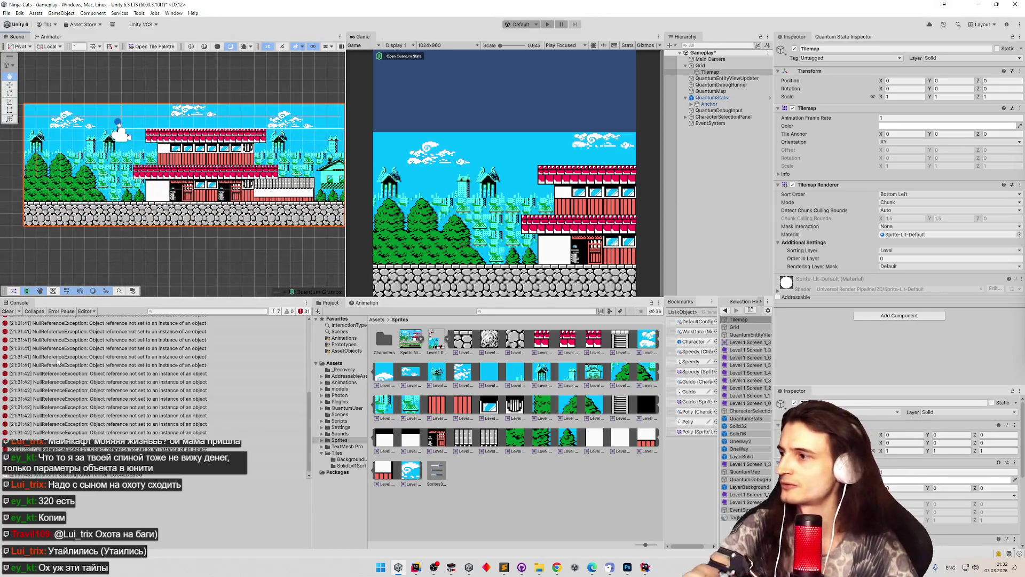
left_click(9, 312)
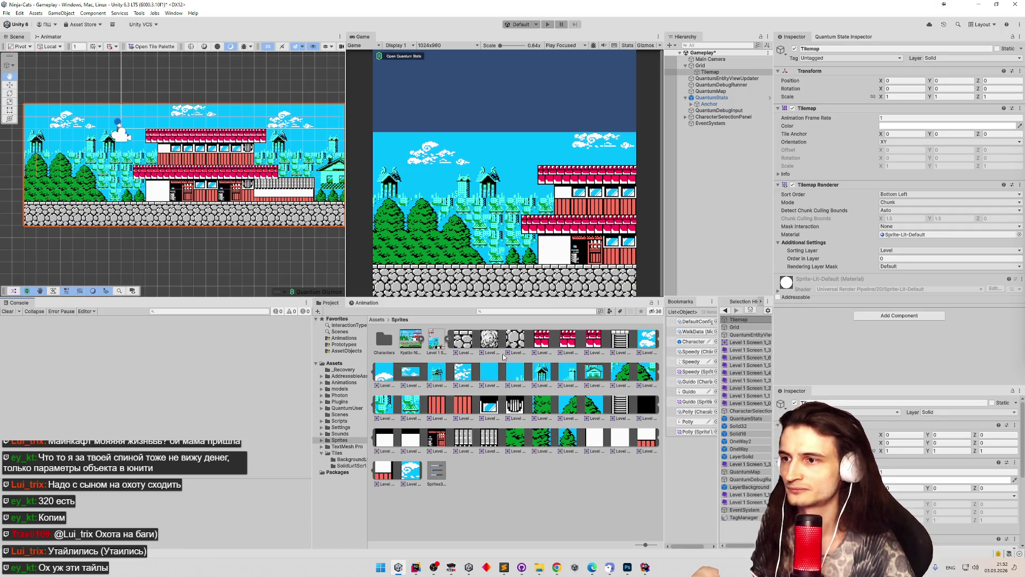
Check the level sprites' 32 pixels-per-unit import settings and Sprites32PPI preset, then select QuantumMap.
left_click(515, 342)
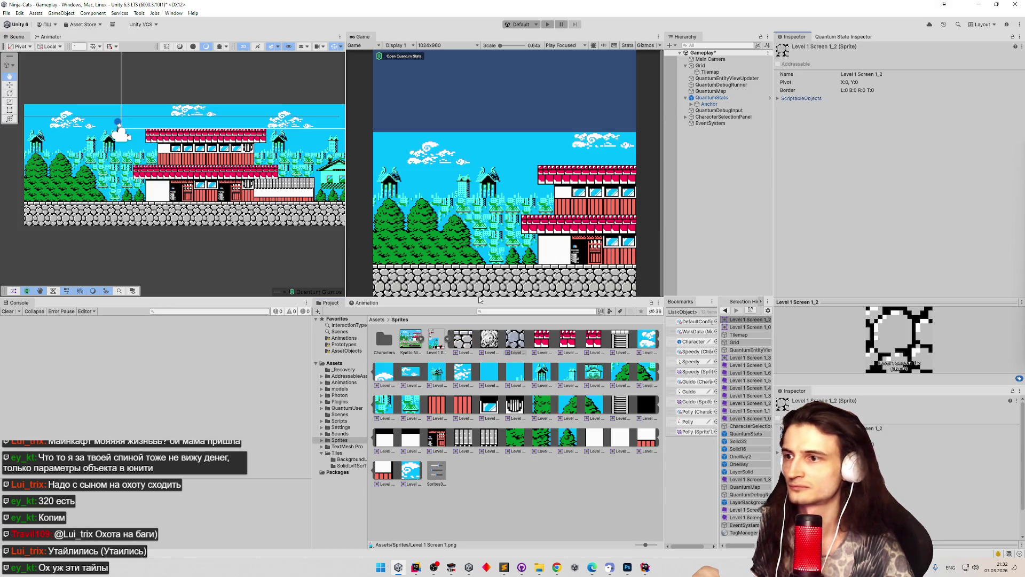
left_click(448, 339)
left_click(416, 343)
left_click(458, 344)
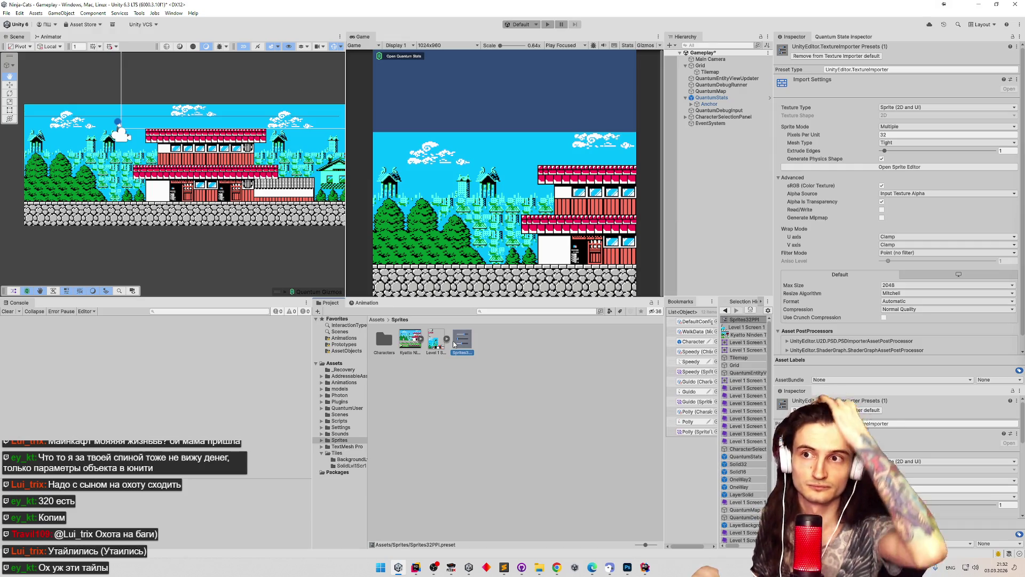
mouse_move(454, 344)
left_mouse_down()
mouse_move(454, 334)
mouse_move(422, 345)
left_mouse_up()
left_click(466, 343)
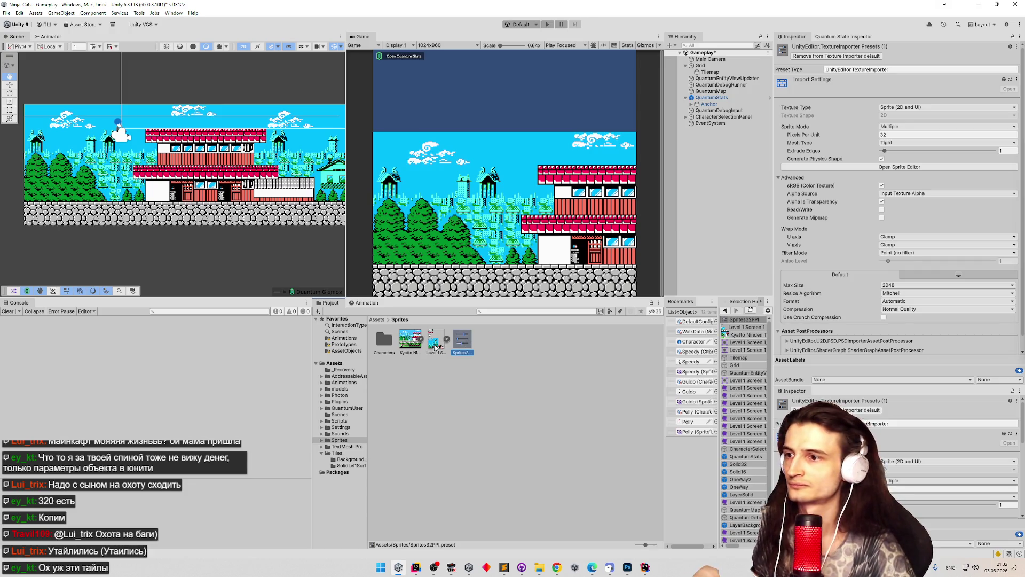
left_click(411, 345)
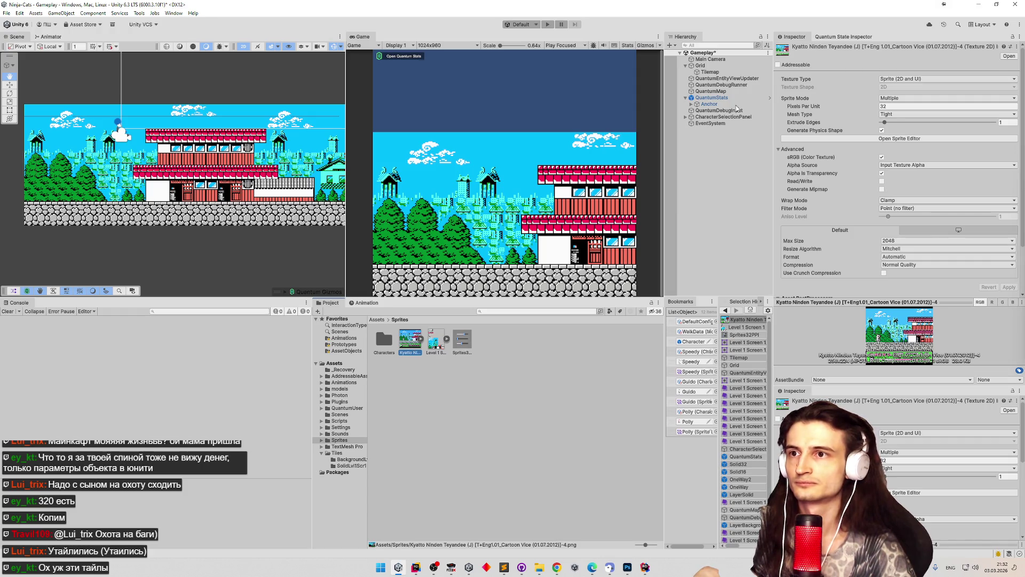
left_click(735, 92)
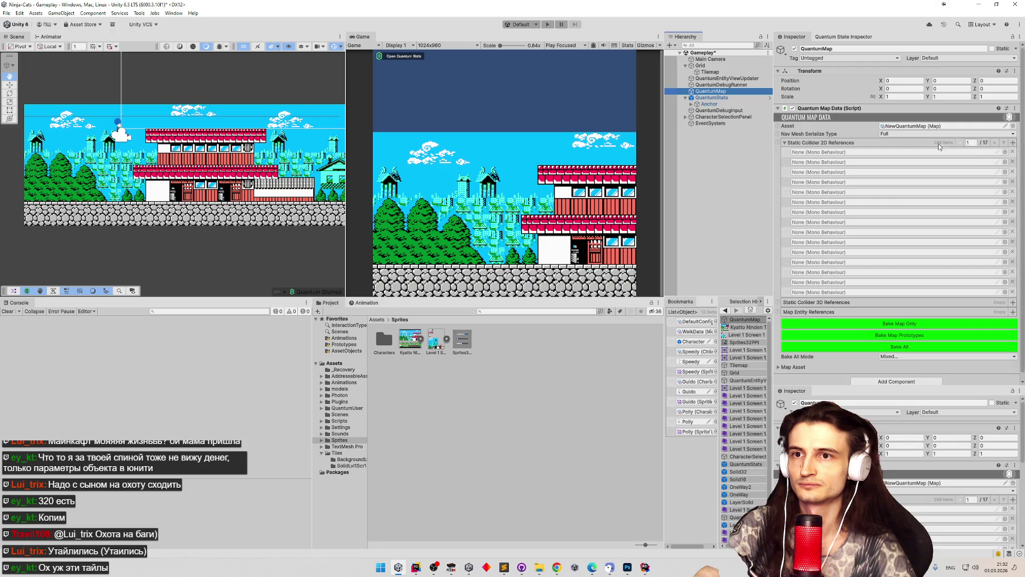
right_click(907, 143)
left_click(927, 179)
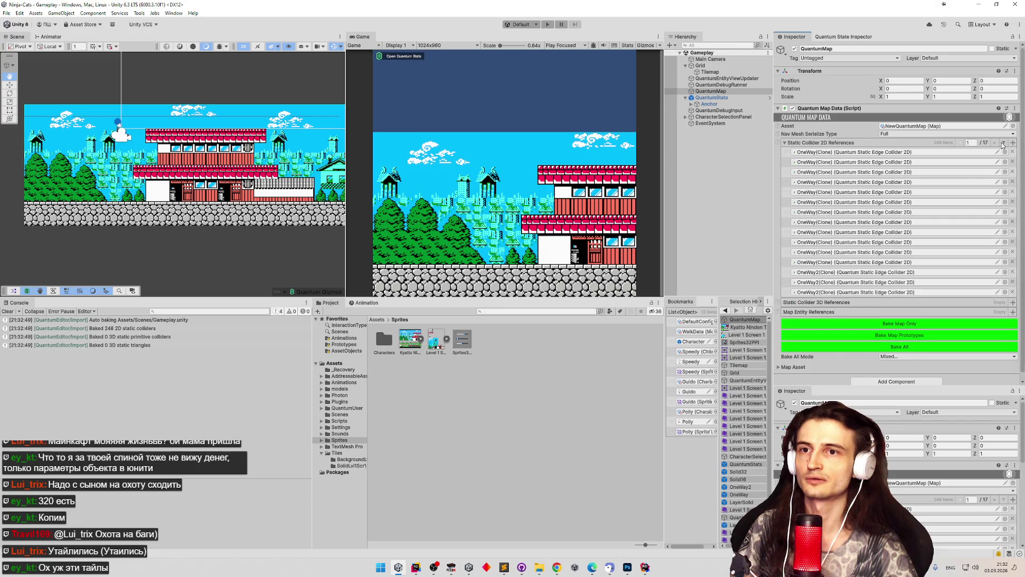
left_click(1004, 144)
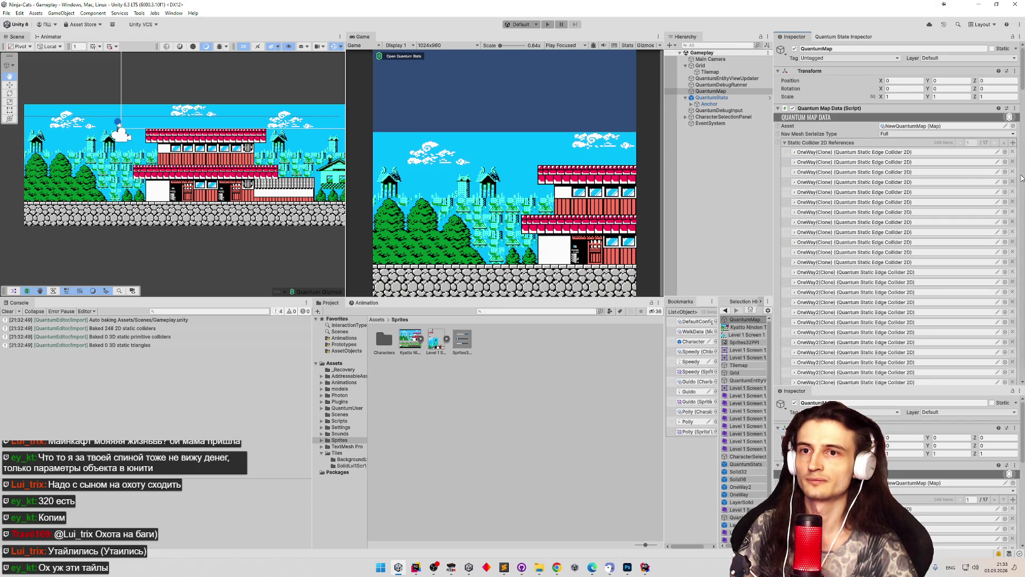
scroll(1015, 240, "down", 10)
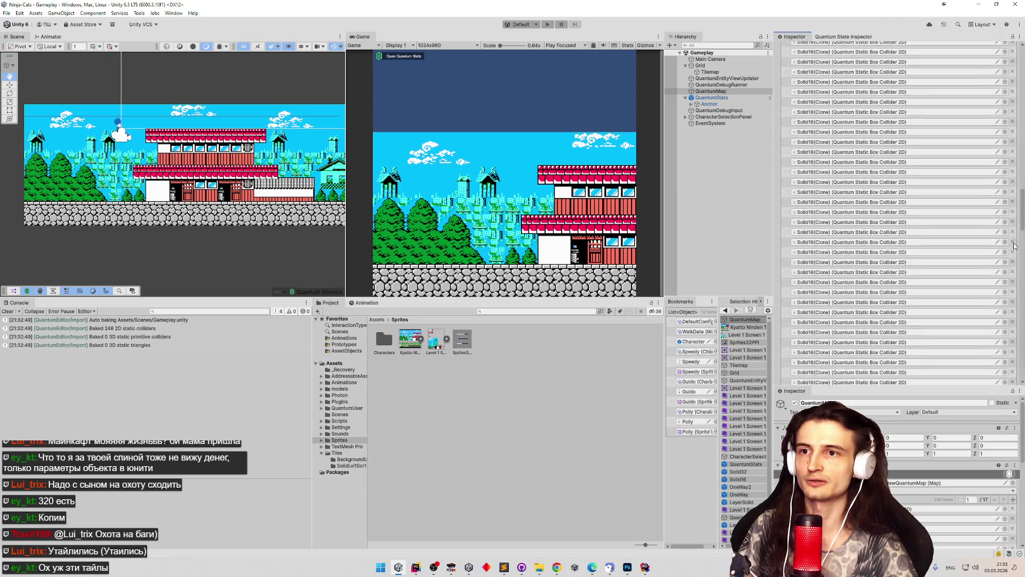
scroll(1009, 203, "up", 5)
scroll(1004, 152, "up", 15)
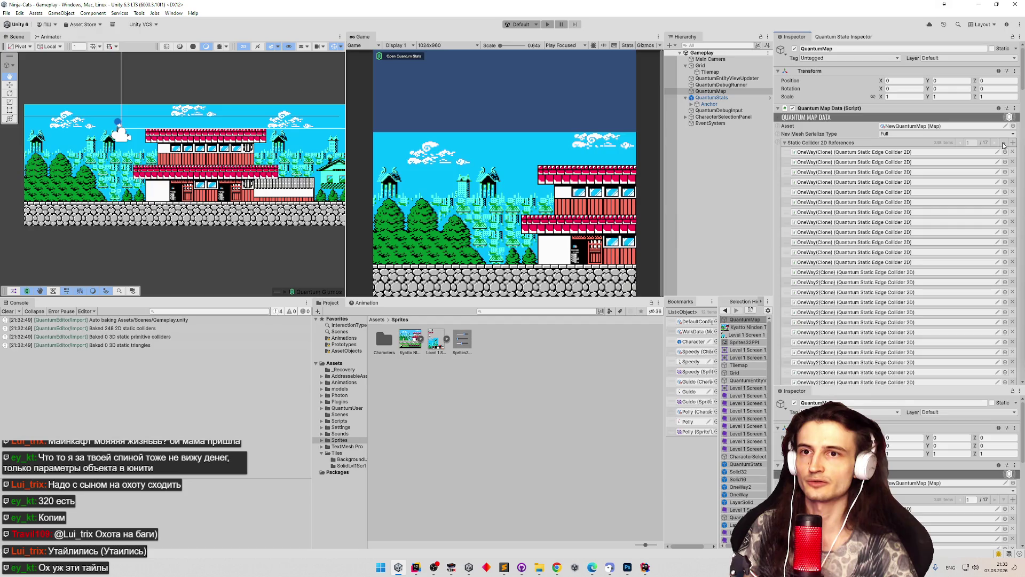
left_click(806, 143)
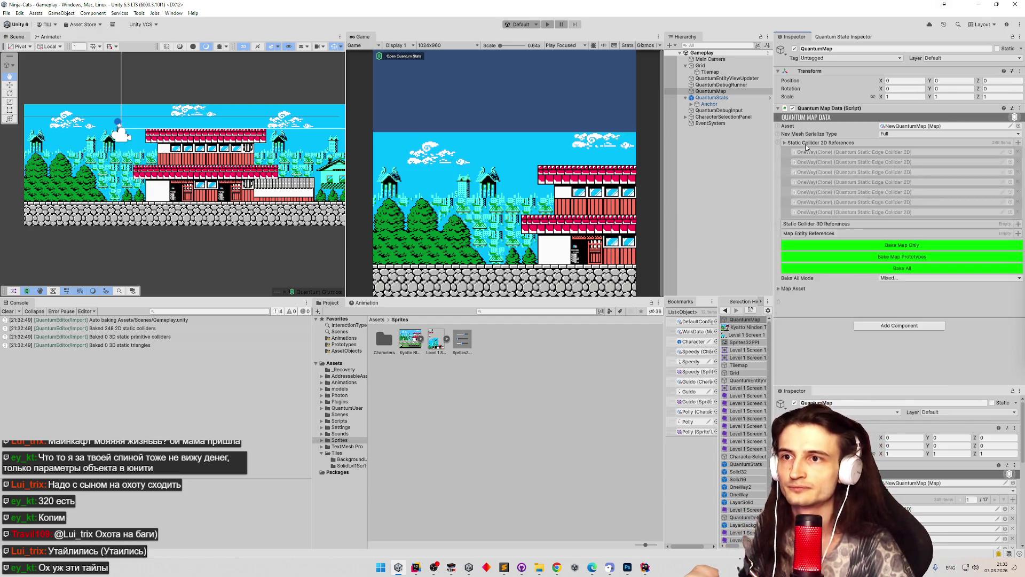
left_click(796, 145)
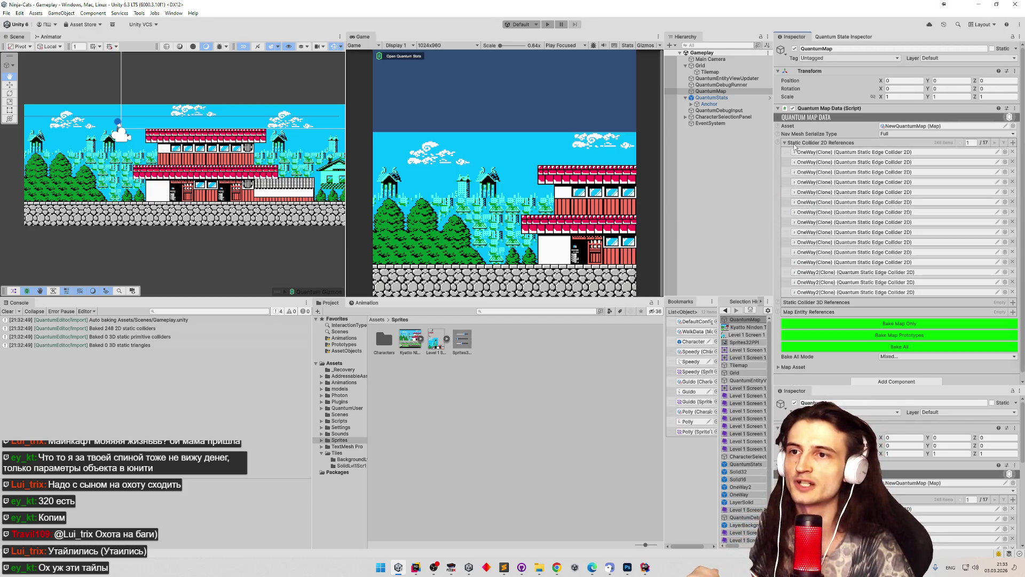
left_click(795, 145)
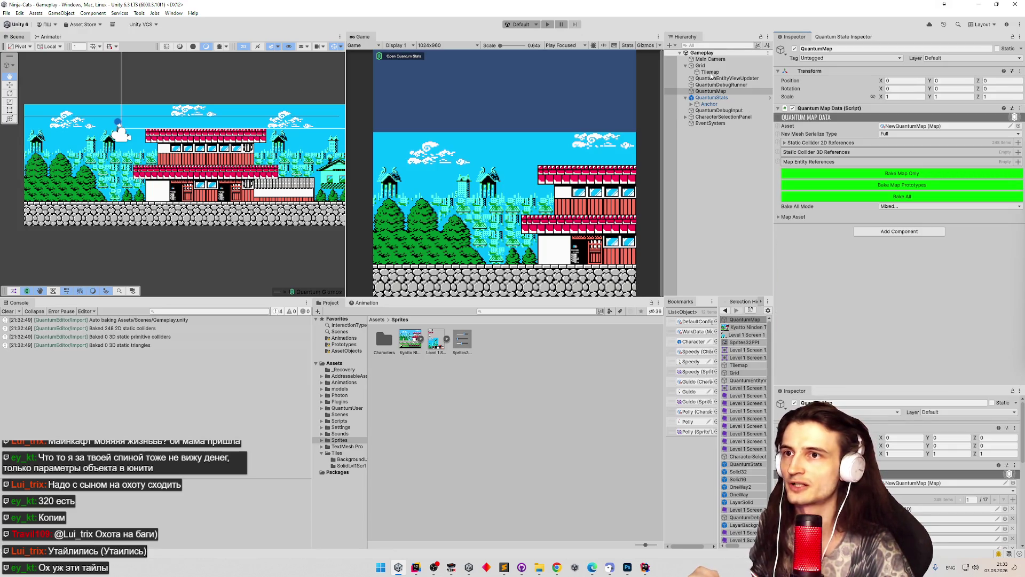
left_click(768, 53)
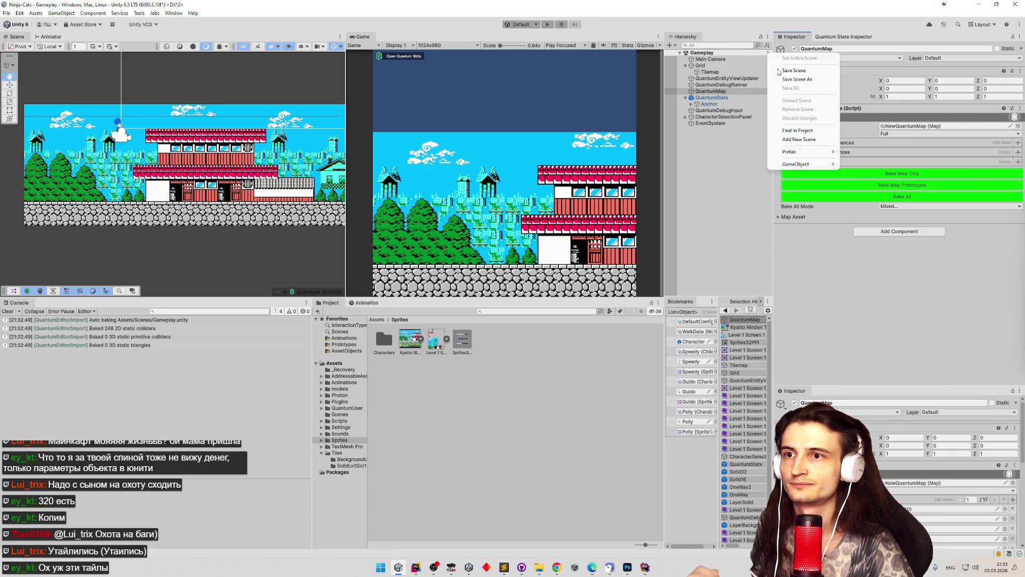
Reselect QuantumMap and run a brief play-test of the level.
mouse_move(811, 154)
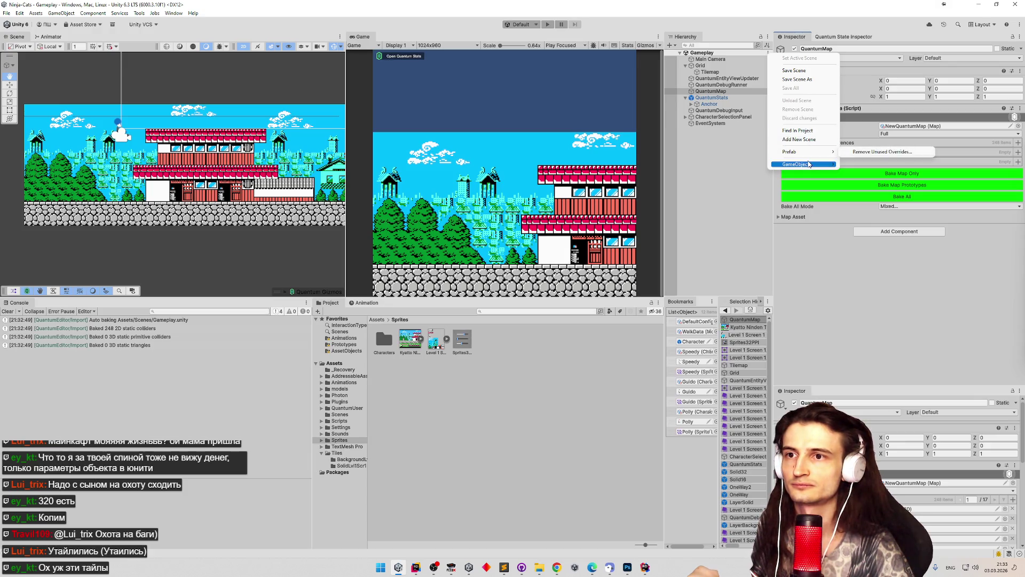
left_click(724, 138)
left_click(711, 92)
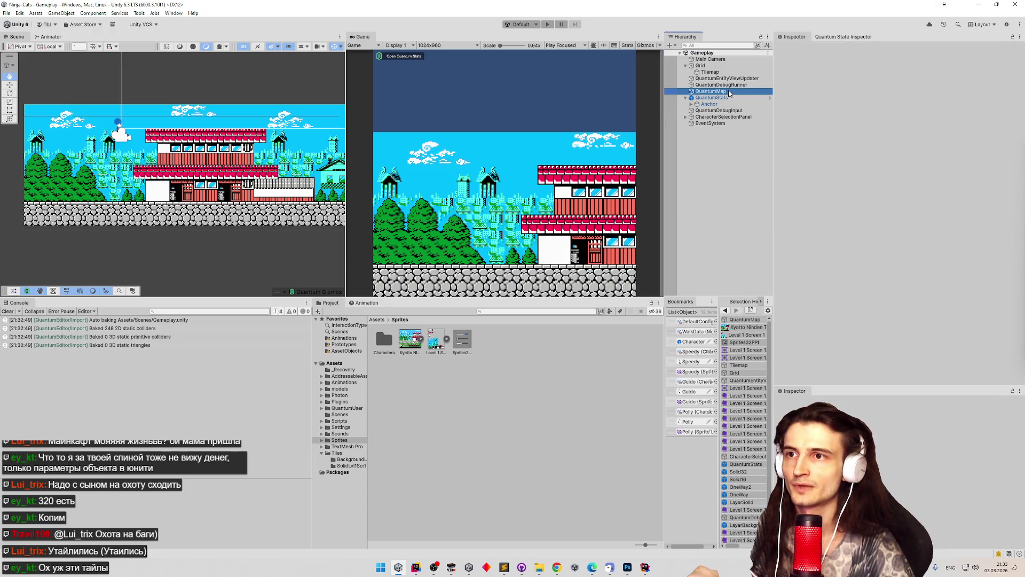
left_click(4, 314)
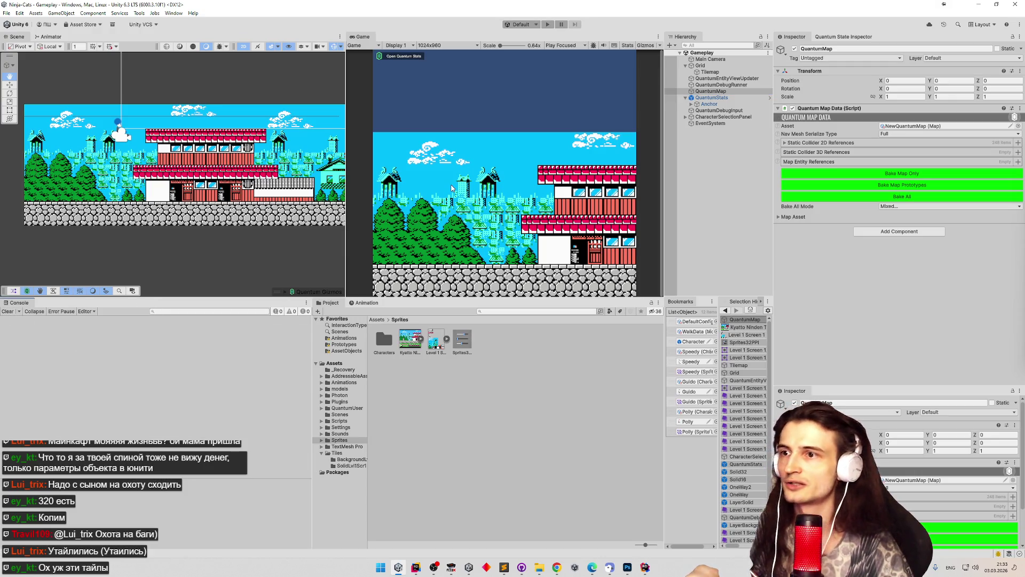
key("ctrl+p")
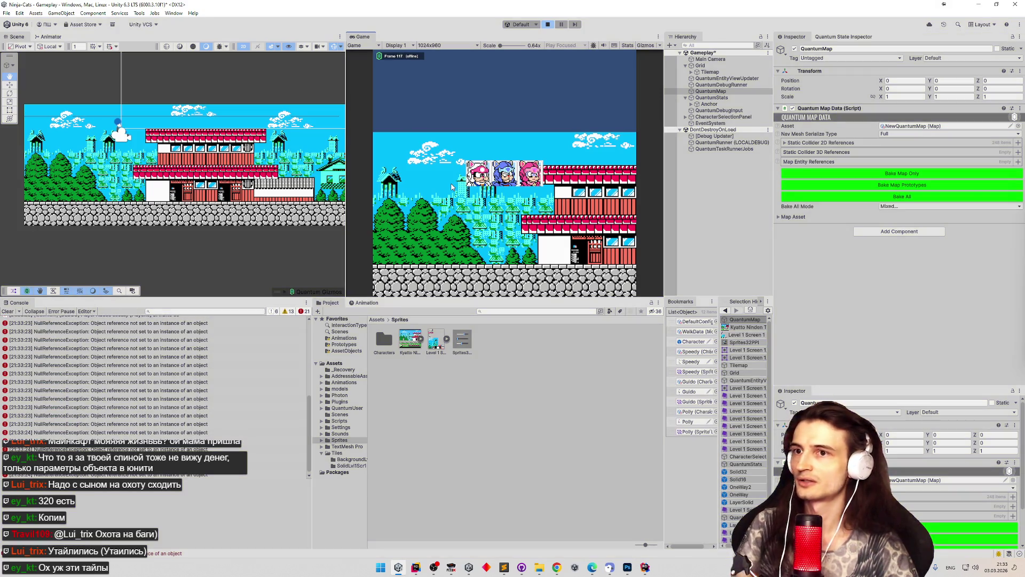
key("ctrl+p")
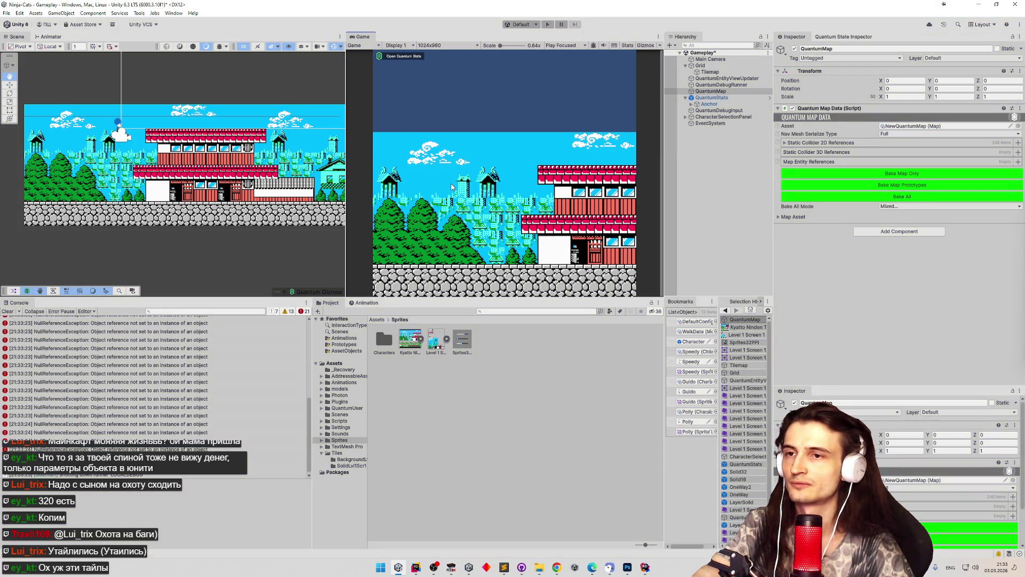
Expand Static Collider 2D References to find None entries, then clear the Console.
left_click(785, 143)
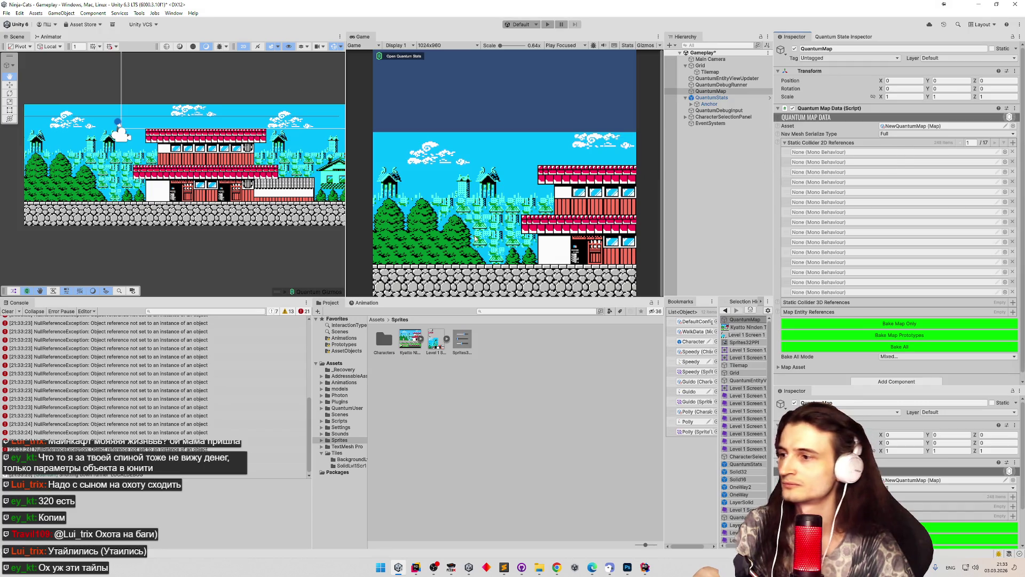
mouse_move(309, 399)
left_mouse_down()
mouse_move(318, 315)
mouse_move(404, 352)
mouse_move(399, 422)
mouse_move(406, 325)
left_mouse_up()
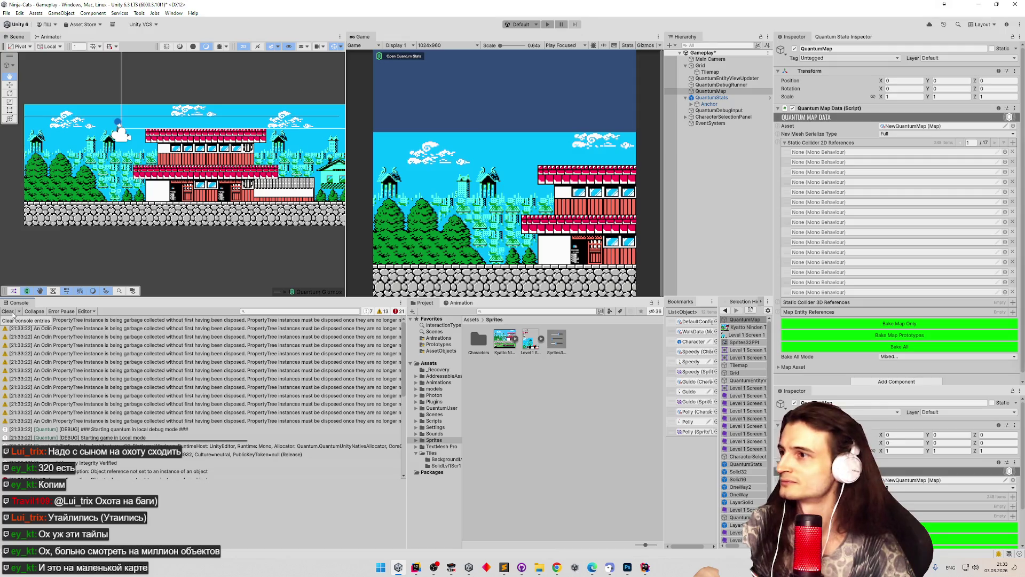
left_click(13, 315)
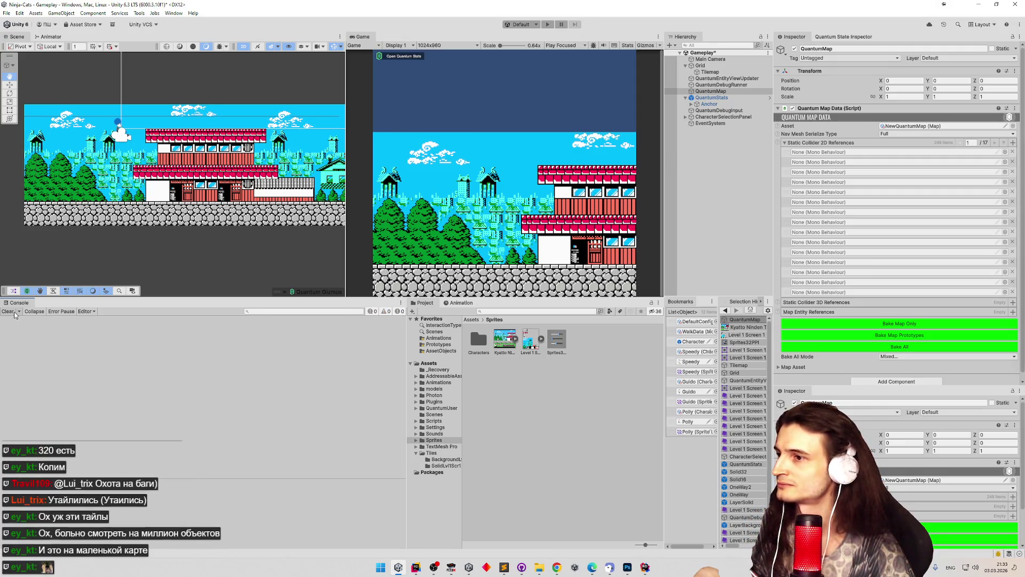
Save the scene to rebake 248 2D colliders, play-test again, and clear the Console.
key("ctrl+s")
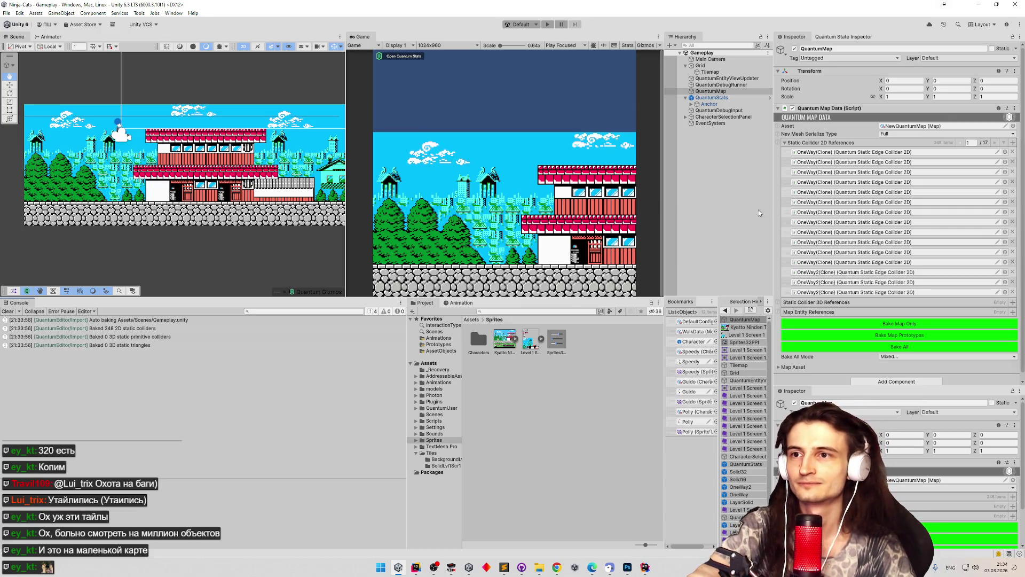
scroll(1023, 170, "down", 1)
scroll(1023, 169, "down", 1)
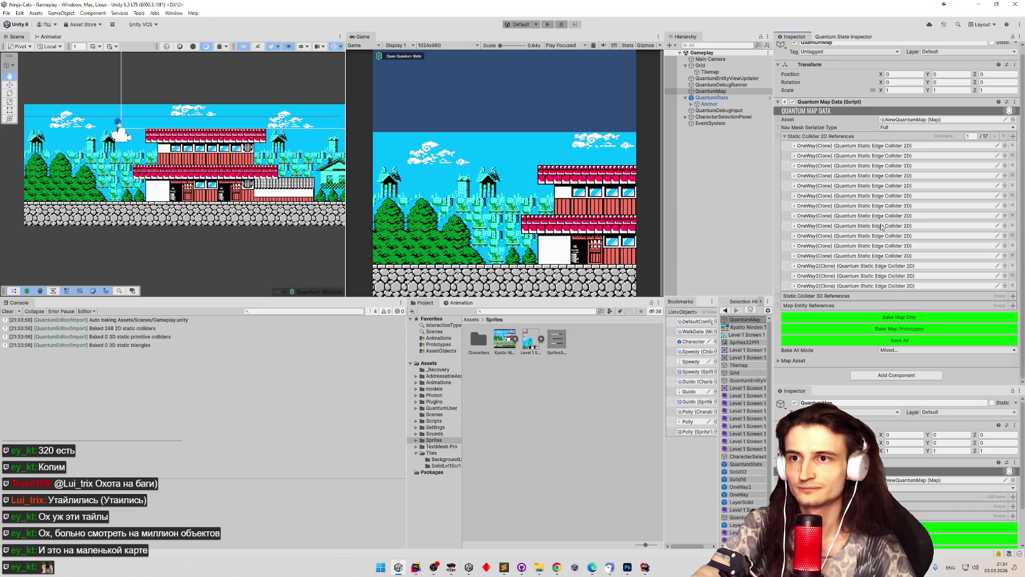
left_click(548, 24)
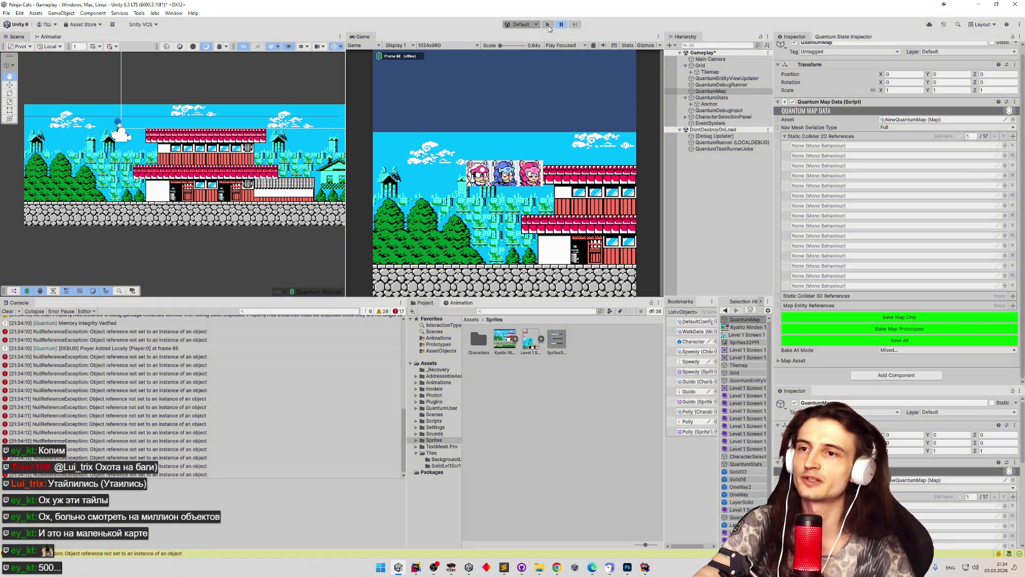
left_click(548, 26)
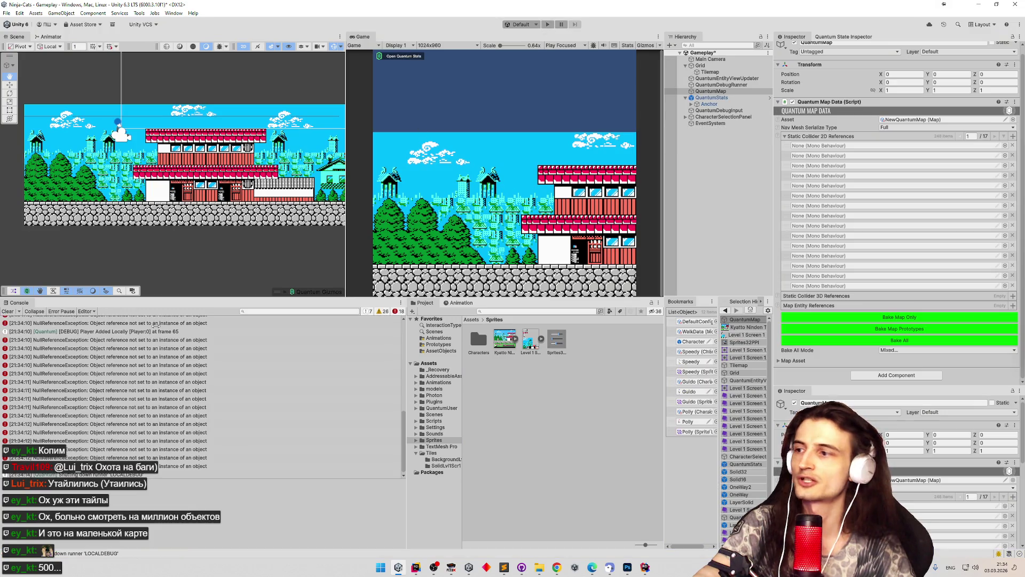
left_click(11, 312)
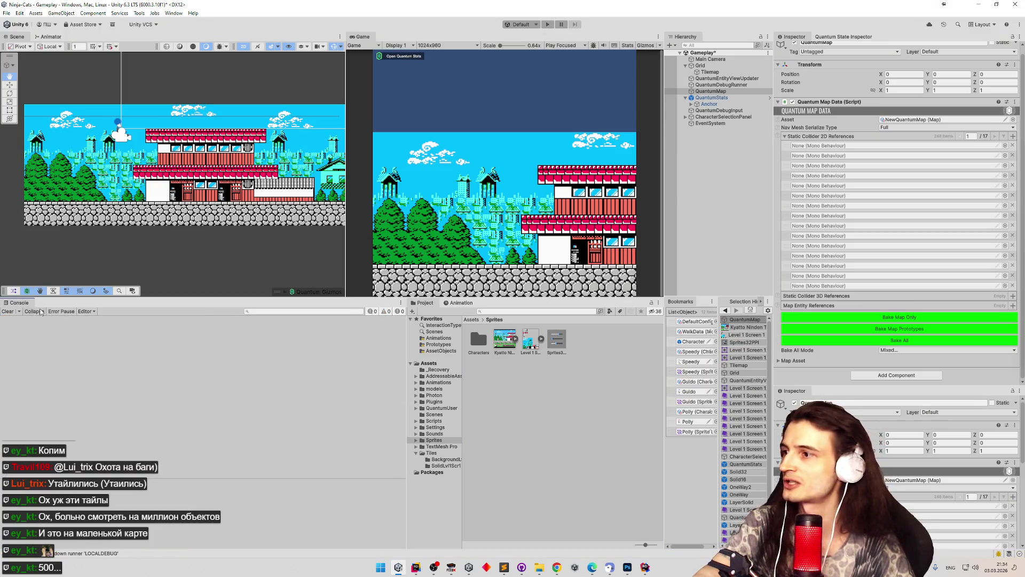
Clear the Static Collider 2D References collection, rebake the map, and select Tilemap.
right_click(846, 138)
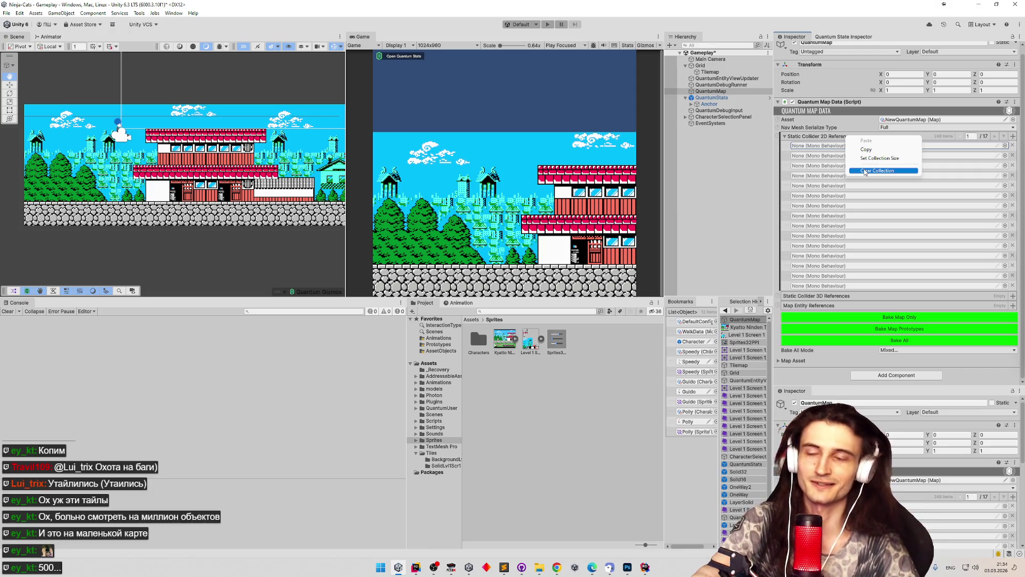
left_click(865, 171)
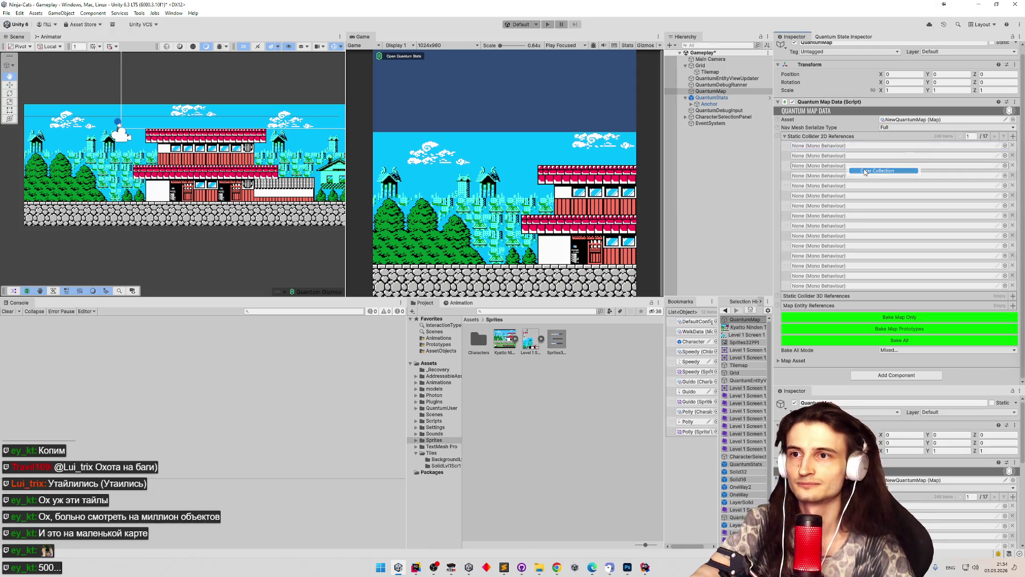
left_click(866, 172)
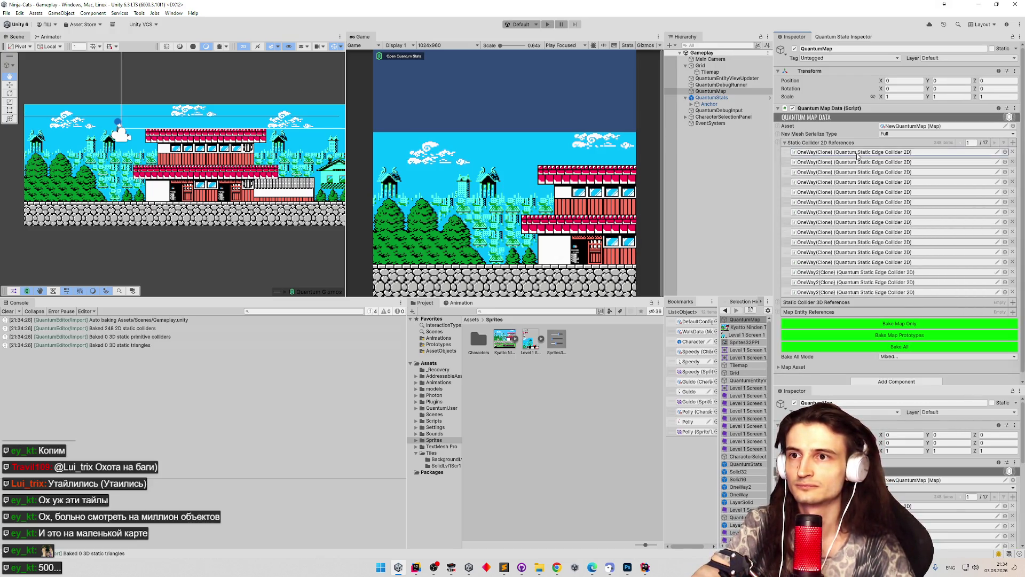
scroll(1020, 172, "down", 1)
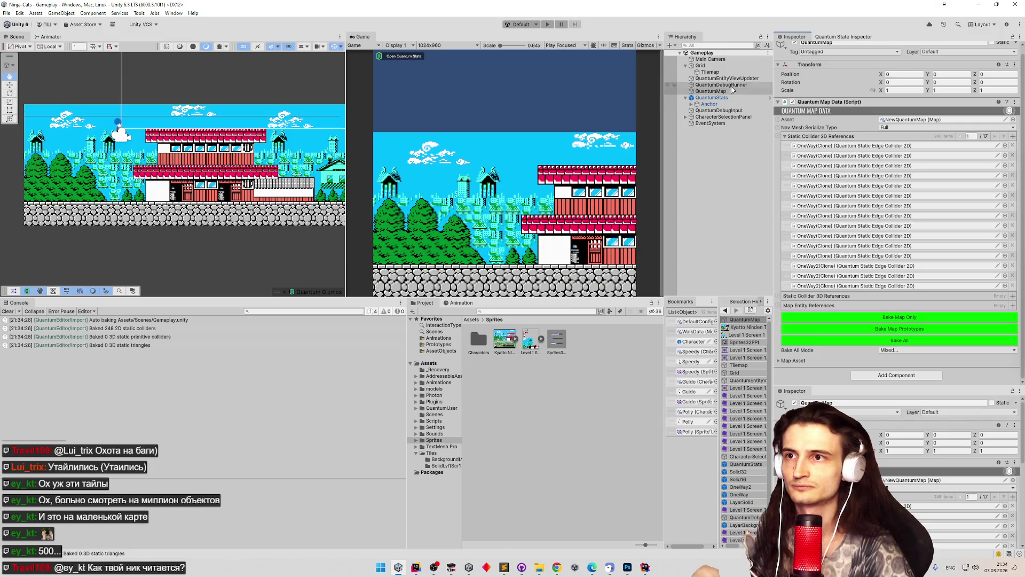
left_click(729, 73)
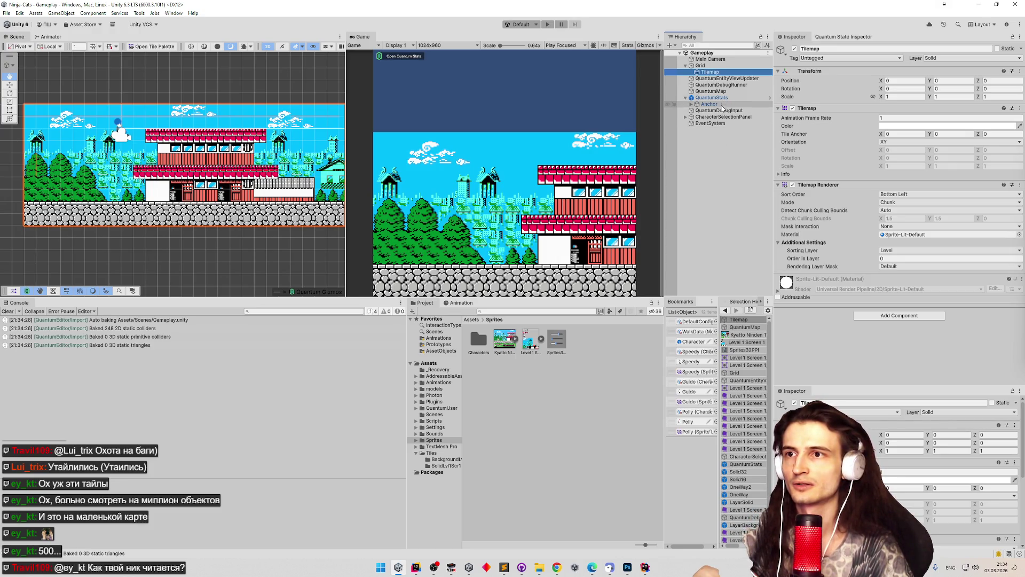
Reselect QuantumMap, bake all map data again, and expand the Map Asset details.
left_click(727, 91)
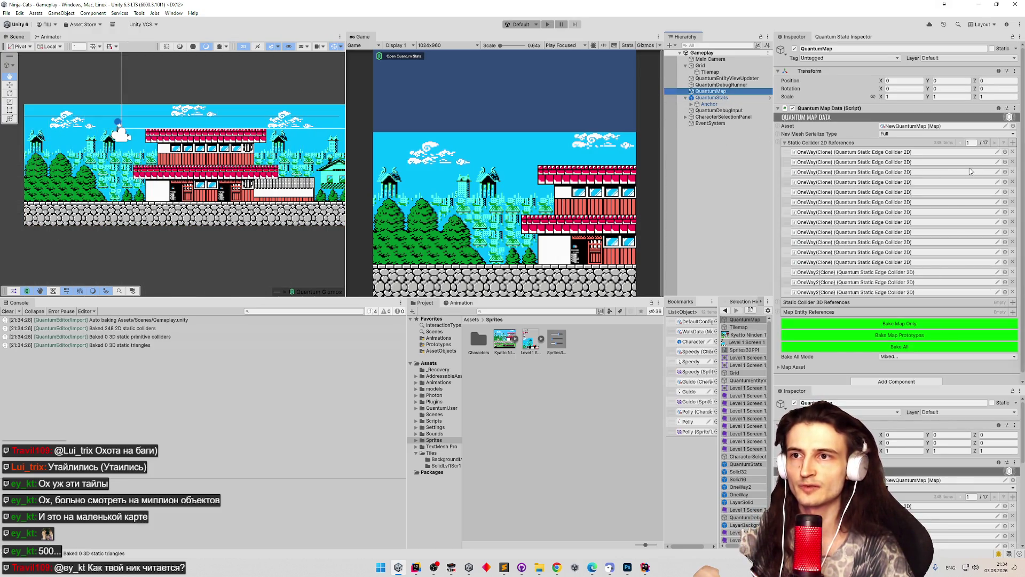
scroll(946, 314, "down", 1)
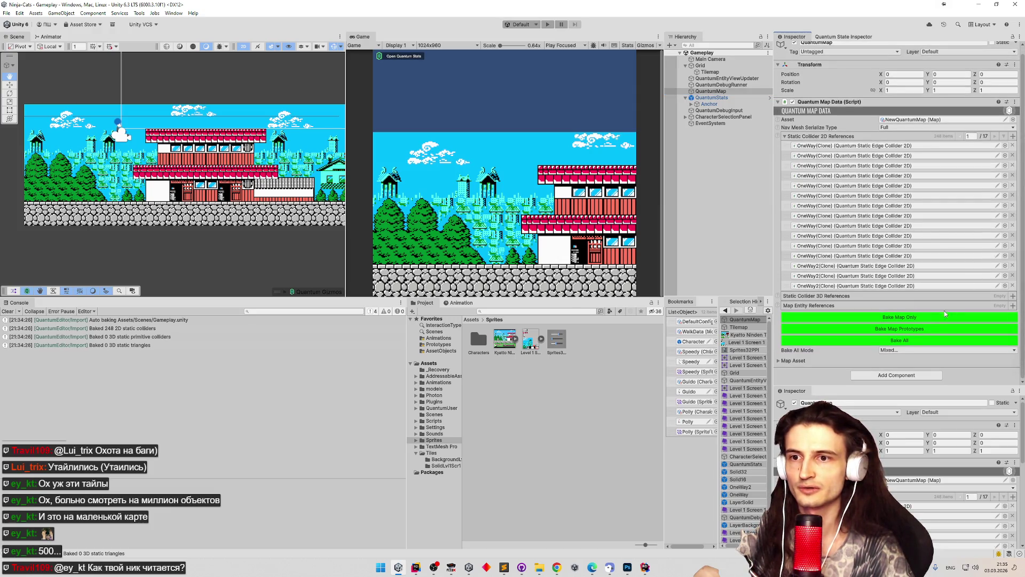
left_click(897, 340)
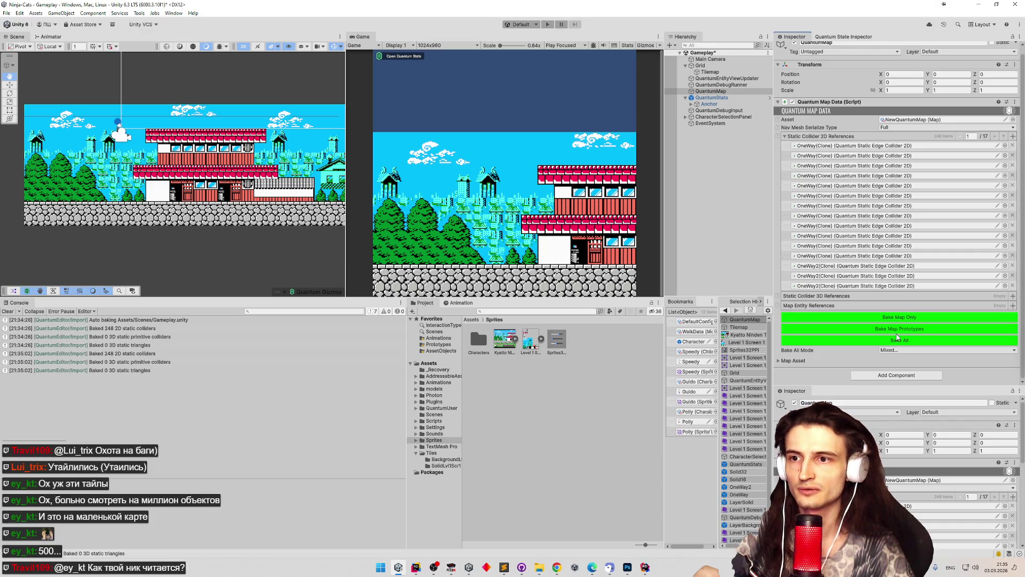
left_click(780, 362)
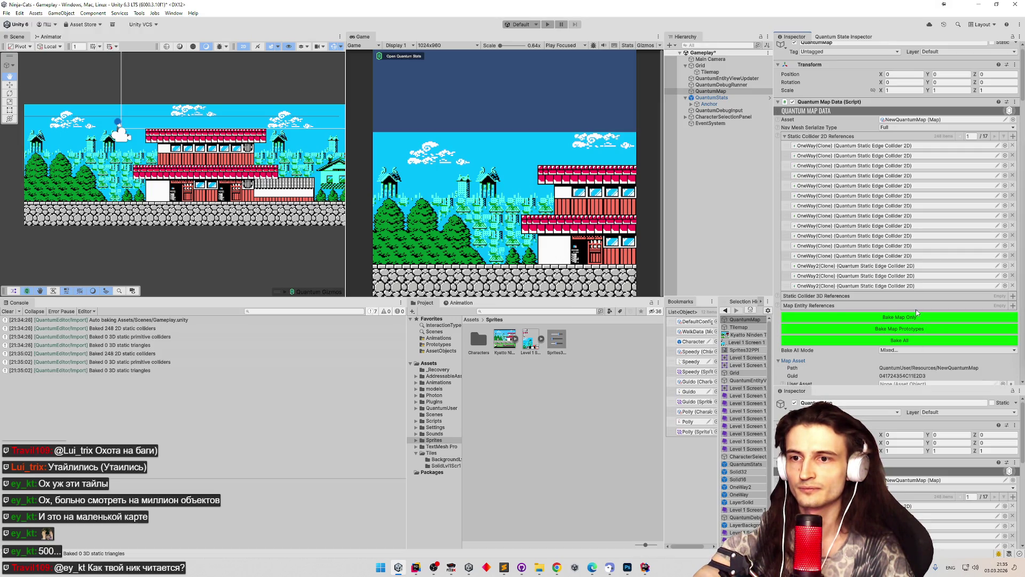
scroll(917, 312, "down", 8)
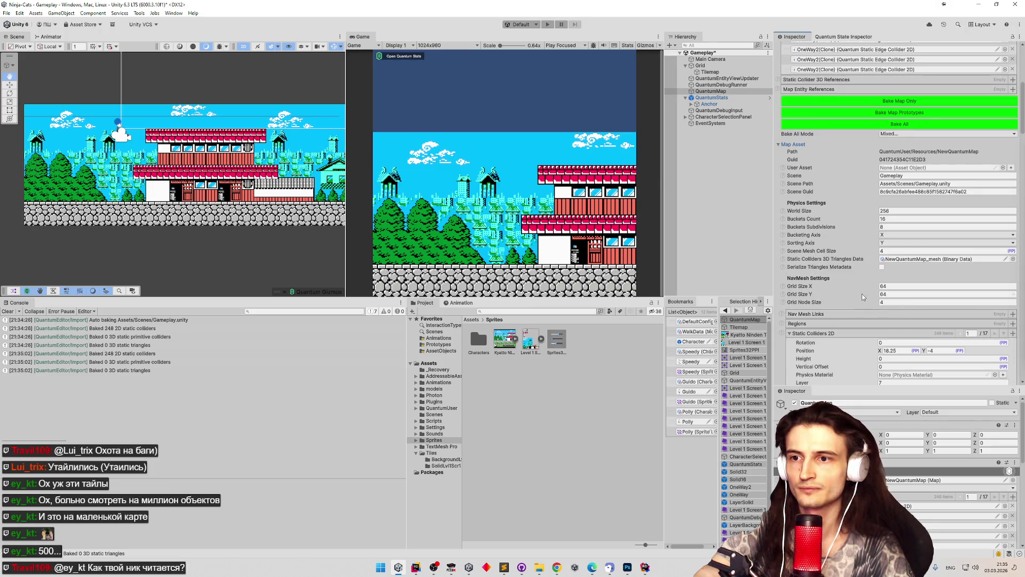
scroll(863, 297, "down", 3)
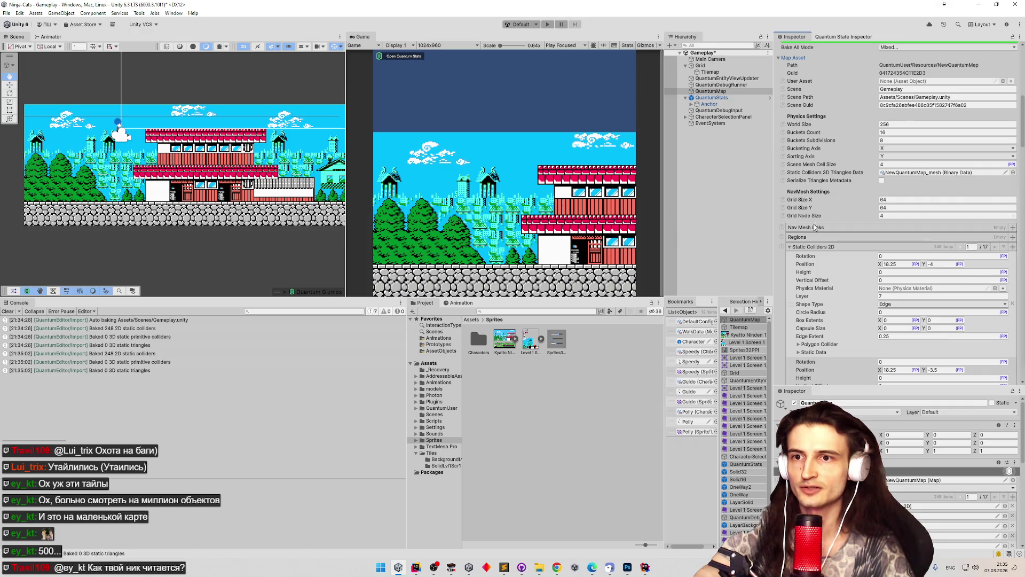
Collapse the Static Colliders 2D and Static Collider 2D References lists, then enter Play mode.
left_click(790, 247)
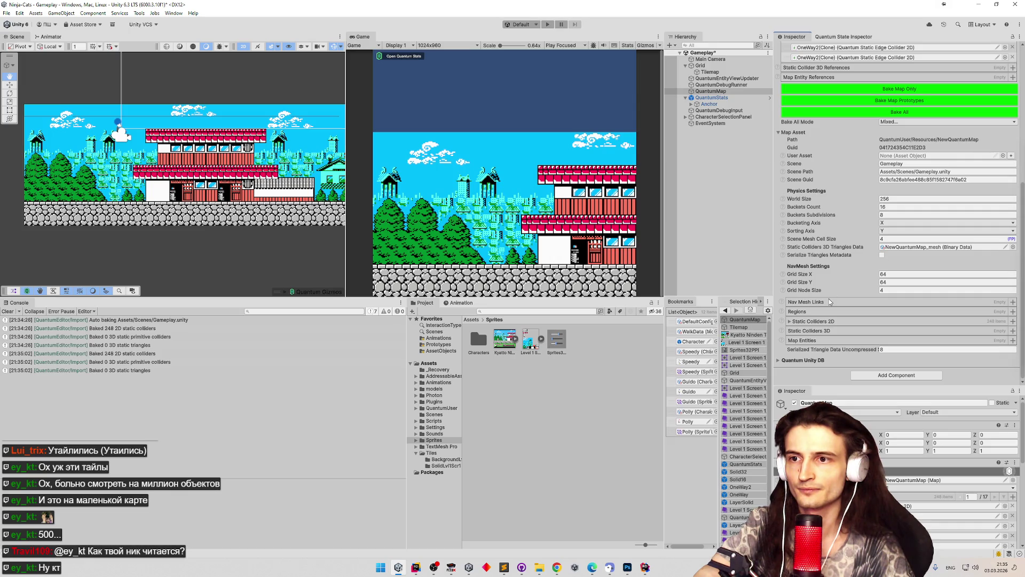
mouse_move(830, 294)
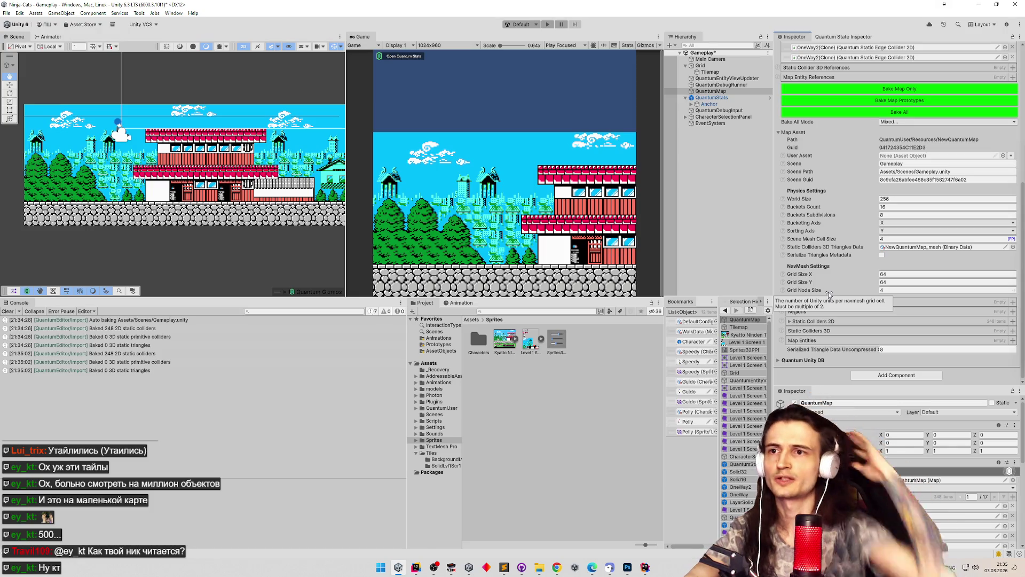
scroll(838, 281, "up", 2)
scroll(838, 282, "up", 5)
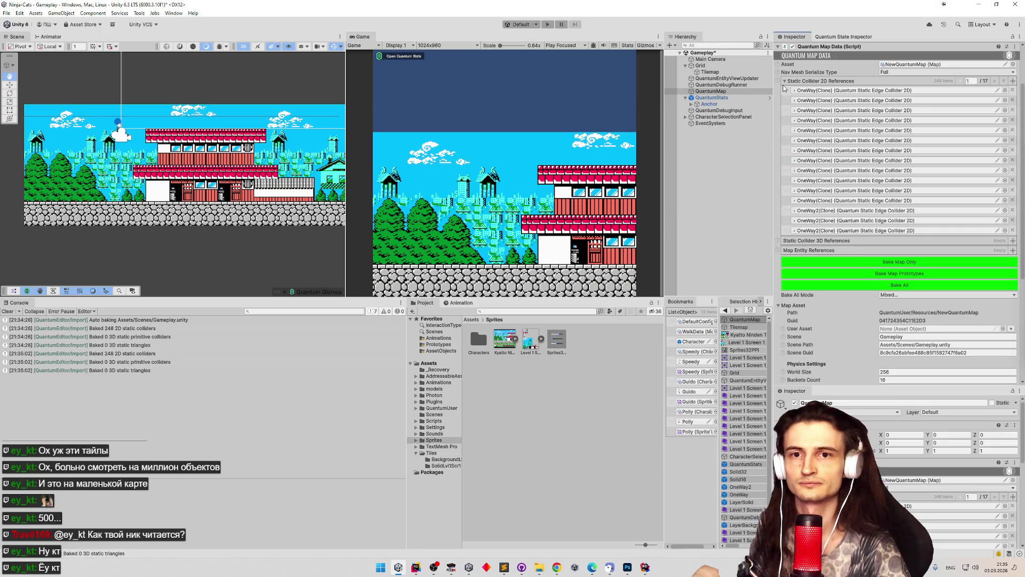
left_click(785, 81)
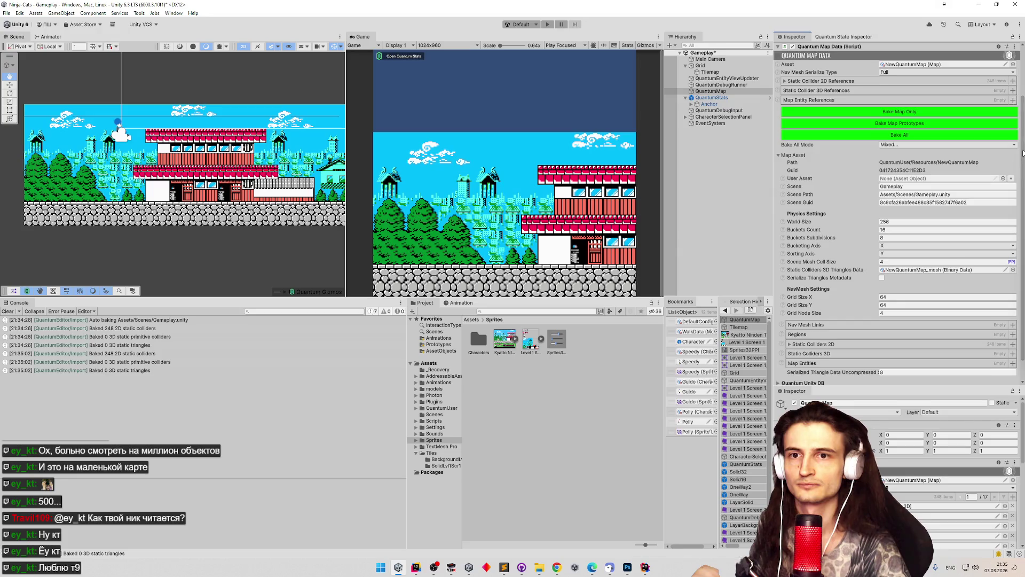
scroll(1023, 162, "down", 1)
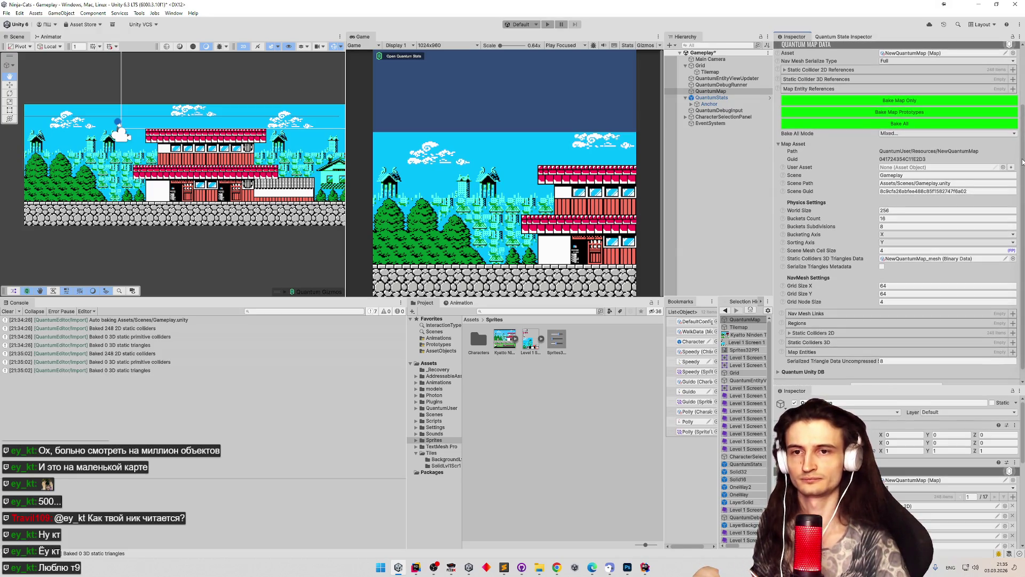
scroll(1023, 161, "down", 1)
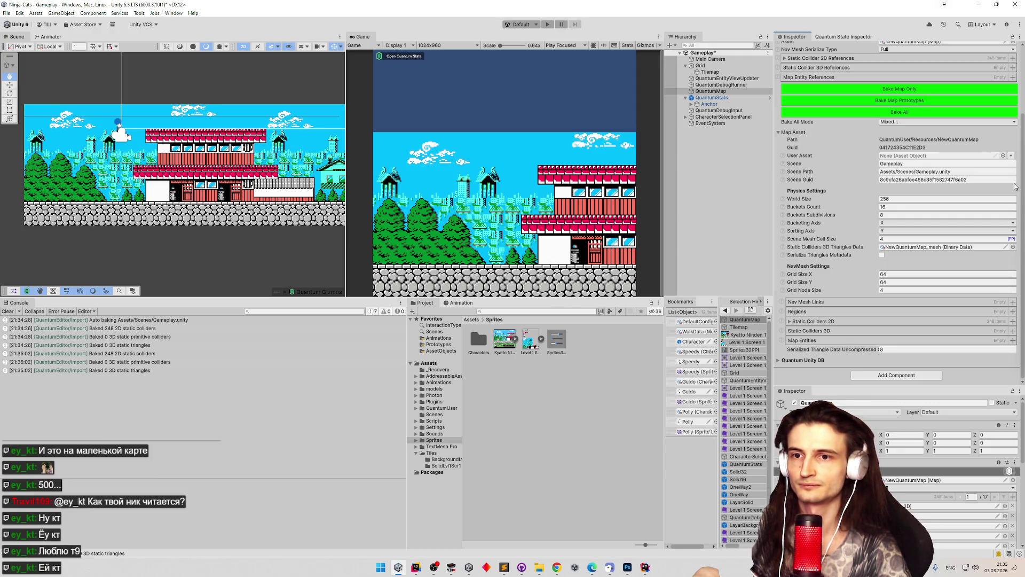
key("ctrl+p")
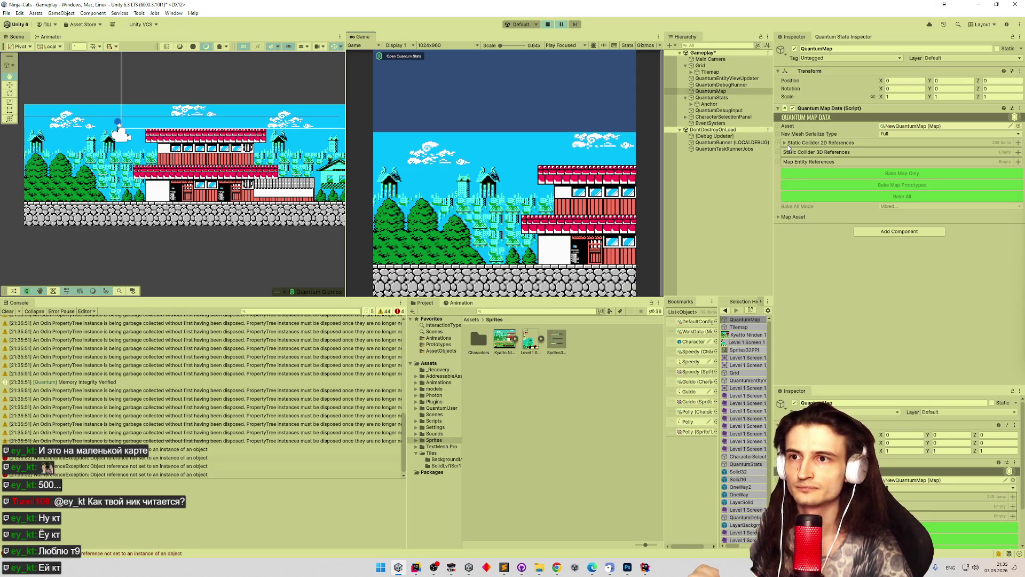
Rebake the entire map and save the scene.
left_click(785, 143)
left_click(784, 143)
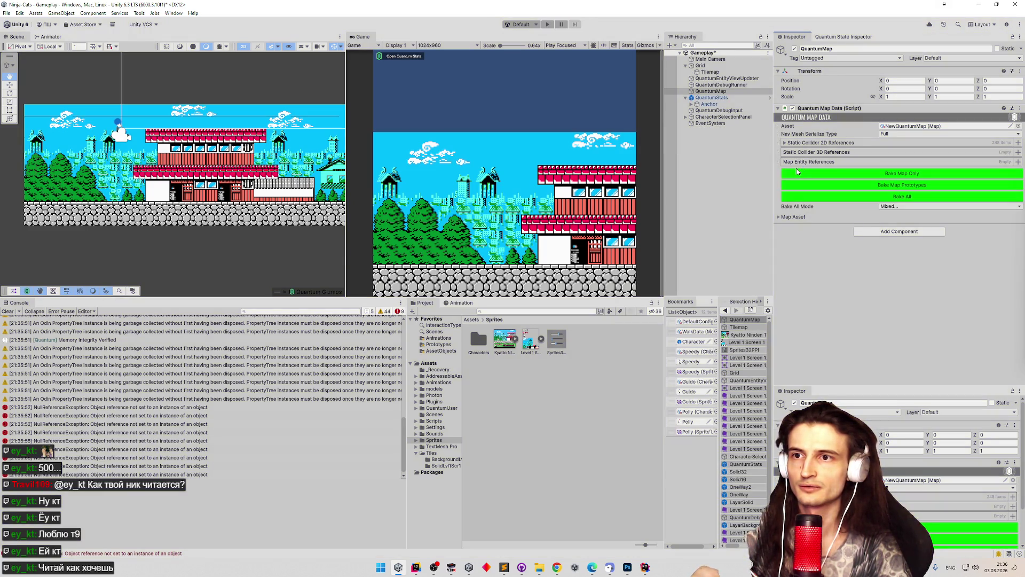
left_click(870, 198)
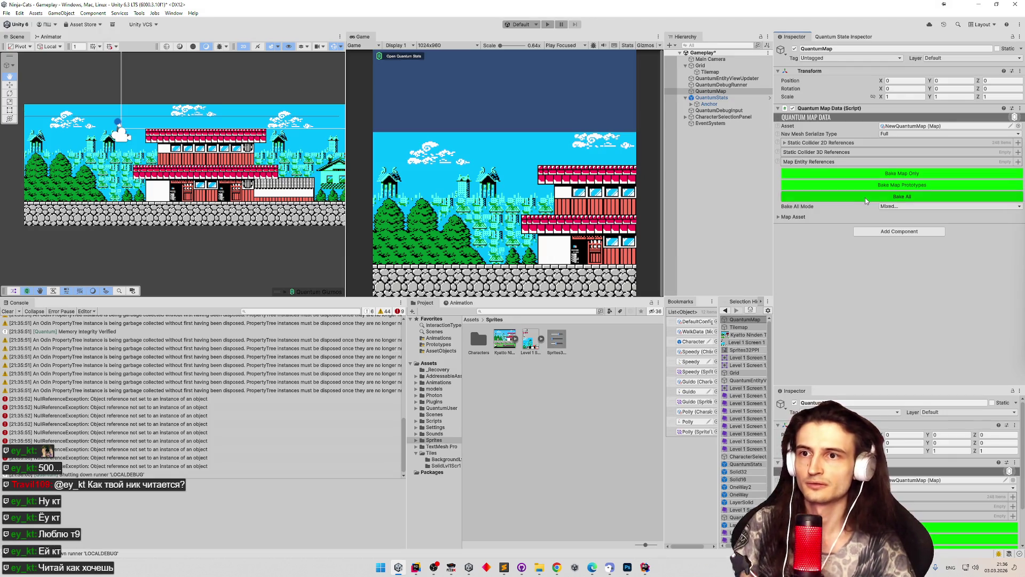
key("ctrl+s")
Check the collider references, clear the Console, and open the Bake All Mode choices.
left_click(785, 143)
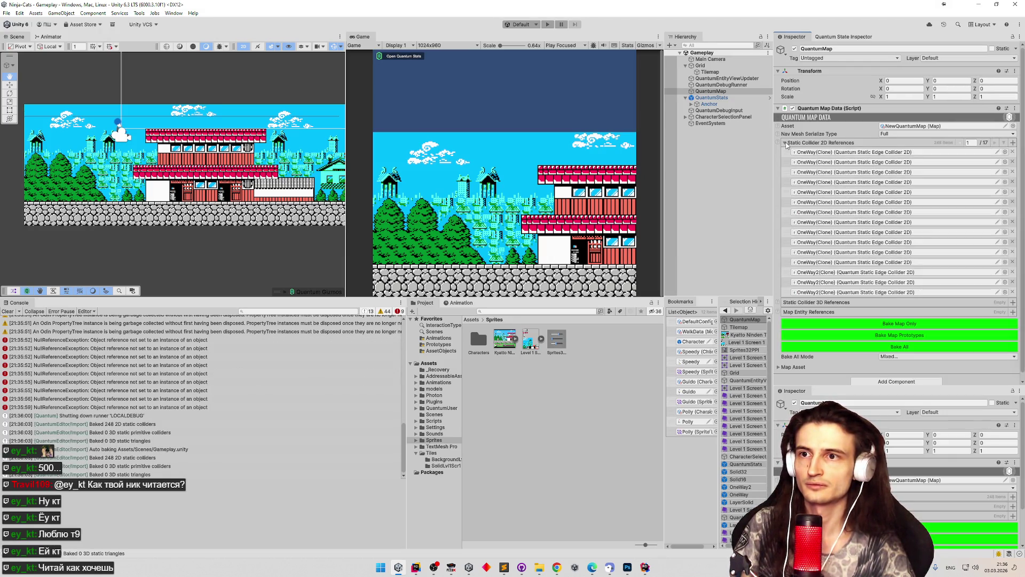
left_click(785, 143)
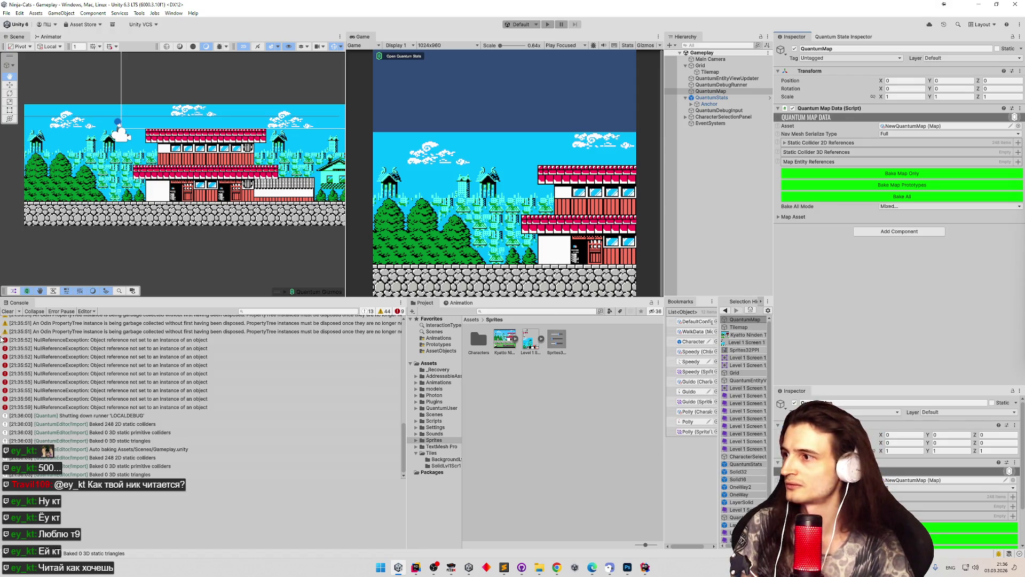
left_click(8, 312)
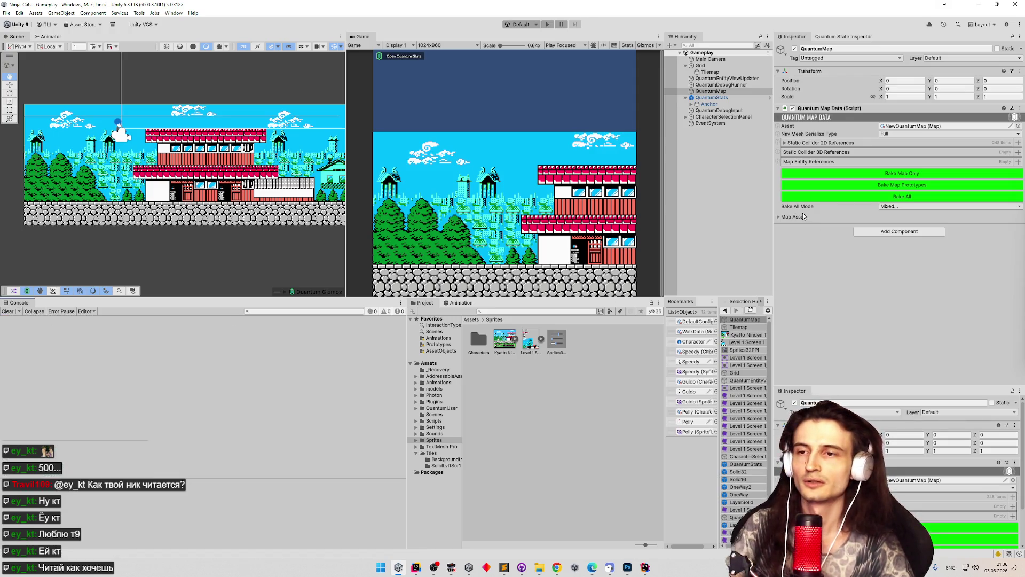
left_click(900, 208)
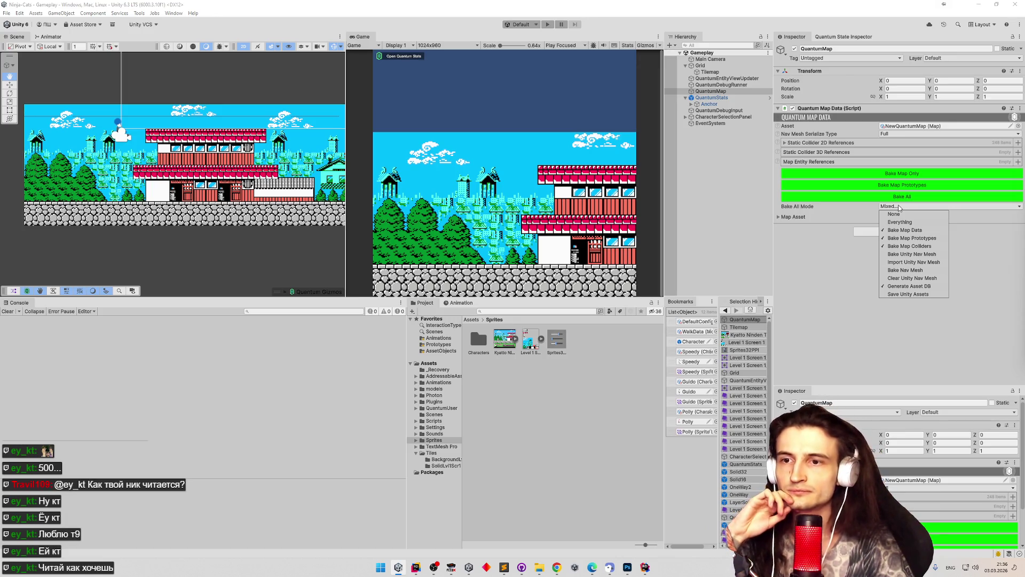
Set Bake All Mode to Bake Map Data, Generate Asset DB and Save Unity Assets, then save.
left_click(900, 215)
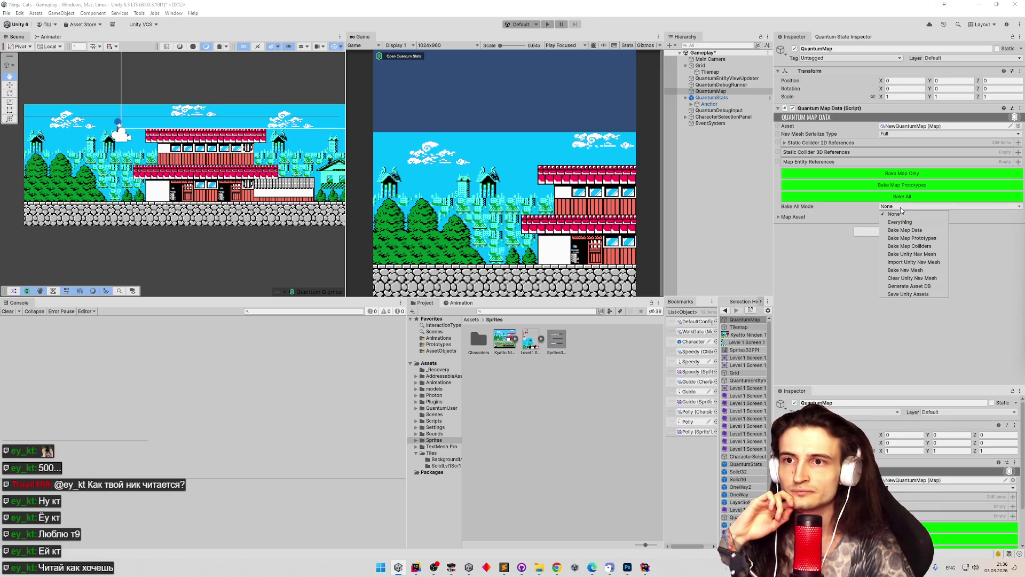
left_click(934, 230)
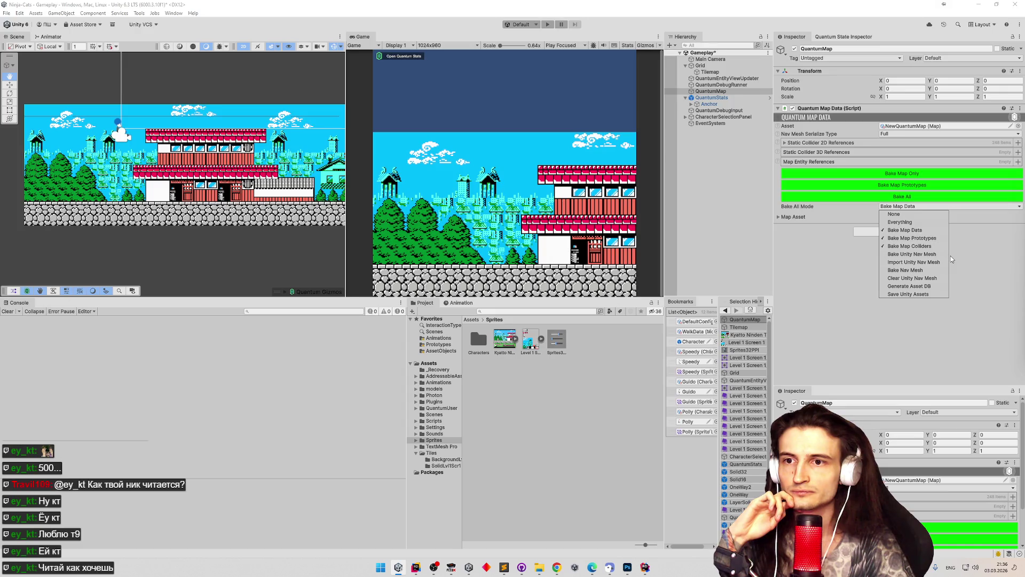
left_click(934, 287)
left_click(934, 294)
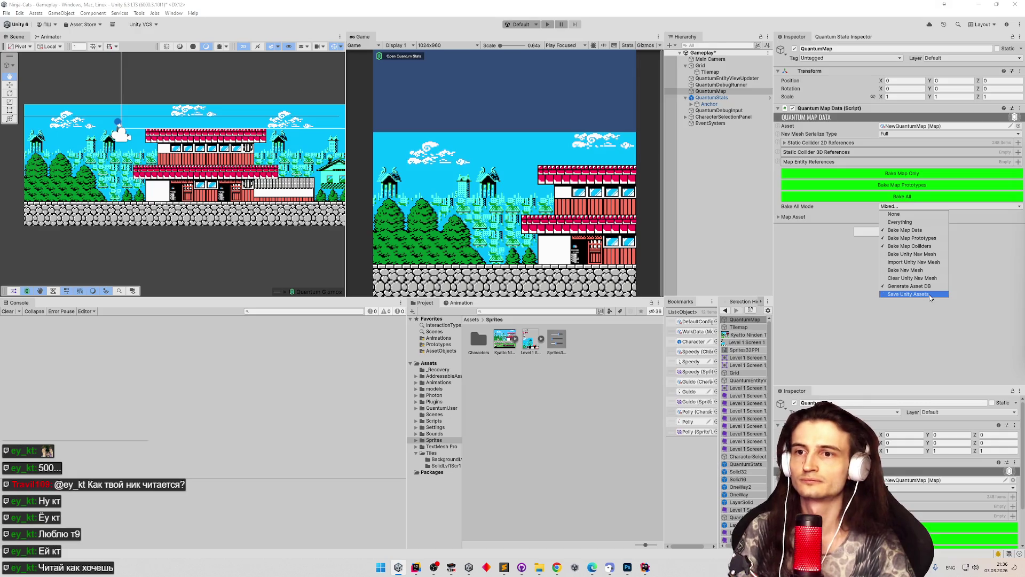
left_click(794, 221)
key("ctrl+s")
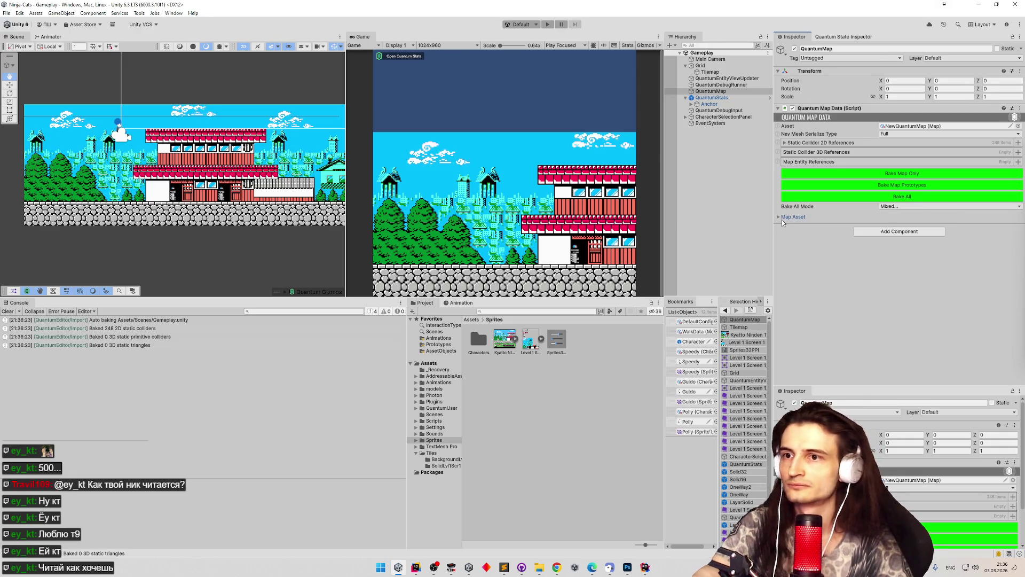
Check the Map Asset's Static Colliders 2D entries and start another play-test.
left_click(782, 219)
scroll(865, 235, "down", 3)
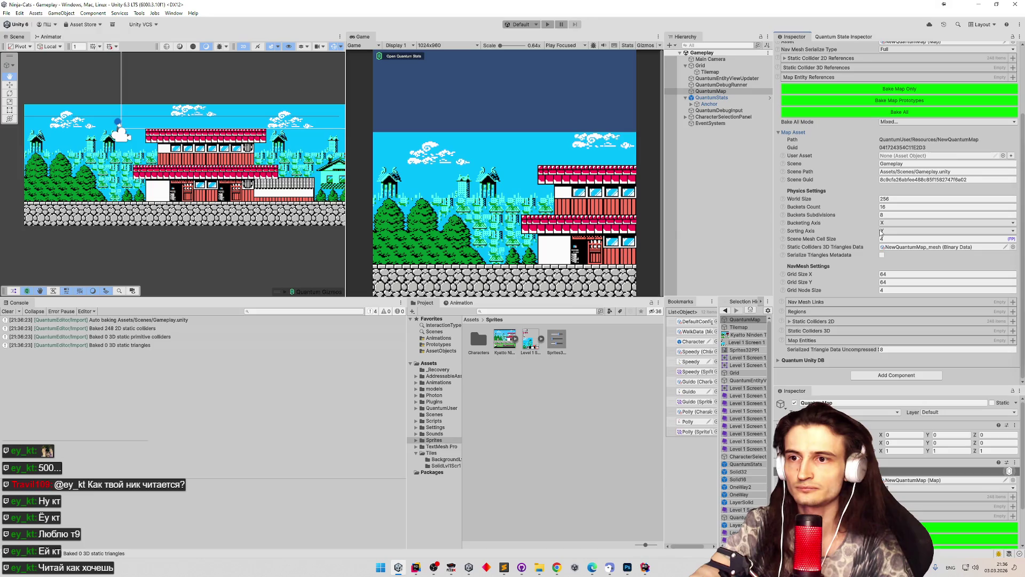
left_click(789, 322)
left_click(790, 322)
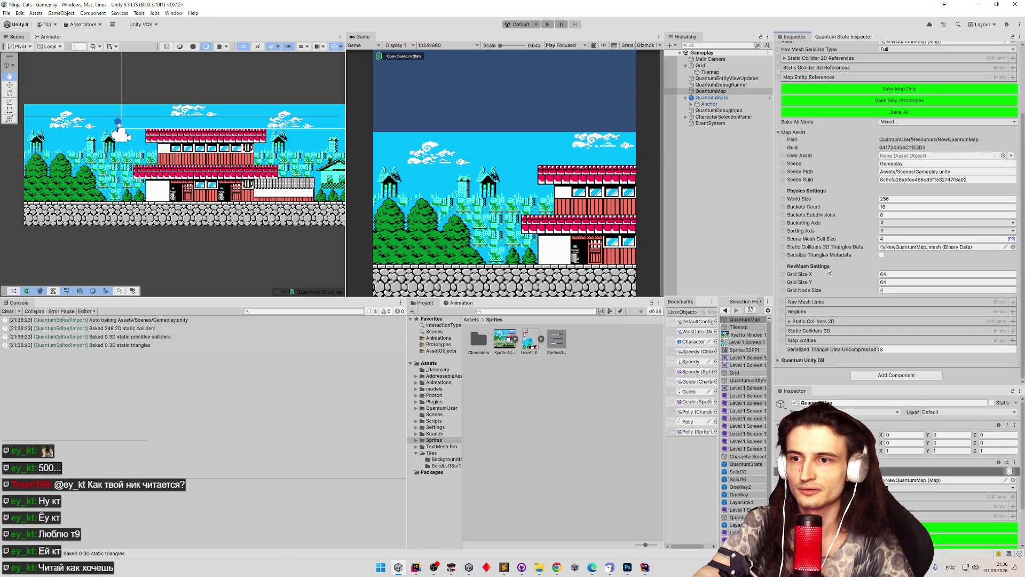
key("ctrl+s")
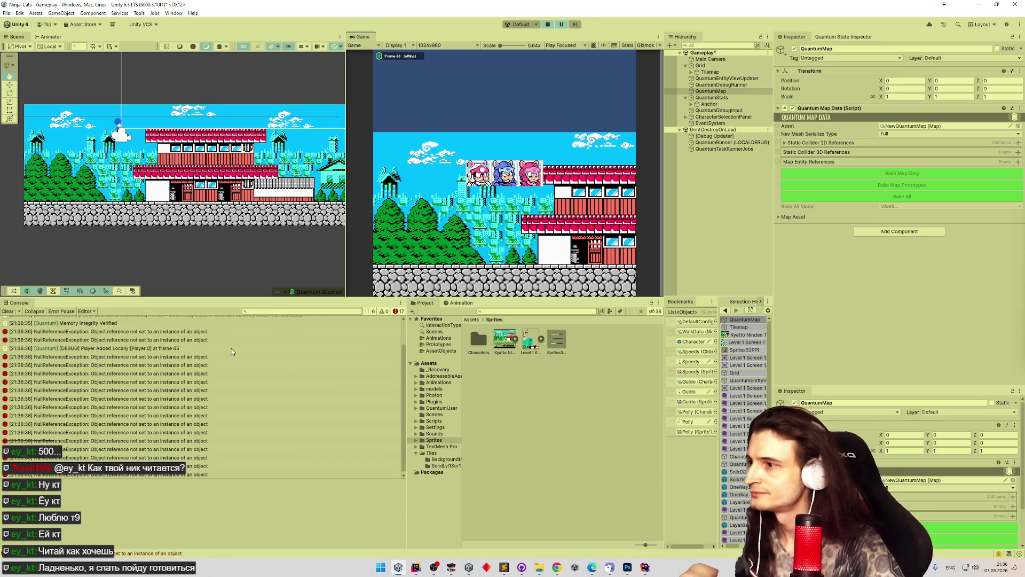
Trace the NullReferenceException to QuantumUnityRuntime.cs line 4282 in Rider, then return to Unity.
left_click(134, 338)
scroll(134, 336, "up", 2)
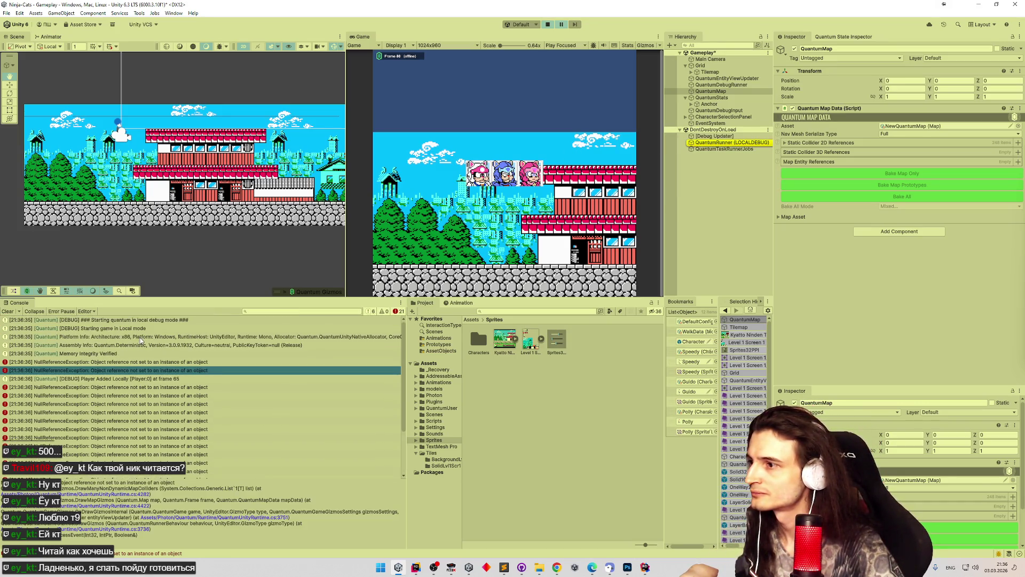
left_click(129, 363)
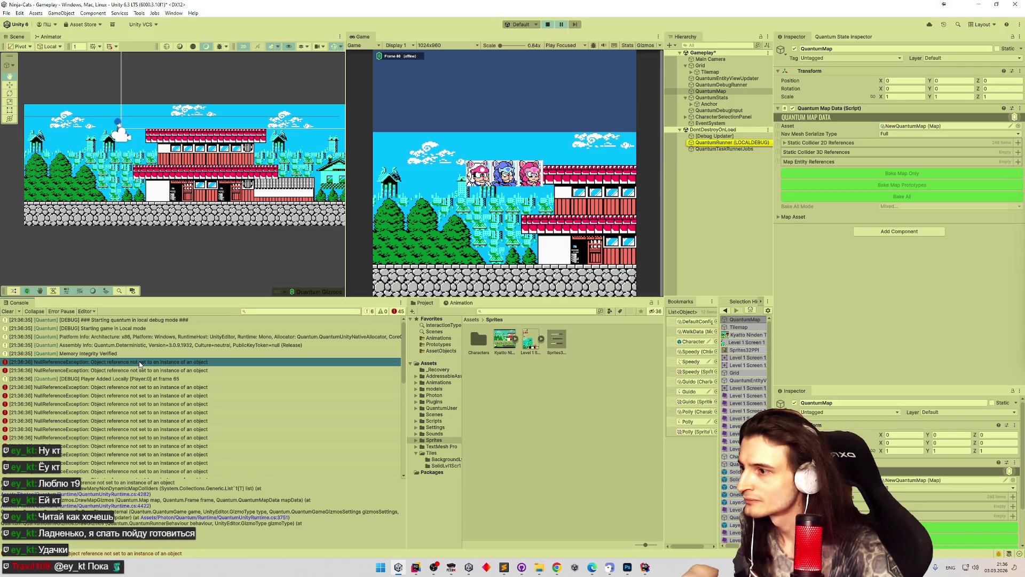
double_click(139, 362)
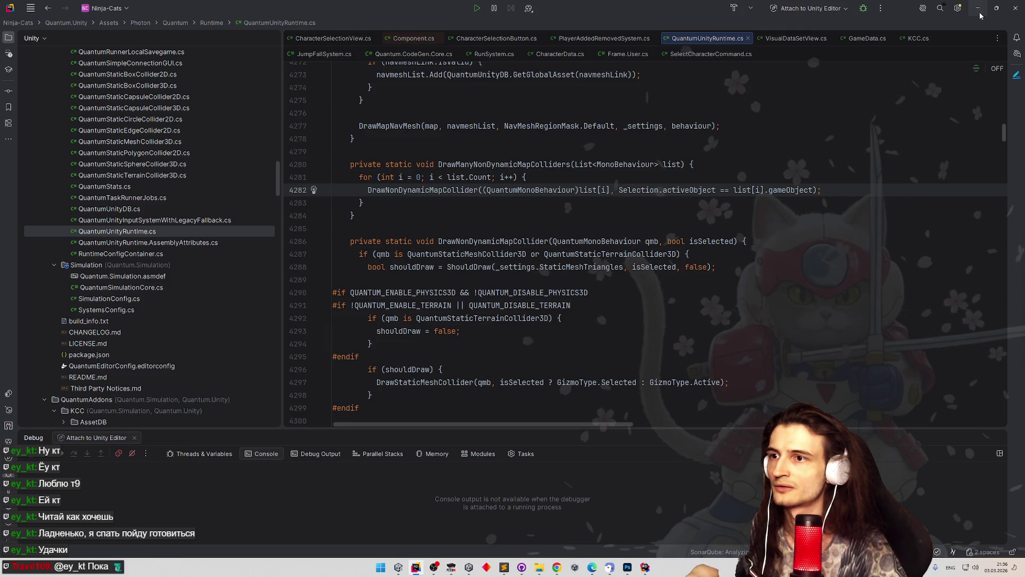
left_click(979, 11)
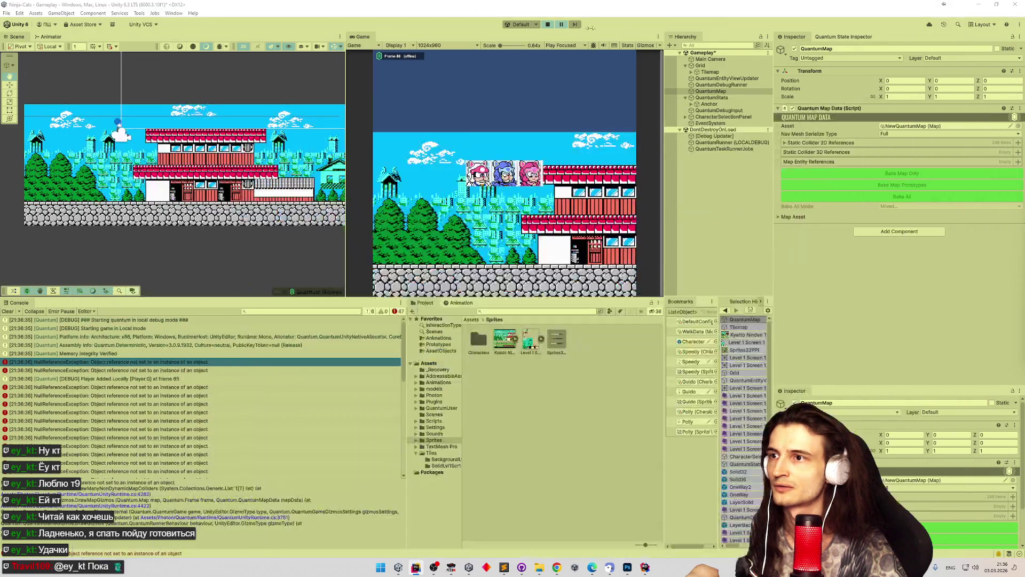
Stop the play-test and view stack-trace line 3736 (OnDrawGizmosInternal) in Rider.
left_click(551, 25)
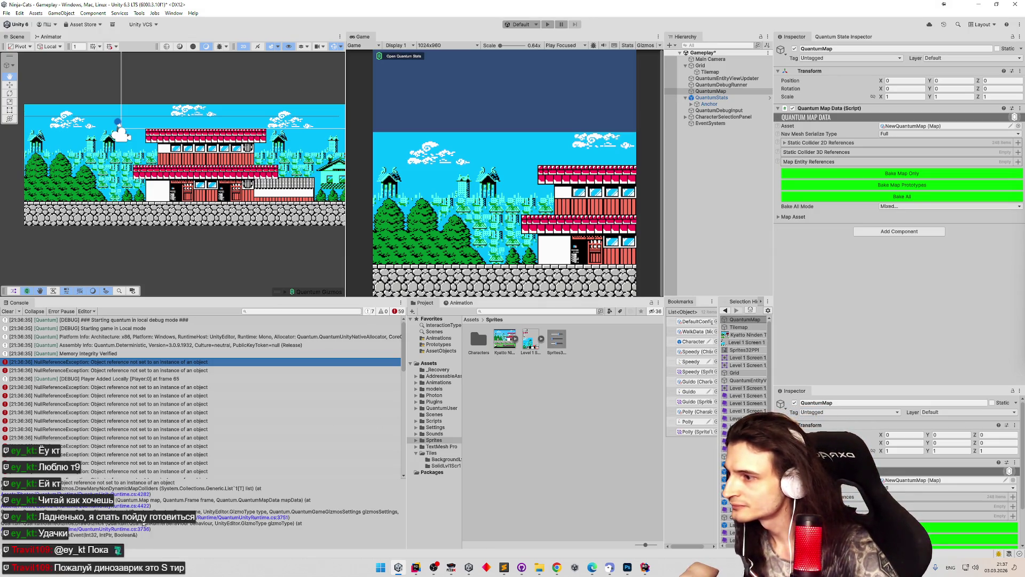
left_click(134, 529)
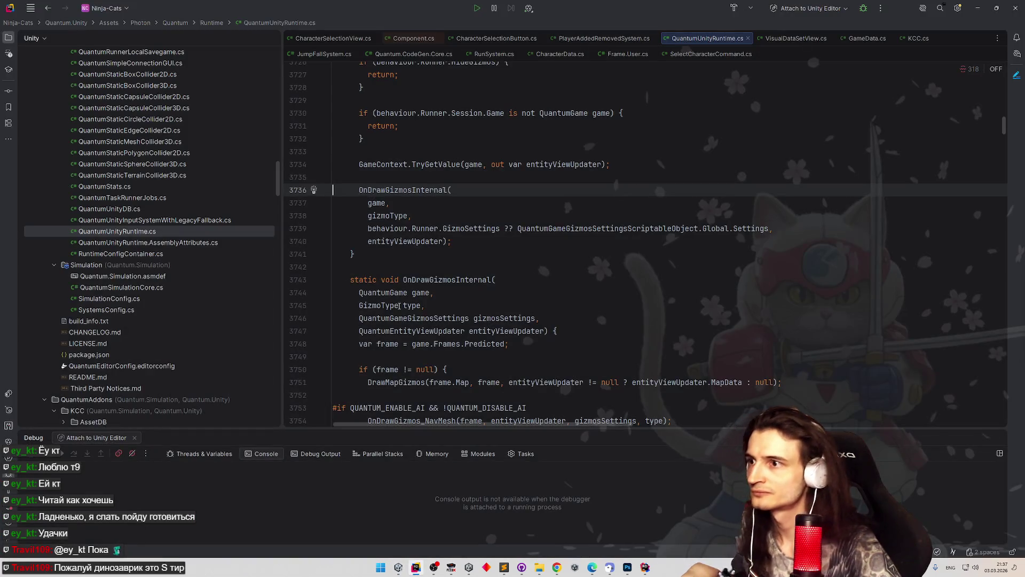
left_click(978, 8)
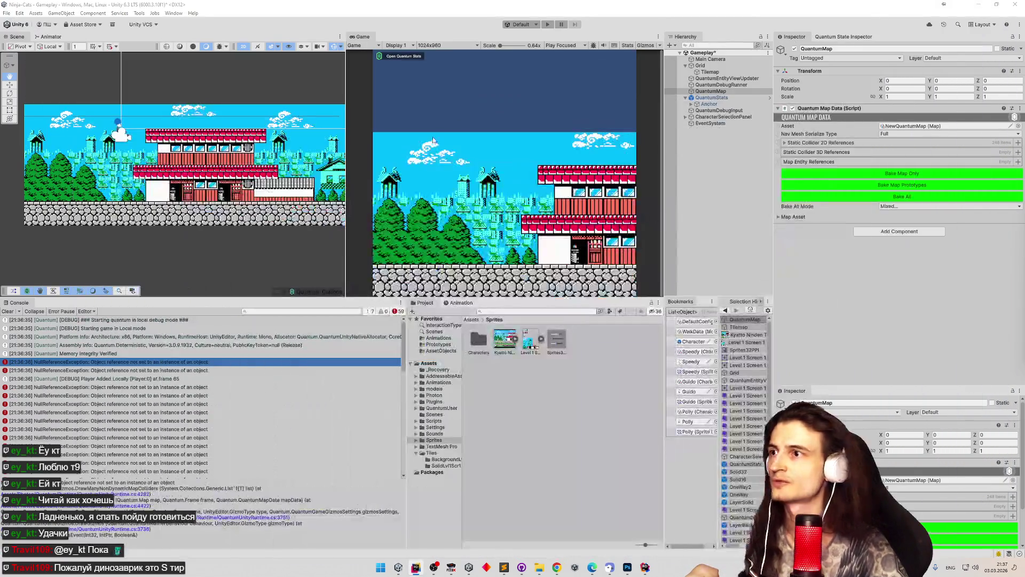
Check the Static Collider 2D References and save the Gameplay scene.
left_click(785, 142)
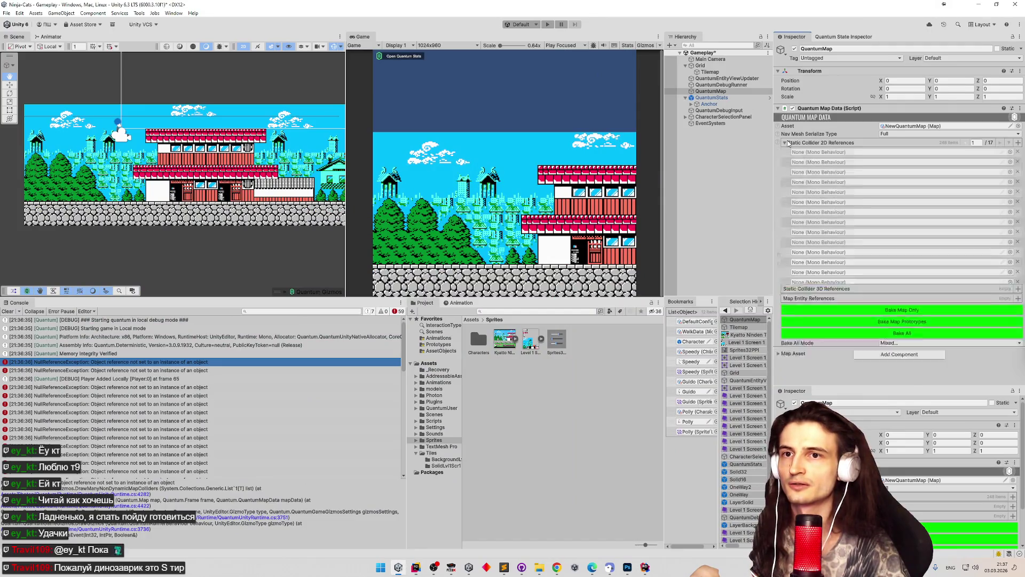
left_click(788, 142)
key("ctrl+s")
left_click(785, 143)
left_click(787, 143)
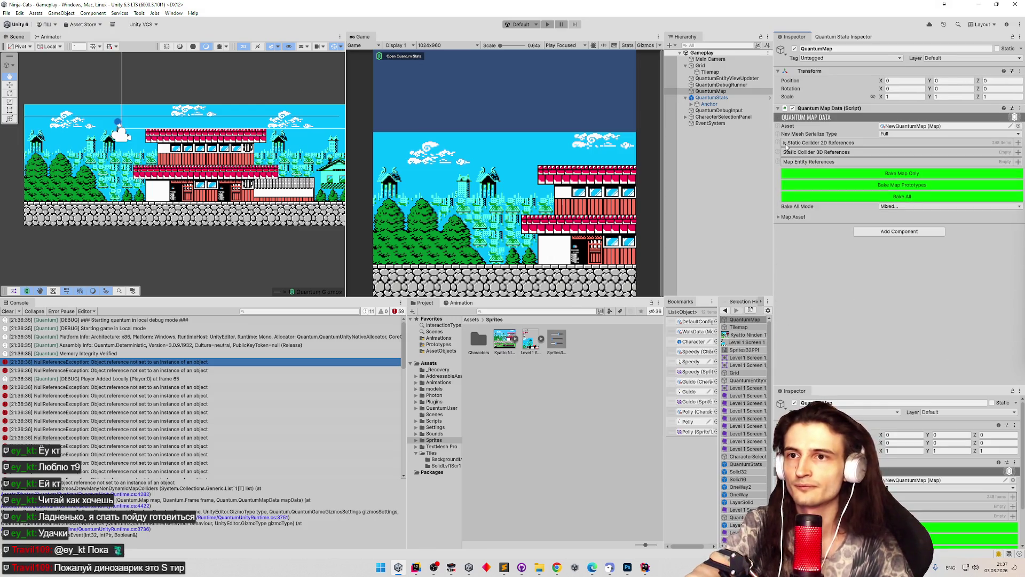
Inspect NewQuantumMap's help notes and 248 baked Static Colliders 2D, then clear the Console.
double_click(889, 126)
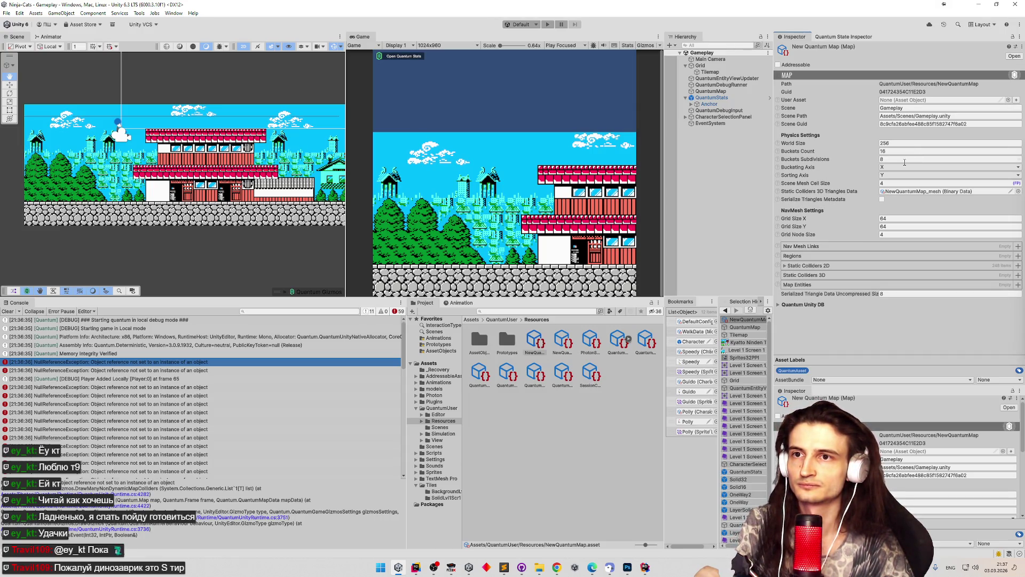
left_click(778, 100)
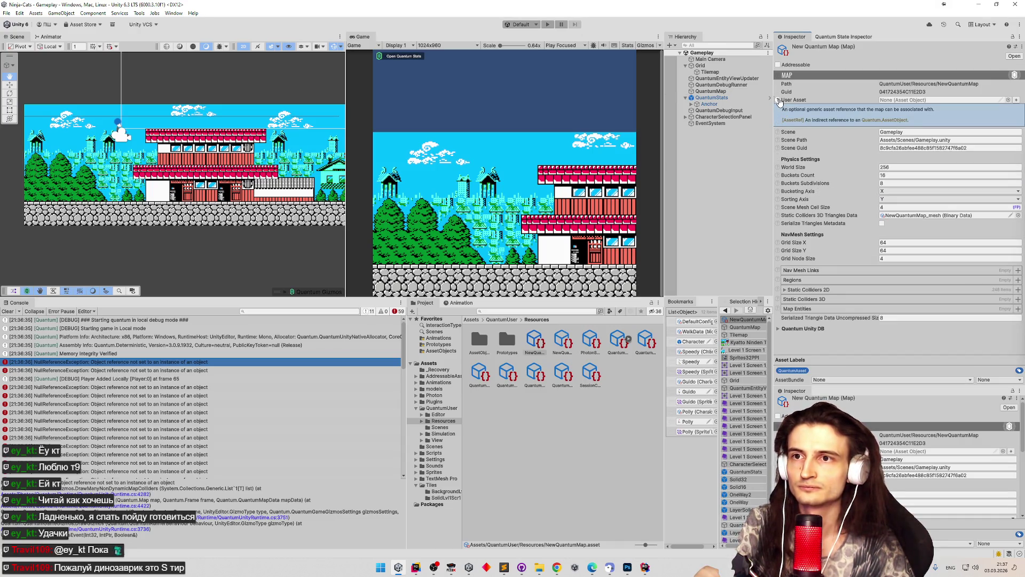
left_click(778, 101)
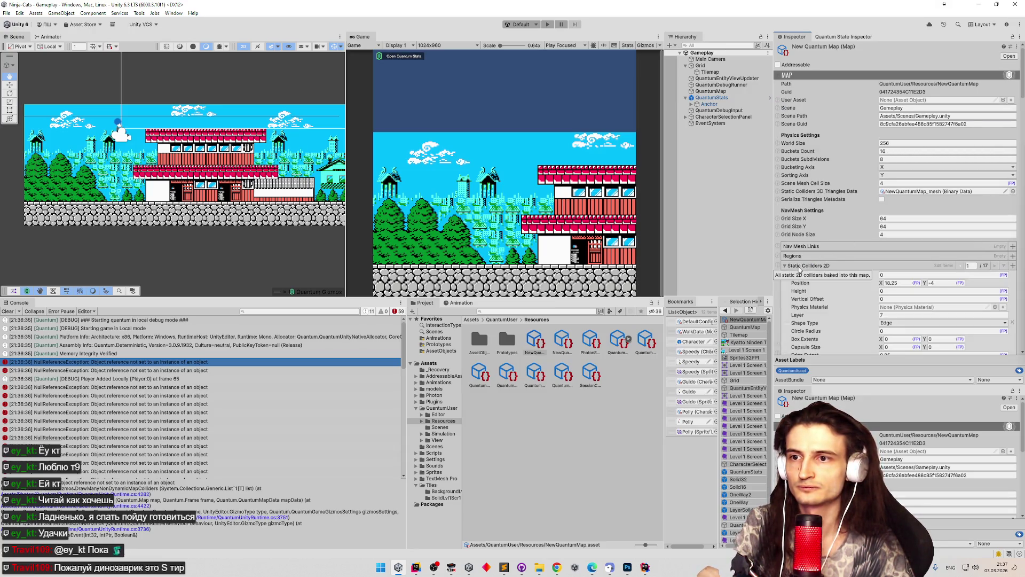
left_click(779, 285)
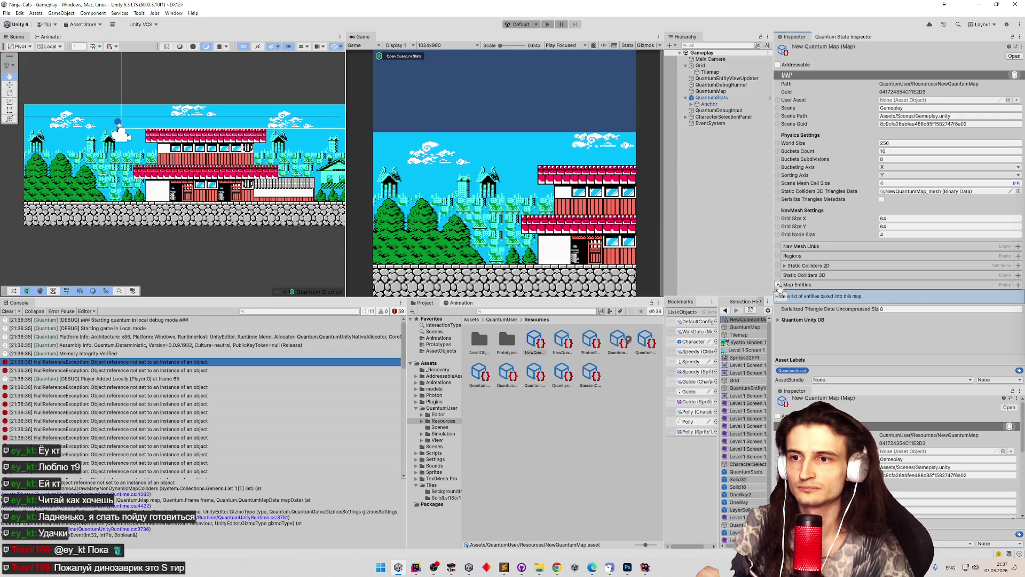
left_click(779, 285)
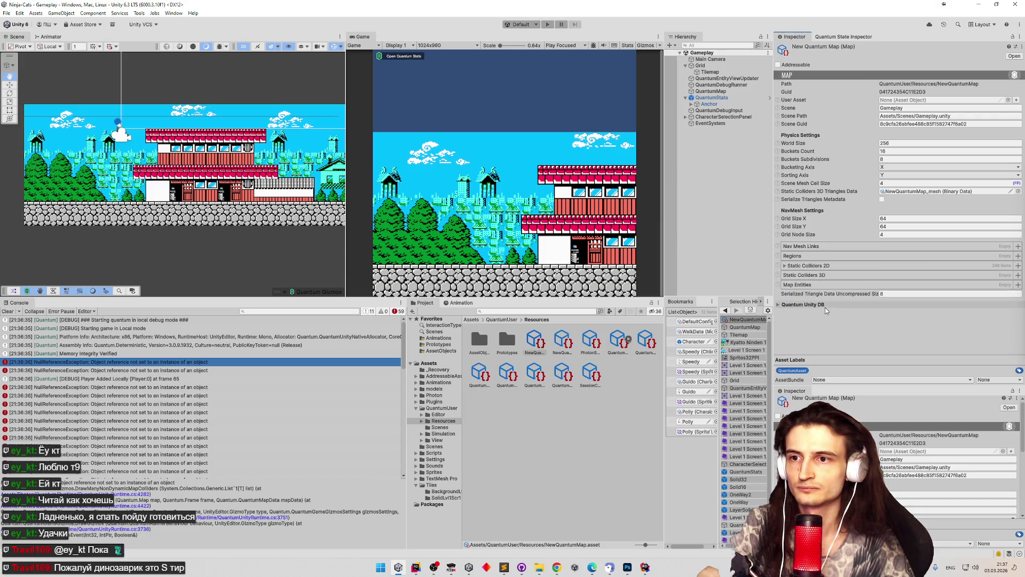
left_click(785, 267)
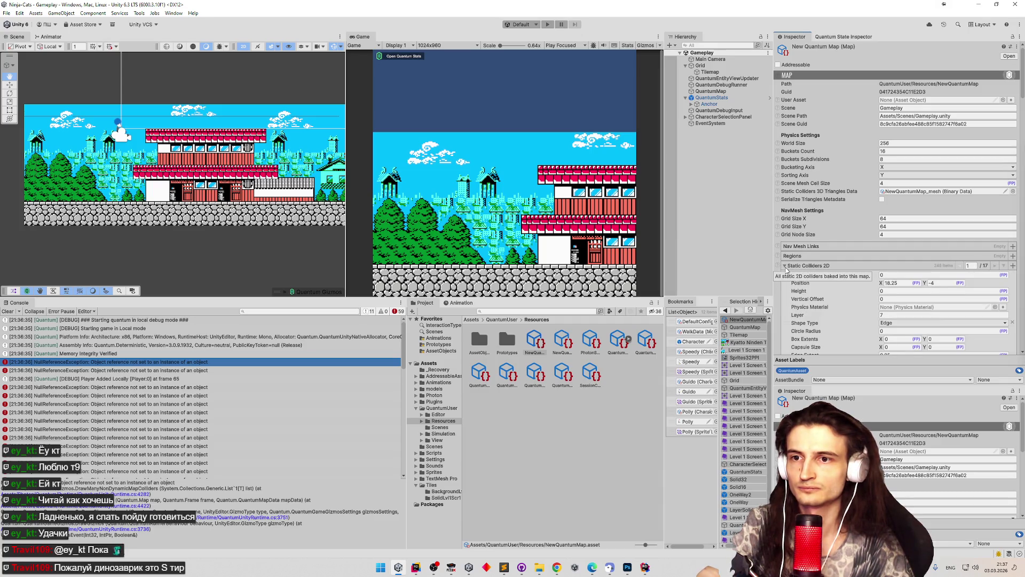
left_click(785, 266)
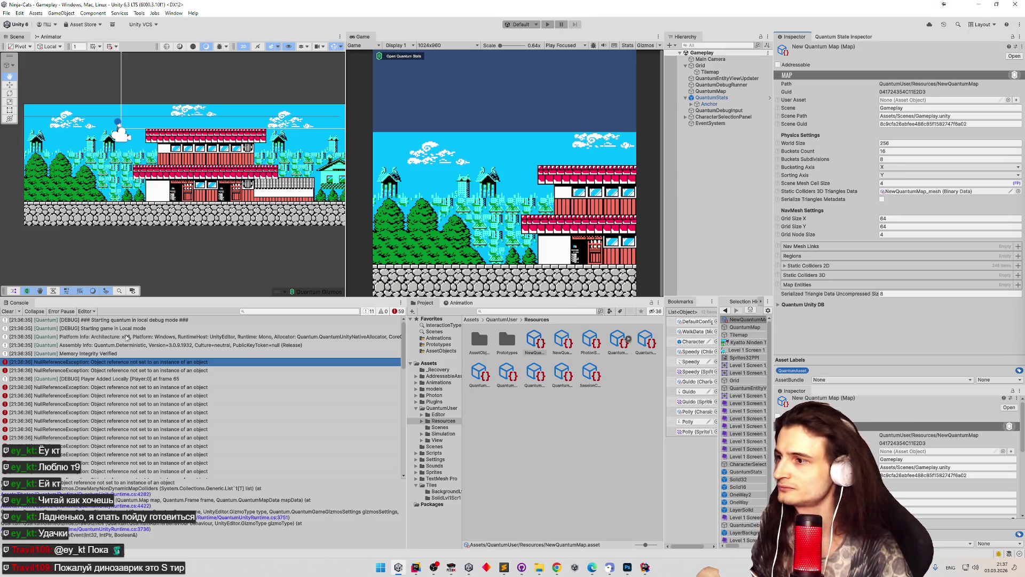
left_click(7, 312)
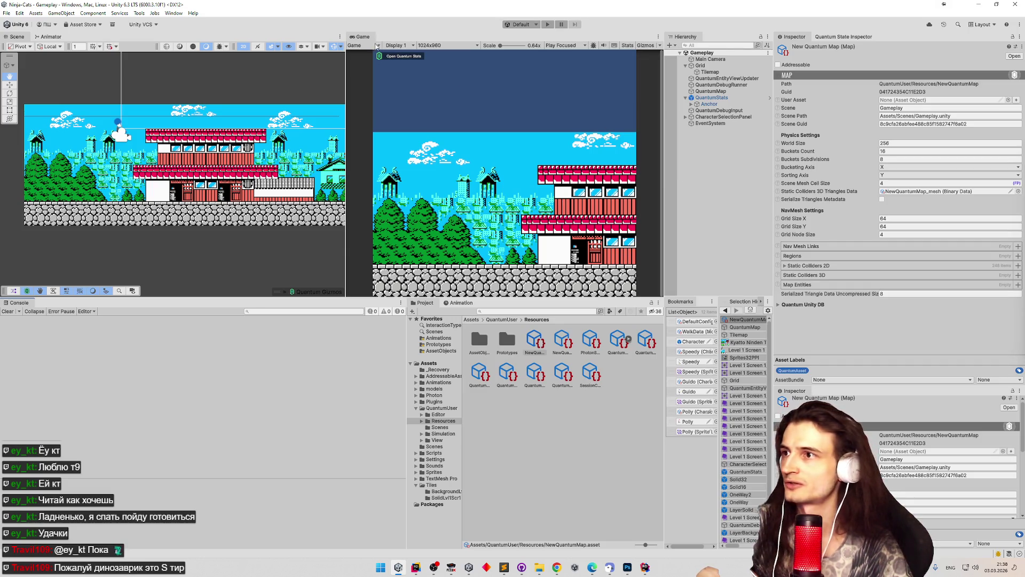
Start Play mode as the Test character and walk and jump the ninja right.
left_click(548, 24)
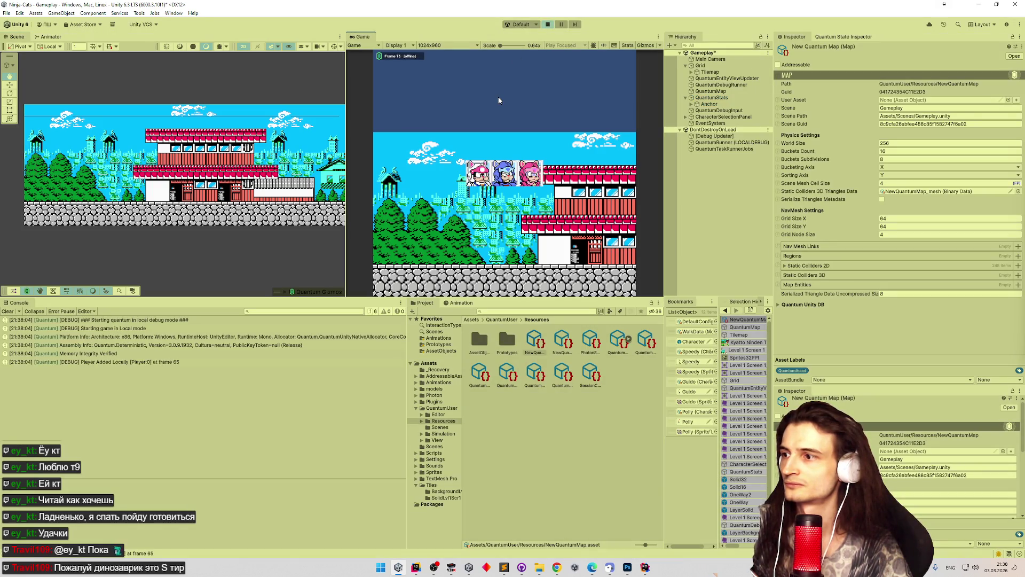
left_click(506, 172)
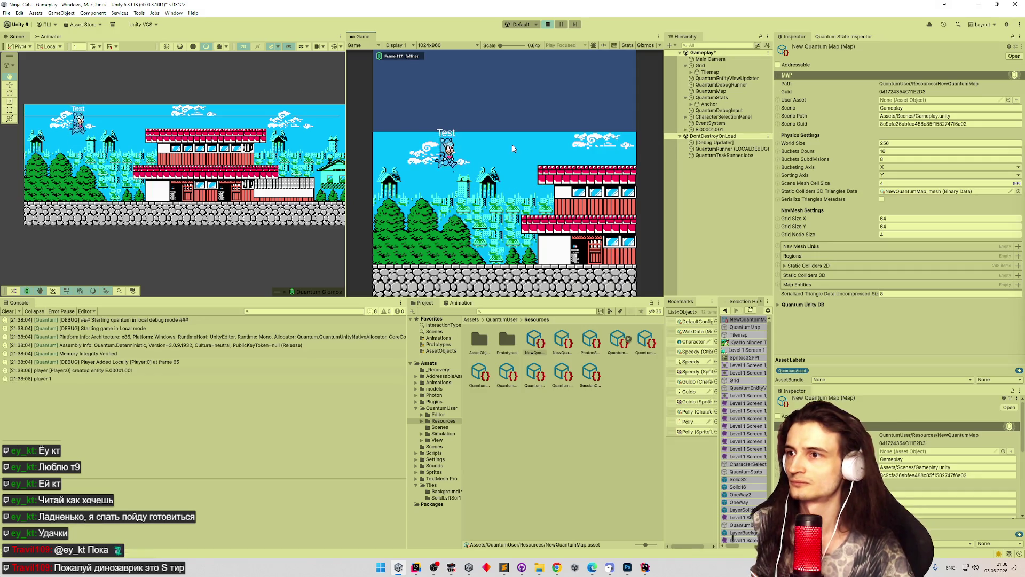
key("Right")
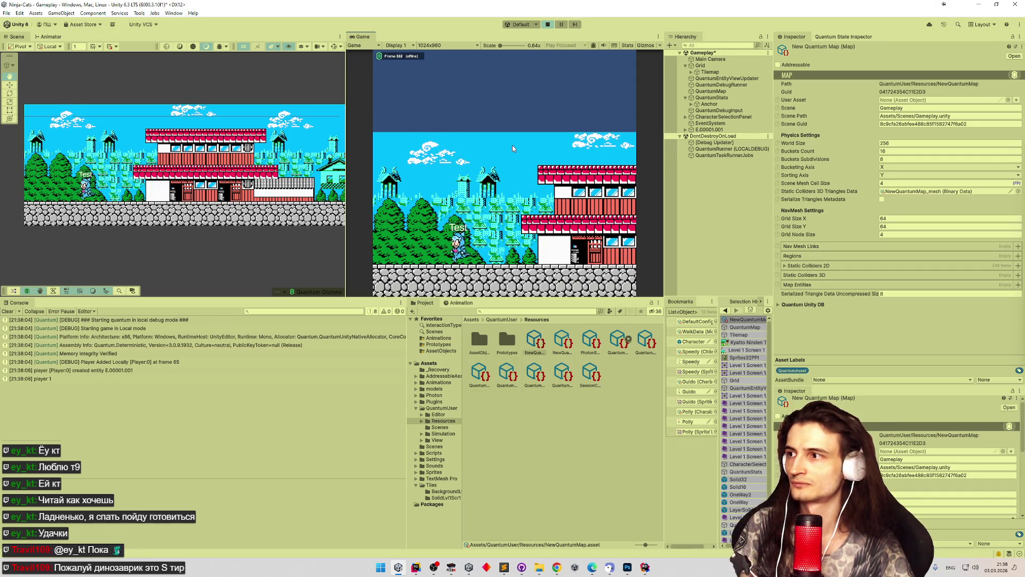
key("space")
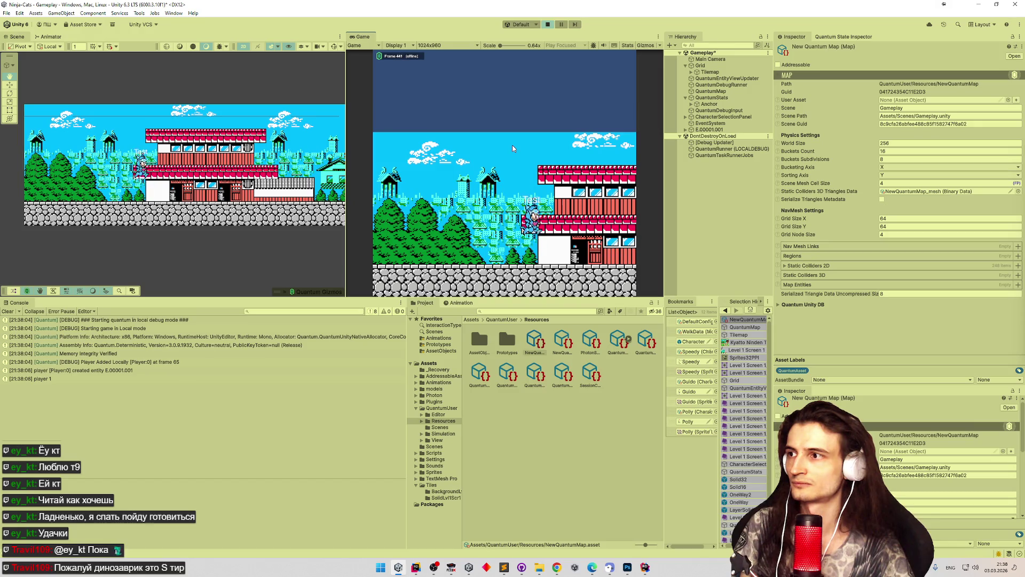
key("Right")
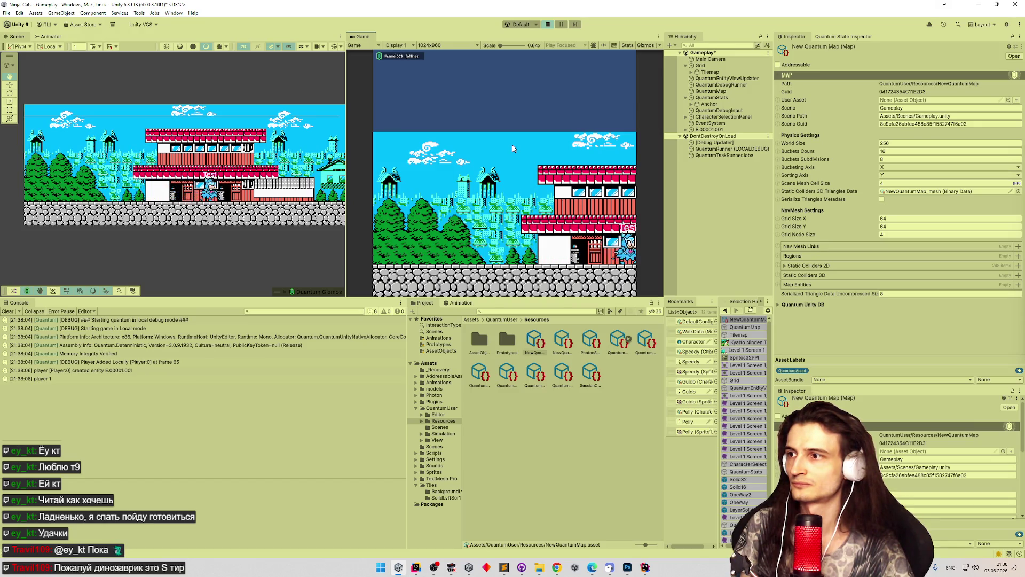
Walk the ninja across the next screens to the stone wall and back left.
key("Right")
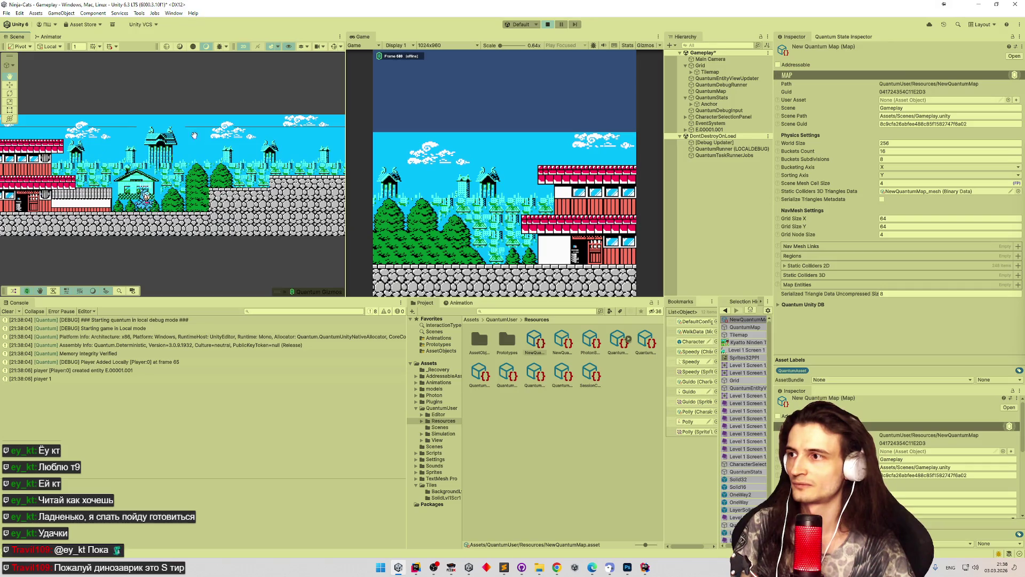
key("Right")
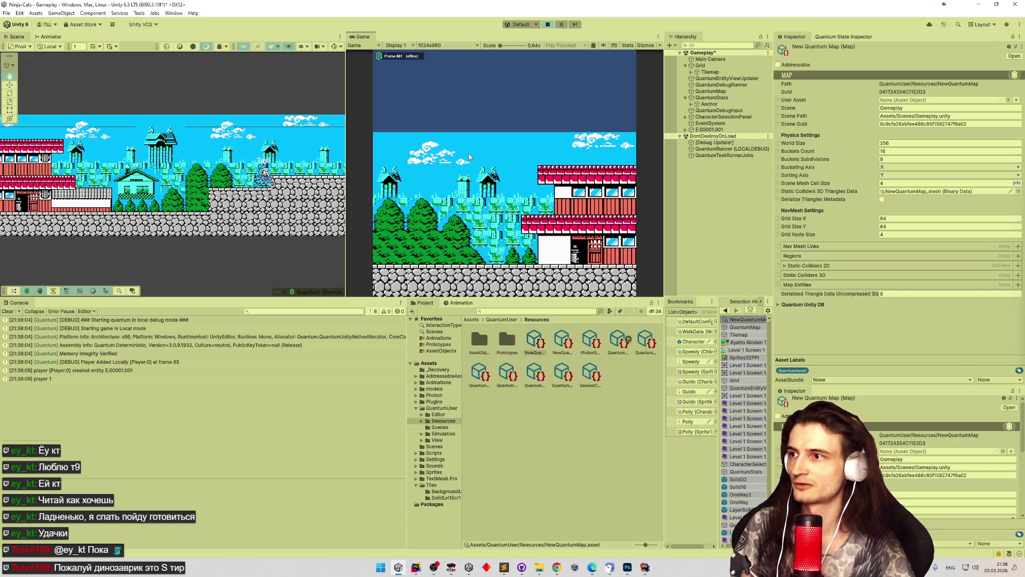
key("Right")
key("Left")
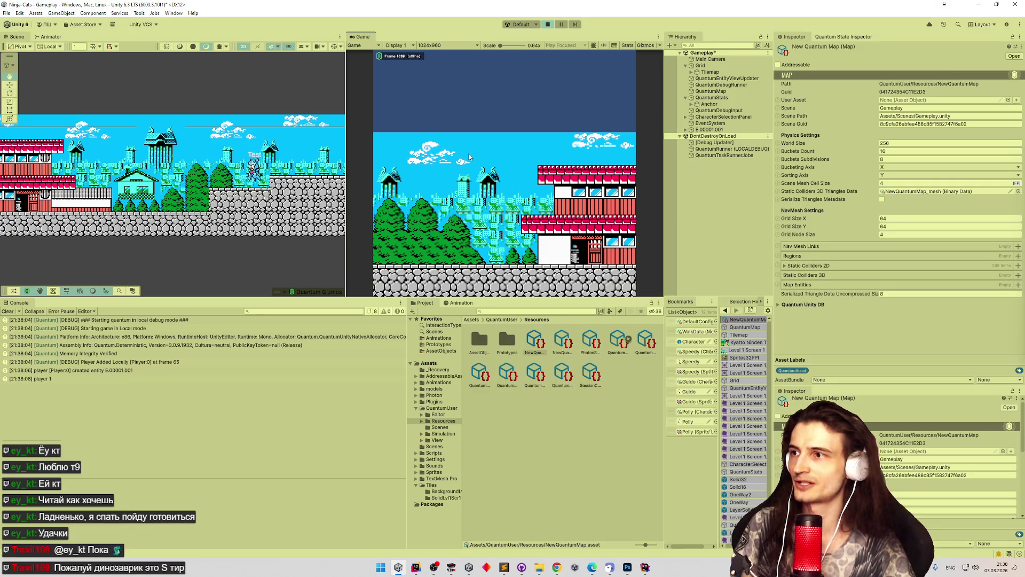
key("Left")
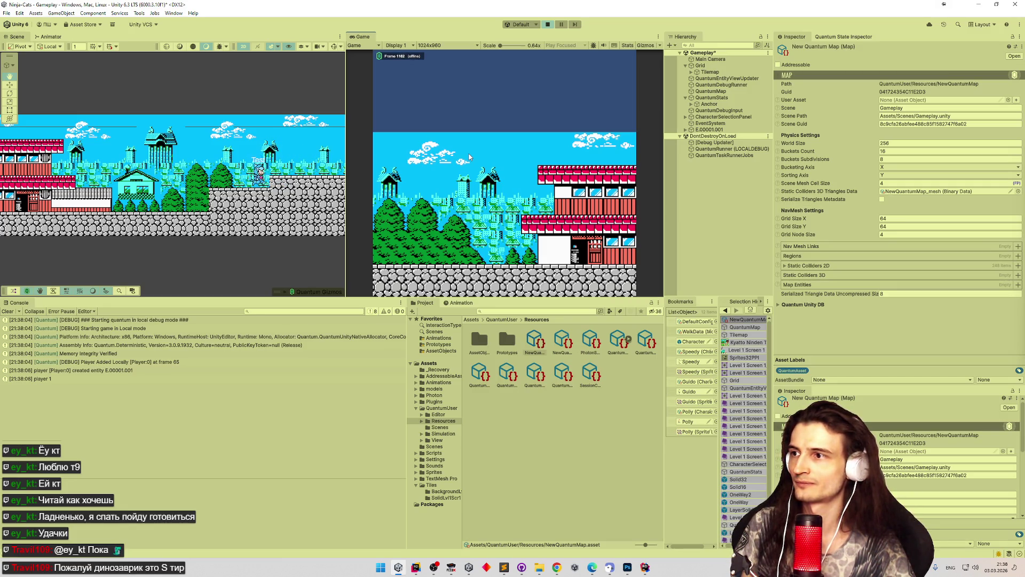
key("Right")
key("Left")
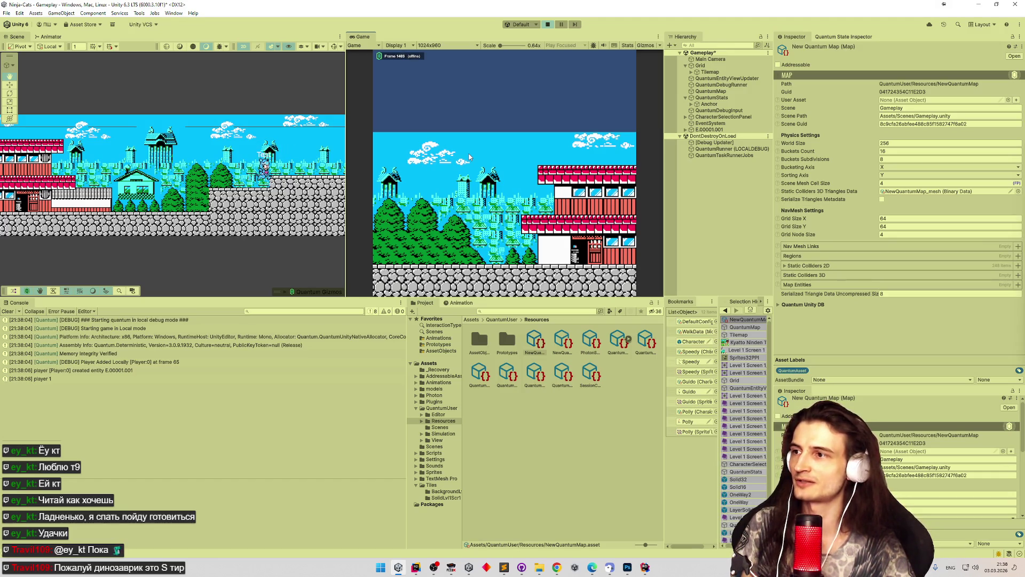
Push the ninja into the stone wall repeatedly, then bring up tasks.todo at its last task.
key("Right")
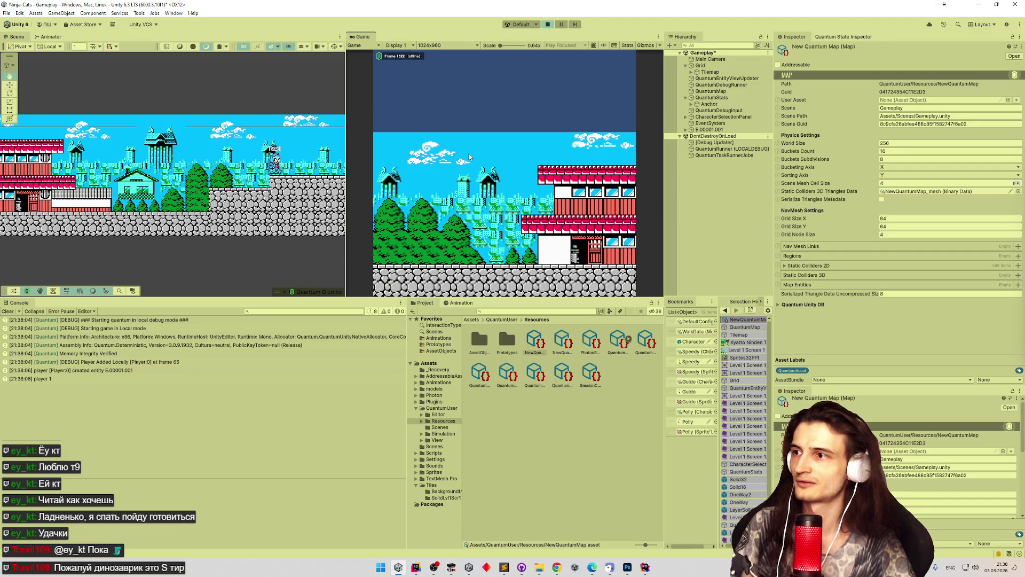
key("Right")
key("Left")
key("Right")
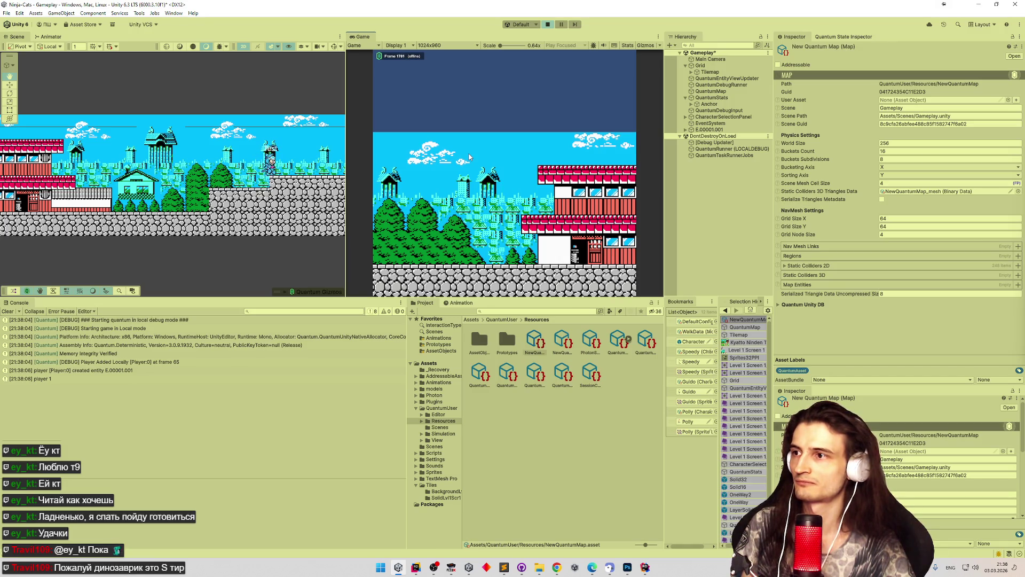
key("Left")
key("Left")
key("Right")
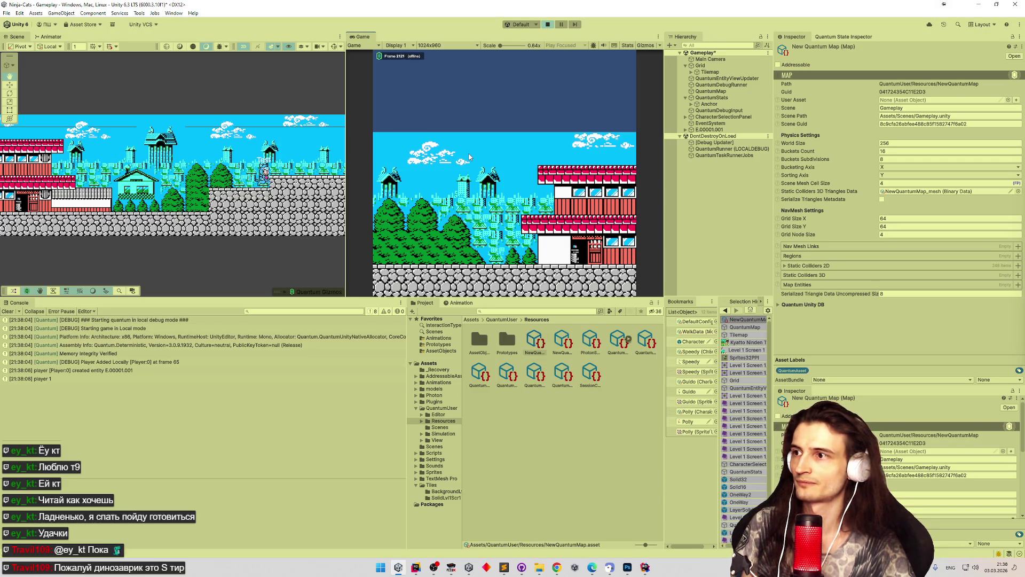
left_click(504, 567)
left_click(560, 314)
Add a Russian task noting horizontal stone clipping needs vertical expansion, then minimize Sublime Text.
key("Return")
type("vj;yj")
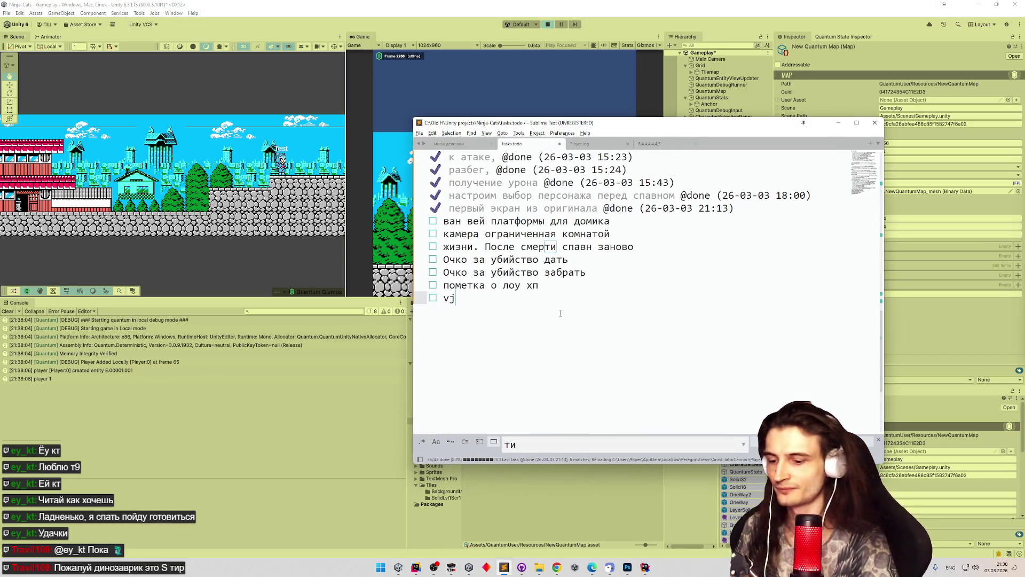
key("BackSpace")
key("BackSpace")
key("BackSpace")
key("alt+shift")
type("можно по горизо")
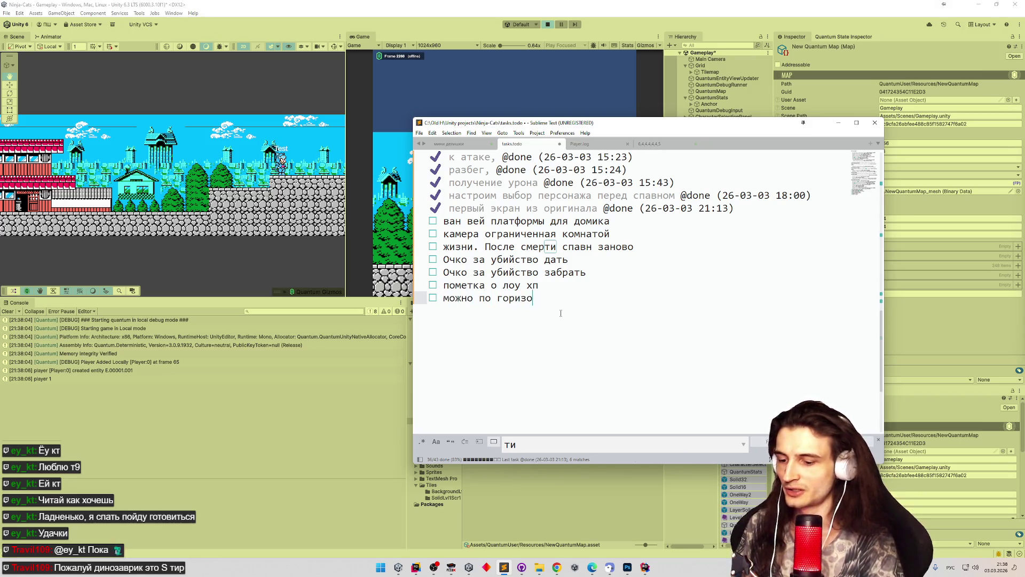
type("нтали залезть в м")
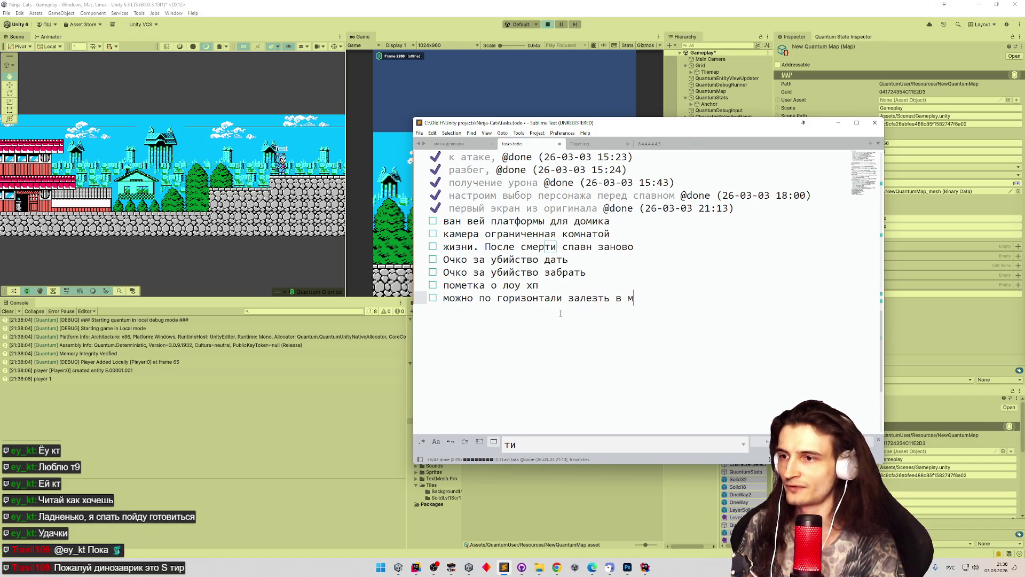
key("BackSpace")
type("ка")
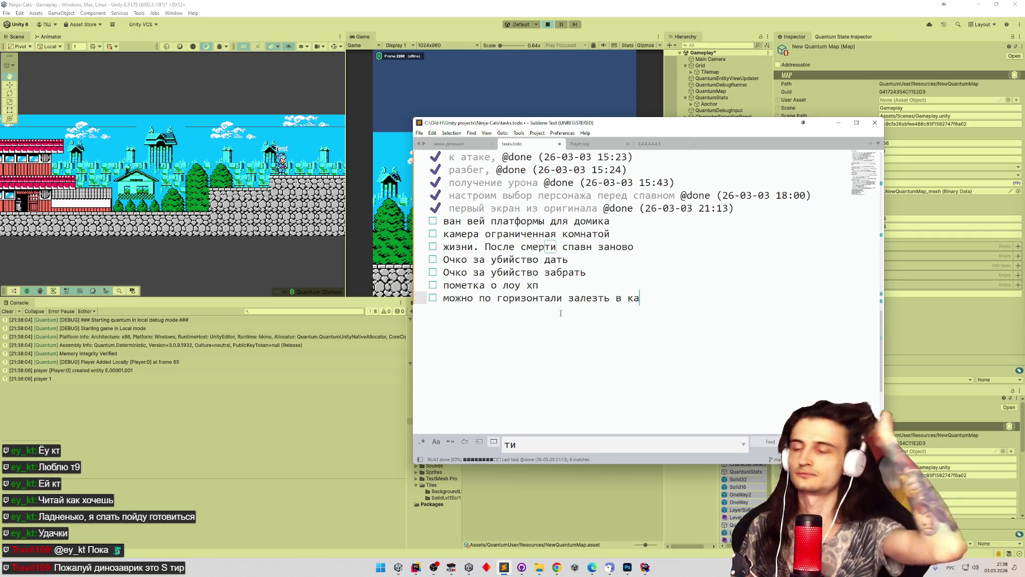
type("мень, видимо при движе по г")
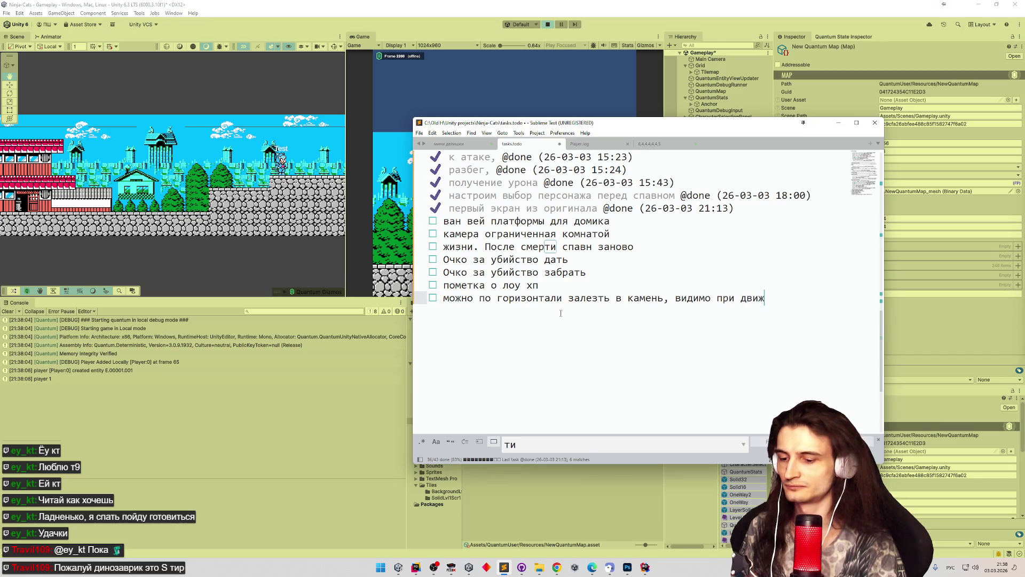
type("оризон")
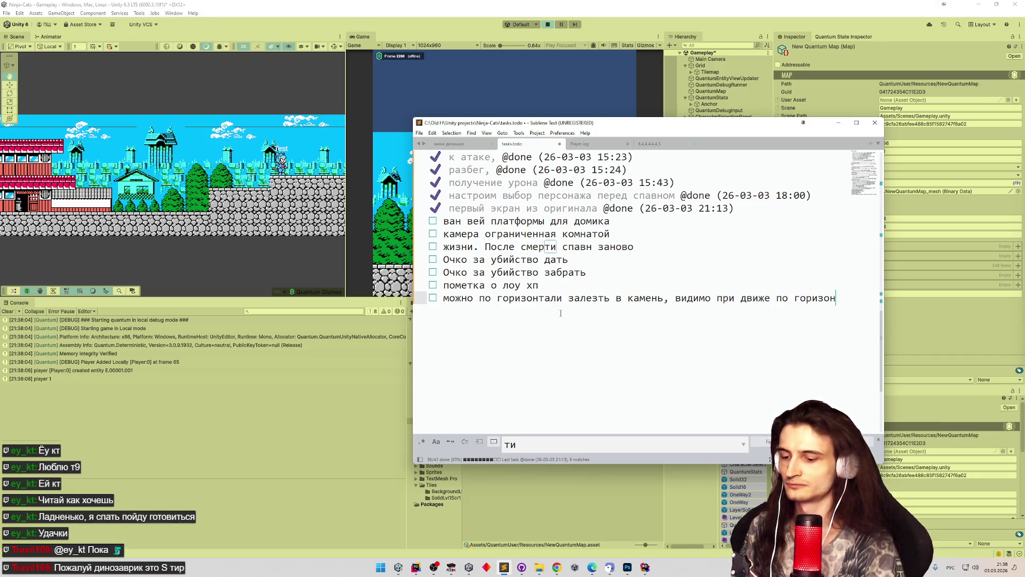
type("тали надо рас")
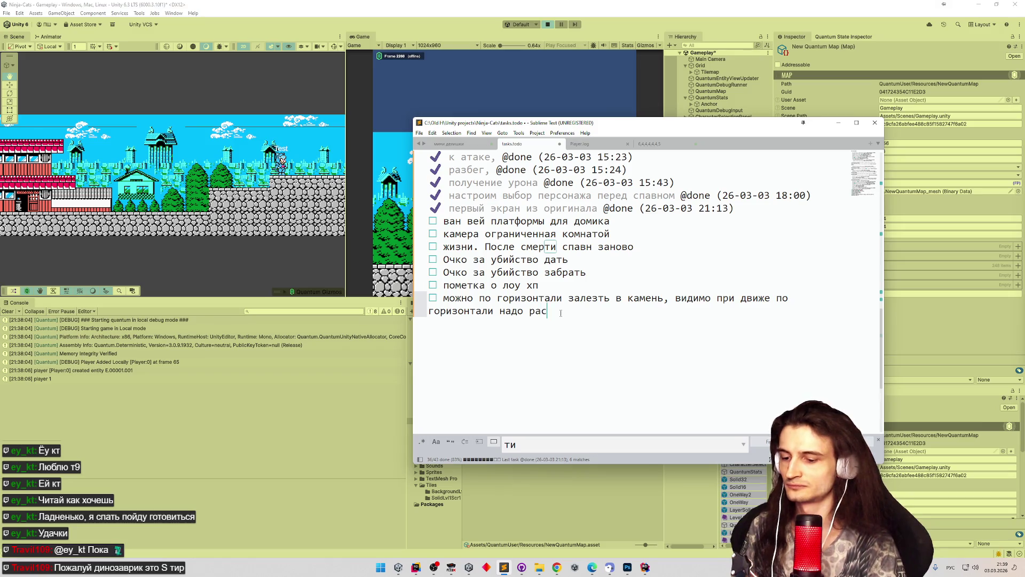
type("ширять вертикаль, и ")
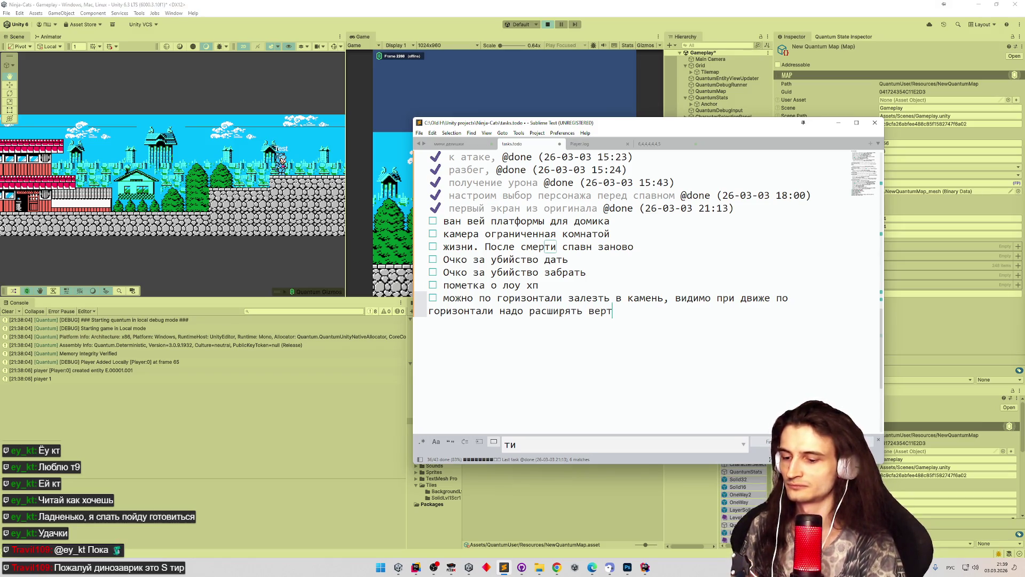
type("наоборот")
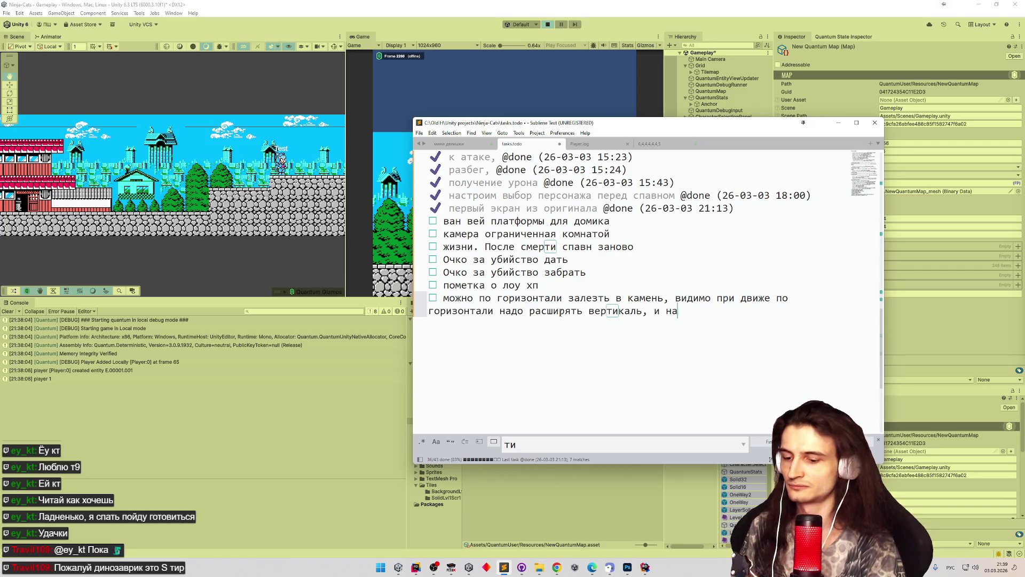
left_click(838, 123)
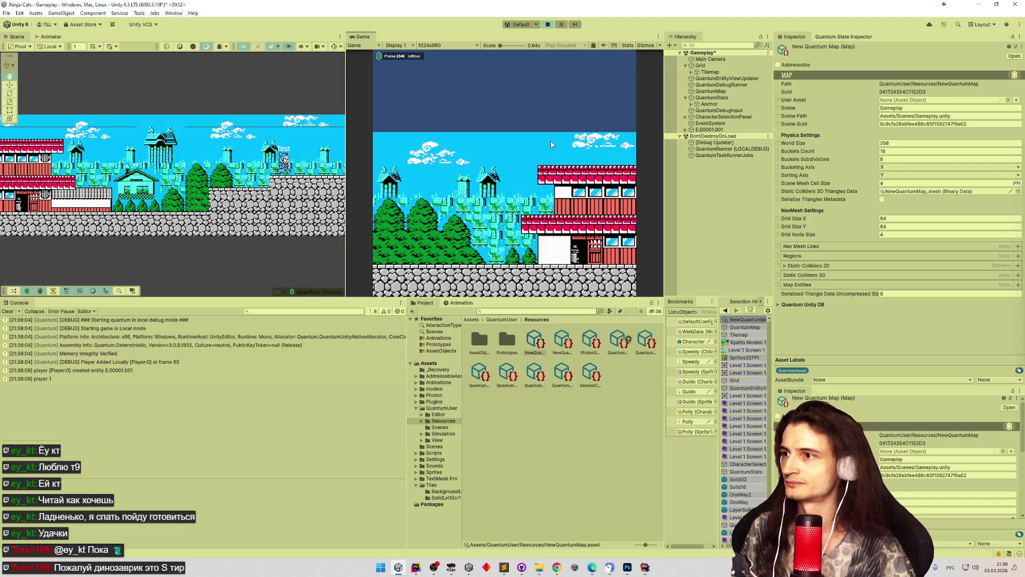
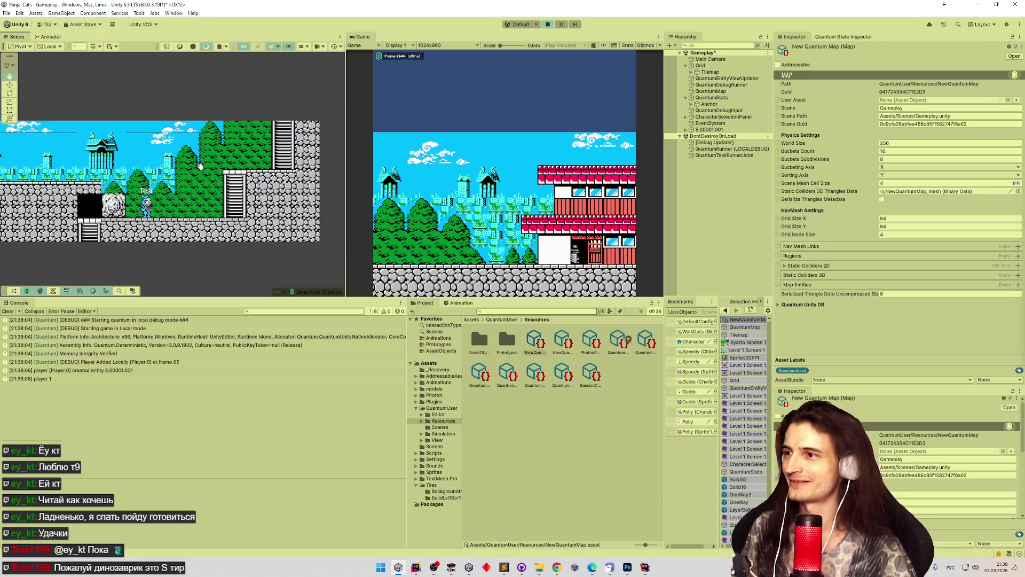
Stop the playtest, clear the Console, save the Gameplay scene, and open the Solid32 prefab from a '2' search.
left_click(465, 168)
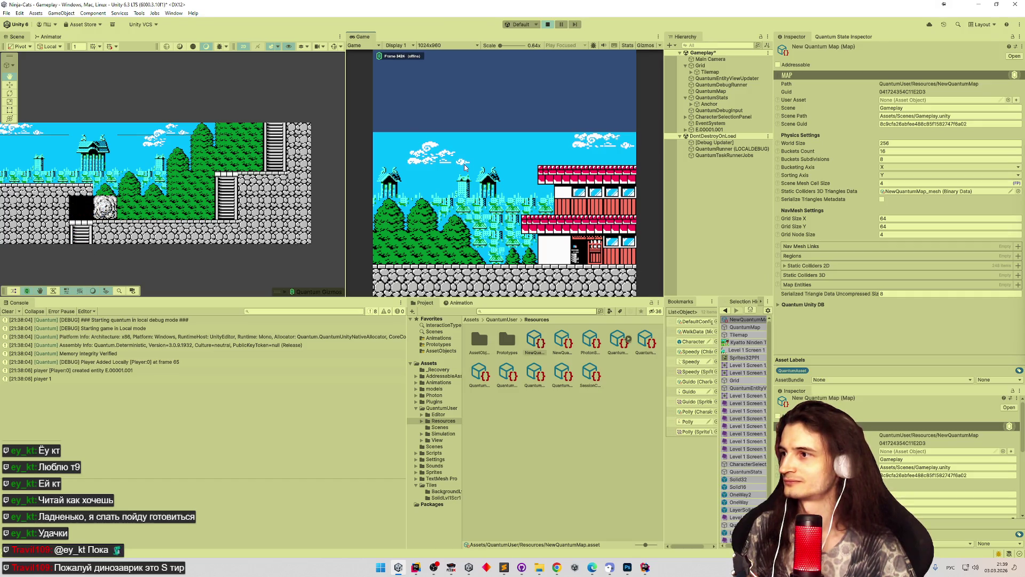
key("ctrl+p")
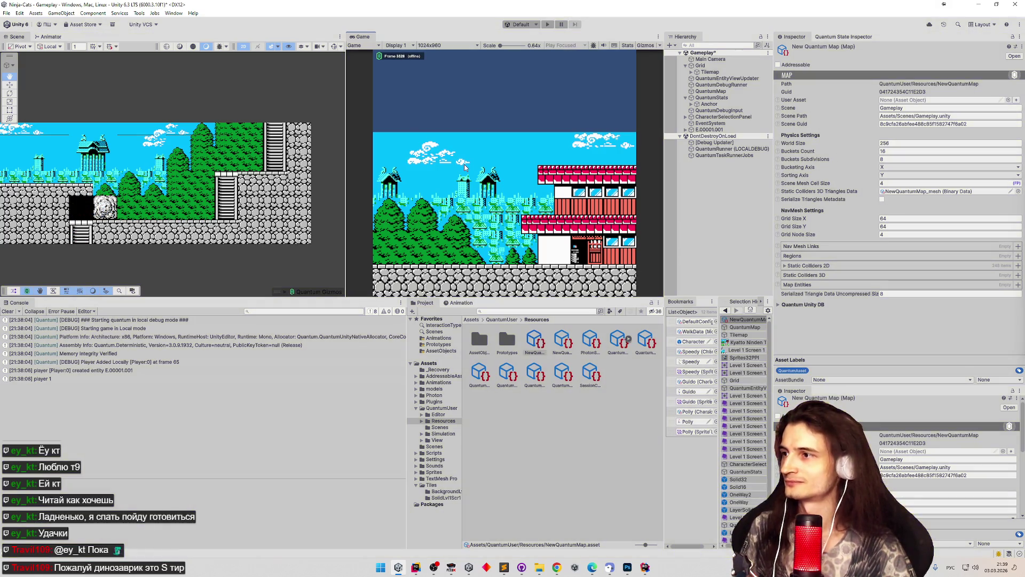
left_click(13, 310)
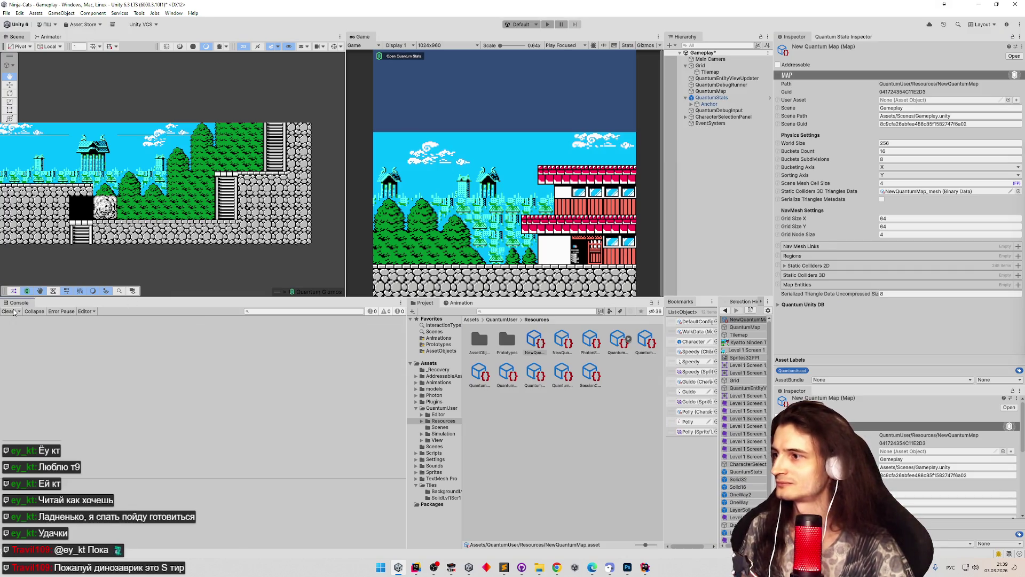
key("ctrl+s")
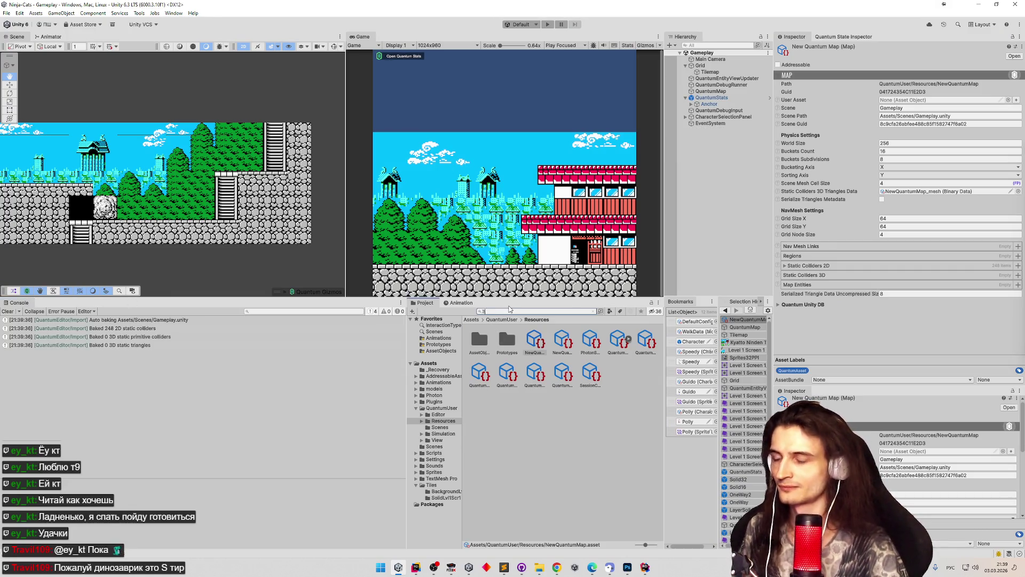
type("2")
left_click(645, 342)
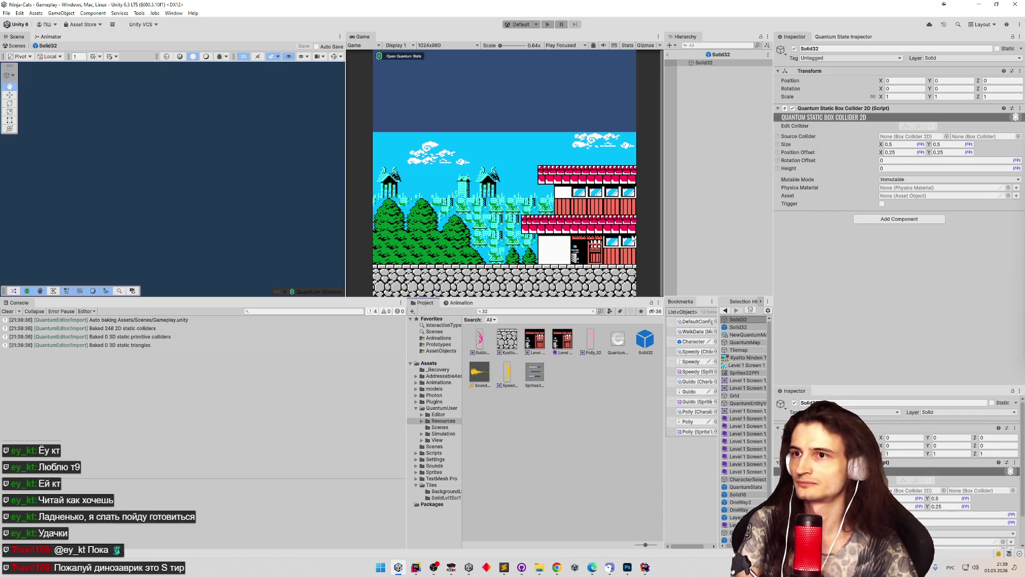
Set the Solid32 Quantum Static Box Collider 2D size to 1 × 1 and save the prefab.
left_click(708, 62)
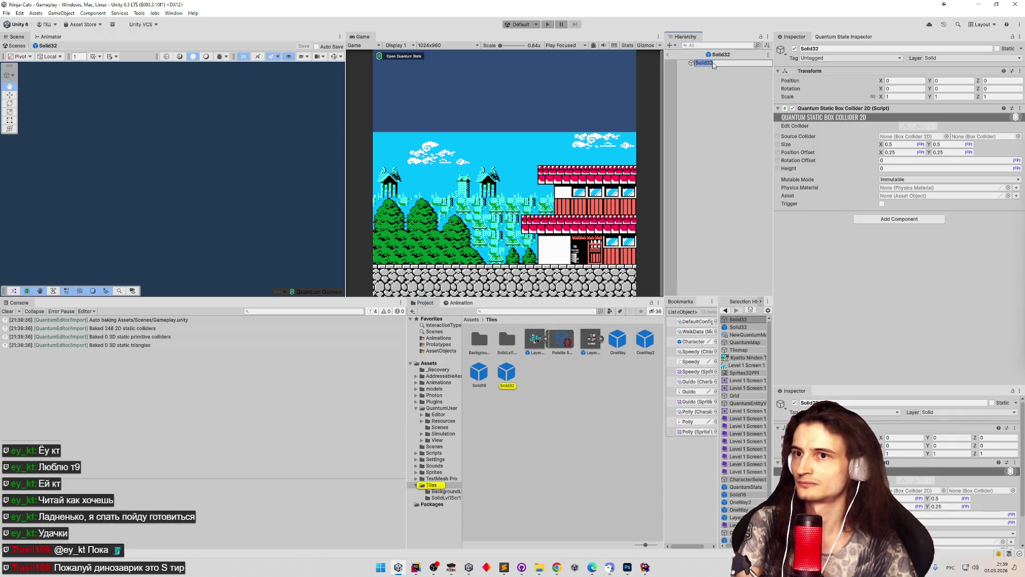
left_click(229, 150)
left_click(900, 144)
type("1")
key("Tab")
type("1")
key("Tab")
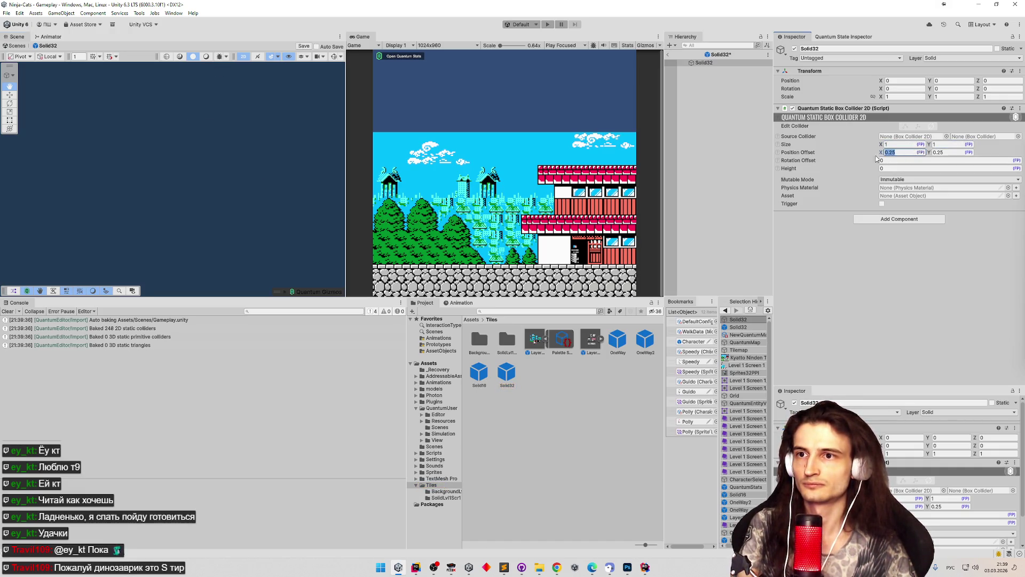
left_click(704, 64)
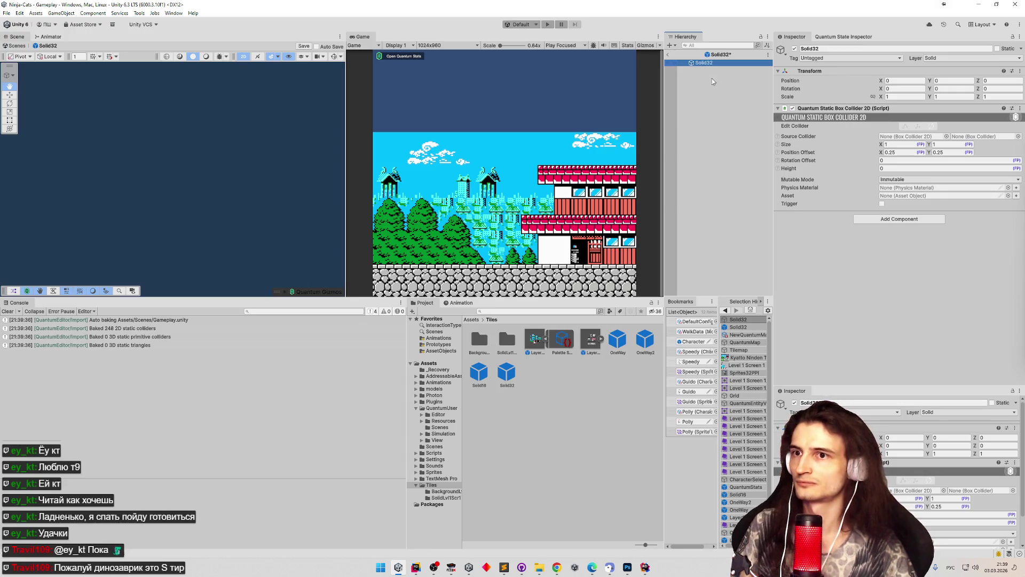
key("ctrl+s")
Add a temporary Sprite Renderer using the Guido_24 sprite to preview the tile.
left_click(899, 219)
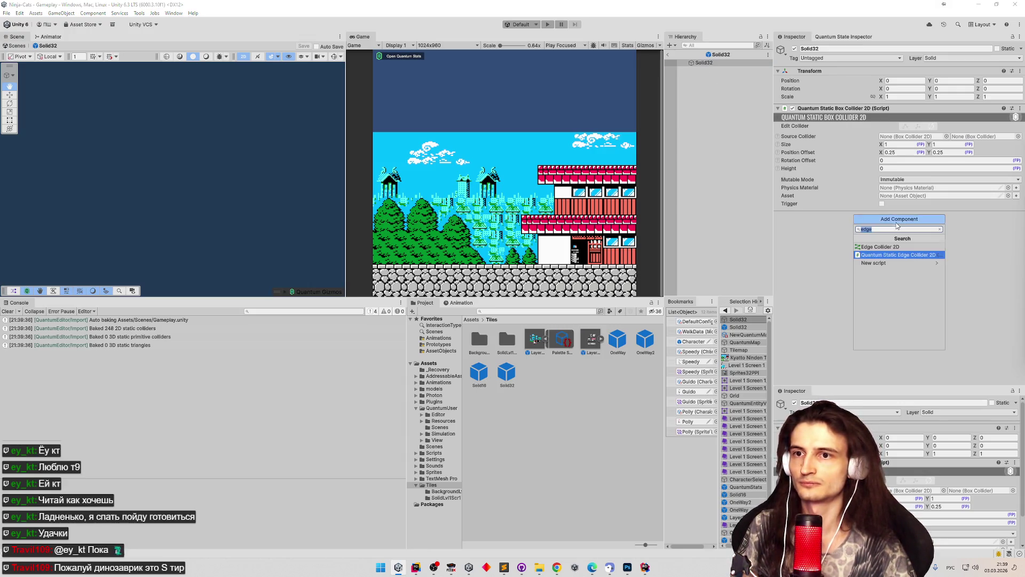
type("ыsk")
key("alt+shift")
key("BackSpace")
key("BackSpace")
key("BackSpace")
type("sprite")
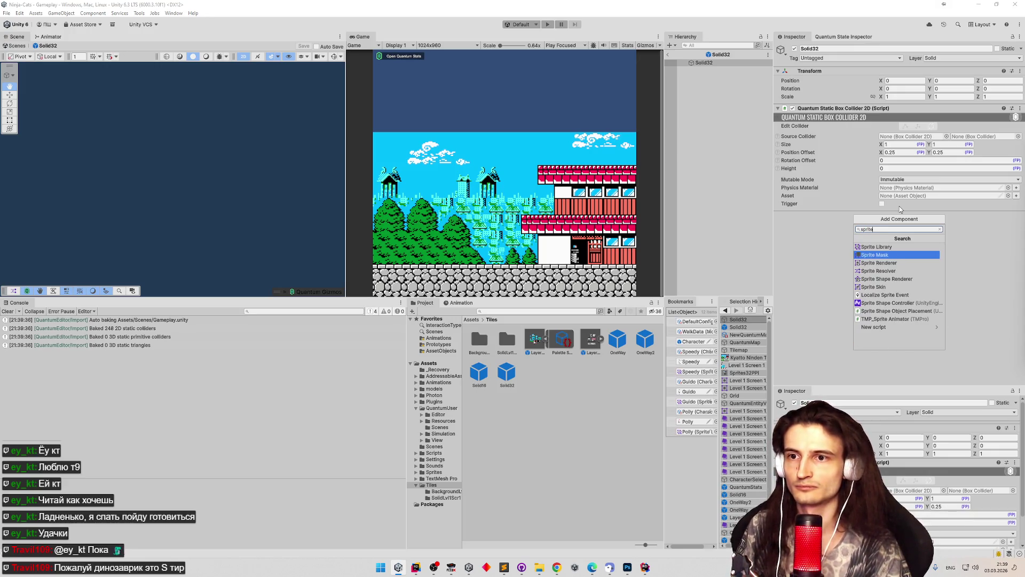
key("Down")
key("Down")
key("Up")
key("Up")
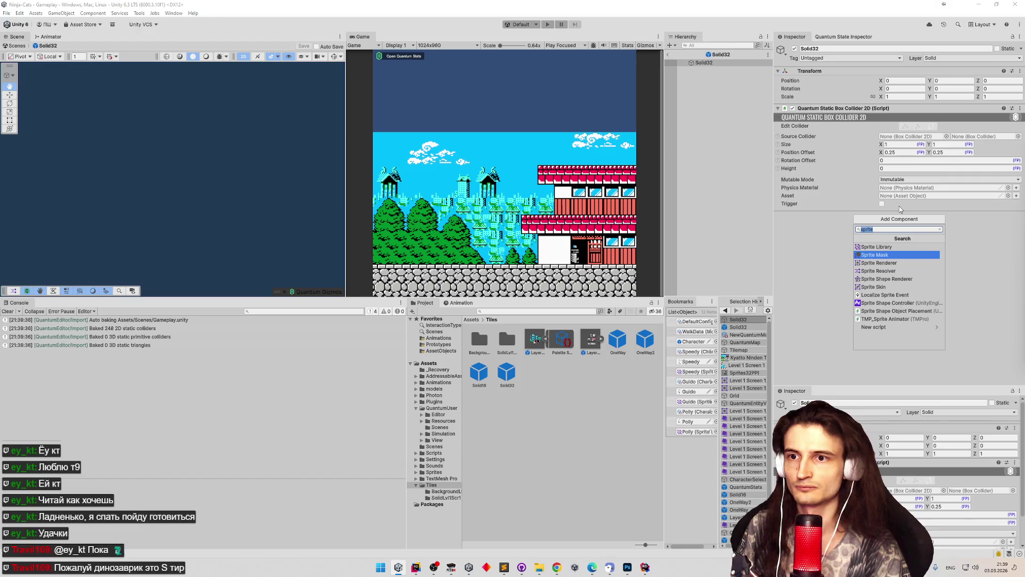
key("Down")
key("Down")
key("Up")
key("Return")
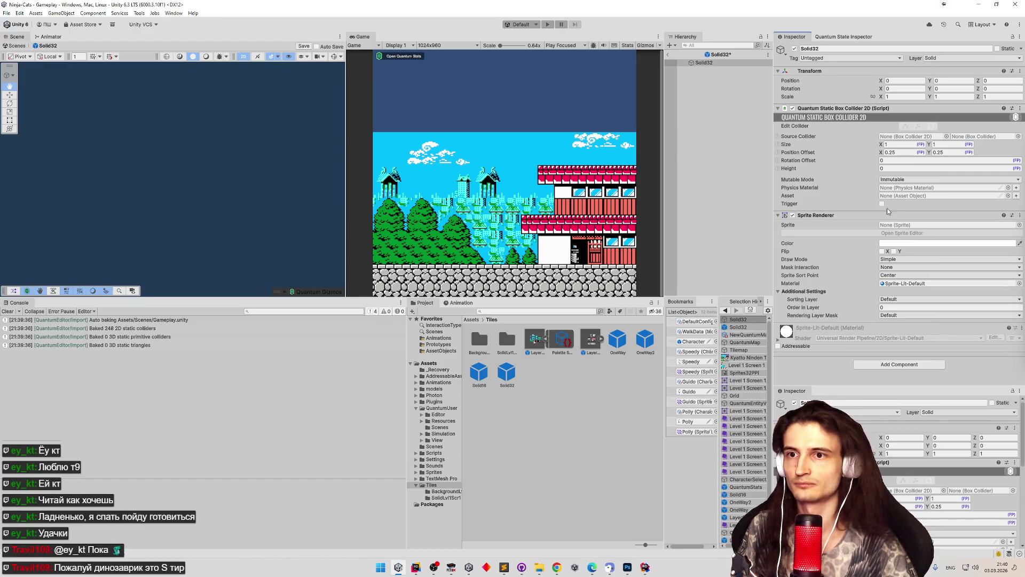
left_click(1019, 225)
double_click(658, 257)
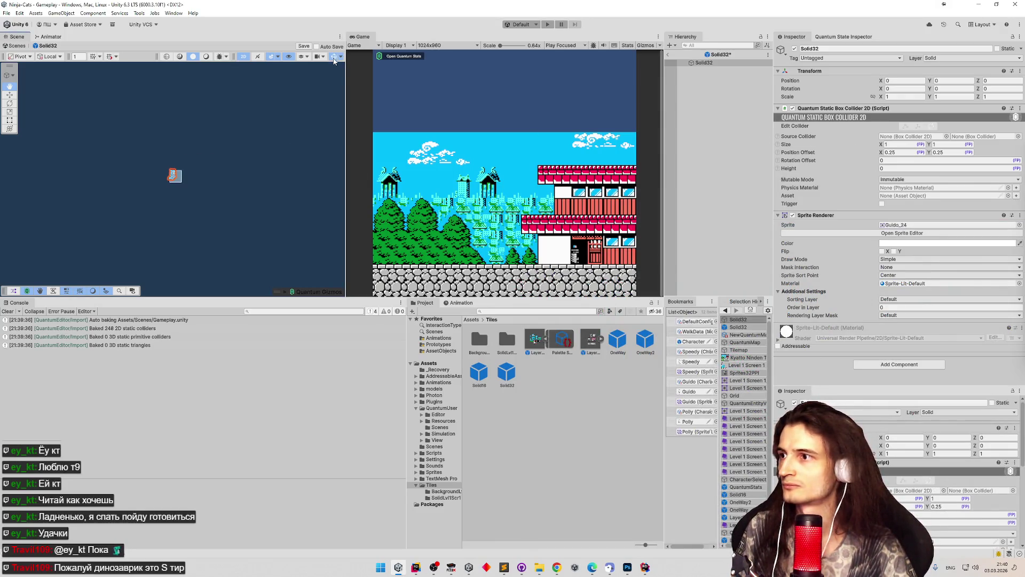
Set the collider's position offset to 0.5, 0.5.
scroll(173, 134, "up", 5)
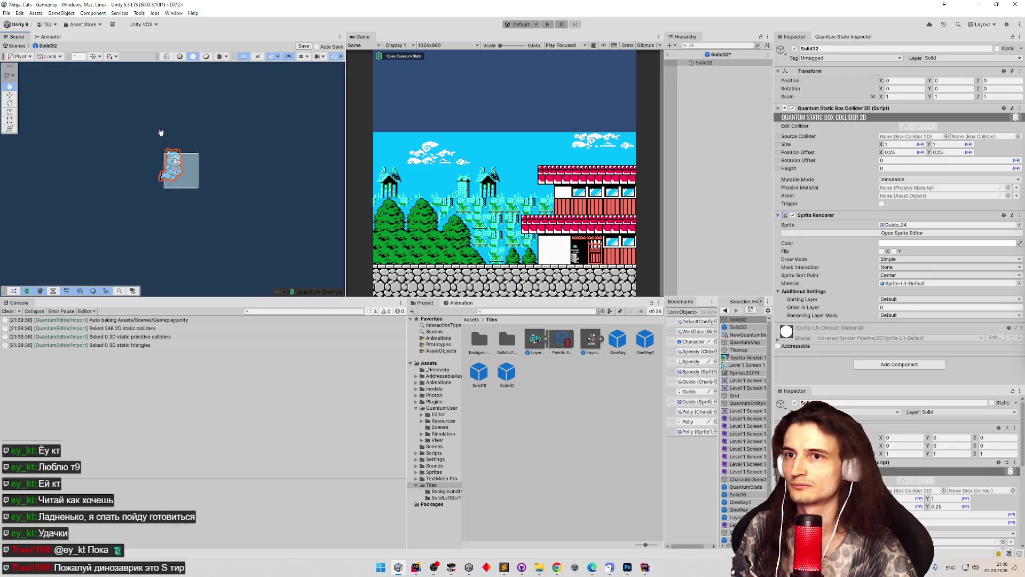
double_click(900, 153)
type("0.5")
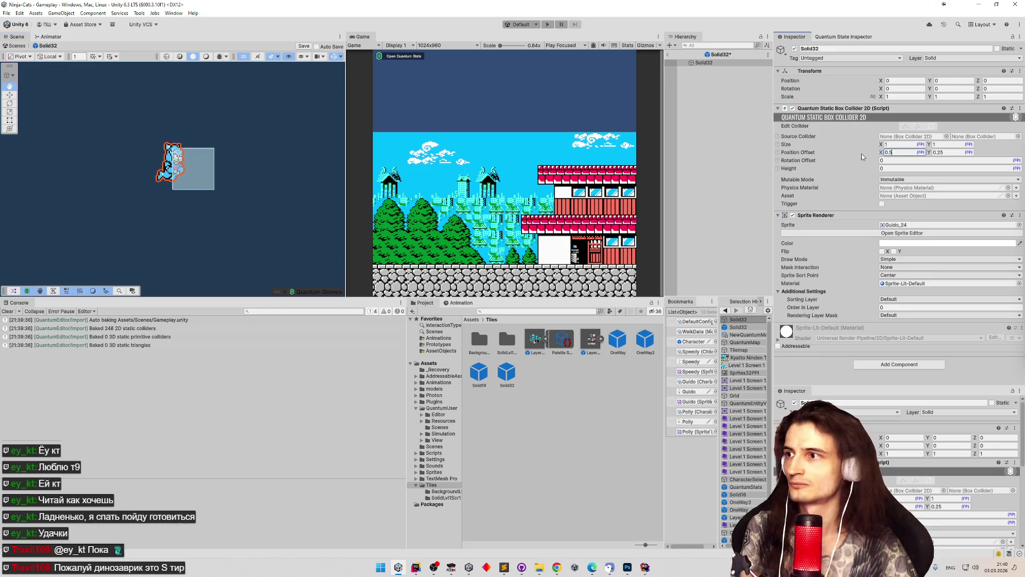
key("Tab")
type("0.5")
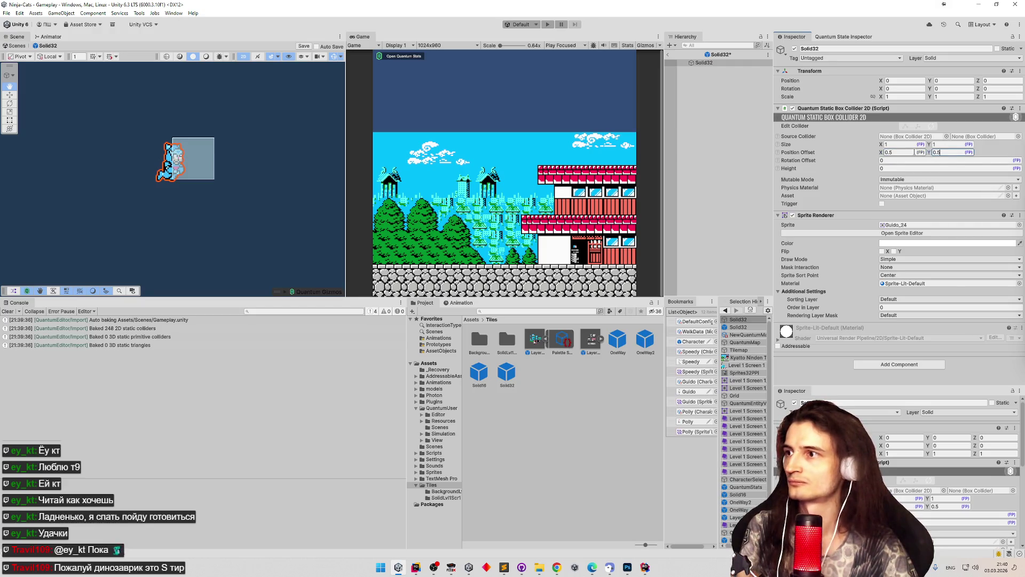
Remove the temporary Sprite Renderer, save the Solid32 prefab, and start a playtest.
right_click(823, 216)
left_click(844, 231)
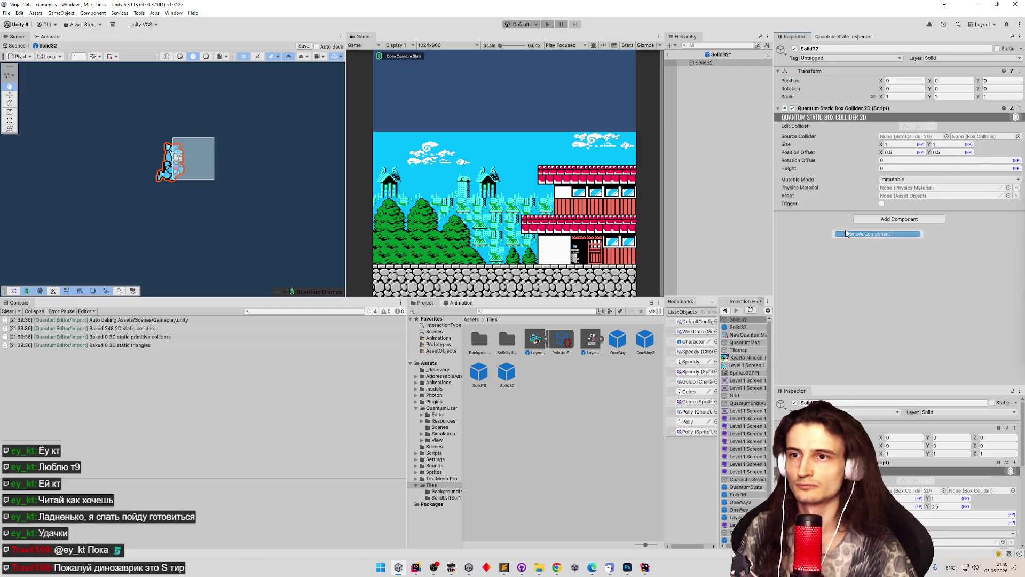
key("ctrl+s")
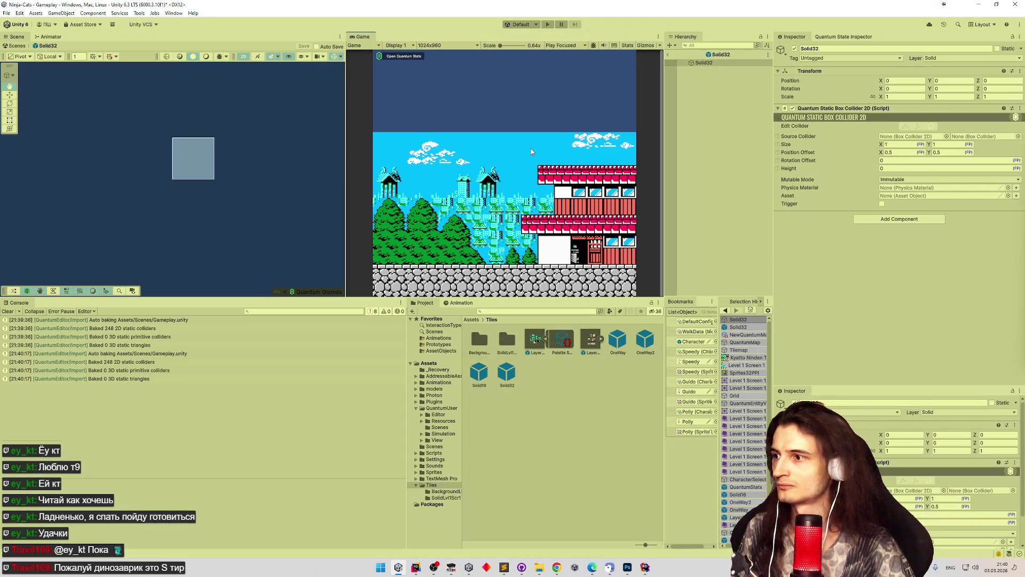
key("ctrl+p")
Return to the Gameplay scene, pan along the level, and clear the NullReference errors.
left_click(670, 56)
left_click_drag(288, 156, 268, 160)
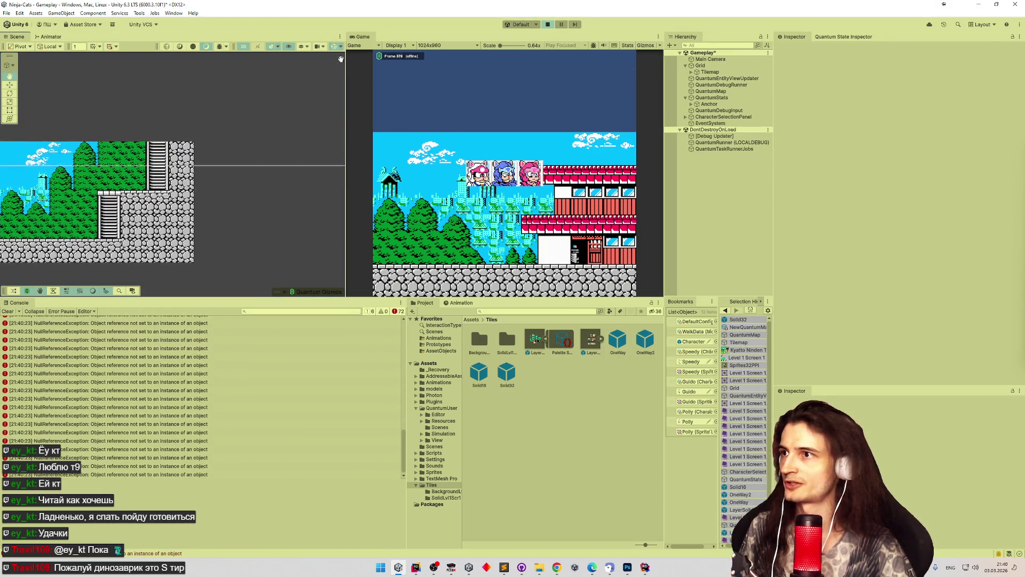
left_click_drag(341, 59, 227, 77)
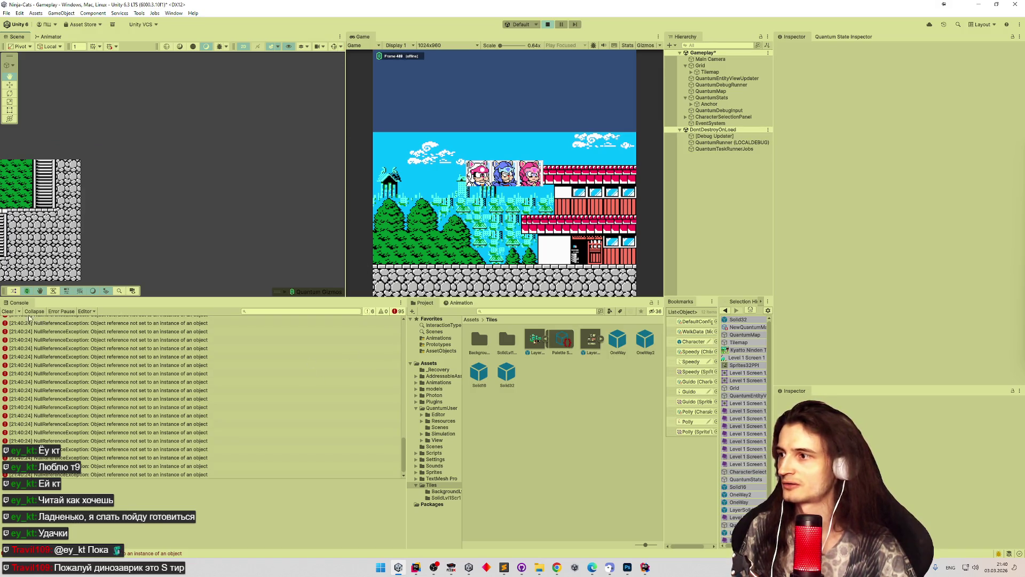
left_click(8, 311)
Spawn a character, walk it across the stone walls and back, then stop play and select QuantumMap.
left_click(480, 176)
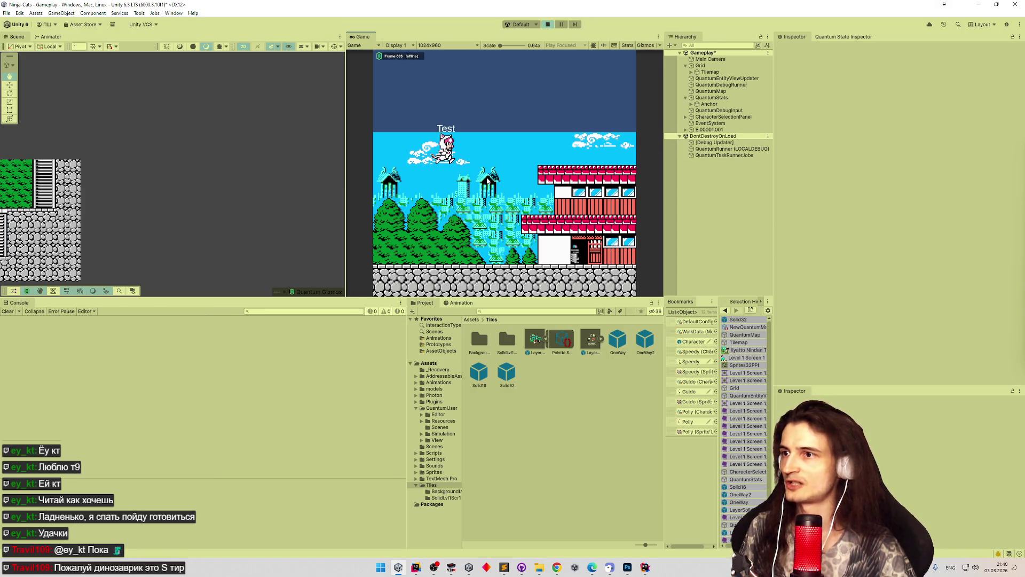
key("d")
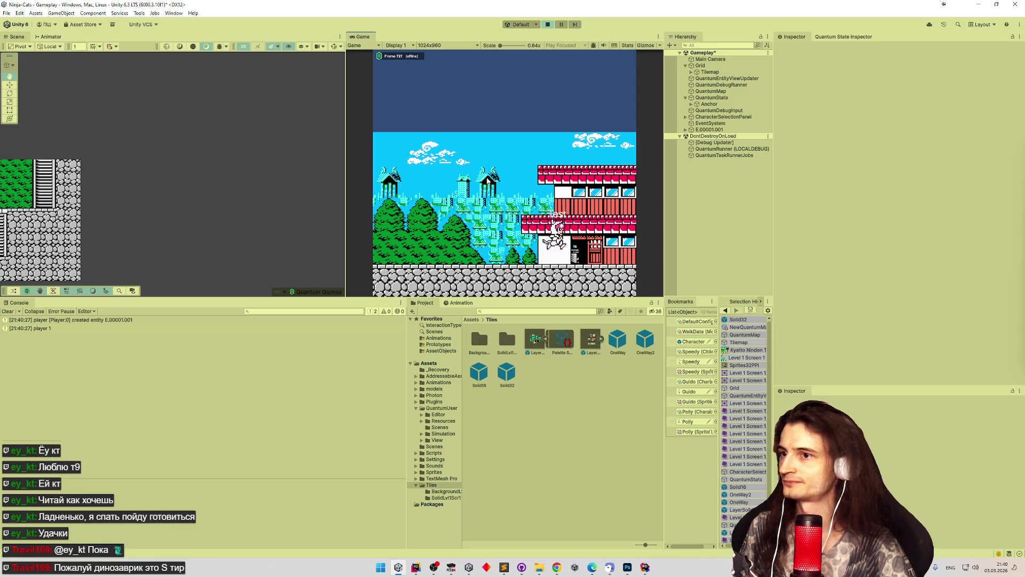
mouse_move(211, 176)
left_mouse_down()
mouse_move(299, 184)
mouse_move(358, 206)
mouse_move(423, 195)
left_mouse_up()
key("d")
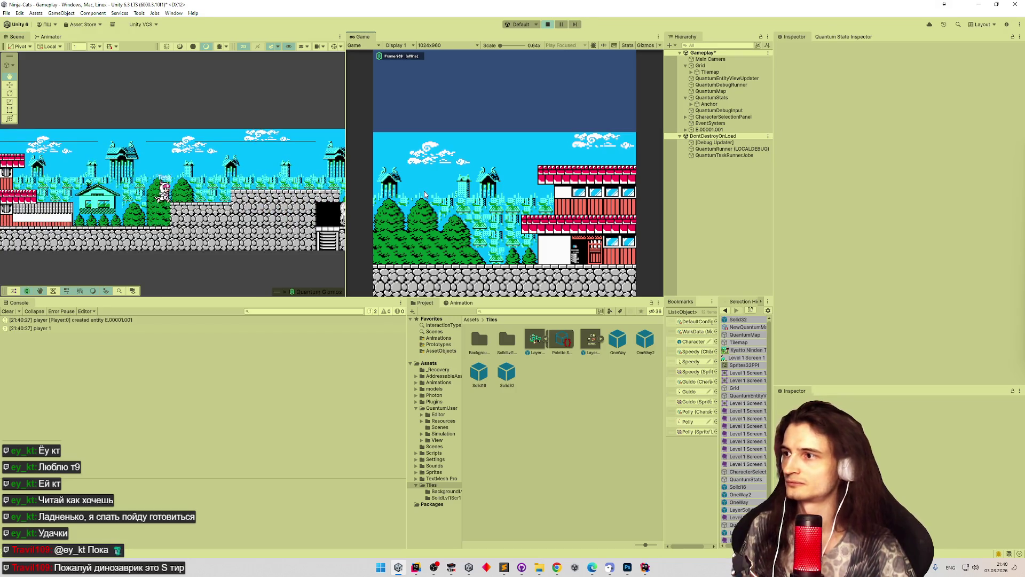
key("d")
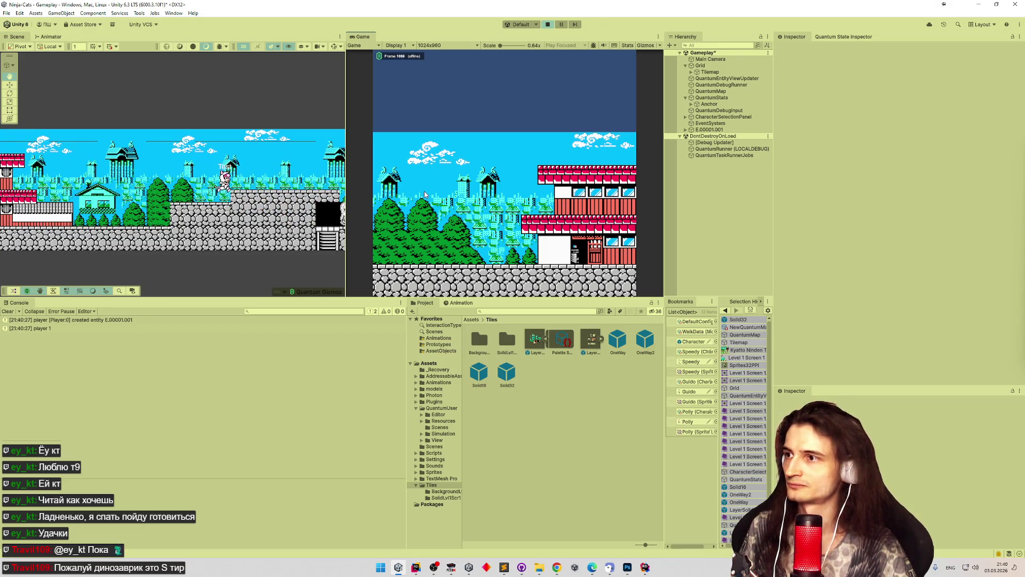
key("d")
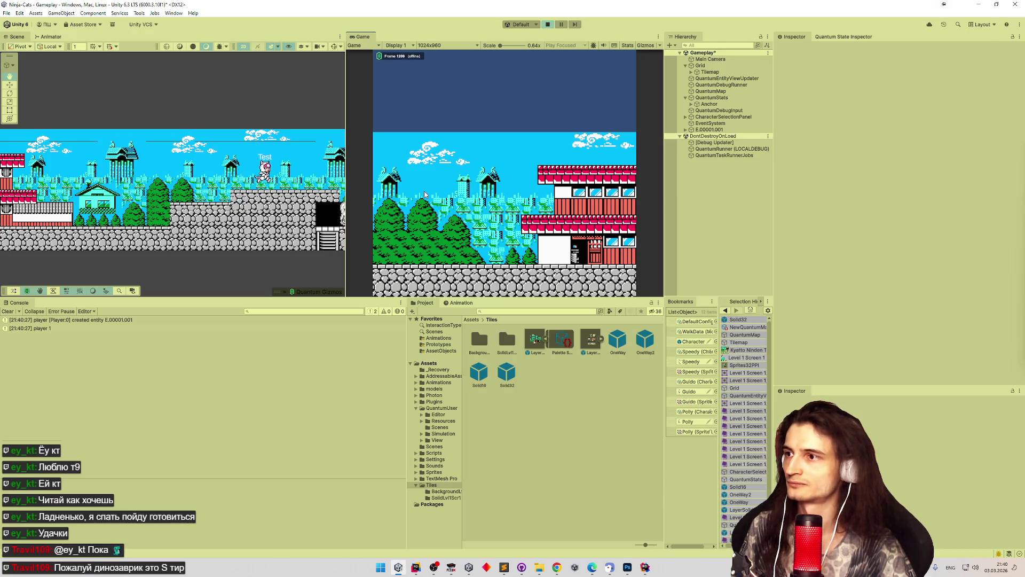
key("a")
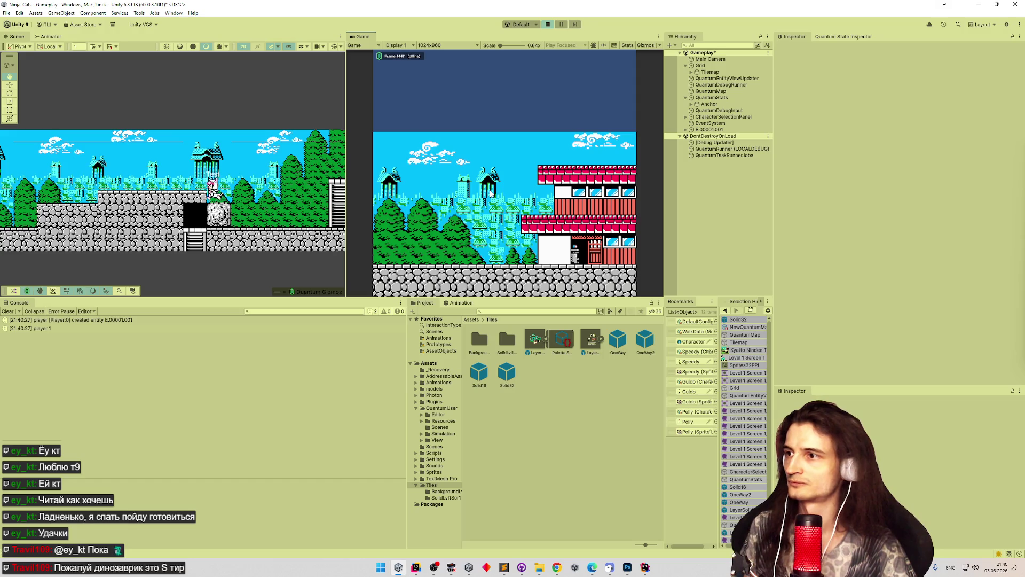
key("ctrl+p")
left_click(723, 93)
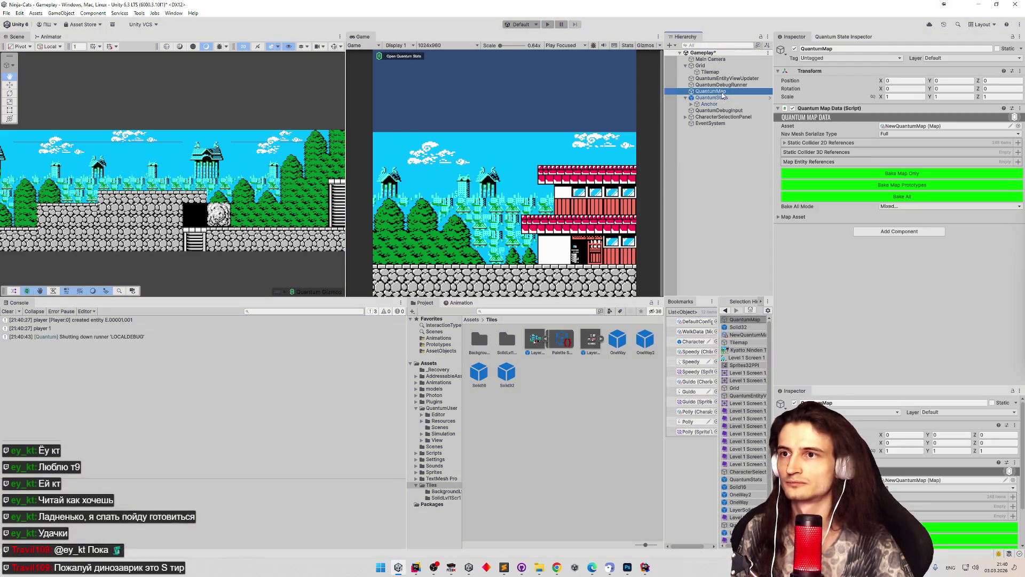
Rebake the map's static colliders and compare the Solid16 and Solid32 prefabs.
left_click(897, 197)
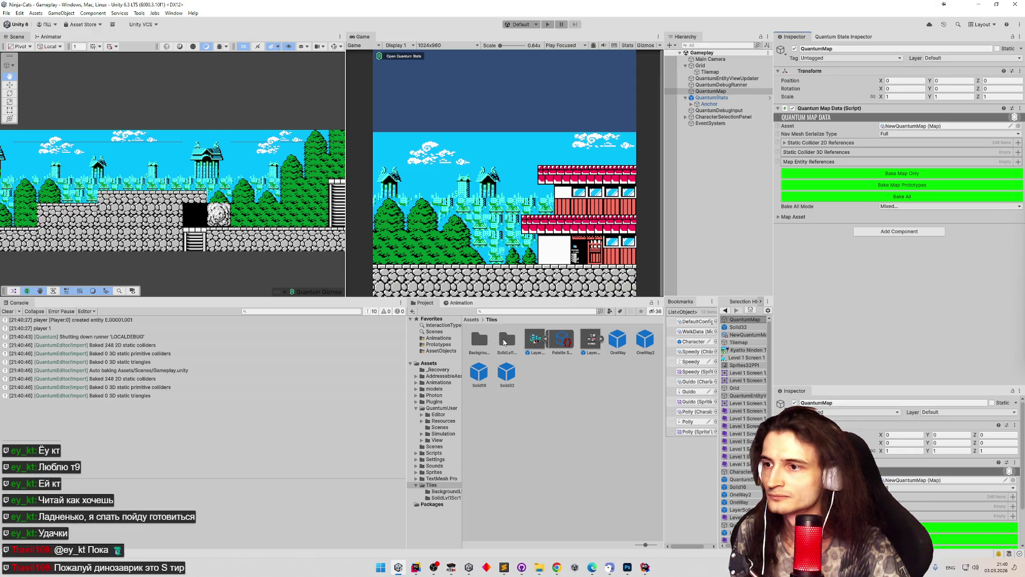
left_click(516, 376)
key("Left")
key("Right")
key("Left")
key("Right")
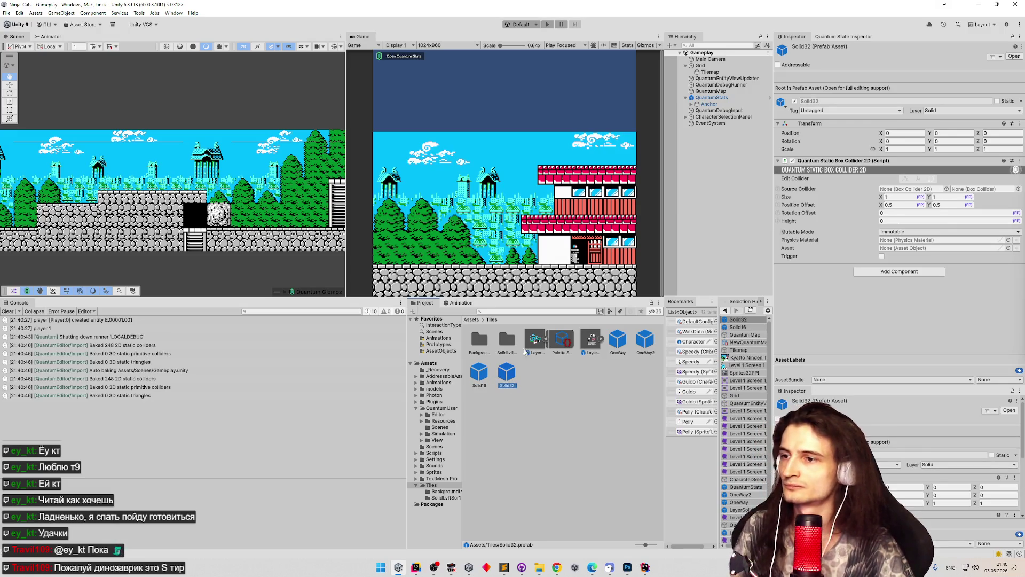
Make the Level 1 Screen 1_1 tile instantiate Solid32, then enter Play mode.
double_click(507, 341)
left_click(508, 342)
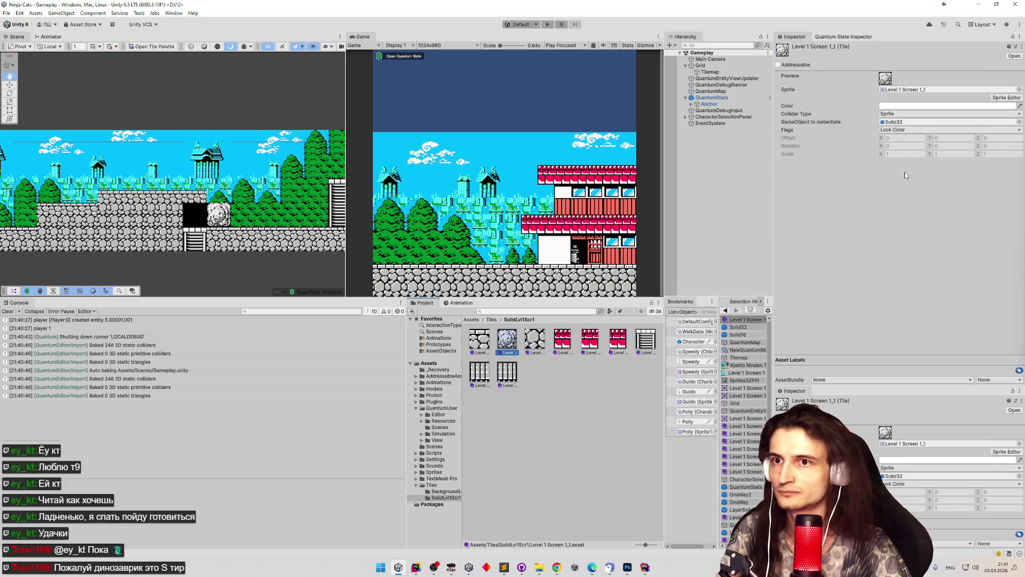
left_click(1002, 123)
key("Delete")
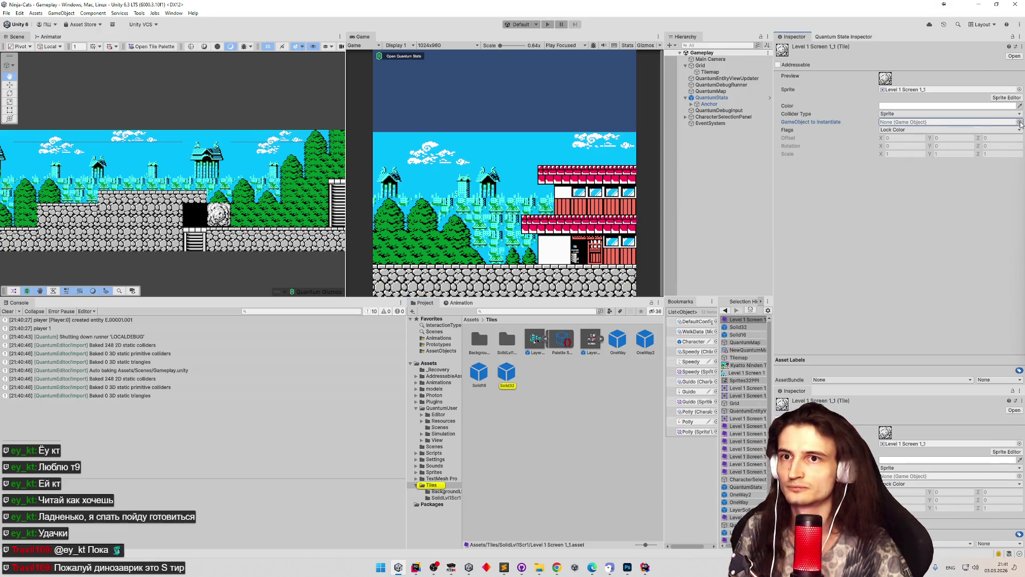
left_click(1019, 122)
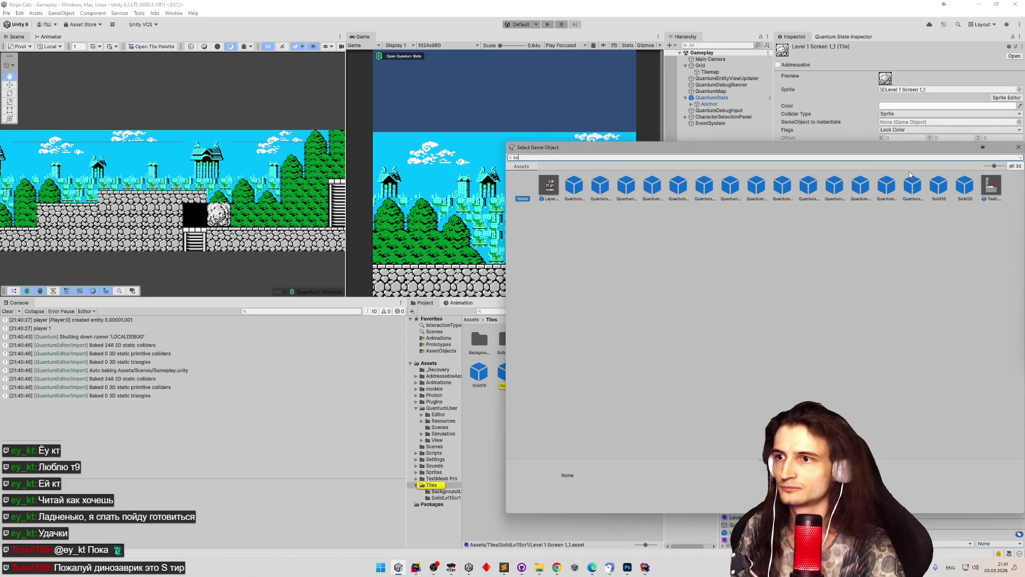
type("sol")
left_click(573, 187)
left_click(600, 187)
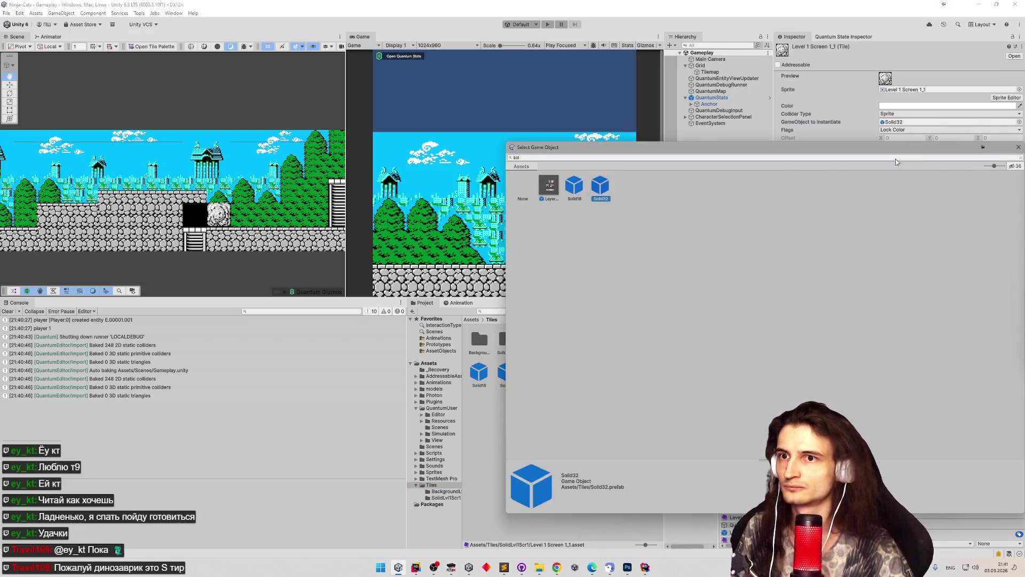
left_click(1019, 147)
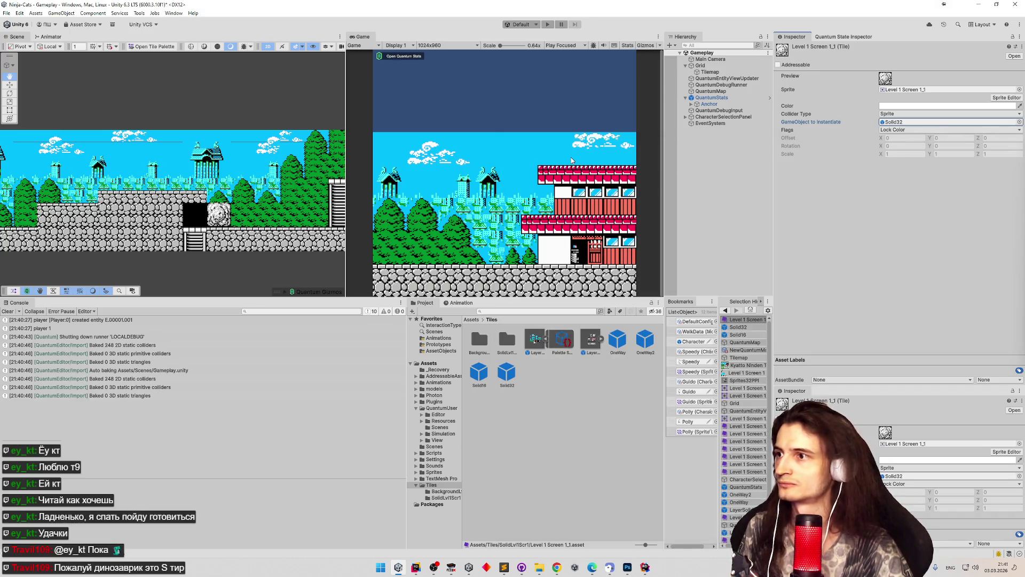
key("ctrl+p")
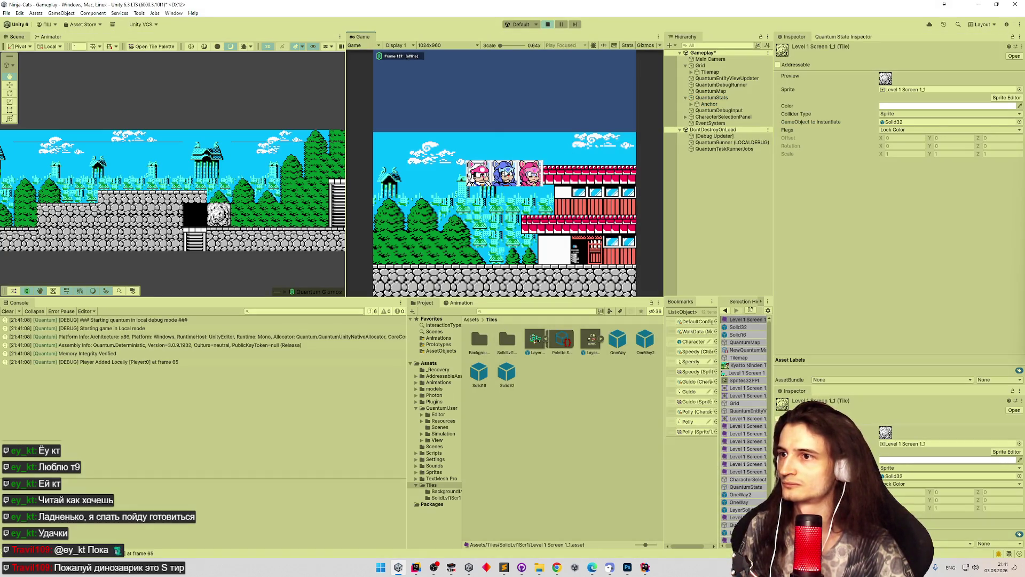
Spawn a character, run it across the ledges and tower, maximize the Game view, then stop play.
left_click(504, 172)
key("Right")
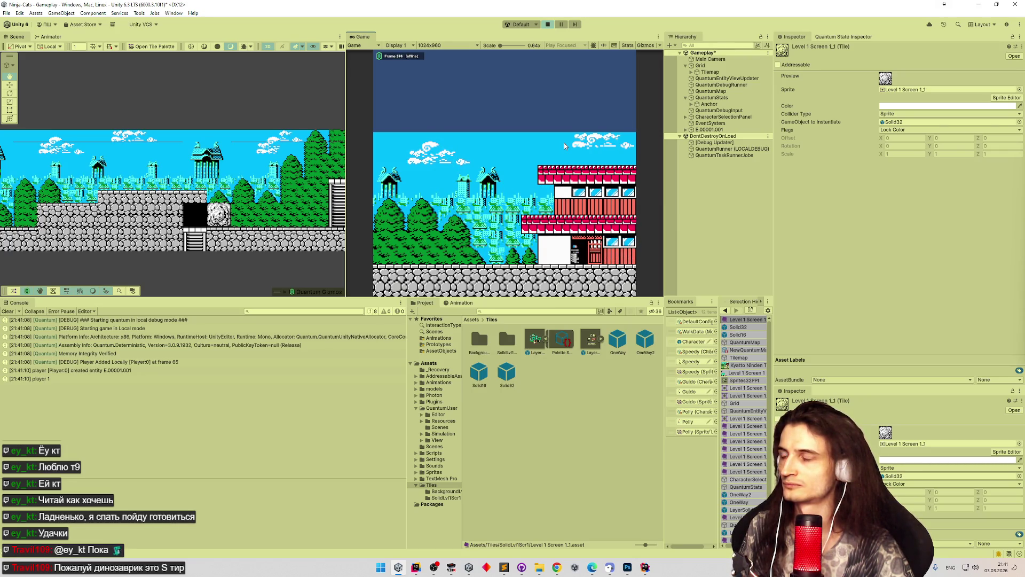
key("Right")
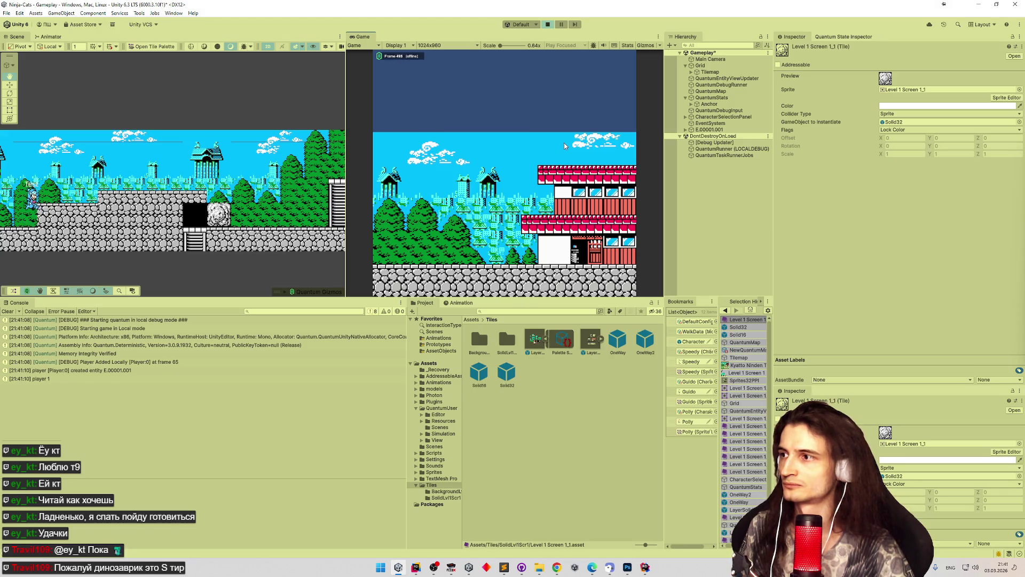
key("Right")
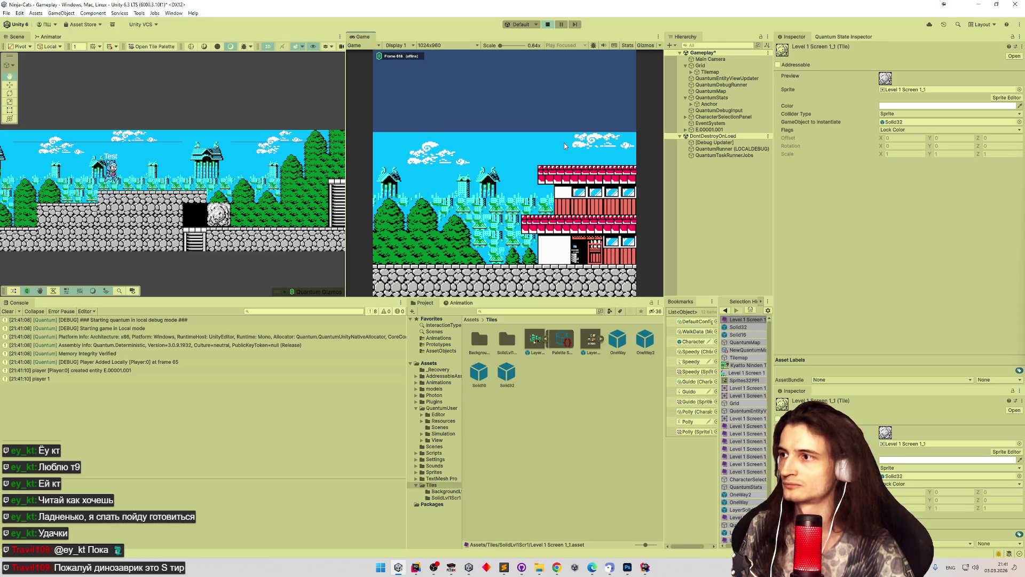
key("Right")
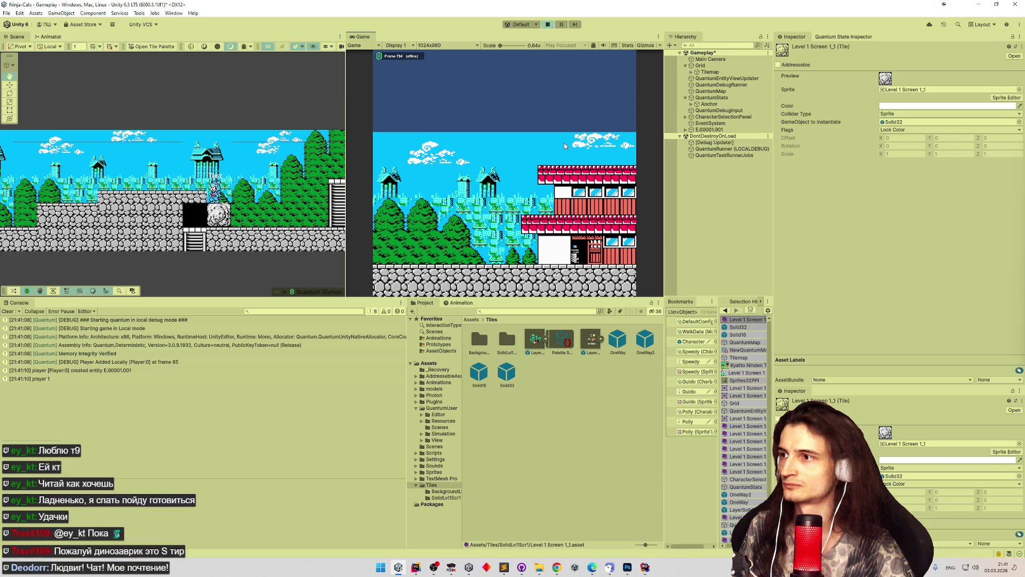
key("Left")
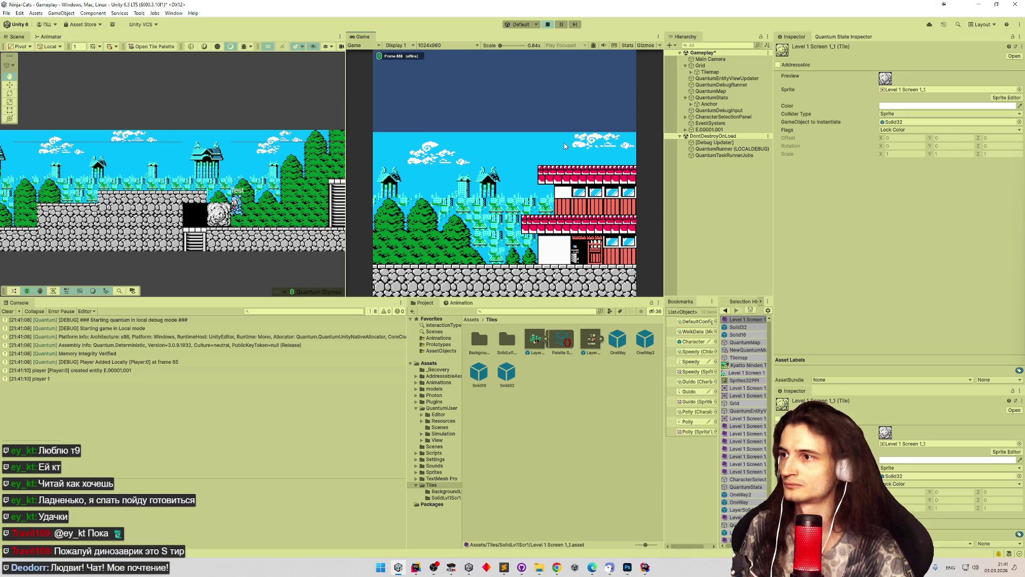
key("Right")
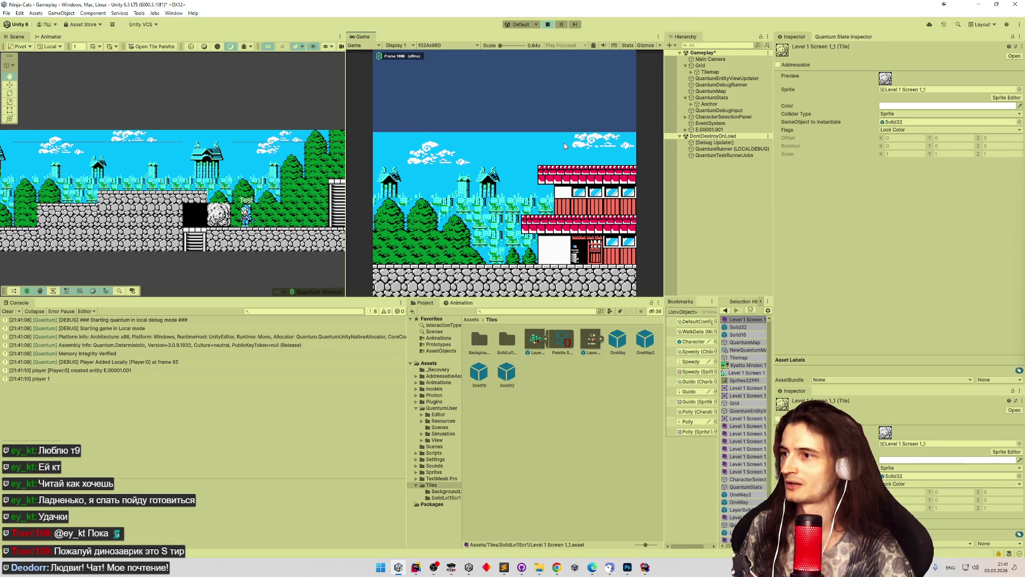
key("shift+space")
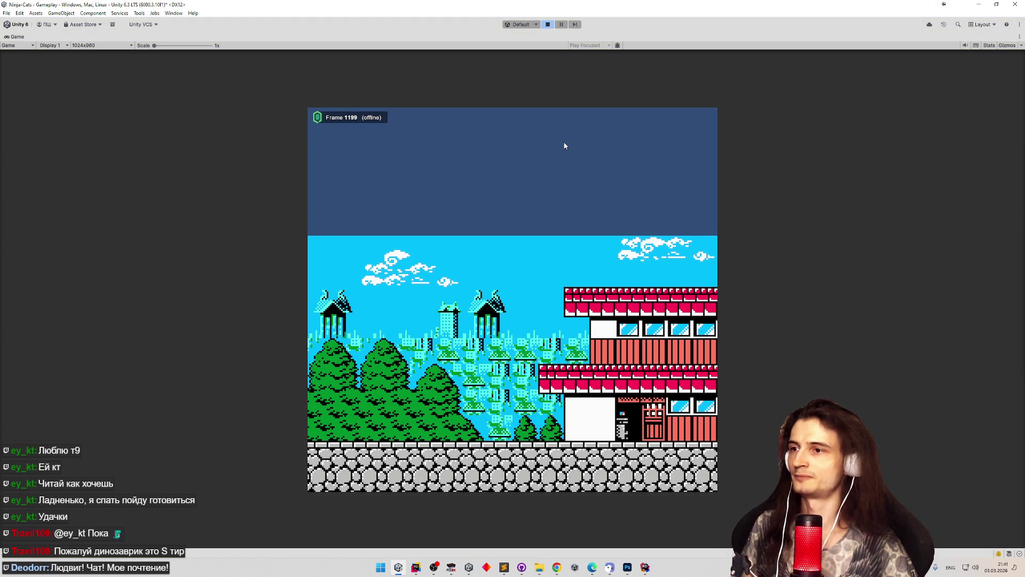
key("ctrl+p")
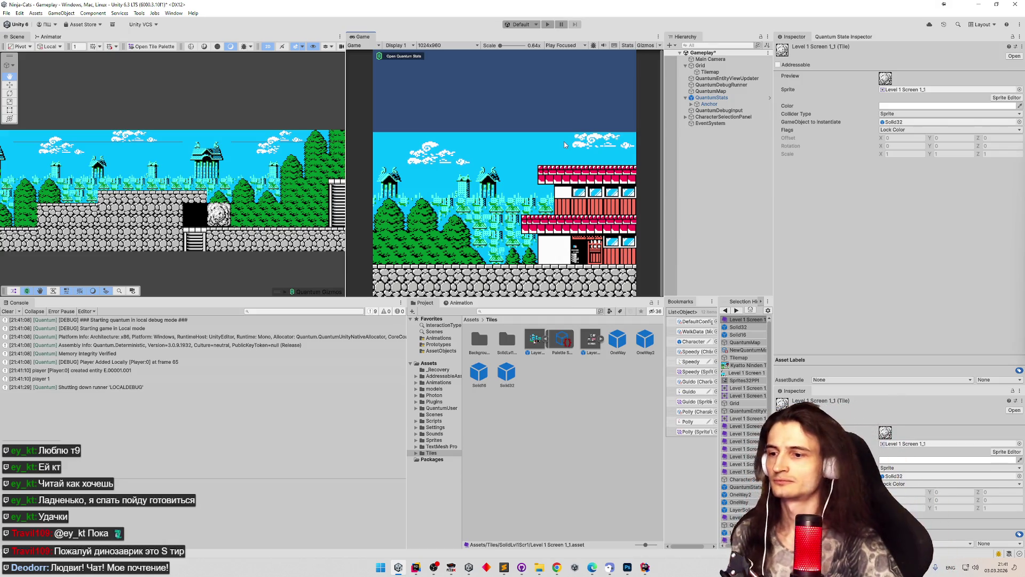
left_click(452, 567)
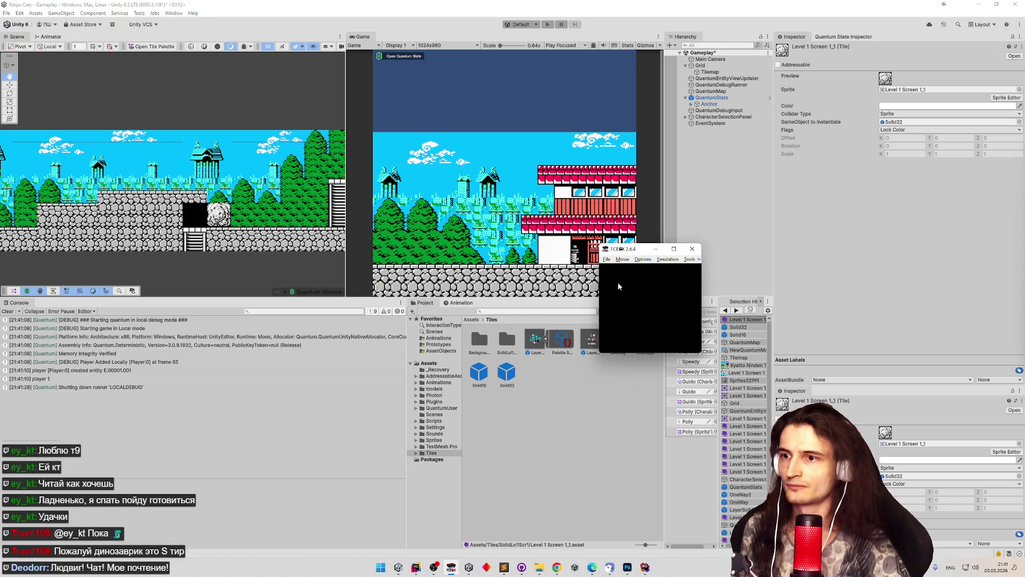
left_click(606, 259)
key("Escape")
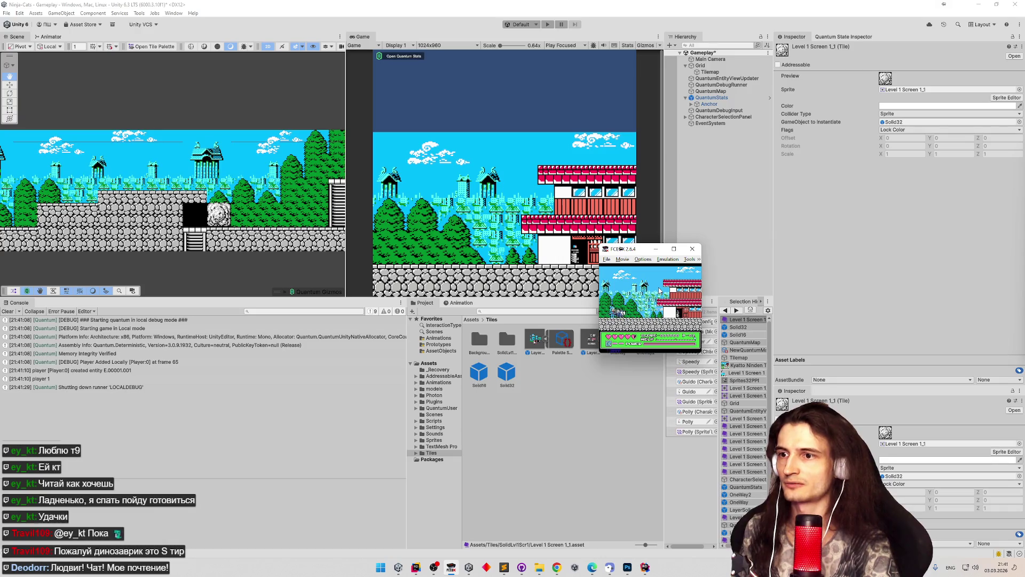
key("period")
key("Right")
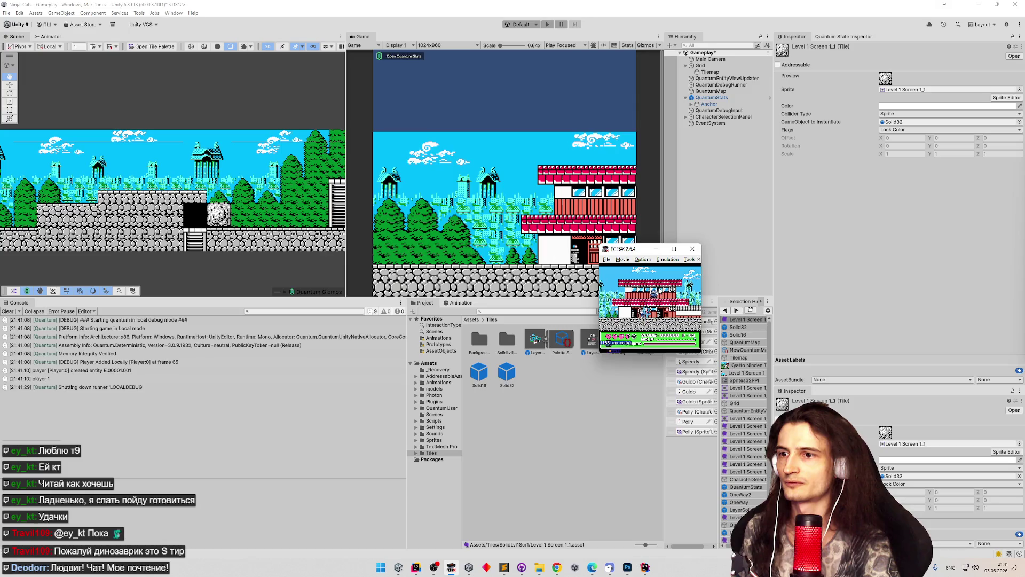
key("1")
key("F7")
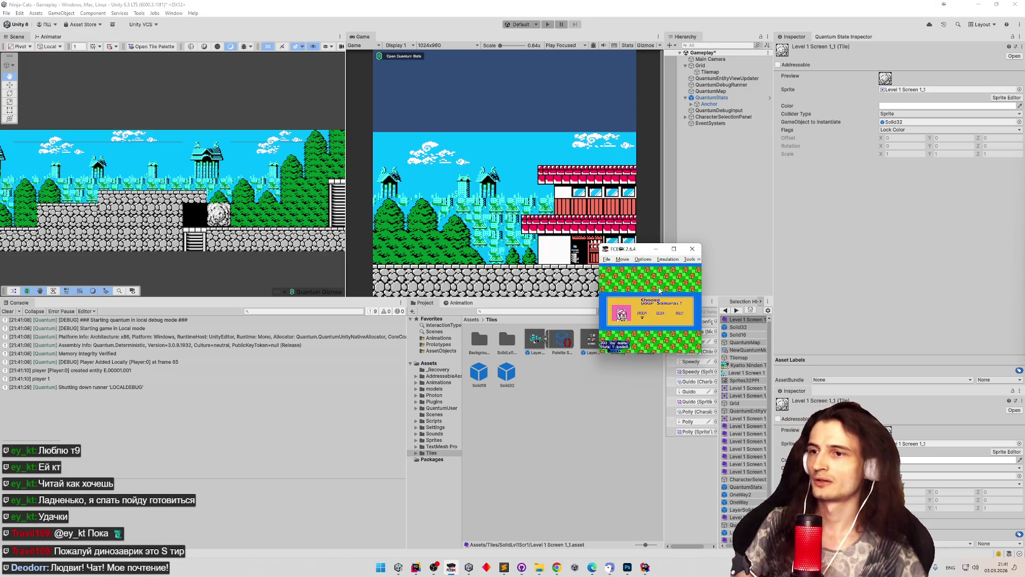
left_click(693, 249)
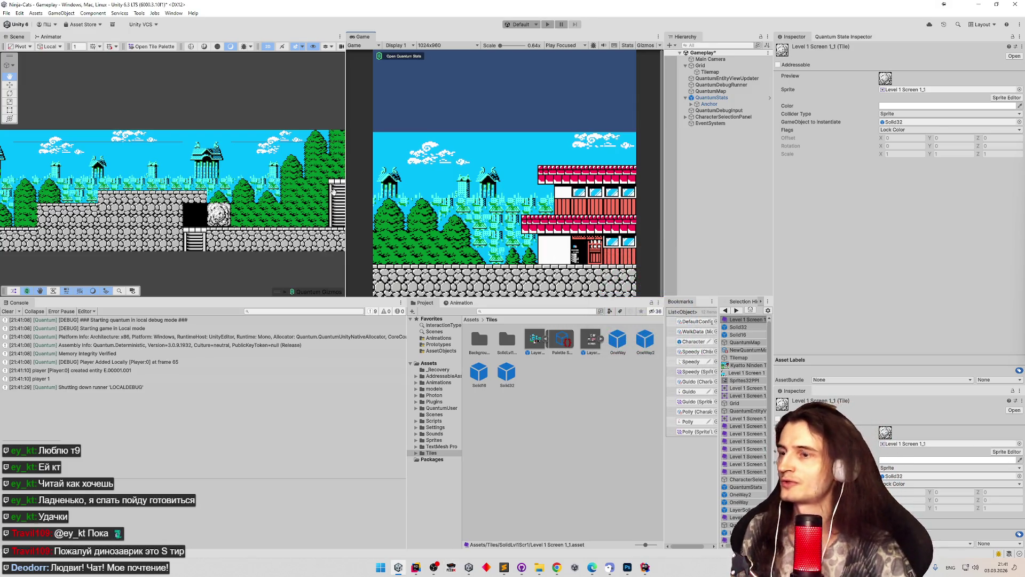
scroll(308, 195, "down", 3)
mouse_move(307, 195)
left_mouse_down()
mouse_move(225, 184)
mouse_move(307, 204)
mouse_move(295, 198)
left_mouse_up()
Move the Main Camera to Y -2.74 and set the Game view resolution to Nes (256x240).
left_click(716, 60)
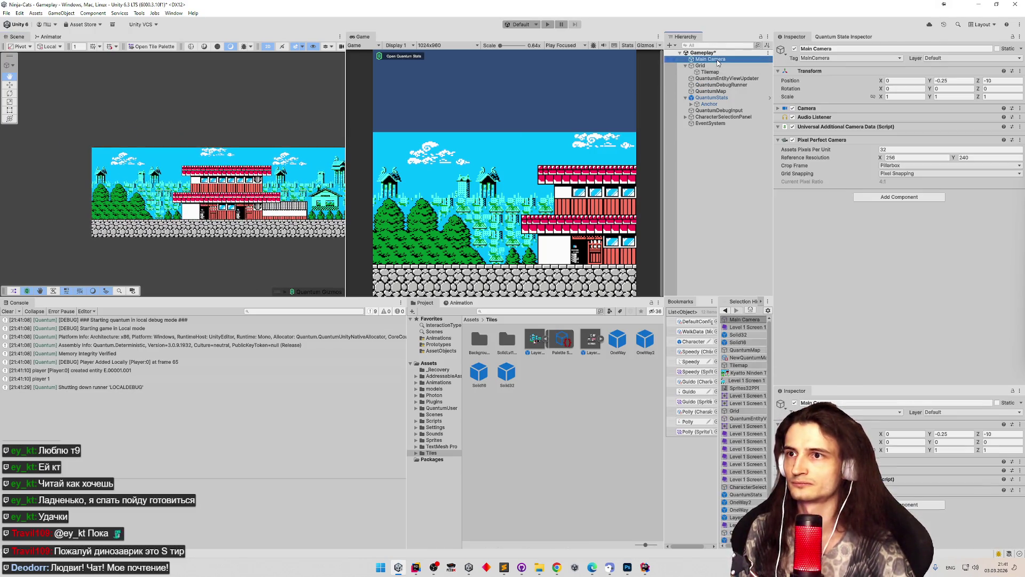
key("f")
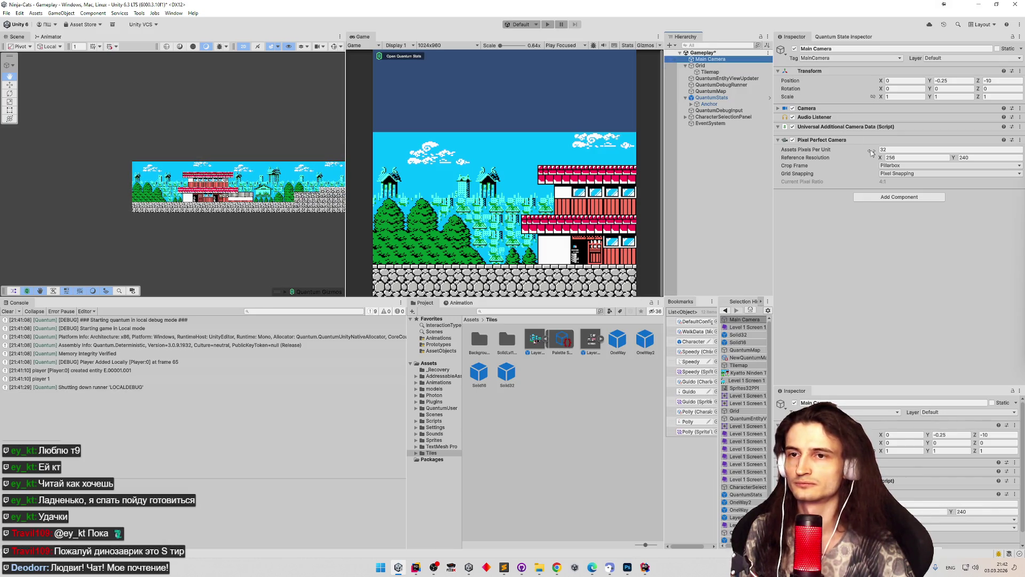
left_click_drag(930, 81, 914, 82)
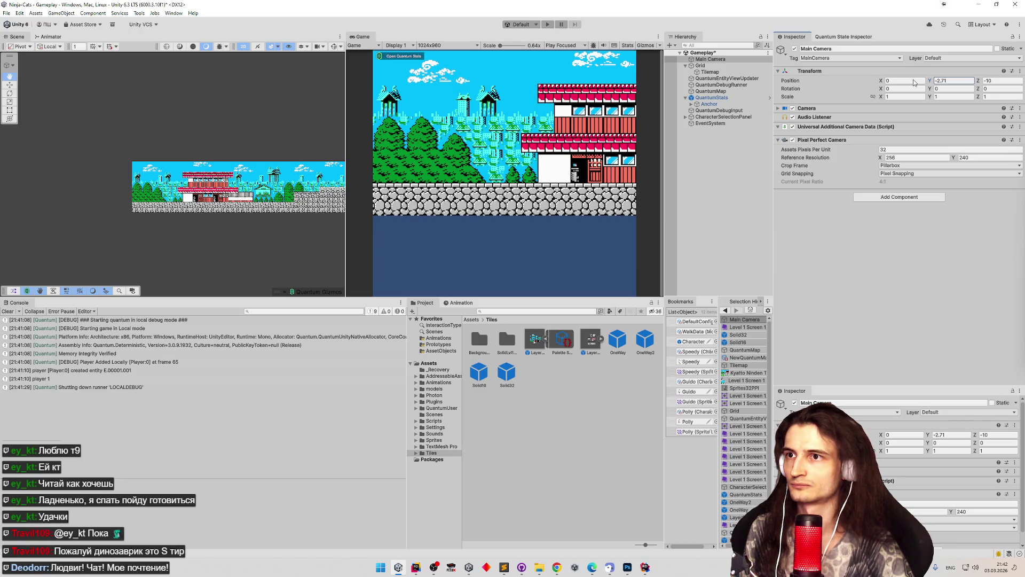
left_click(950, 84)
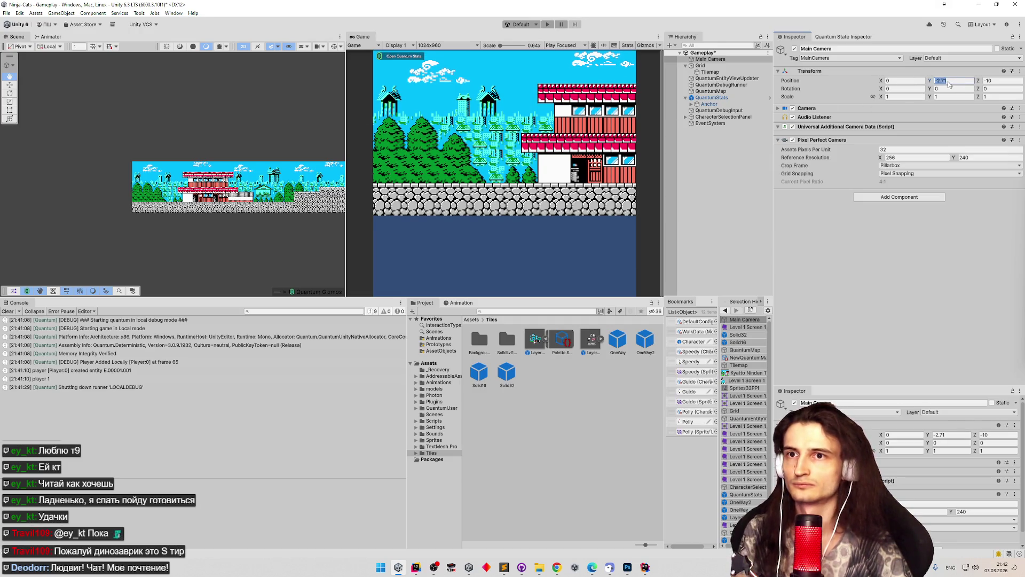
type("0")
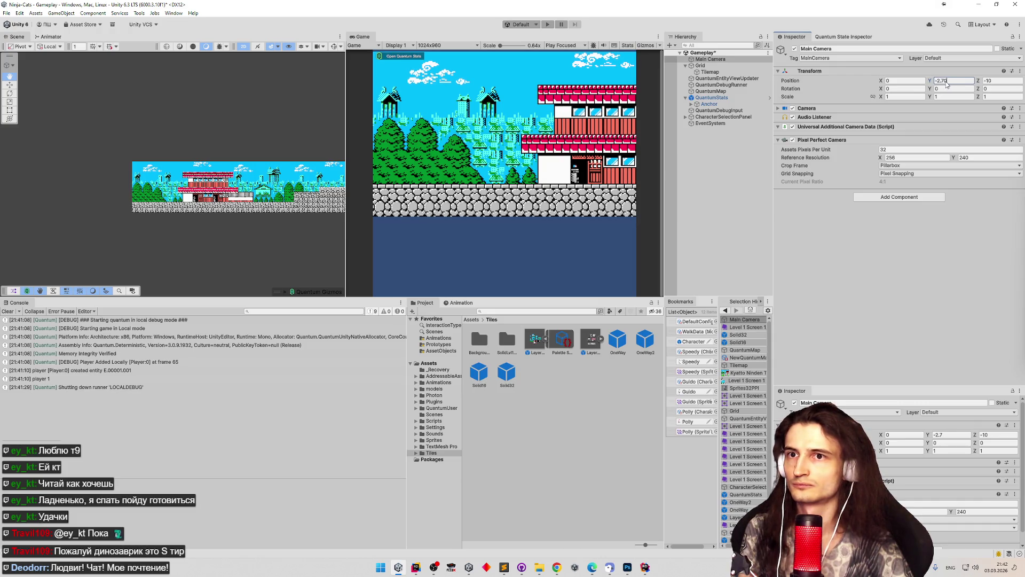
key("BackSpace")
type("5")
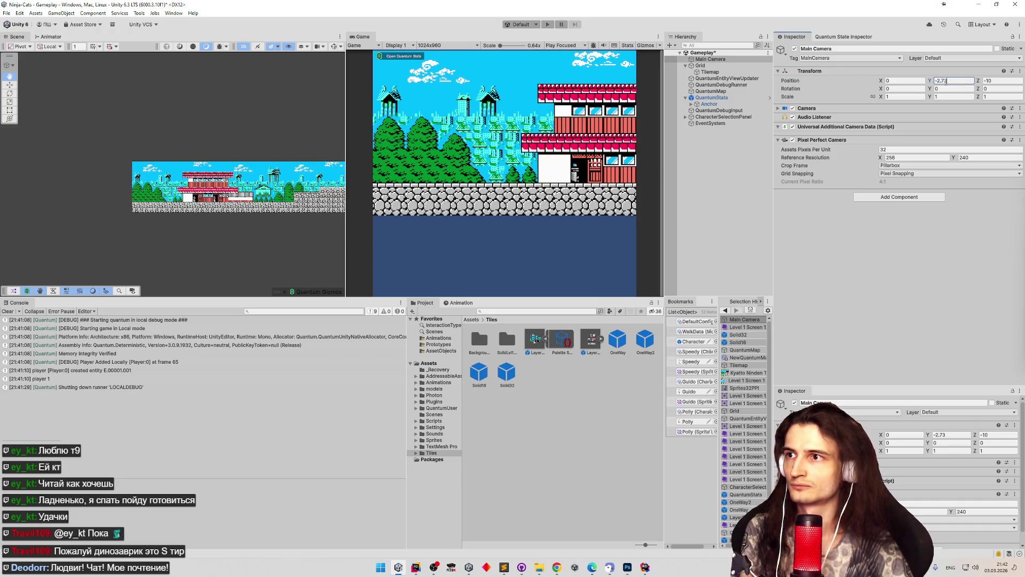
key("BackSpace")
type("4")
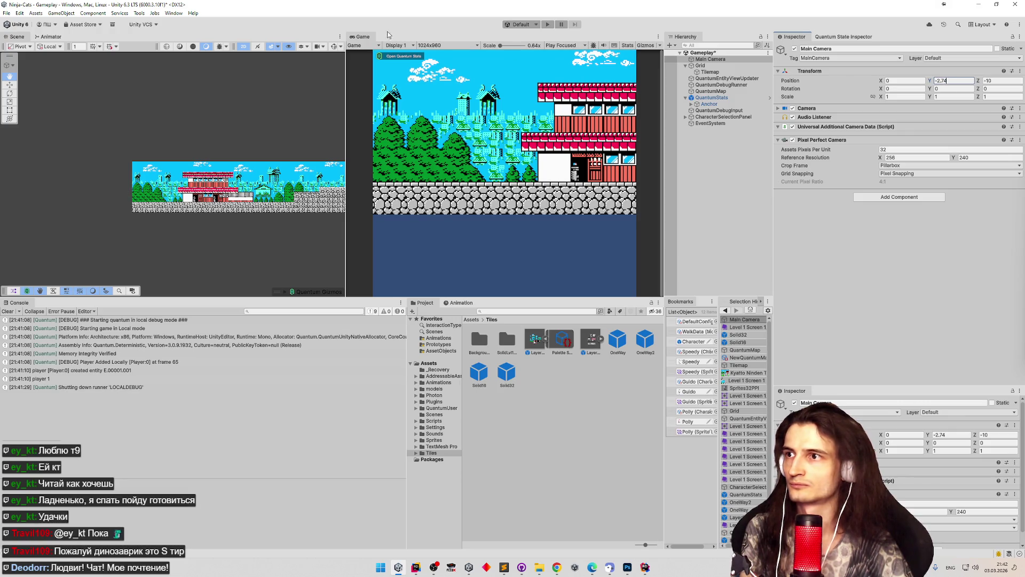
left_click(435, 46)
left_click(455, 183)
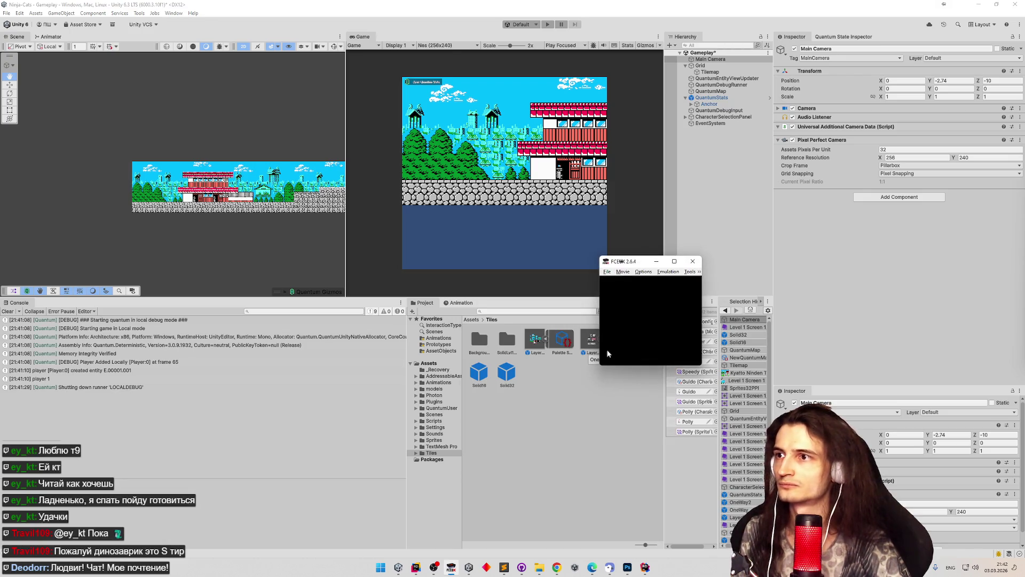
Load the most recent ROM, start the first level, reposition the window, and begin a screen capture.
left_click(608, 272)
mouse_move(653, 303)
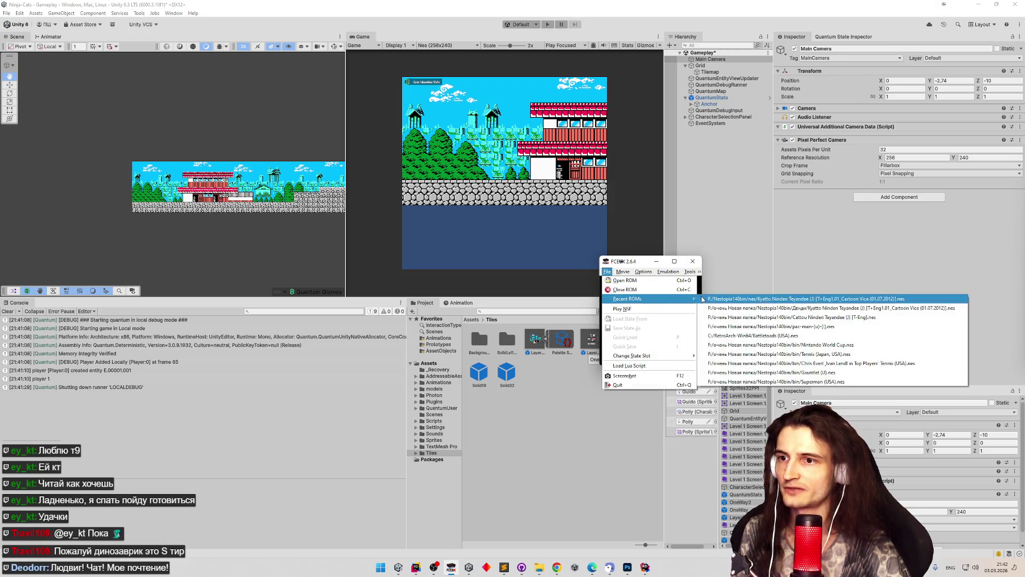
left_click(703, 300)
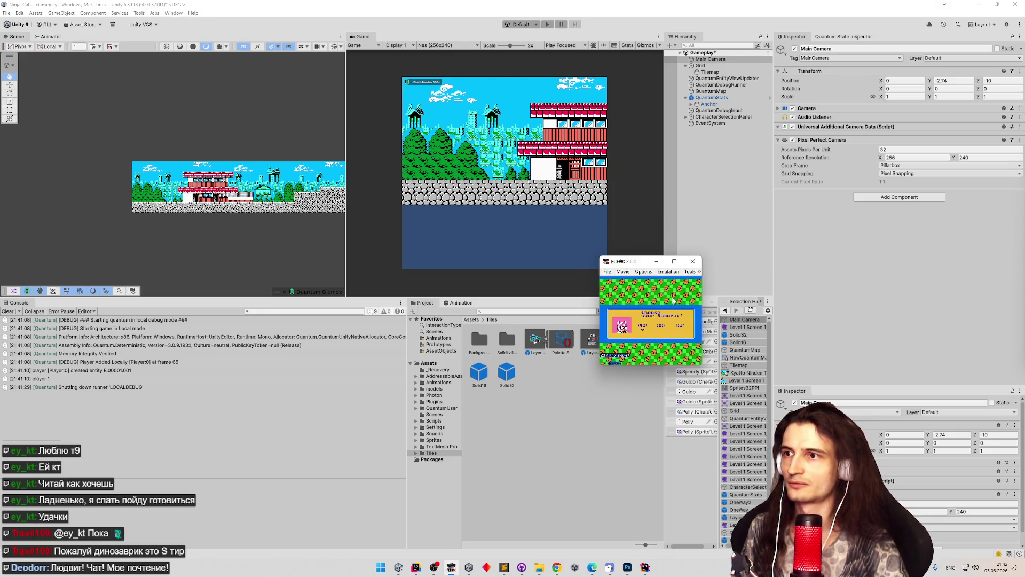
key("Return")
mouse_move(641, 261)
left_mouse_down()
mouse_move(738, 224)
mouse_move(701, 247)
mouse_move(799, 329)
left_mouse_up()
key("super+shift+s")
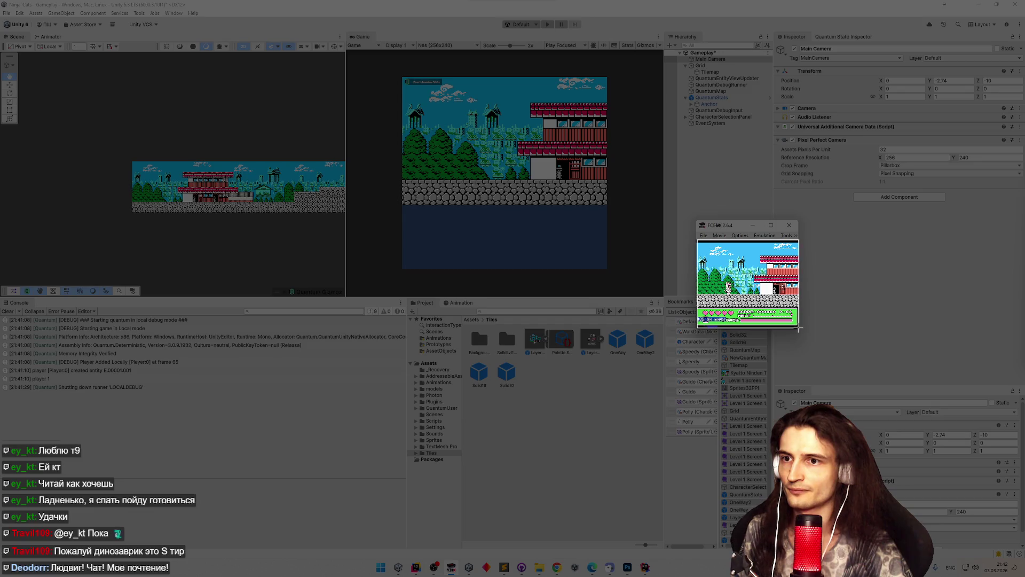
Paste the emulator capture as a new layer in the stitched level strip and move it right.
left_click(628, 567)
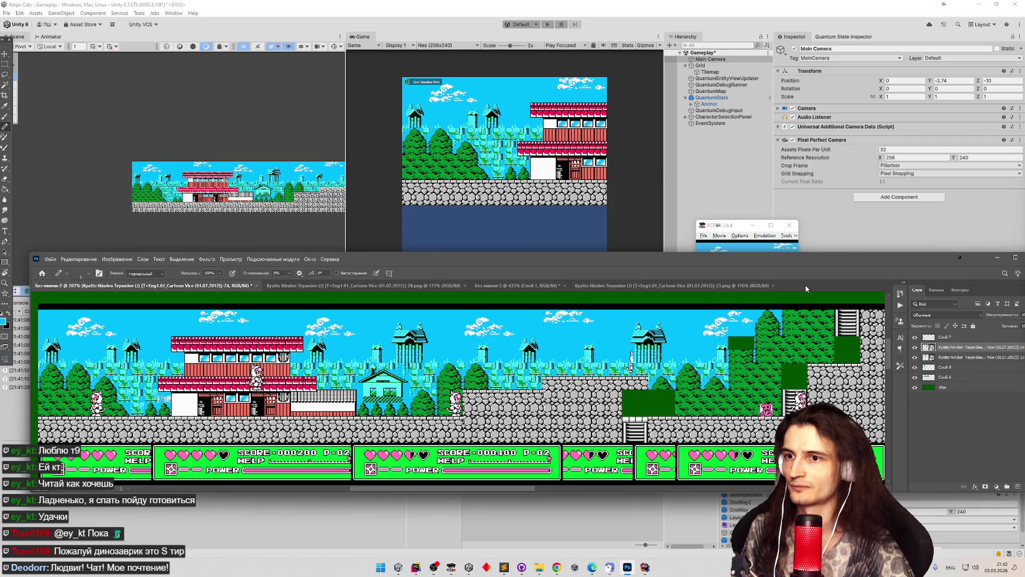
left_click(637, 287)
left_click(517, 286)
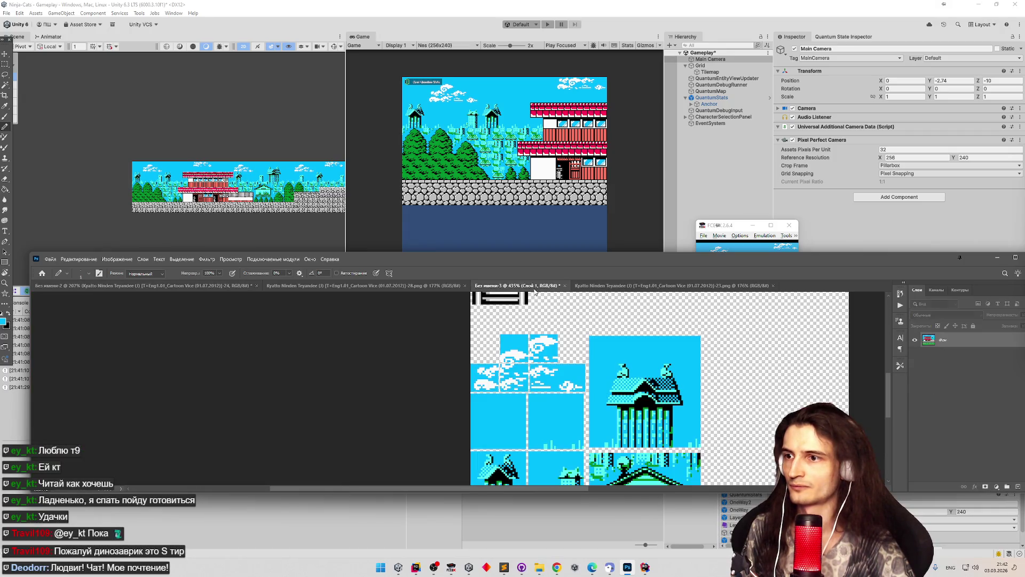
left_click(389, 287)
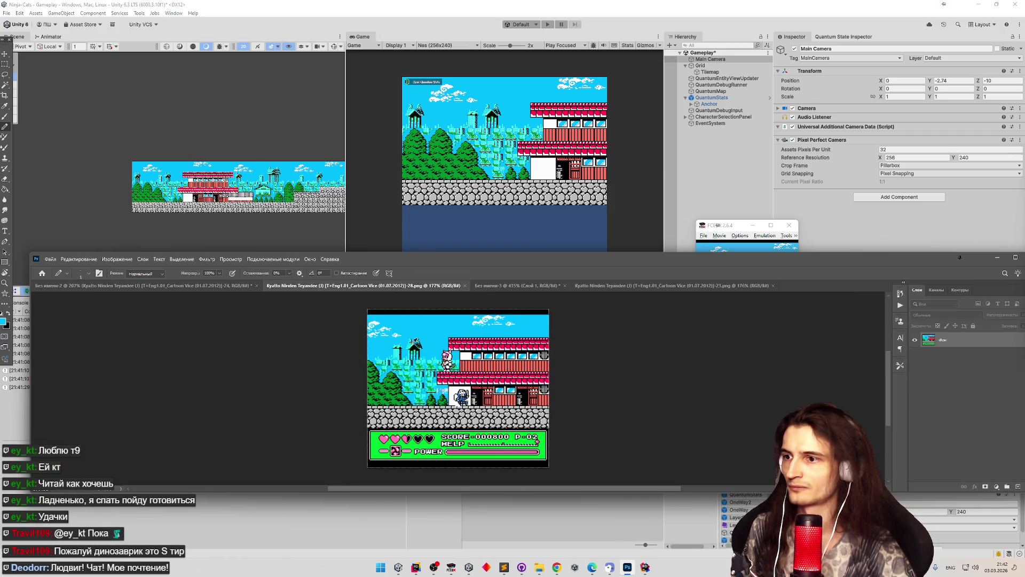
key("ctrl+v")
left_click(235, 285)
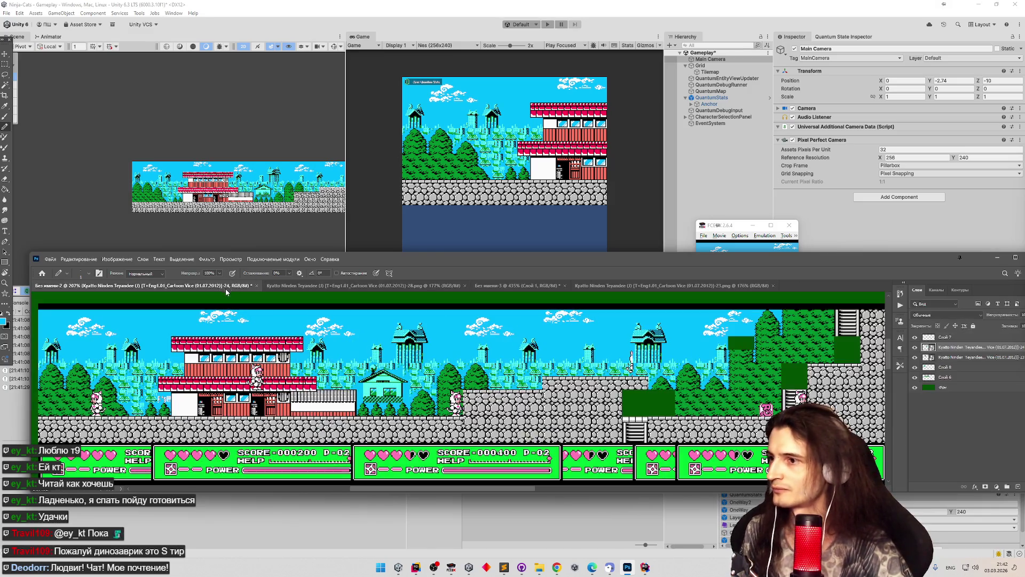
scroll(235, 331, "right", 1)
scroll(235, 332, "down", 5)
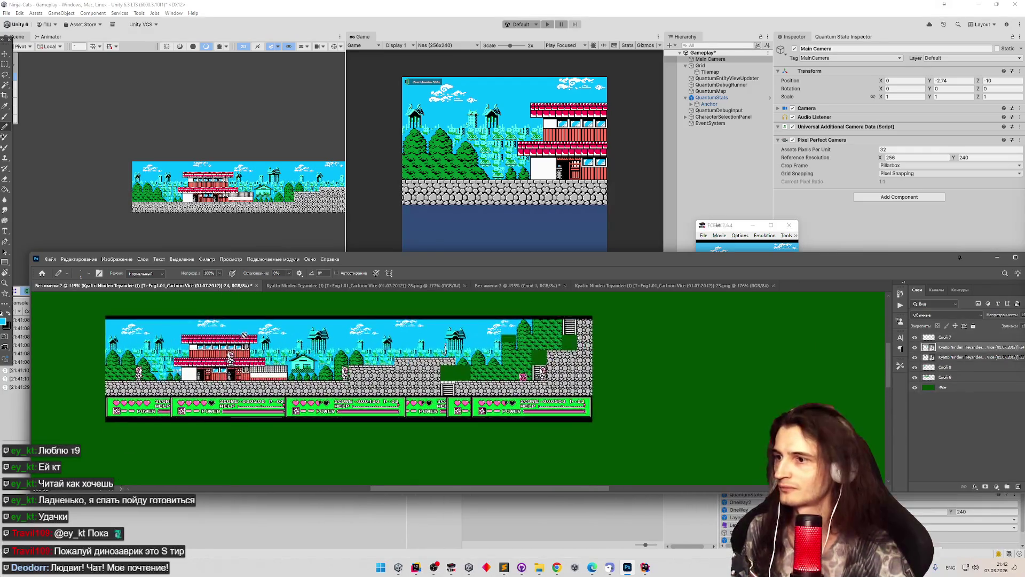
key("ctrl+v")
key("v")
mouse_move(409, 404)
left_mouse_down()
mouse_move(514, 412)
mouse_move(545, 403)
left_mouse_up()
Capture the Unity Game view region and paste it as a new layer, shifted right.
key("super")
key("shift+super+s")
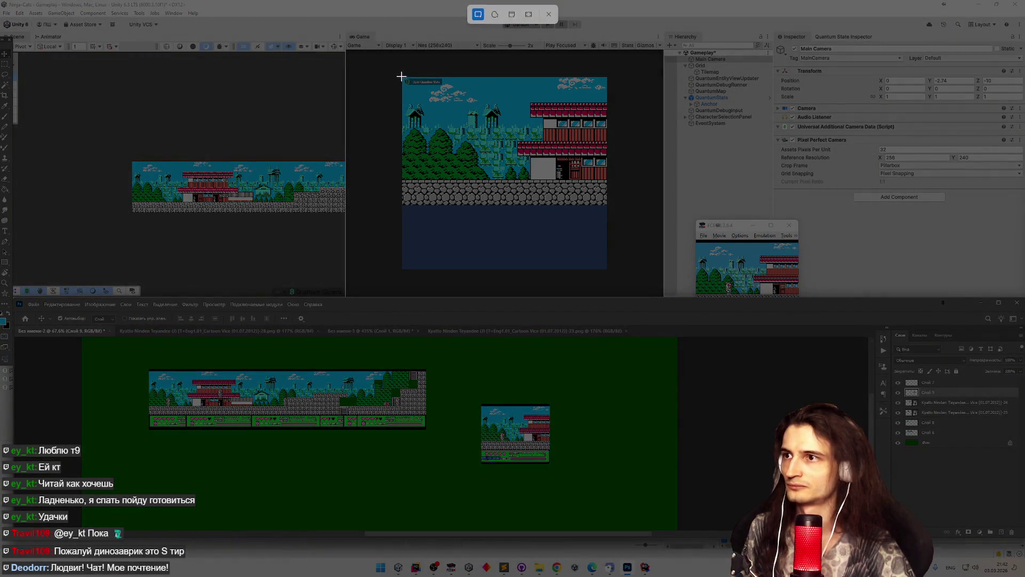
mouse_move(401, 76)
left_mouse_down()
mouse_move(611, 257)
mouse_move(611, 275)
left_mouse_up()
left_click_drag(607, 273, 608, 273)
key("ctrl+v")
left_click_drag(378, 431, 582, 452)
Scale the Game view layer to about 45% and align it over the level screenshot.
key("ctrl+t")
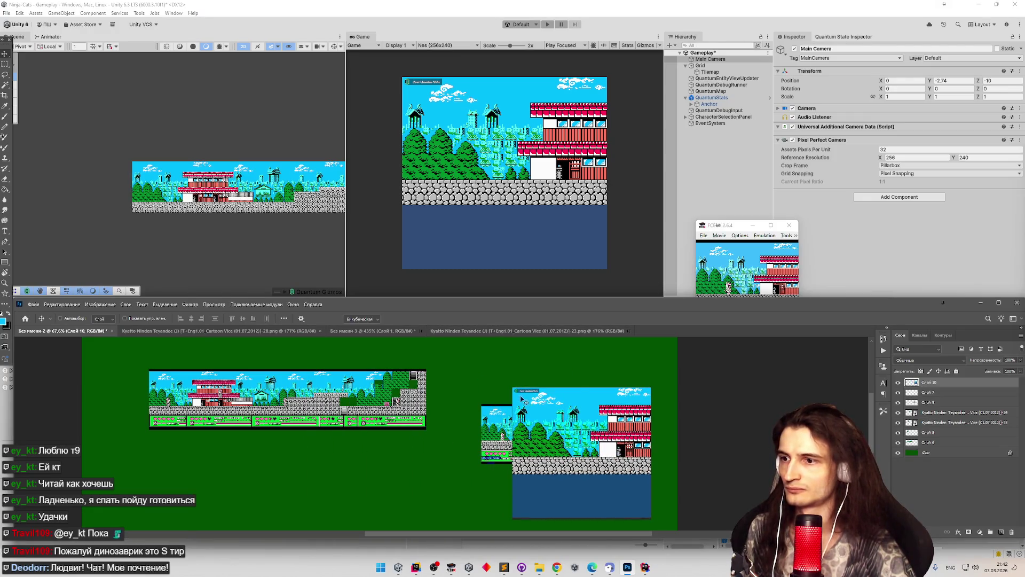
mouse_move(512, 388)
left_mouse_down()
mouse_move(579, 451)
mouse_move(511, 431)
left_mouse_up()
mouse_move(553, 472)
left_mouse_down()
mouse_move(542, 450)
mouse_move(545, 464)
left_mouse_up()
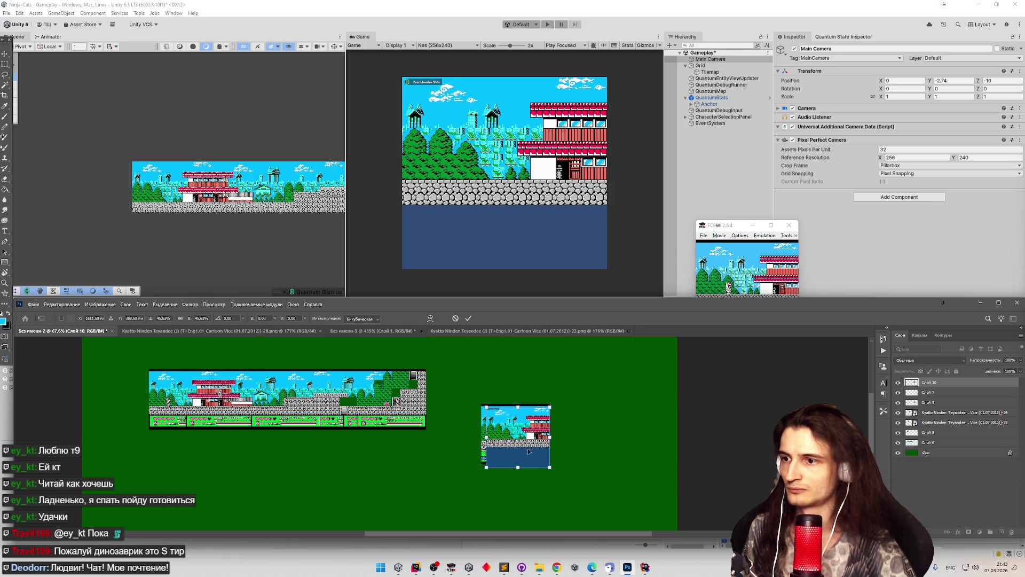
scroll(534, 451, "up", 3)
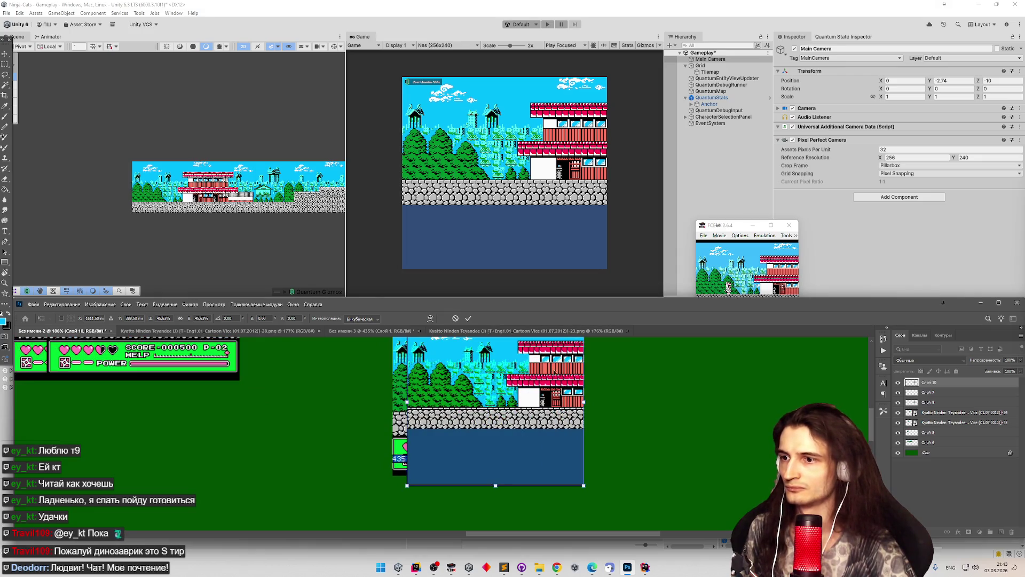
double_click(582, 305)
scroll(481, 171, "up", 3)
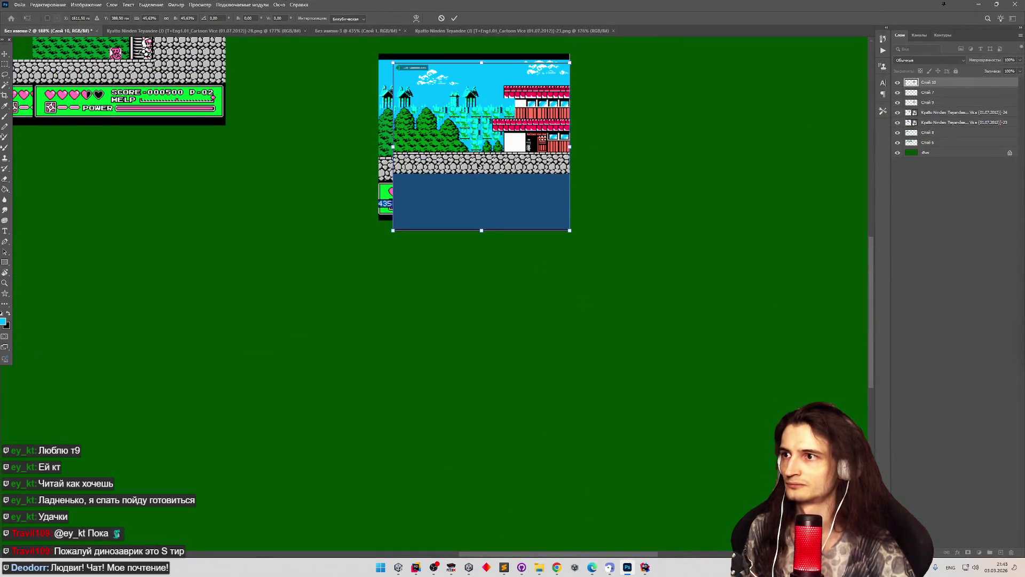
left_click_drag(454, 165, 440, 156)
mouse_move(557, 262)
left_mouse_down()
mouse_move(551, 255)
mouse_move(529, 288)
left_mouse_up()
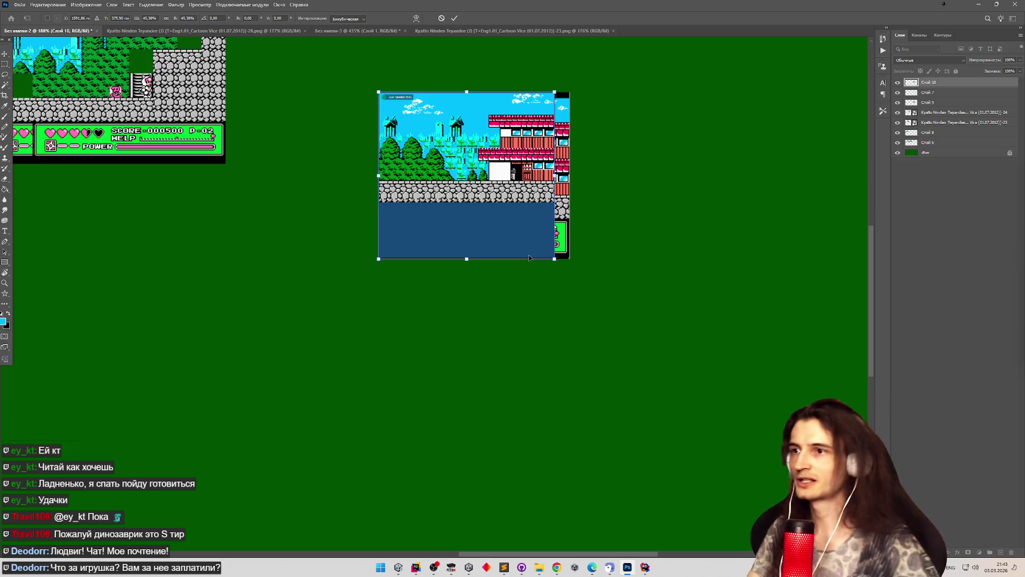
mouse_move(484, 159)
left_mouse_down()
mouse_move(498, 177)
mouse_move(484, 159)
left_mouse_up()
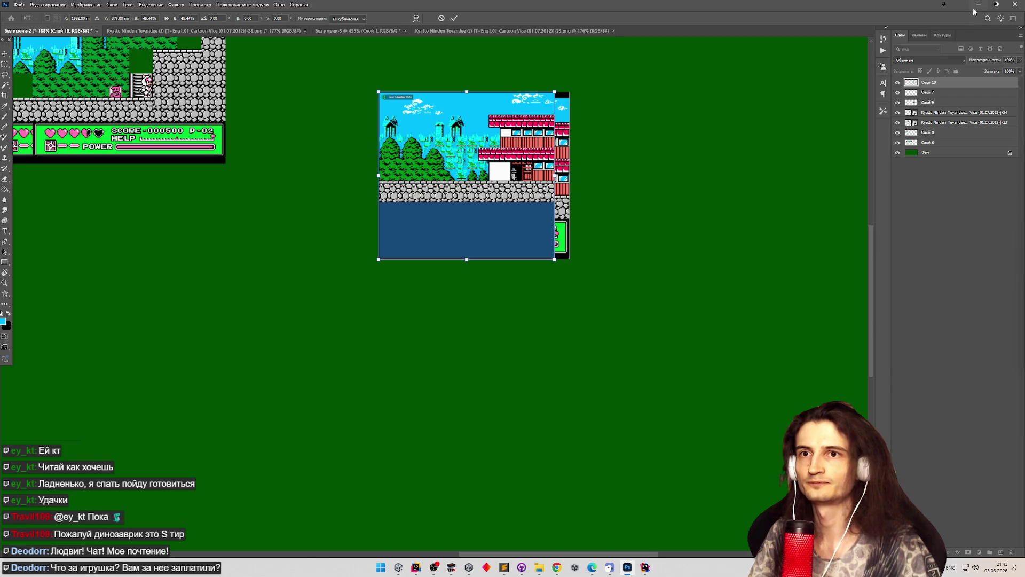
Set the FCEUX window to 1x size, save an F12 snapshot, and bring Photoshop back.
left_click(975, 6)
left_click(740, 235)
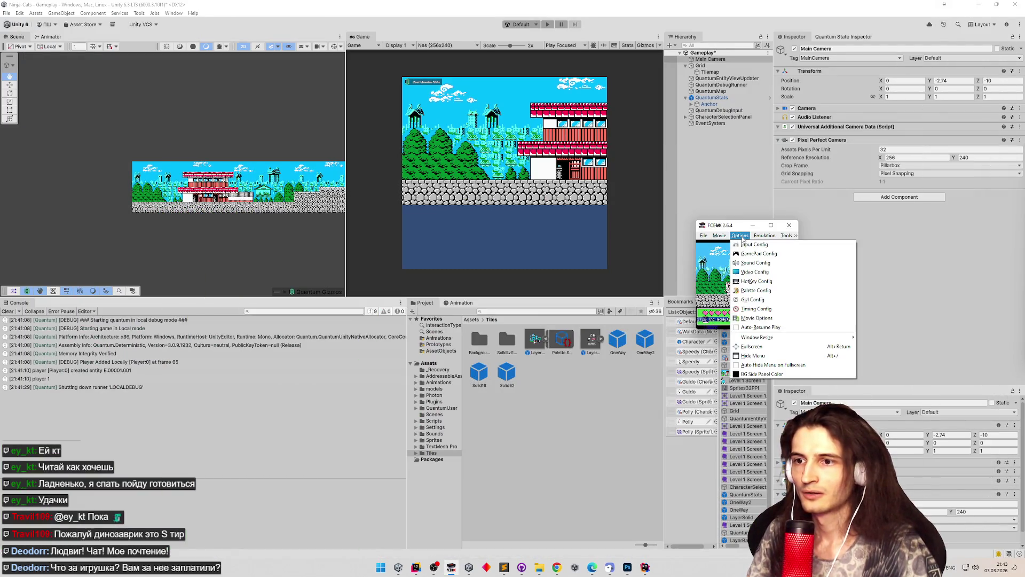
mouse_move(794, 336)
left_click(869, 338)
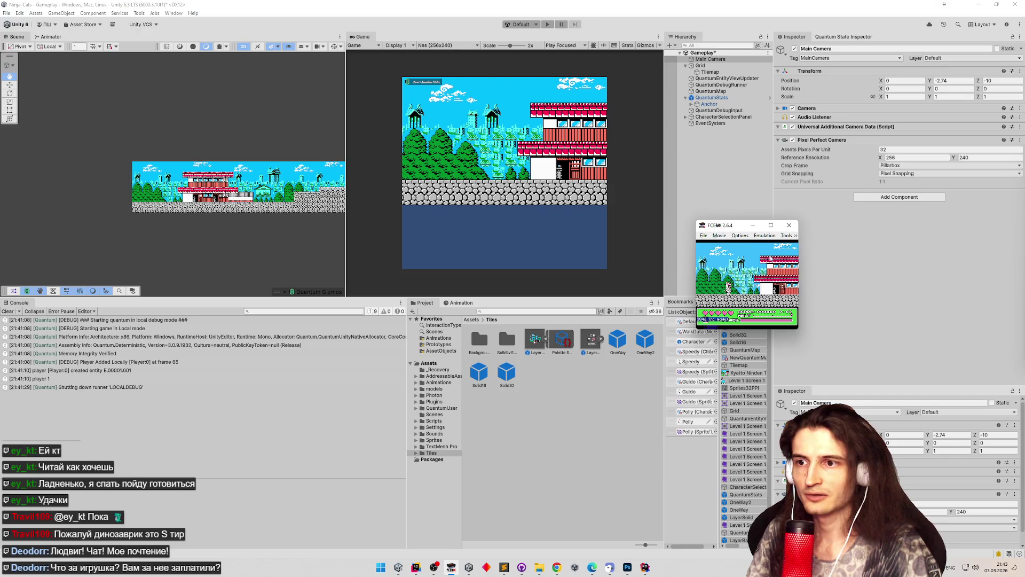
key("F12")
left_click(628, 567)
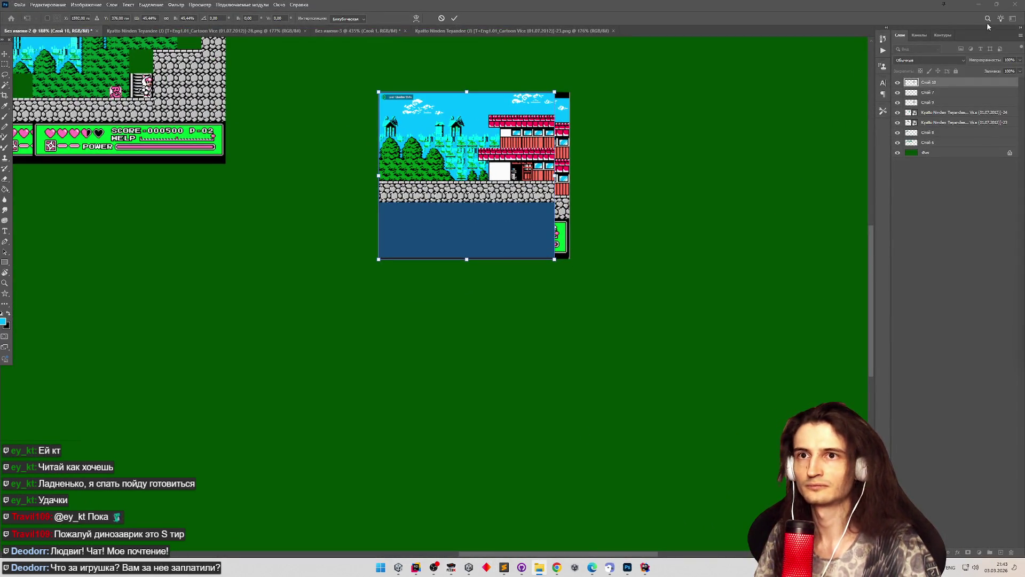
Resize the Photoshop window to reveal the screenshot folder and show the whole canvas.
left_click(997, 4)
left_click_drag(881, 401, 462, 197)
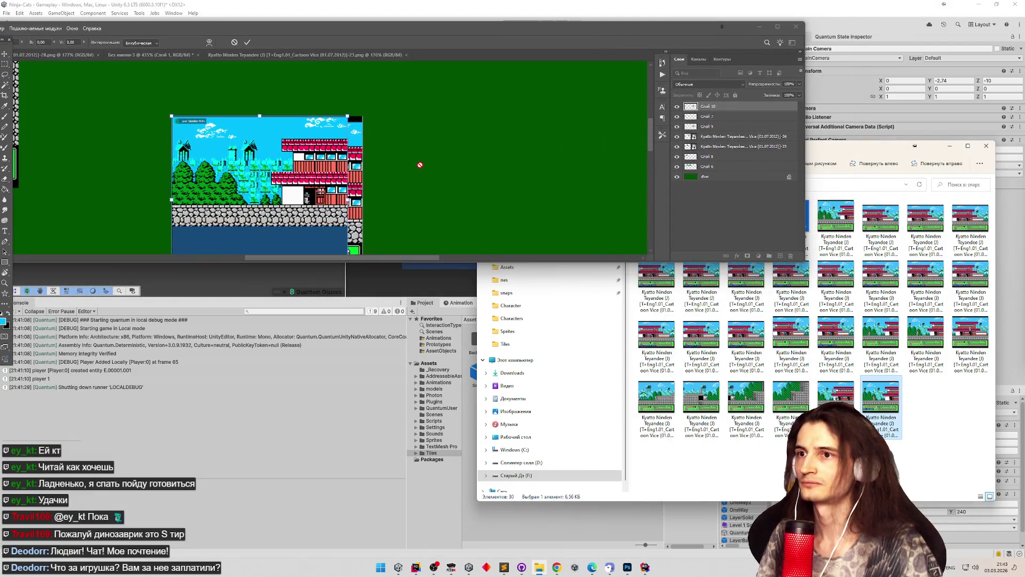
mouse_move(422, 66)
left_mouse_down()
mouse_move(588, 104)
mouse_move(474, 209)
left_mouse_up()
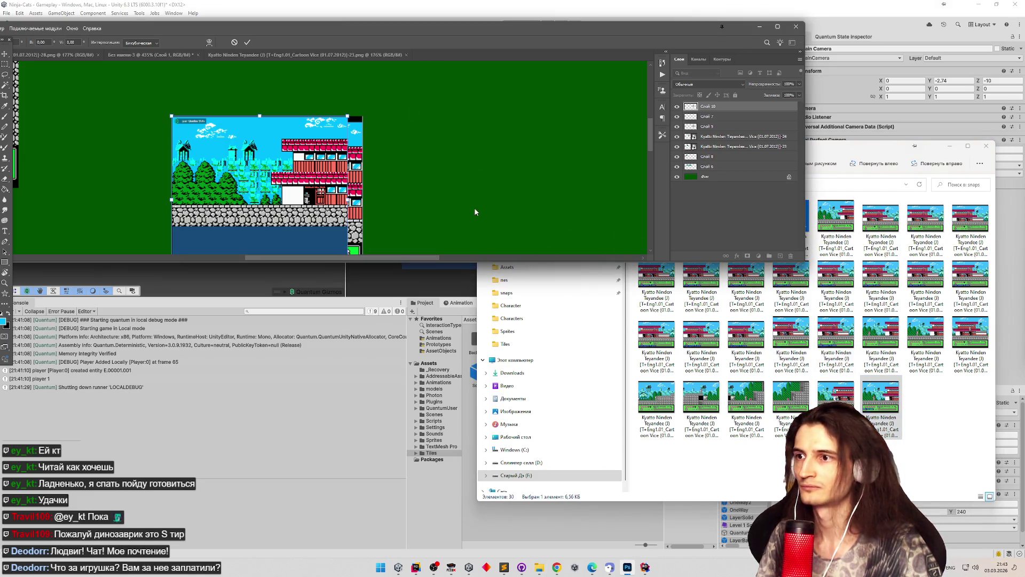
mouse_move(805, 262)
left_mouse_down()
mouse_move(775, 299)
mouse_move(753, 503)
left_mouse_up()
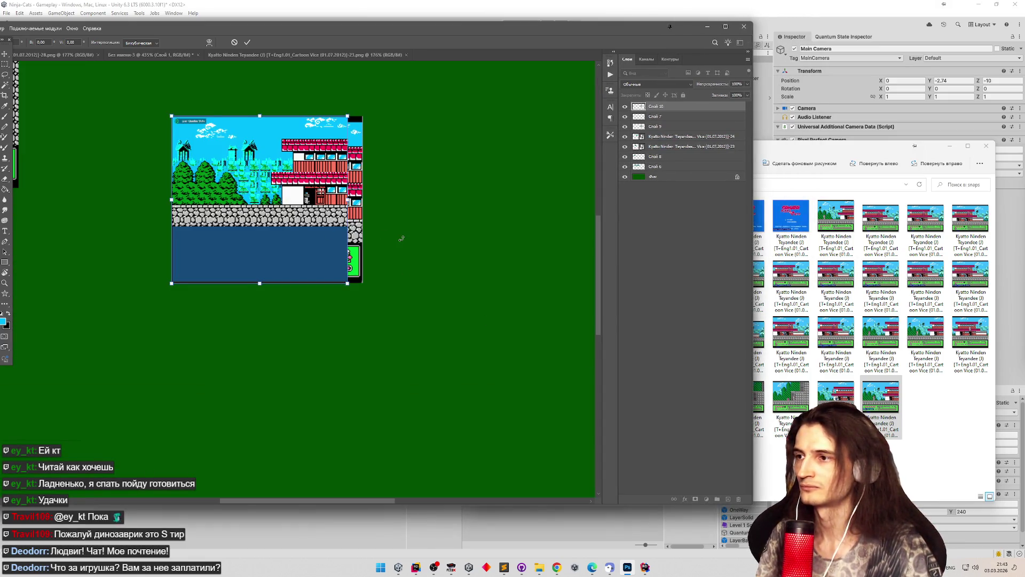
Delete the Game view capture layer (Слой 10) and place the new emulator snapshot beside the older screenshot.
key("Escape")
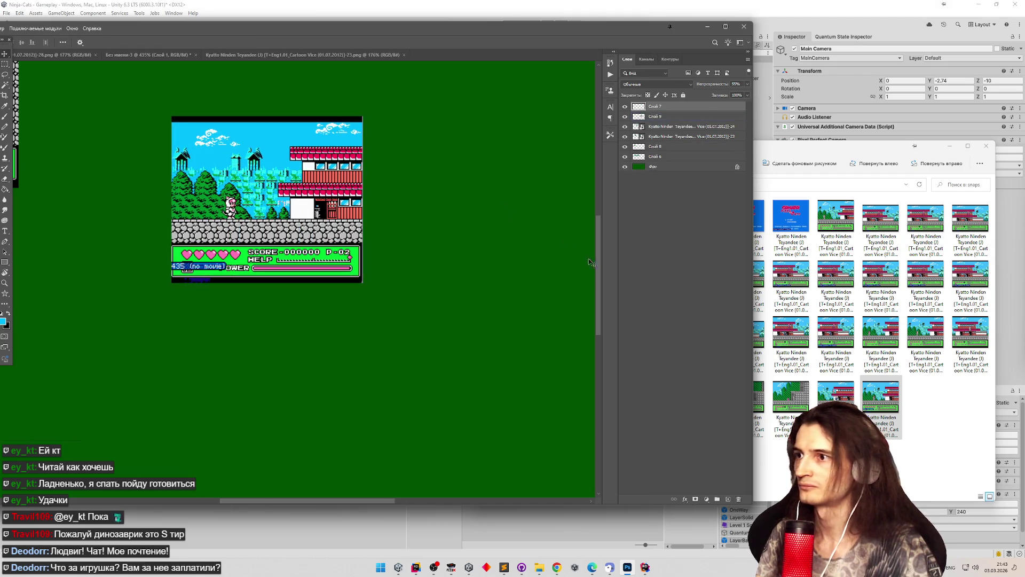
mouse_move(866, 403)
left_mouse_down()
mouse_move(402, 241)
mouse_move(400, 251)
left_mouse_up()
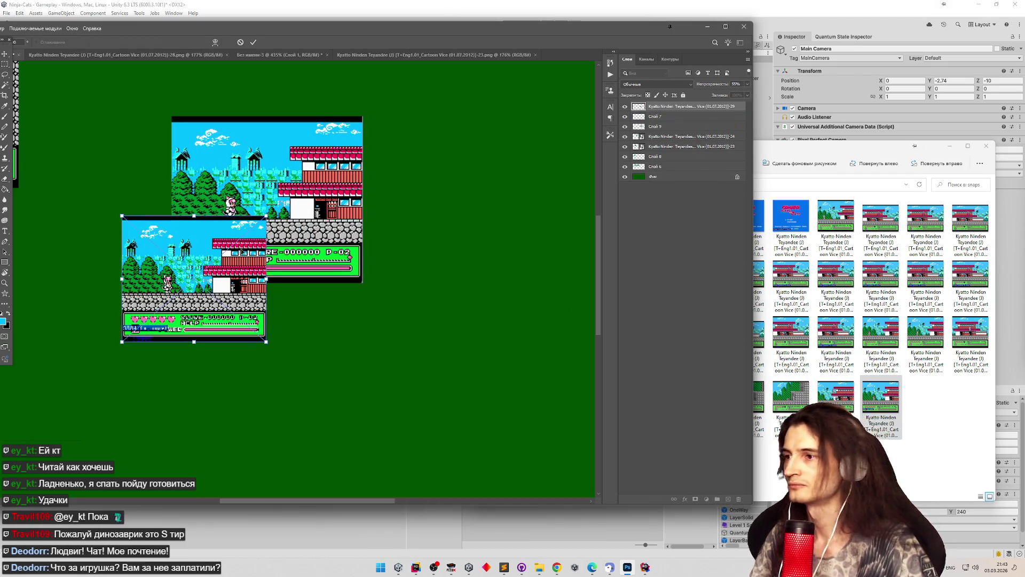
left_click_drag(243, 254, 452, 248)
scroll(435, 260, "up", 3)
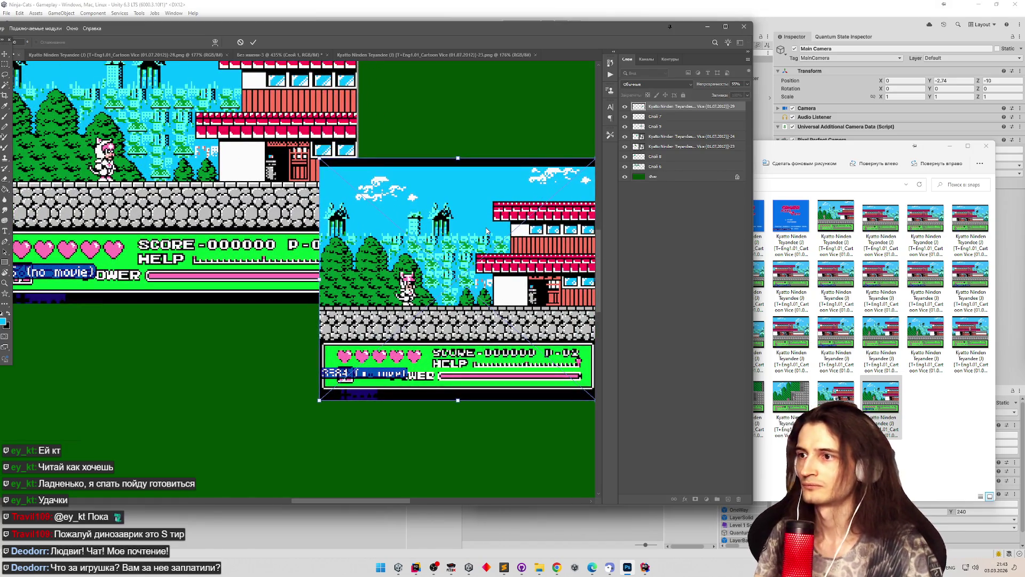
key("Return")
Reset the snapshot to original size, move it over the older screenshot, and rasterize it.
right_click(661, 110)
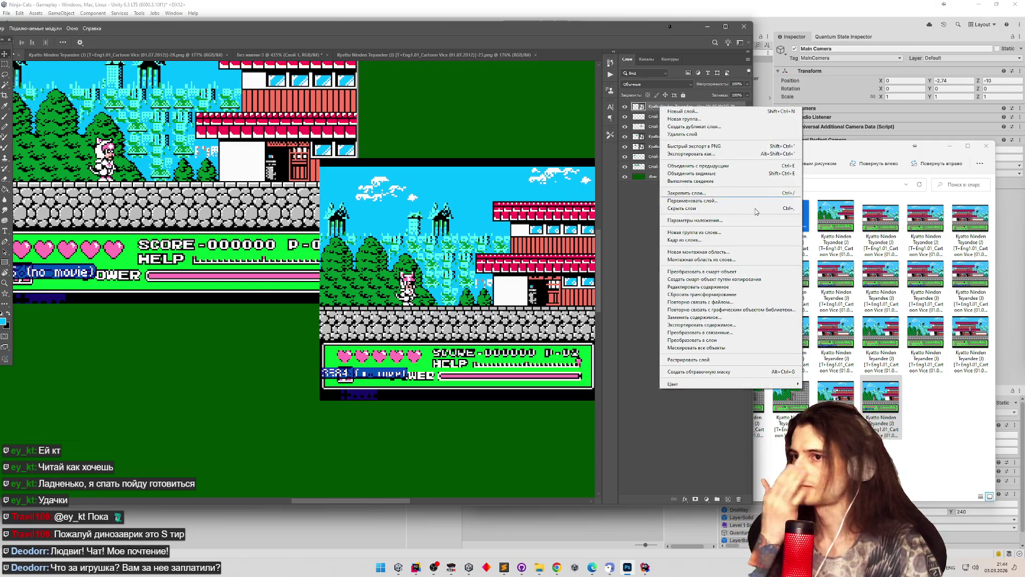
left_click(737, 294)
left_click_drag(465, 196, 363, 191)
right_click(690, 108)
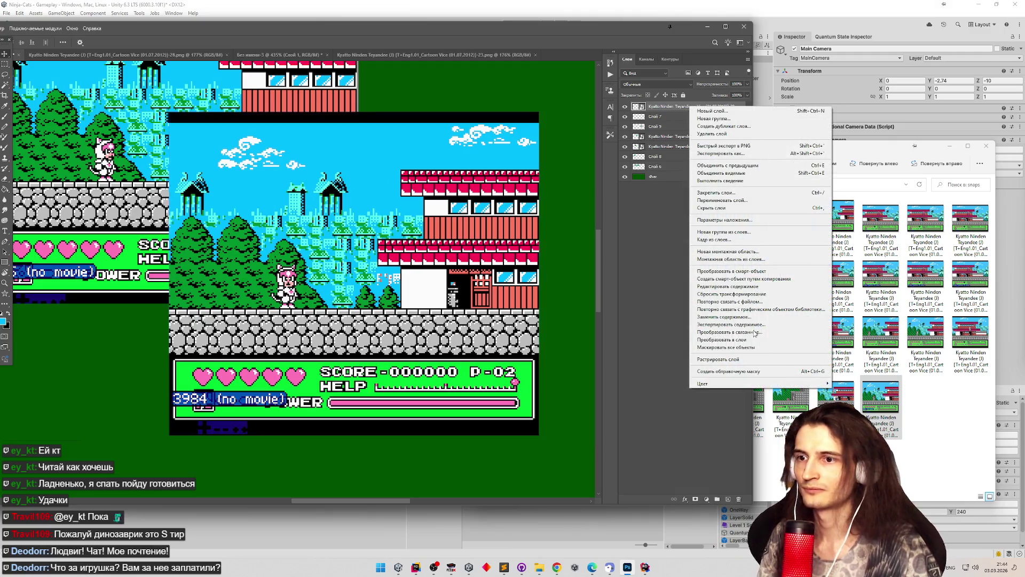
left_click(713, 359)
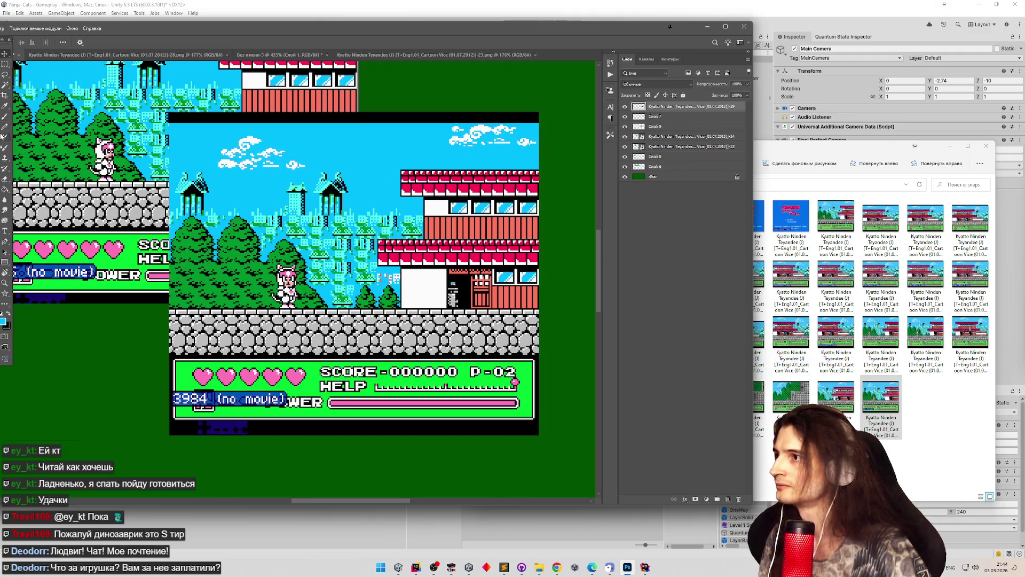
Measure the snapshot's game screen with a rectangular marquee selection, then clear it.
left_click(5, 64)
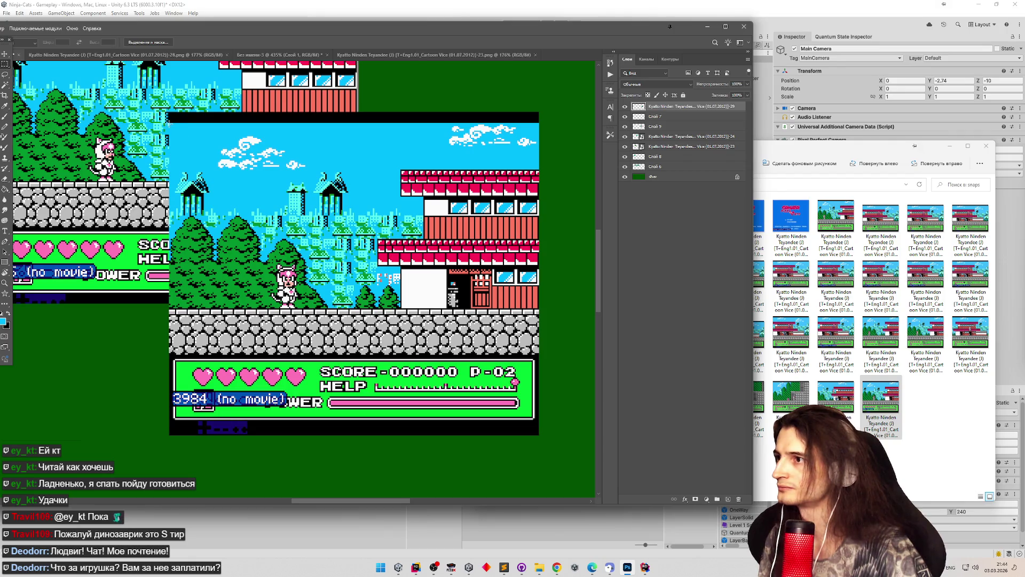
scroll(143, 132, "up", 2)
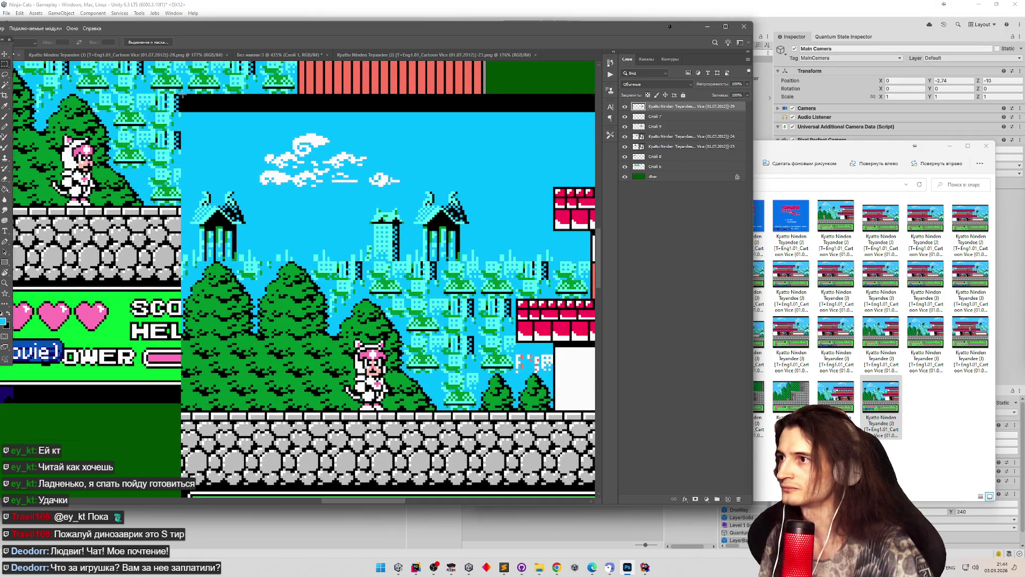
mouse_move(180, 96)
left_mouse_down()
mouse_move(222, 100)
mouse_move(646, 336)
mouse_move(645, 423)
mouse_move(522, 427)
mouse_move(514, 348)
left_mouse_up()
scroll(514, 348, "down", 2)
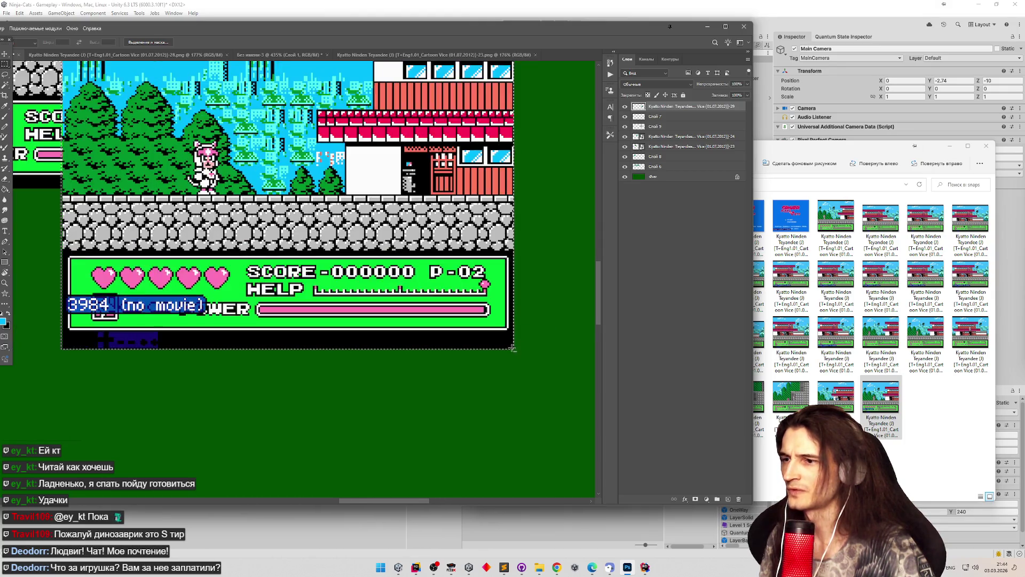
scroll(488, 186, "down", 1)
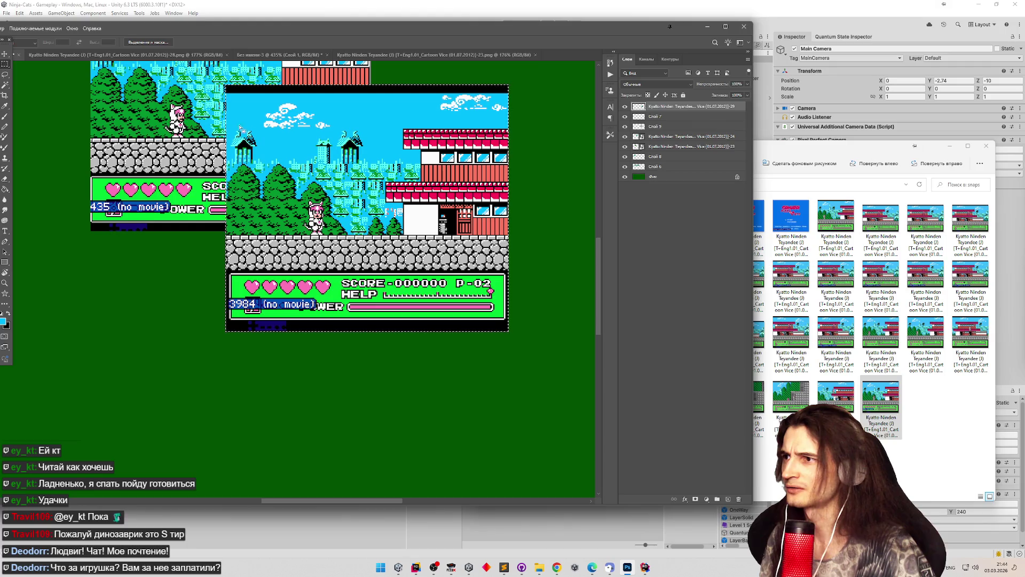
left_click_drag(226, 85, 266, 110)
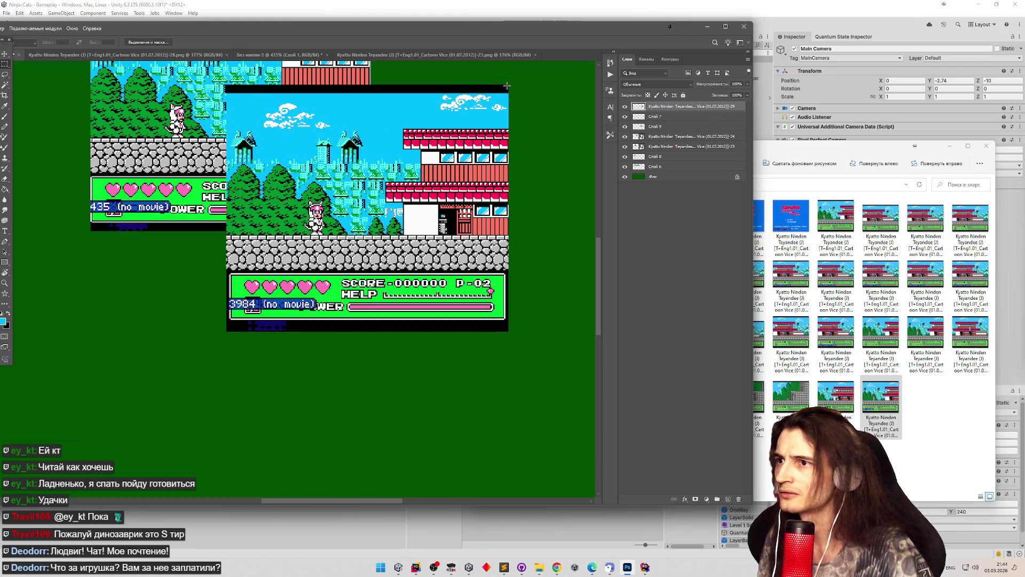
left_click_drag(476, 109, 230, 331)
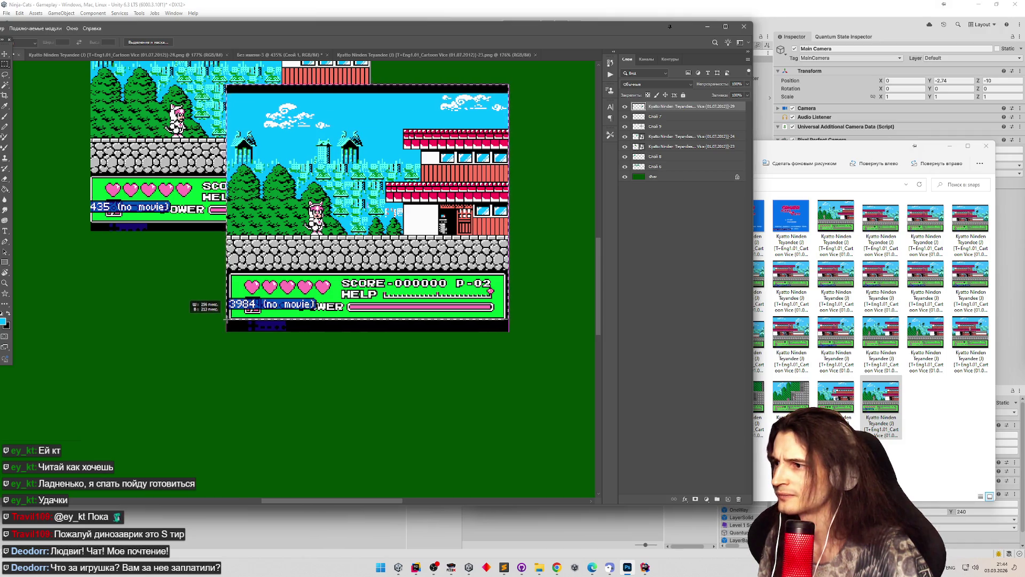
scroll(217, 310, "up", 2)
scroll(160, 291, "down", 3)
scroll(270, 193, "up", 2)
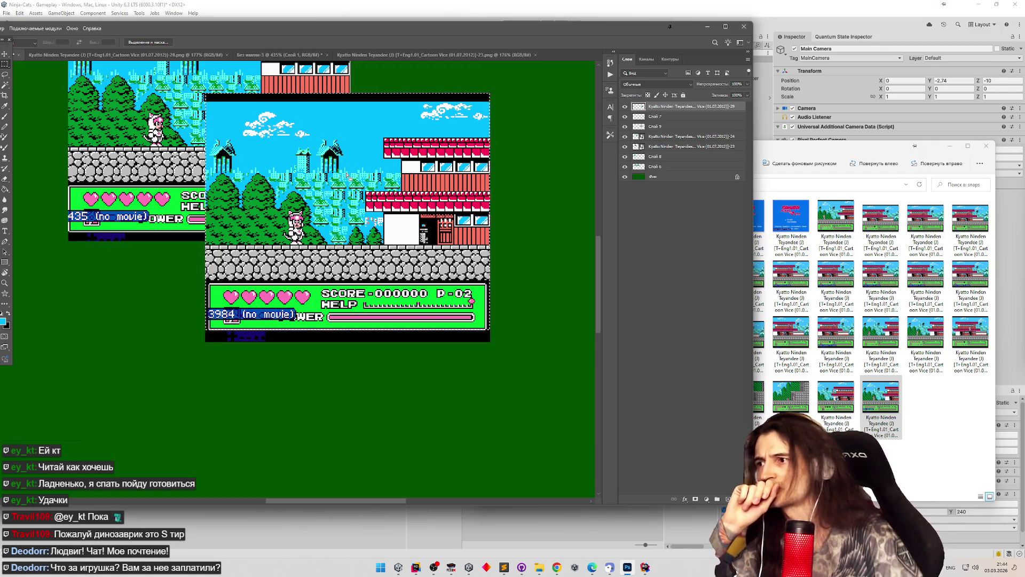
left_click(178, 297)
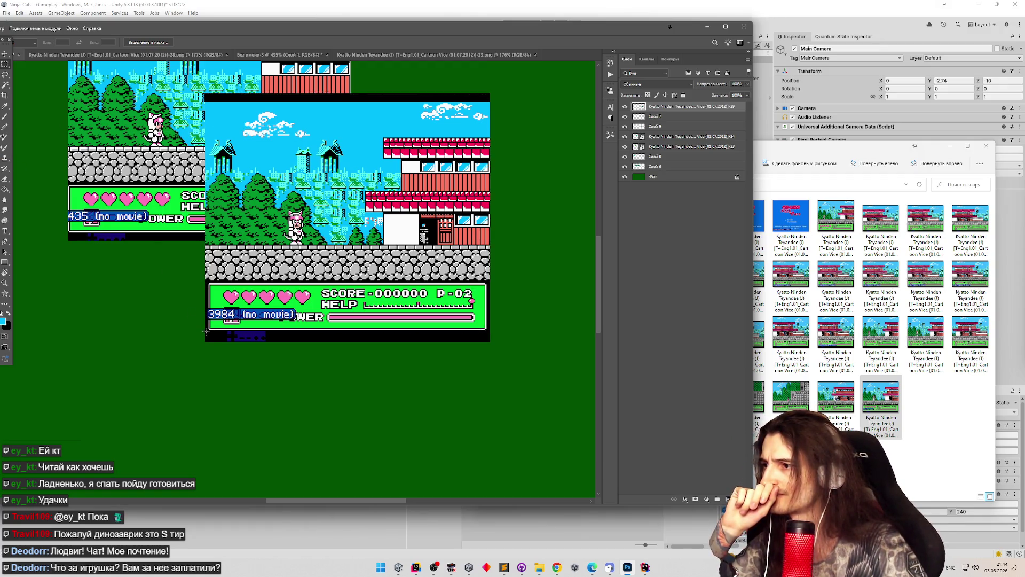
left_click(557, 567)
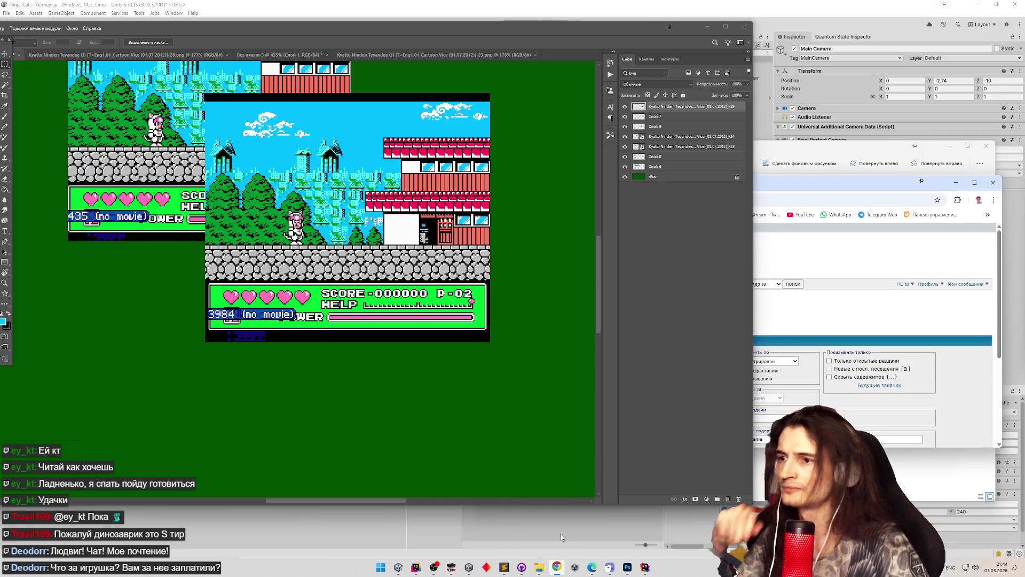
Search Google in a new tab for 'разрешение nes'.
left_click_drag(753, 171, 598, 171)
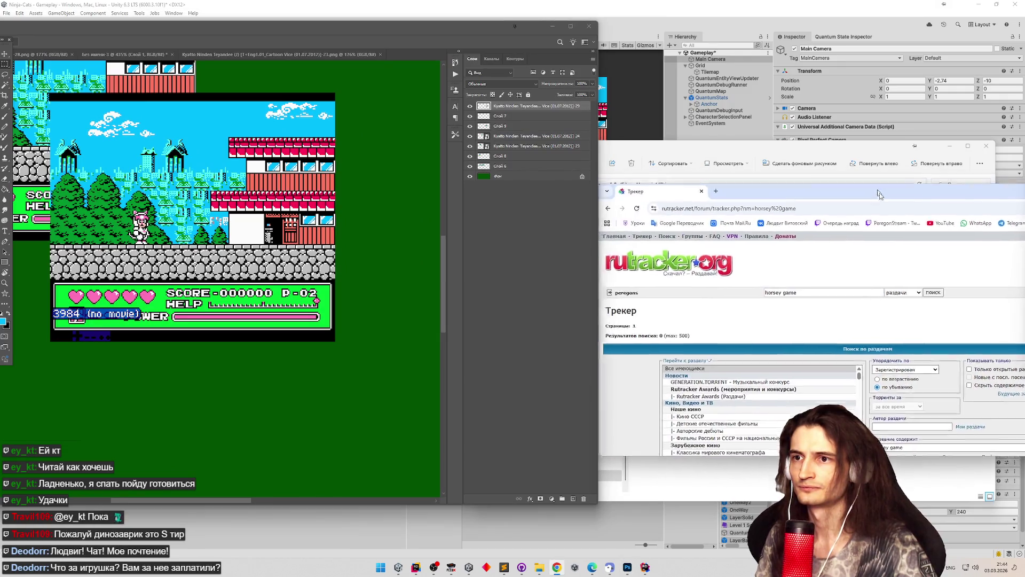
key("ctrl+t")
left_click(716, 212)
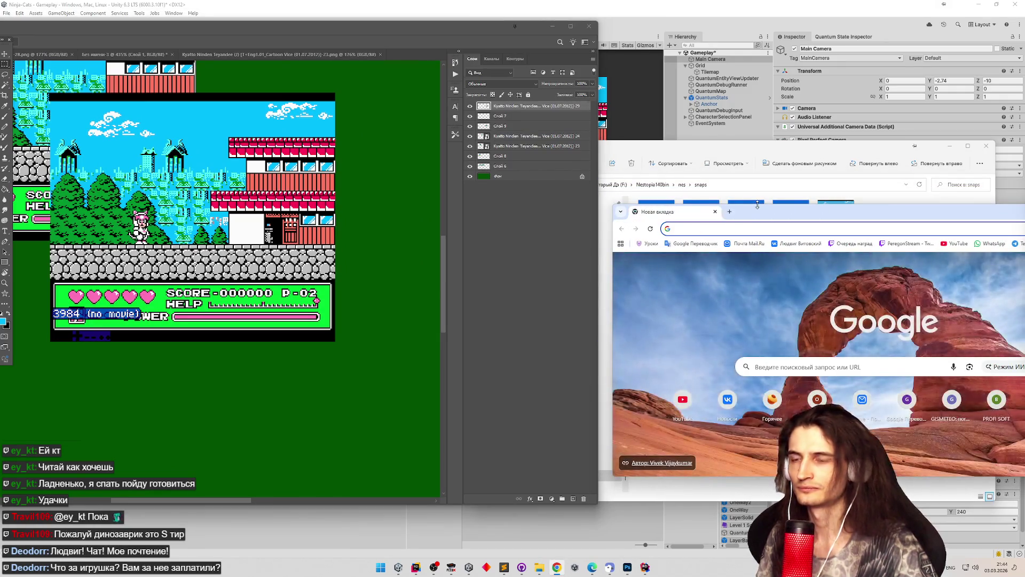
type("hfphtitybt")
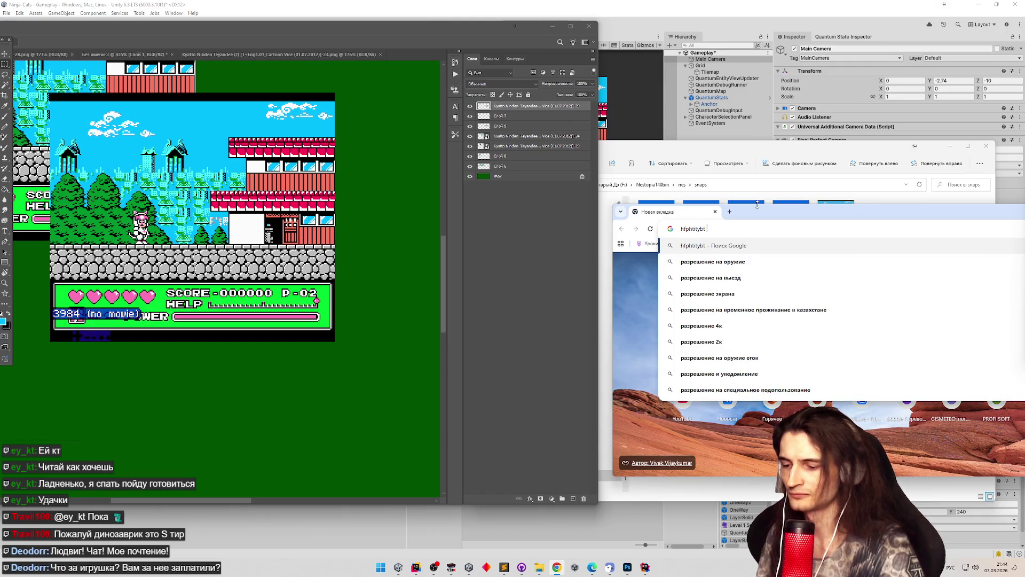
key("alt+shift")
type("туы")
key("Return")
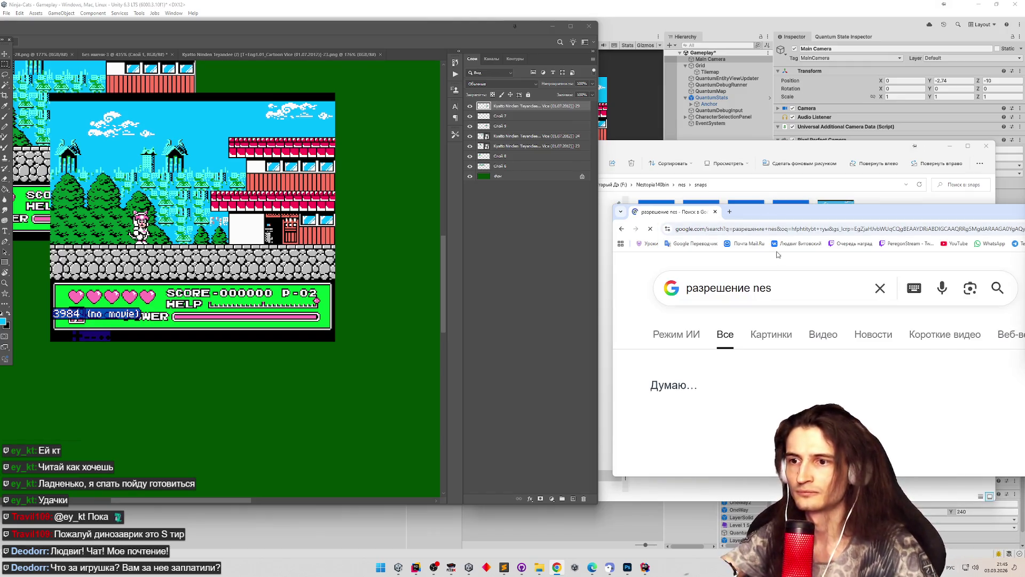
Read the NES resolution results and measure the screenshot's height in pixels with a marquee selection.
scroll(801, 358, "up", 2)
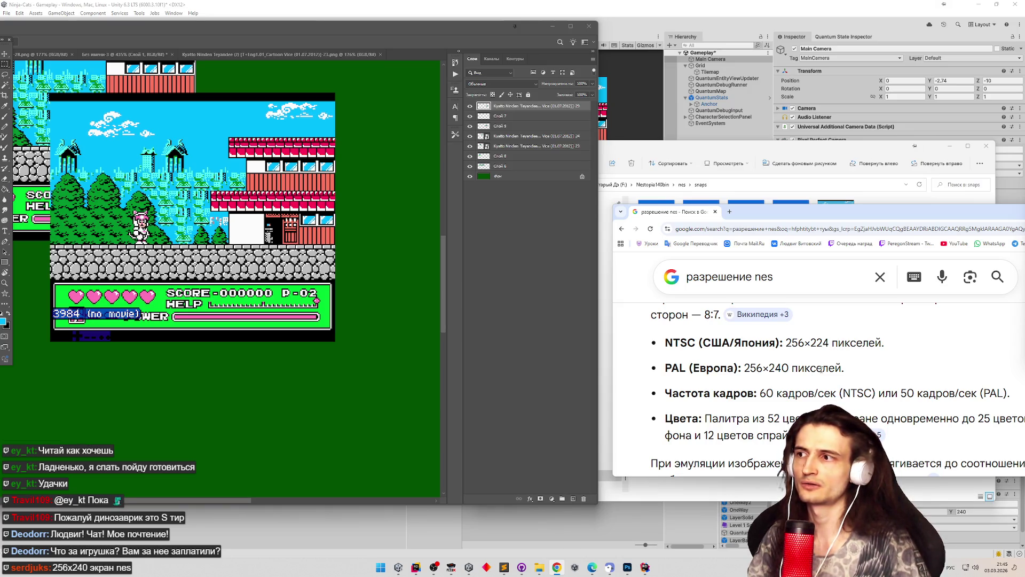
scroll(151, 201, "up", 2)
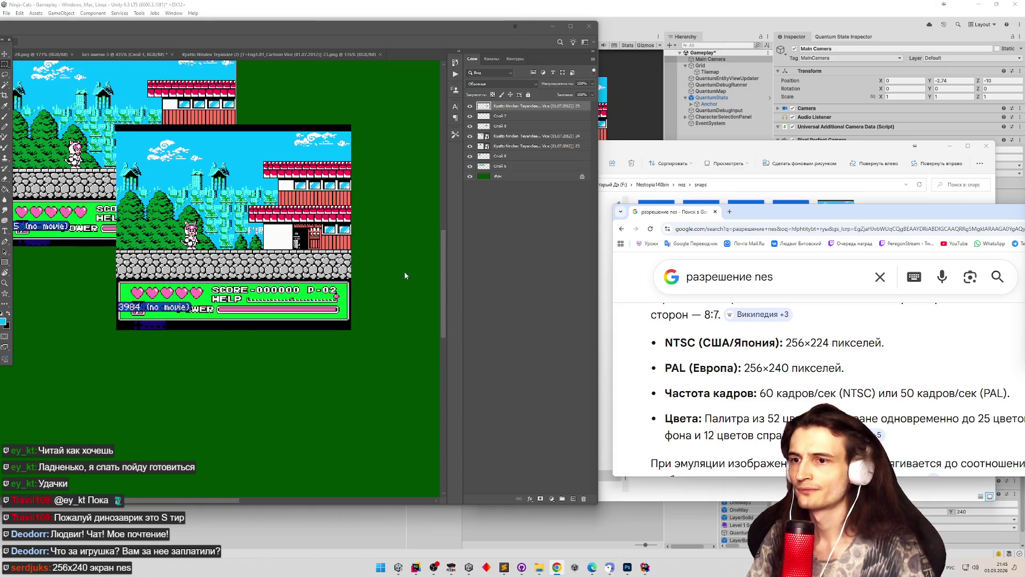
scroll(92, 148, "down", 1)
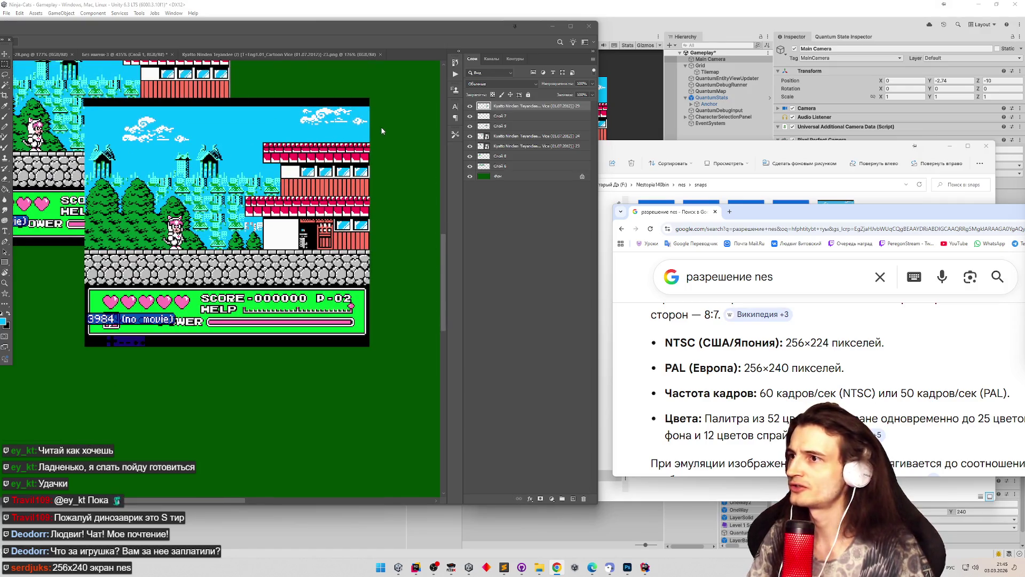
scroll(367, 110, "up", 1)
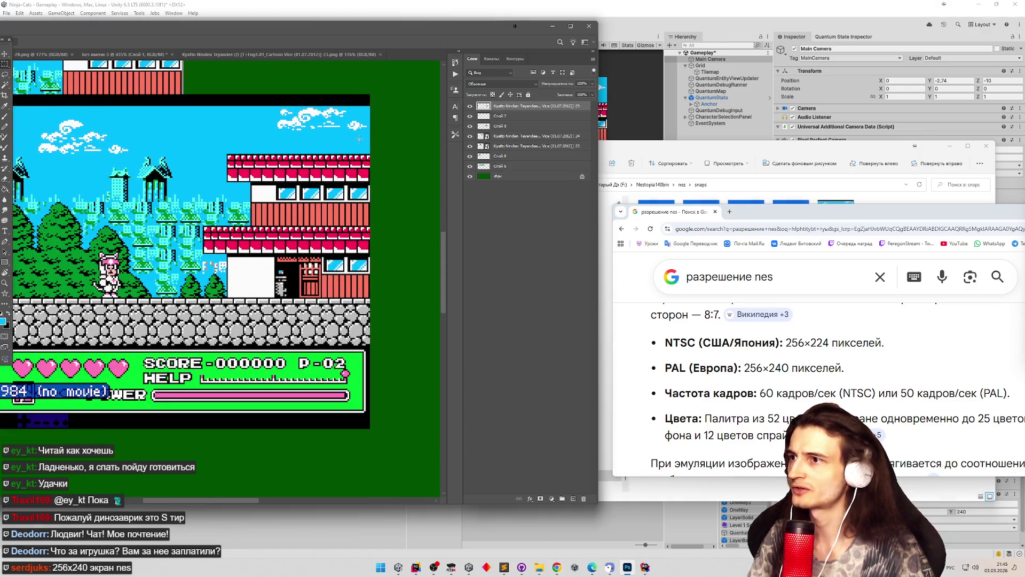
mouse_move(370, 94)
left_mouse_down()
mouse_move(353, 137)
mouse_move(352, 425)
left_mouse_up()
left_click(395, 358)
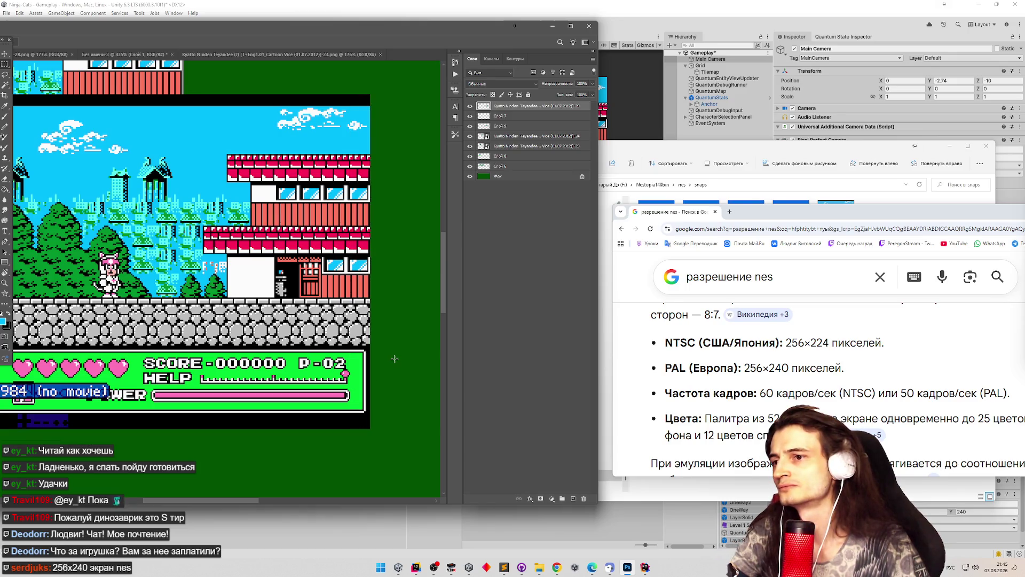
left_click(730, 213)
Search Google for 'kyatto ninden teyandee nes rom' in a maximized browser window.
type("л")
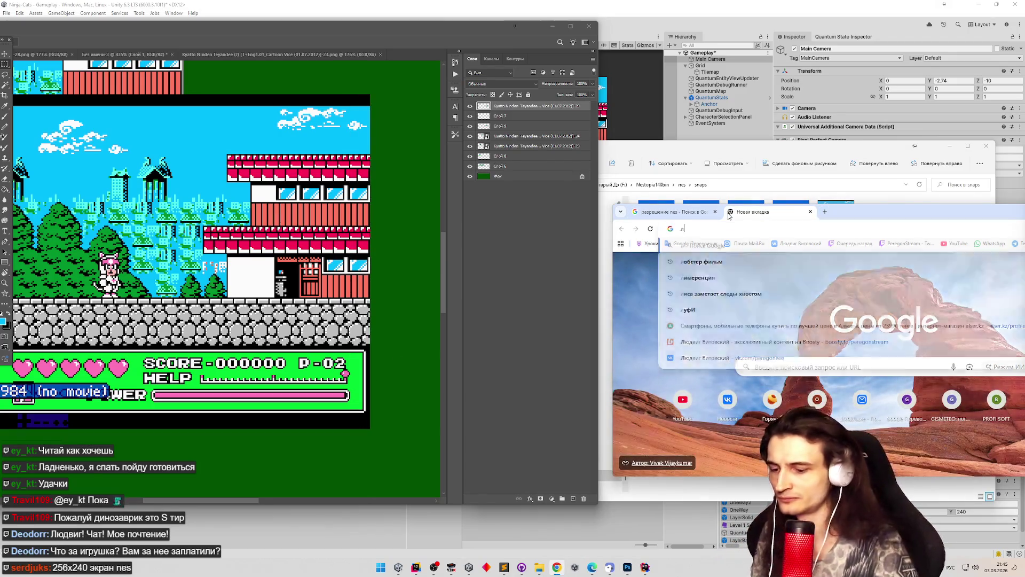
type("нфеещ тштв")
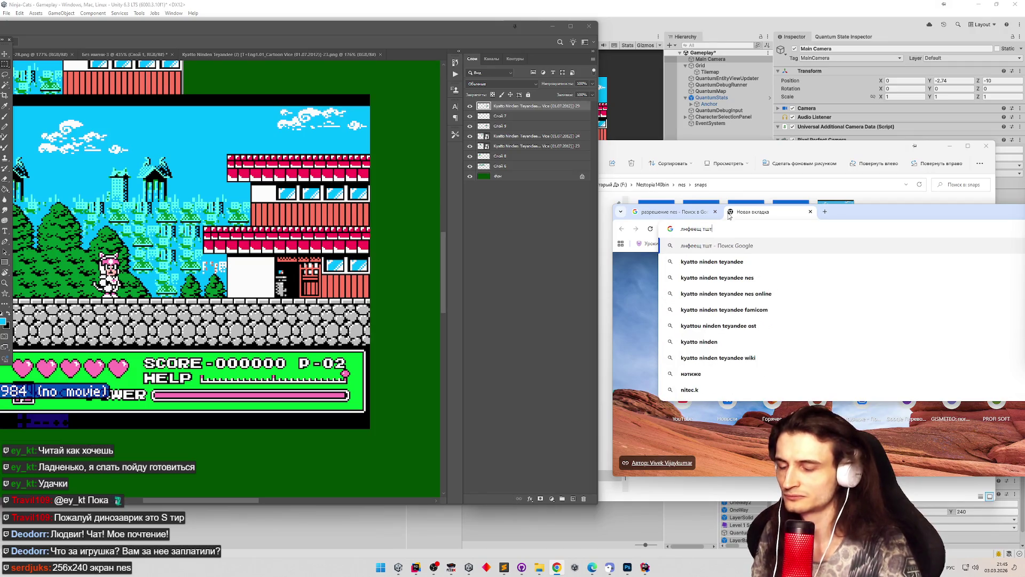
key("Down")
key("alt+shift")
key("Return")
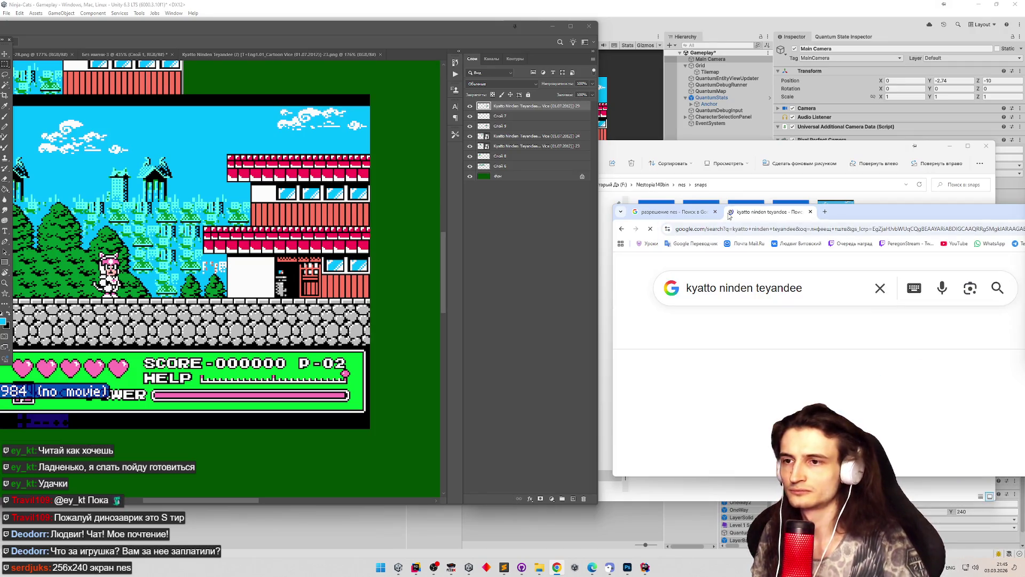
double_click(761, 214)
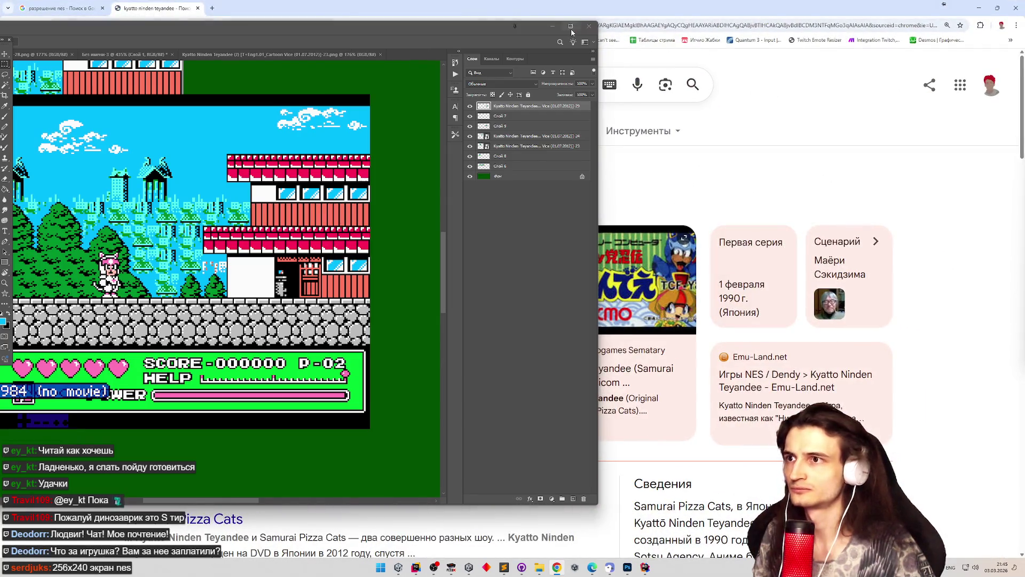
scroll(520, 70, "down", 3)
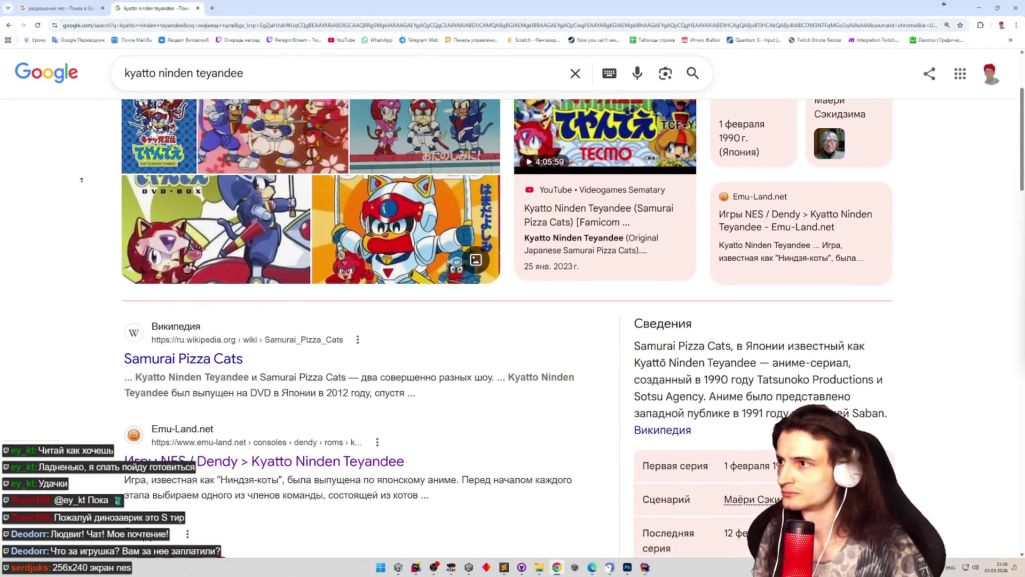
scroll(300, 84, "up", 3)
left_click(300, 84)
type("es rom")
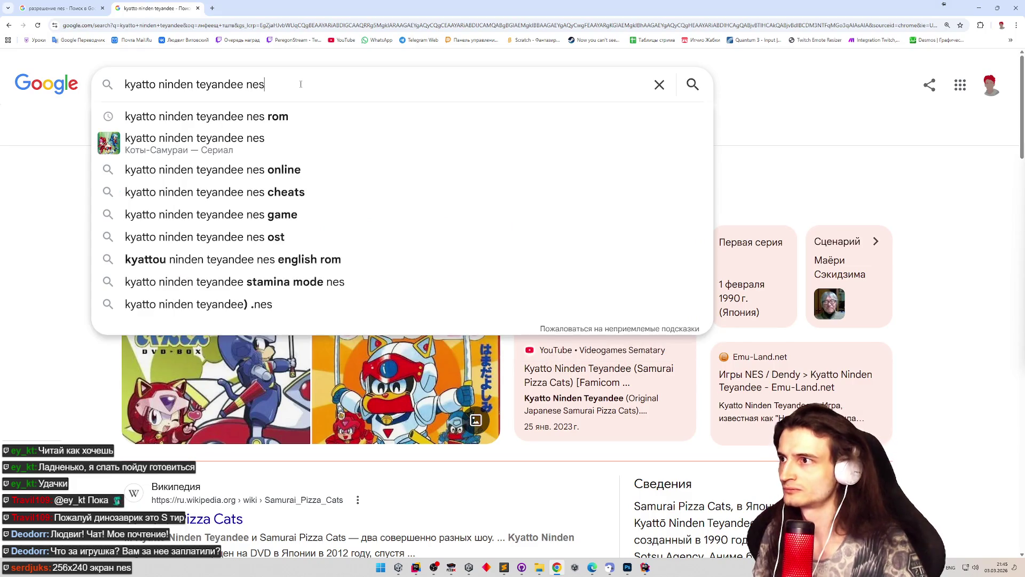
key("Return")
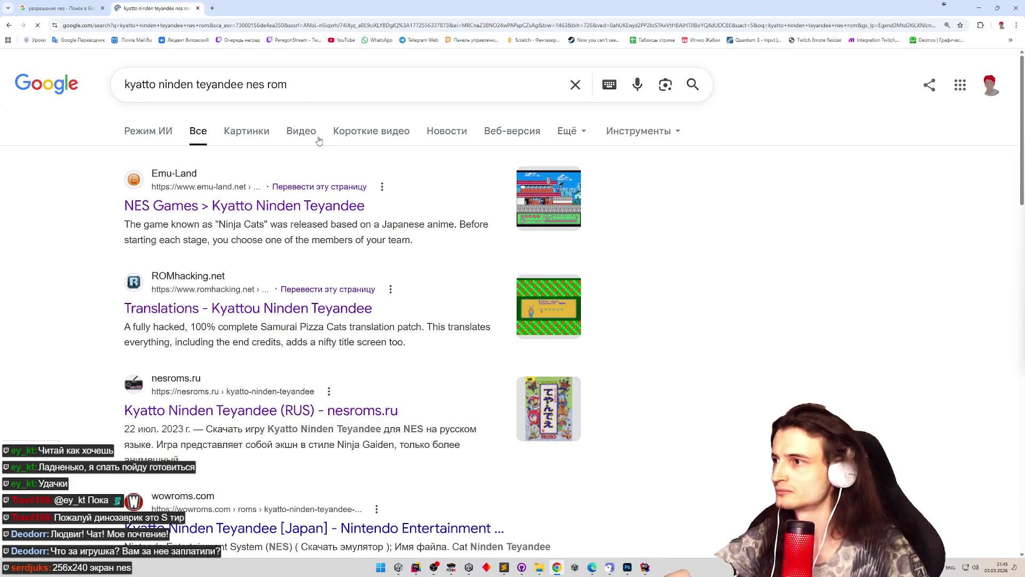
Open the emu-land Kyatto Ninden Teyandee page and expand its Pirate, Translated, Hacks and GoodNES lists.
left_click(286, 203)
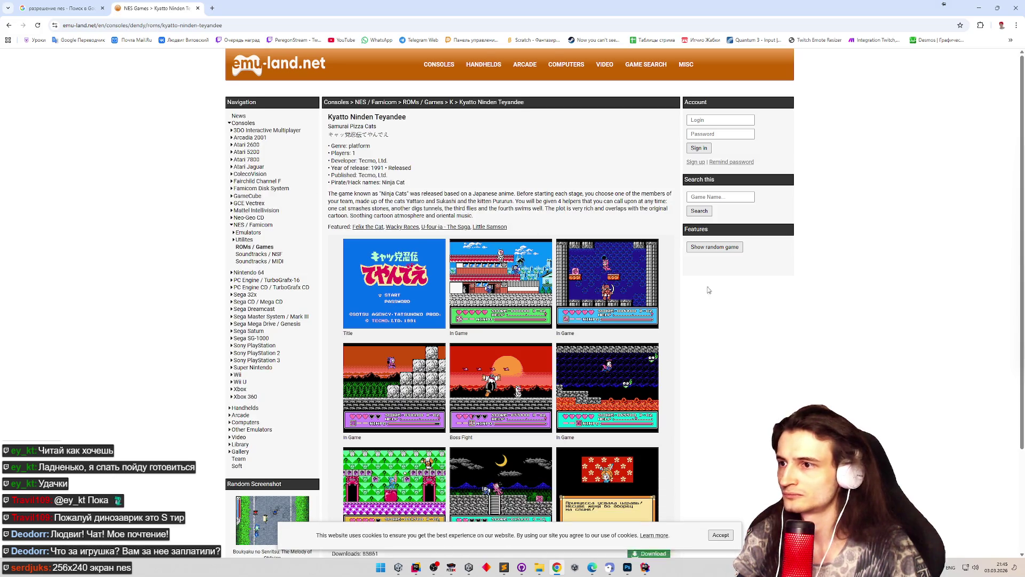
scroll(719, 354, "down", 3)
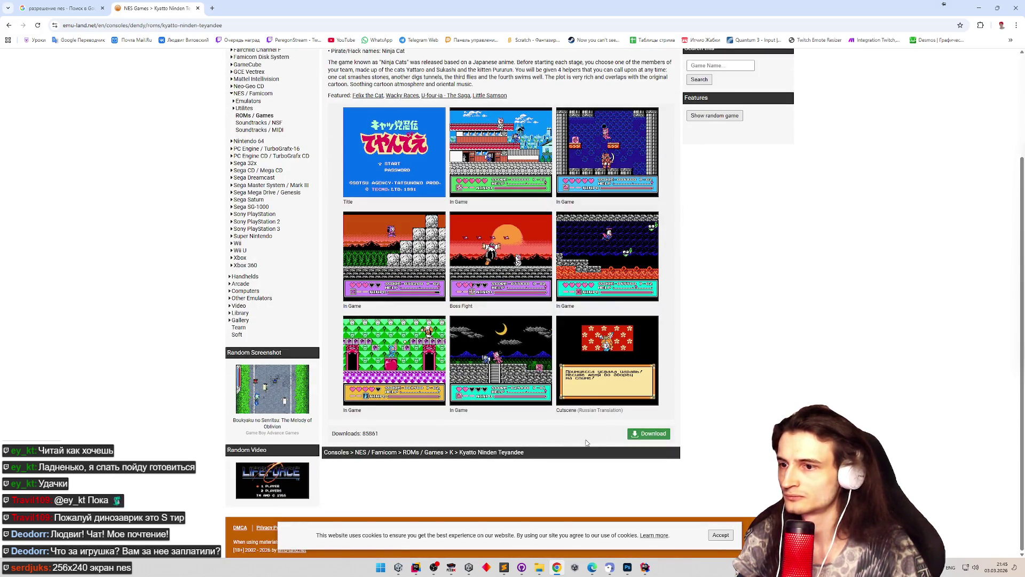
left_click(648, 436)
scroll(695, 370, "down", 1)
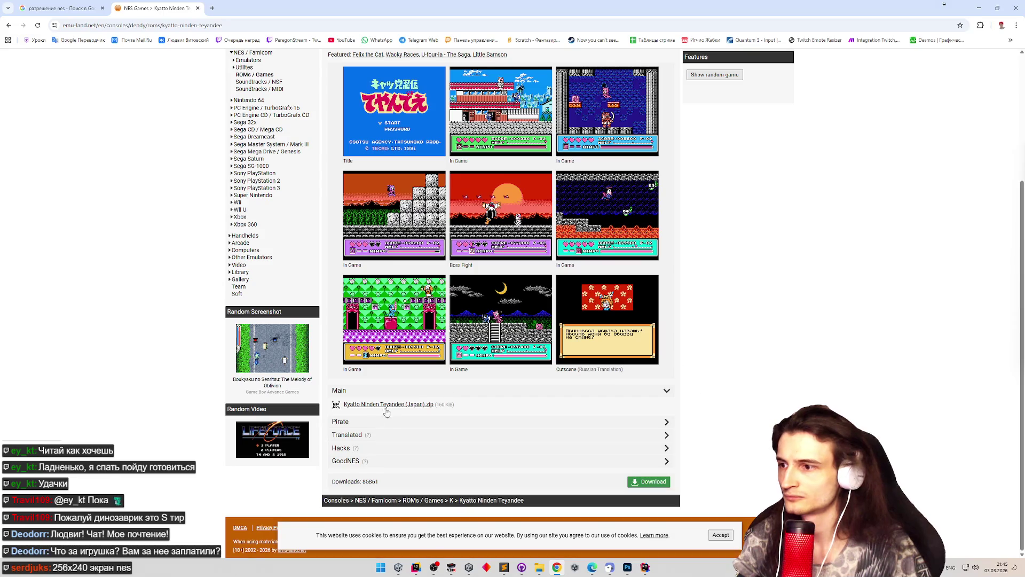
left_click(395, 422)
left_click(396, 423)
left_click(396, 423)
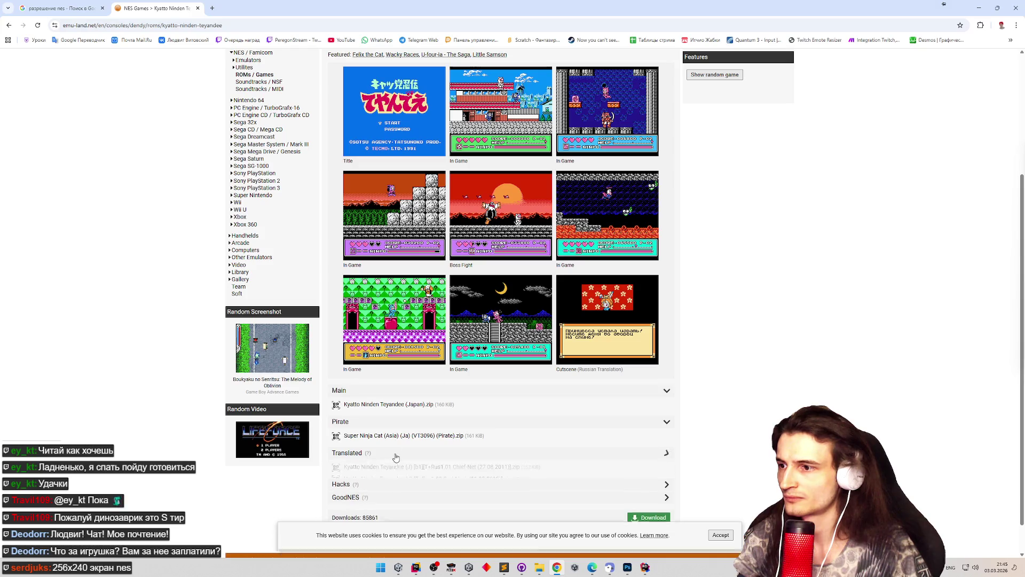
left_click(394, 453)
scroll(398, 459, "down", 2)
left_click(411, 449)
left_click(417, 480)
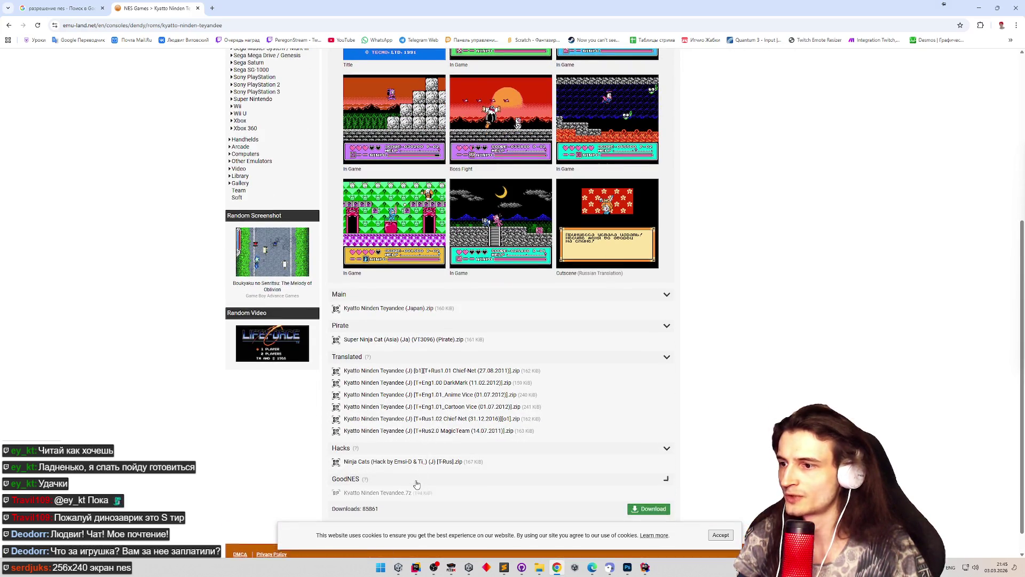
left_click(979, 8)
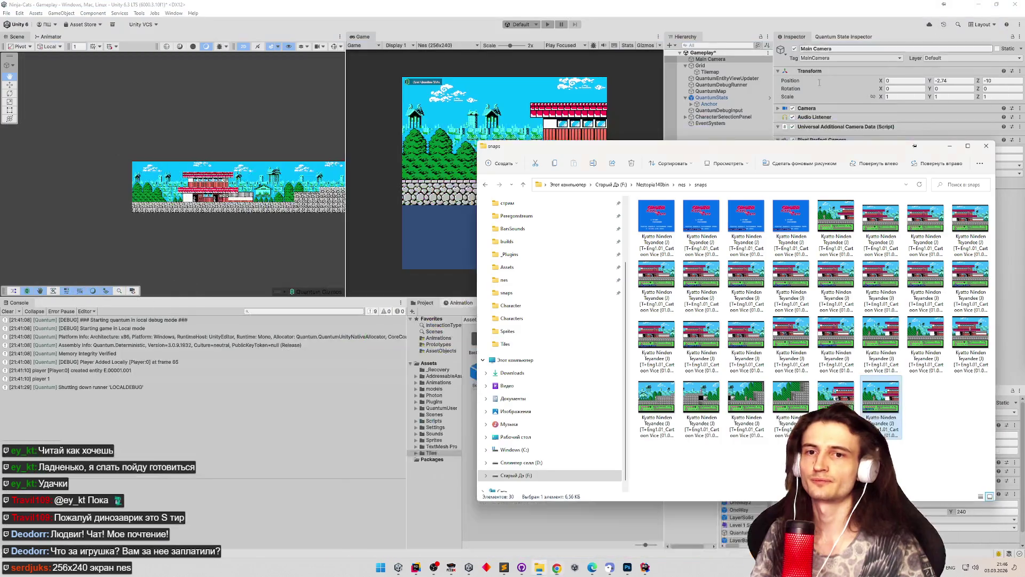
Change the Pixel Perfect Camera's Reference Resolution Y from 240 to 224 in the Inspector.
left_click(887, 182)
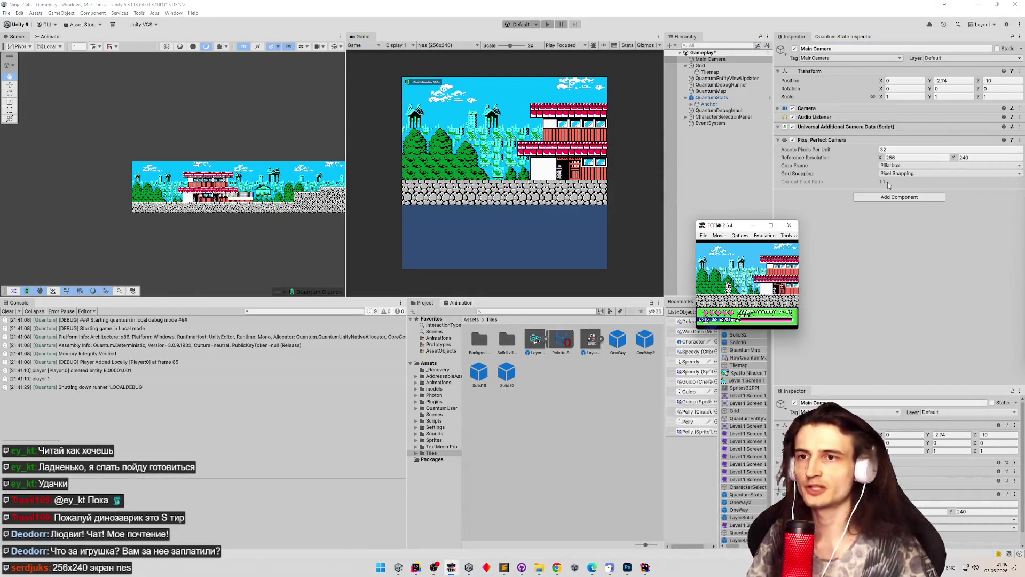
left_click(964, 158)
type("224")
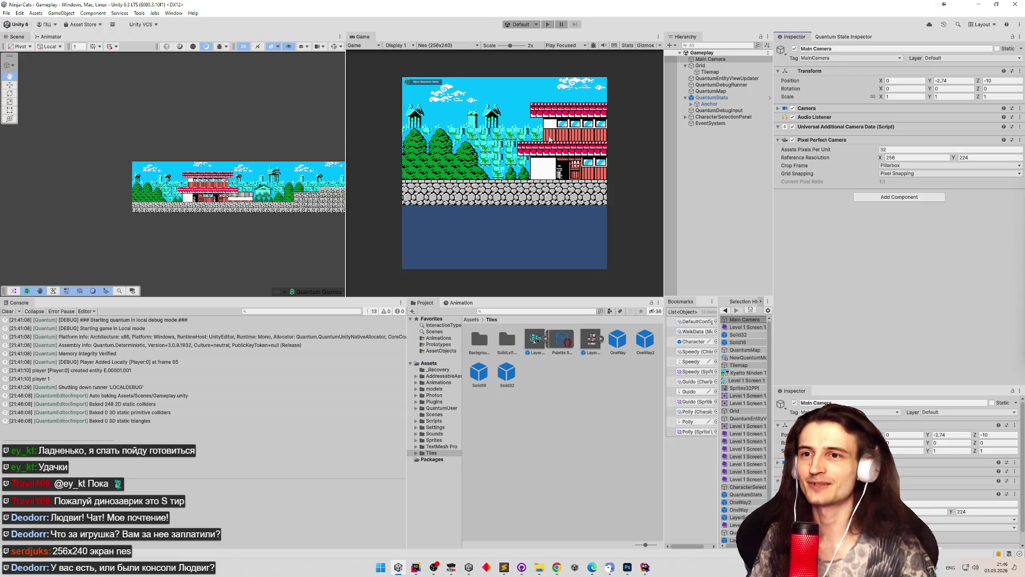
scroll(325, 108, "down", 1)
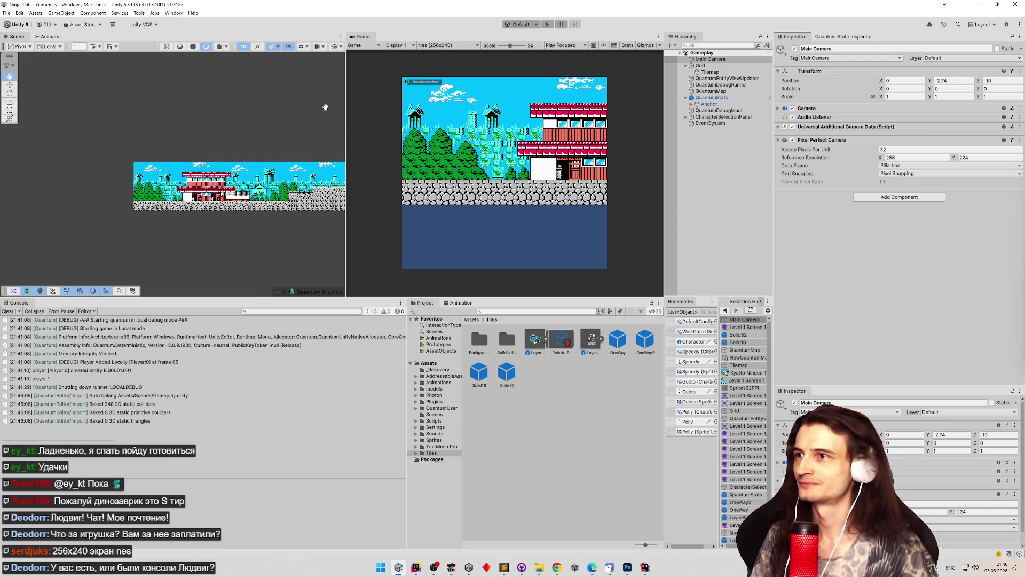
Edit the Nes Game view resolution preset to 256x224.
left_click_drag(345, 98, 315, 99)
left_click(416, 45)
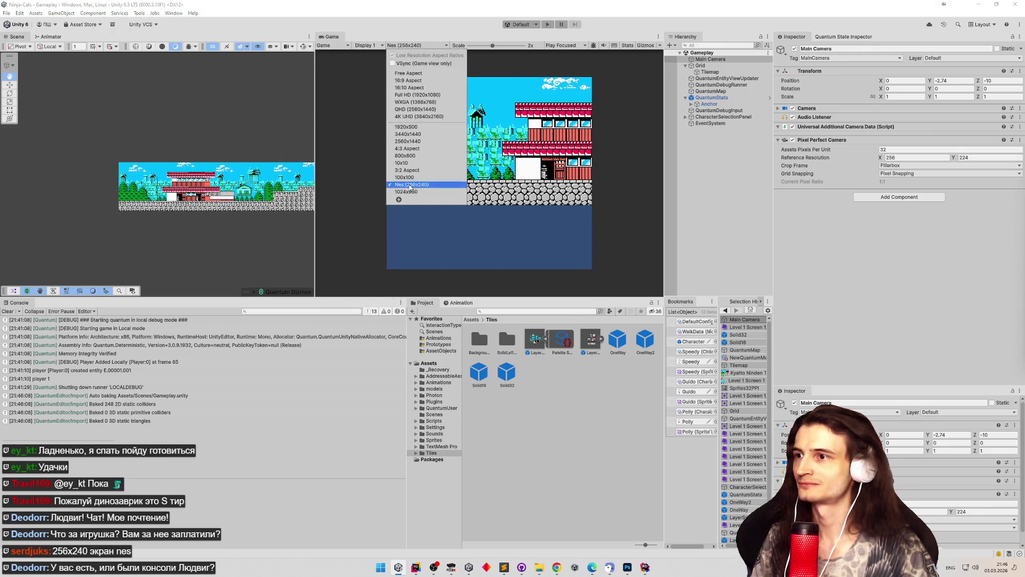
left_click(399, 199)
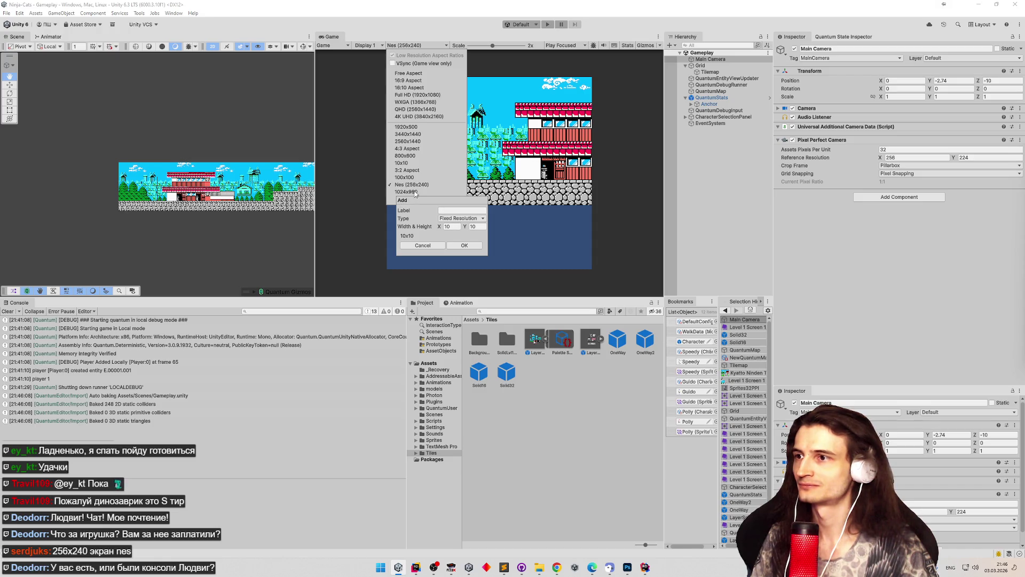
left_click(441, 196)
left_click(441, 196)
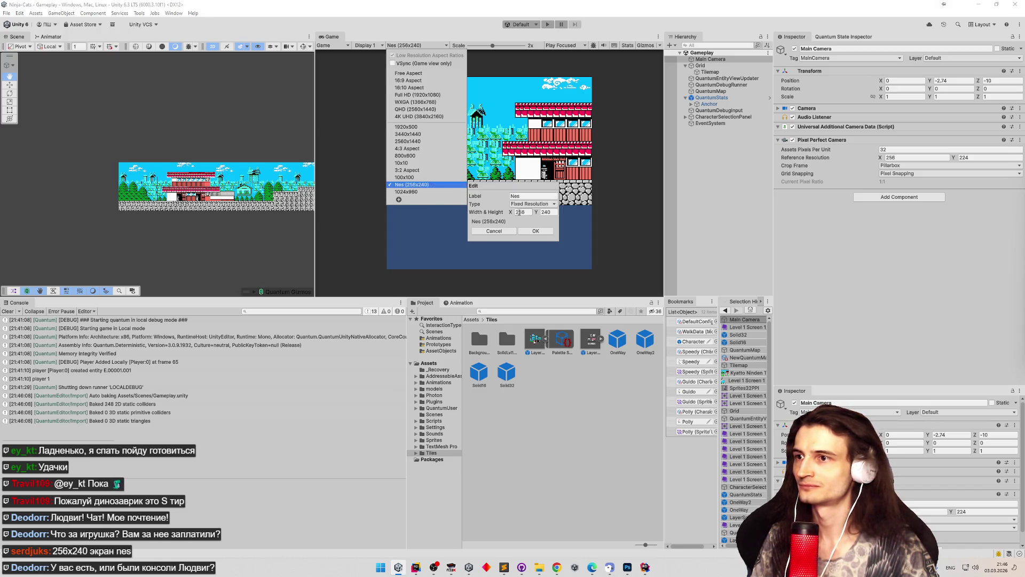
type("2")
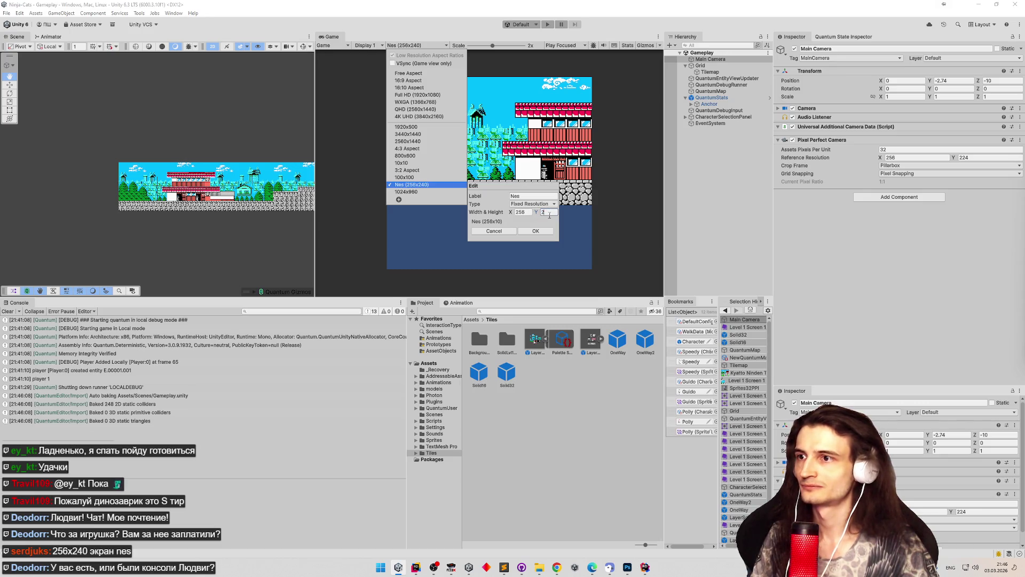
left_click(526, 231)
Change the 1024x960 preset to 1024x896, select it, and enlarge the Game view.
right_click(419, 192)
left_click(431, 197)
type("240")
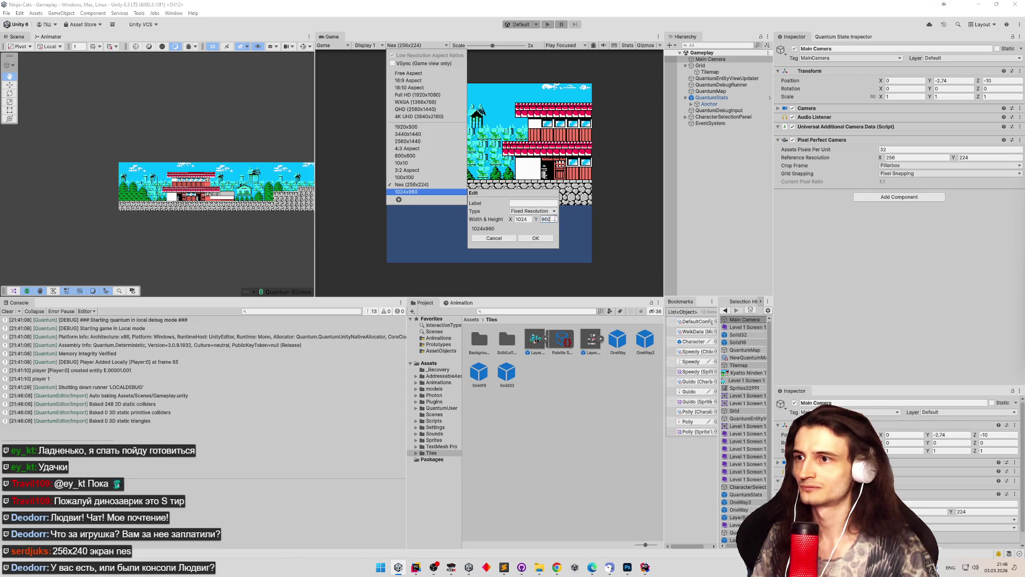
key("BackSpace")
key("BackSpace")
key("BackSpace")
type("896")
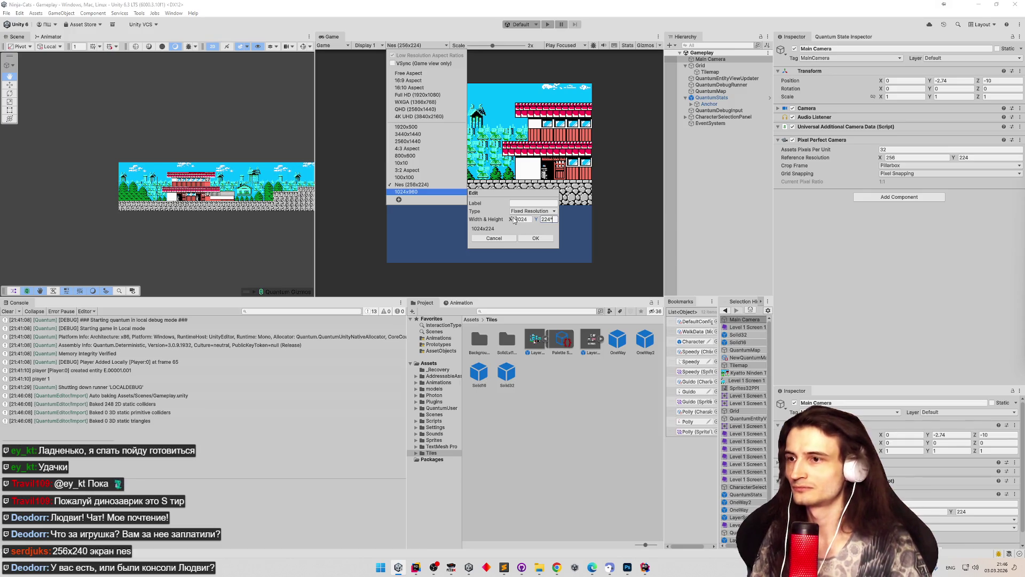
left_click(527, 239)
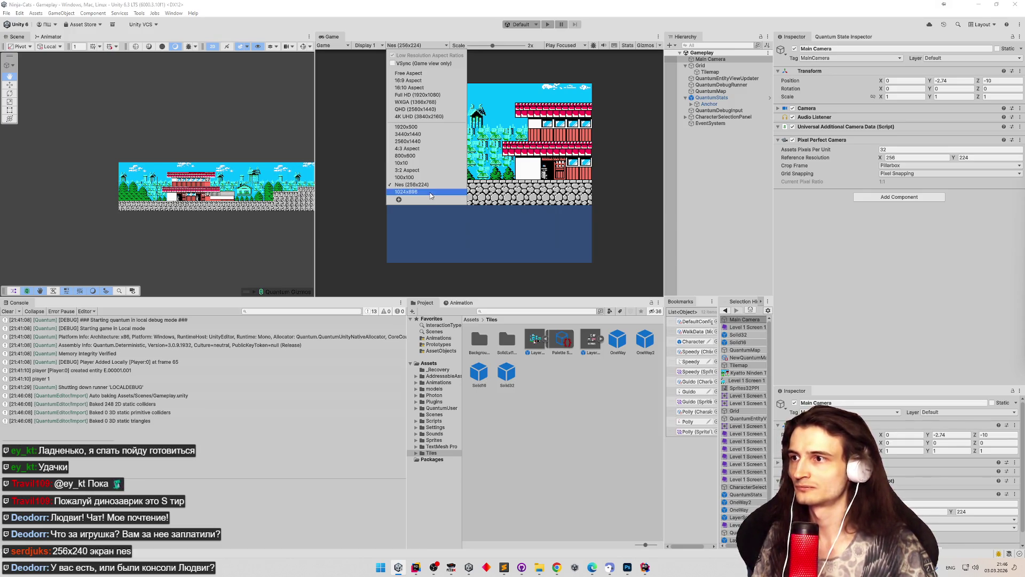
left_click(416, 191)
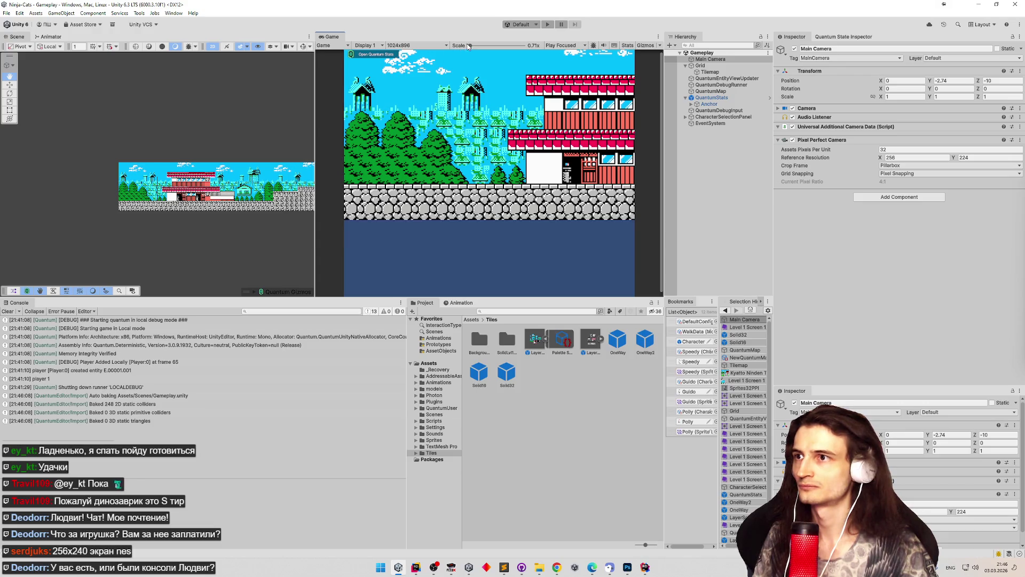
mouse_move(317, 166)
left_mouse_down()
mouse_move(262, 167)
mouse_move(310, 169)
left_mouse_up()
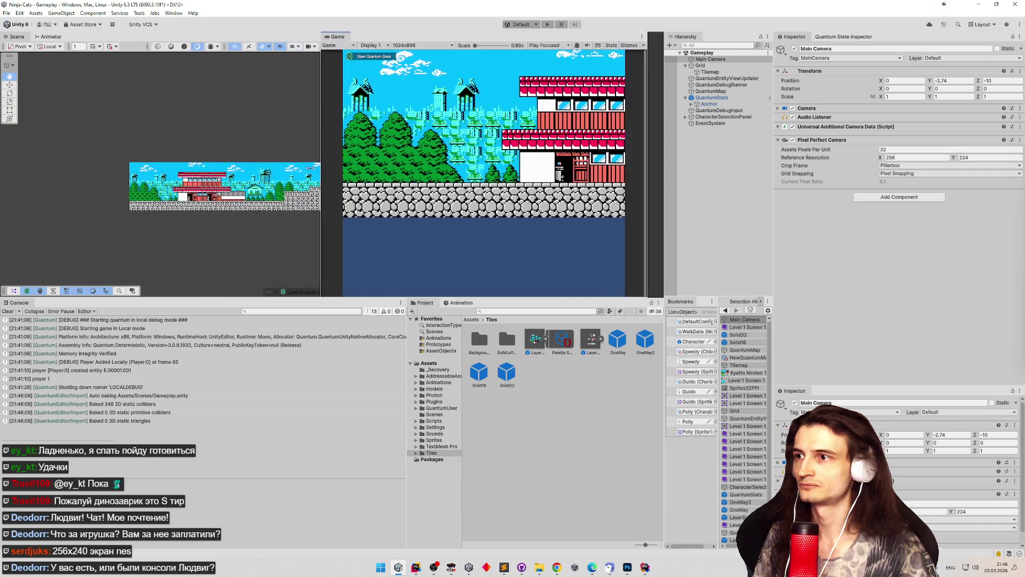